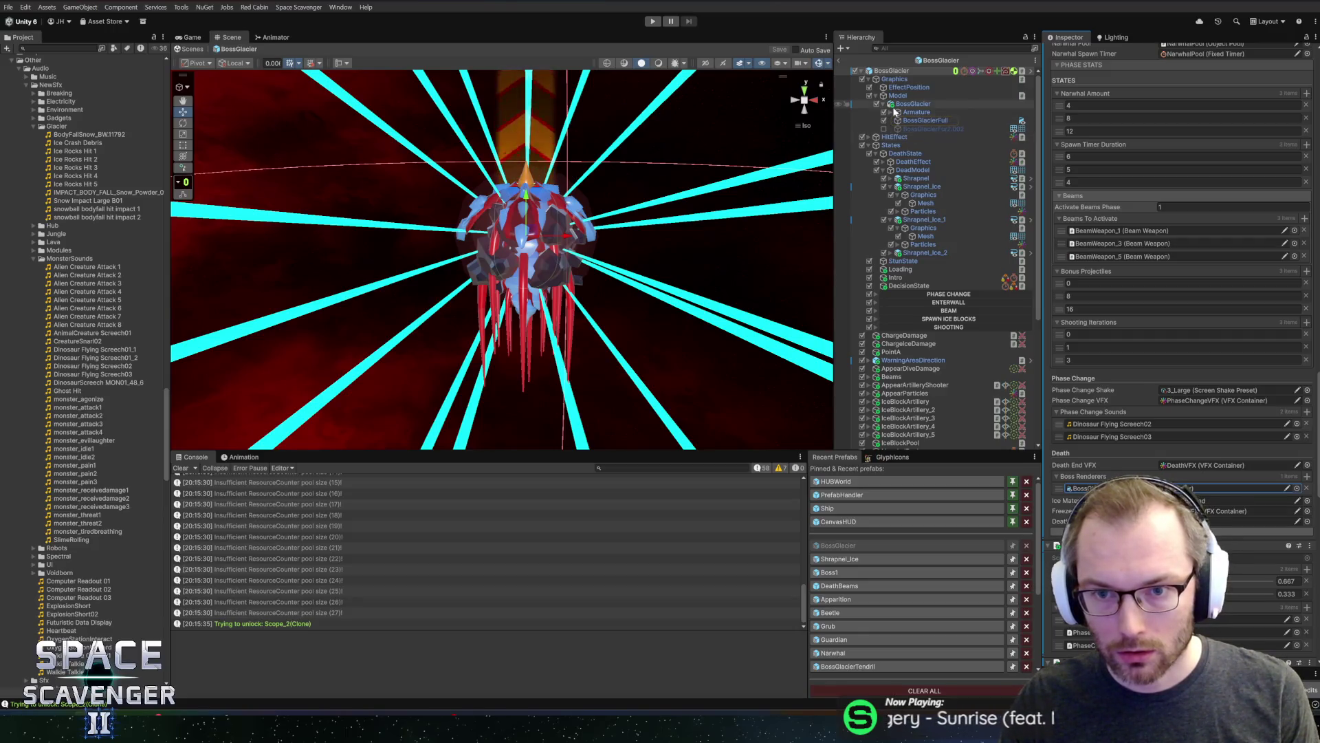
Expand Armature, Head1, and every descendant of the Test object
click(891, 113)
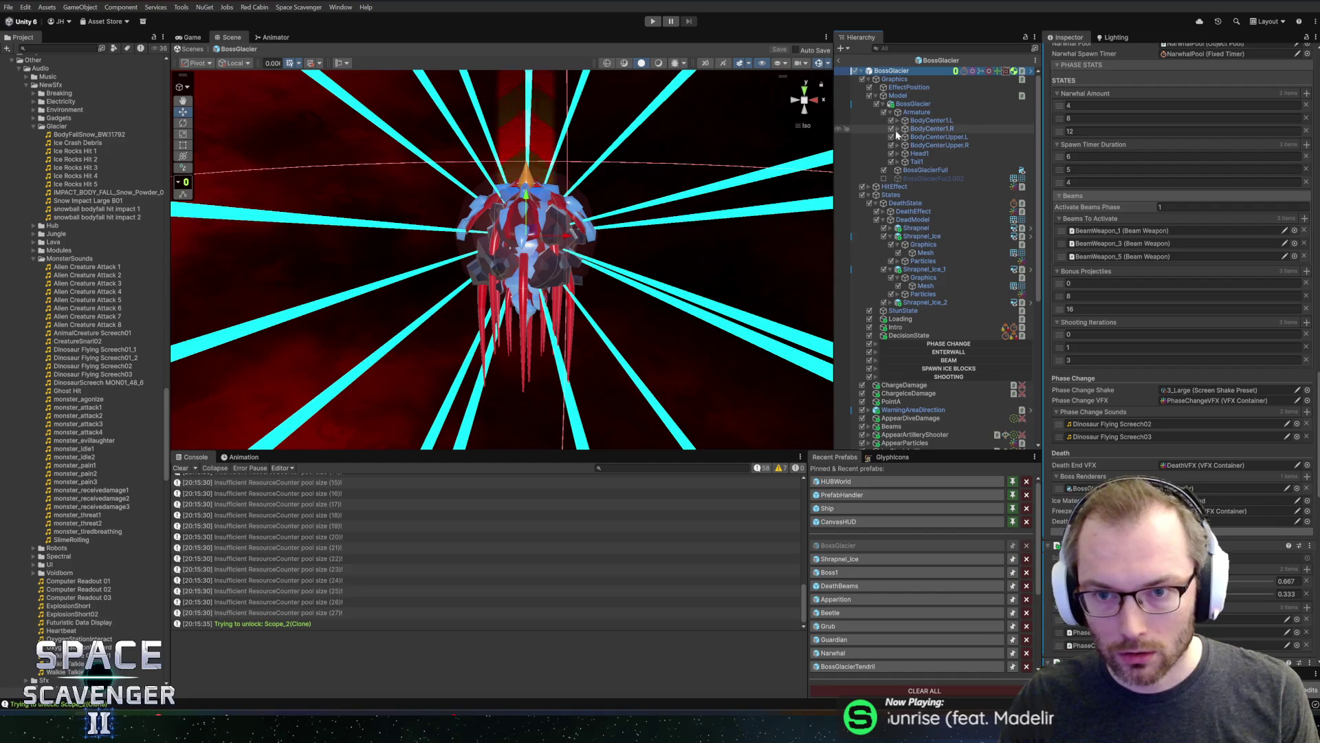
click(896, 153)
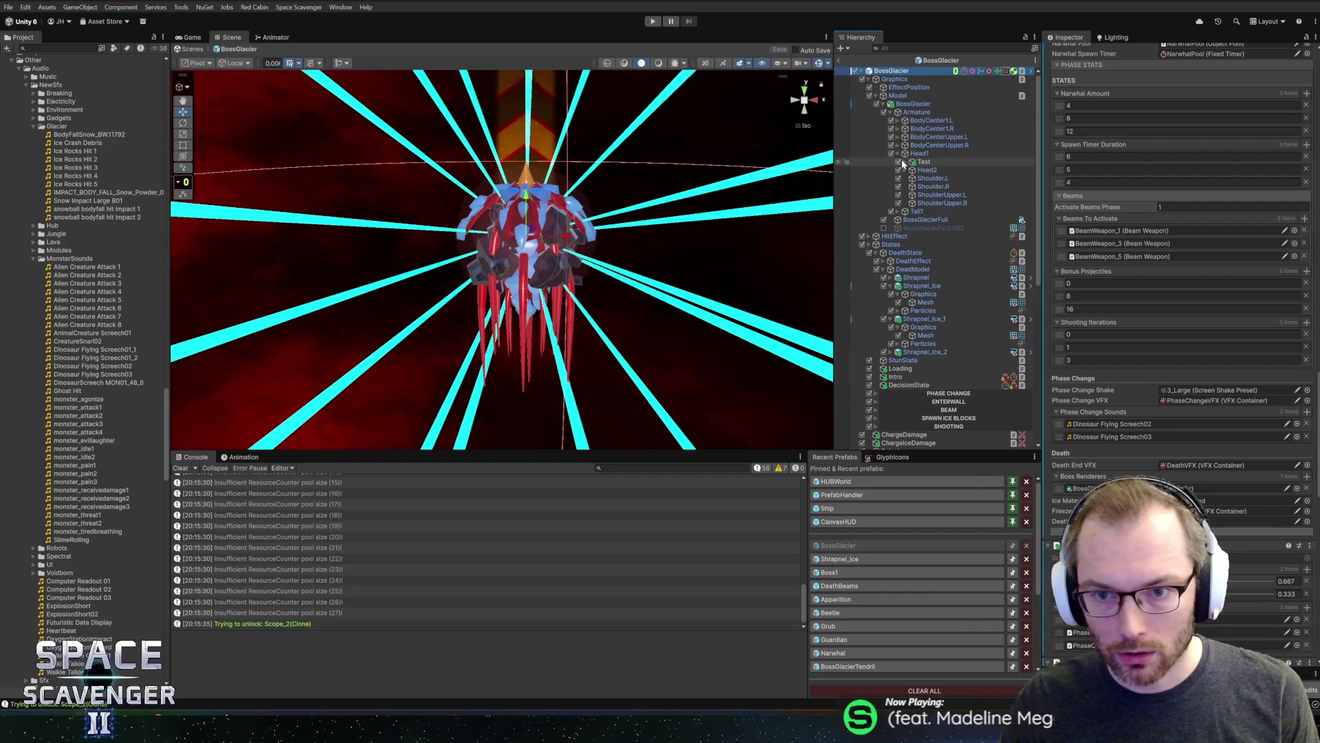
click(904, 162)
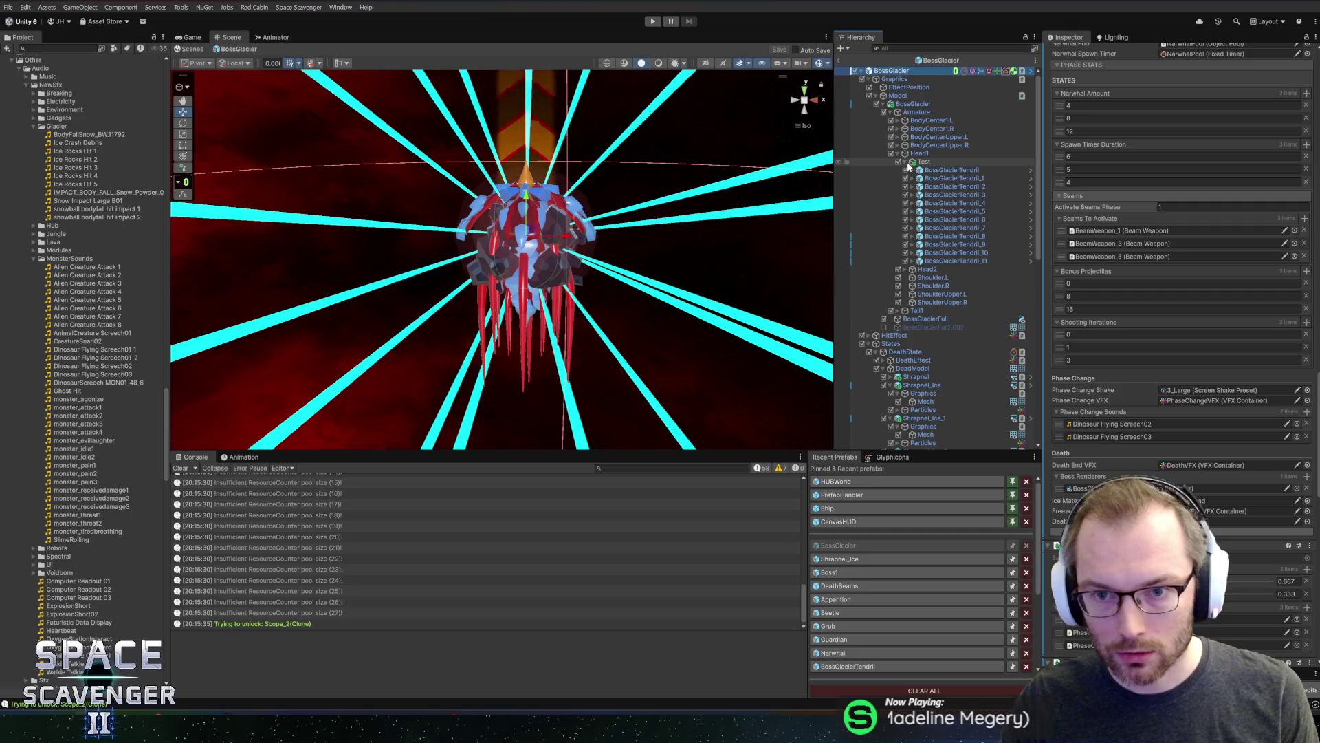
click(907, 167)
alt+click(908, 166)
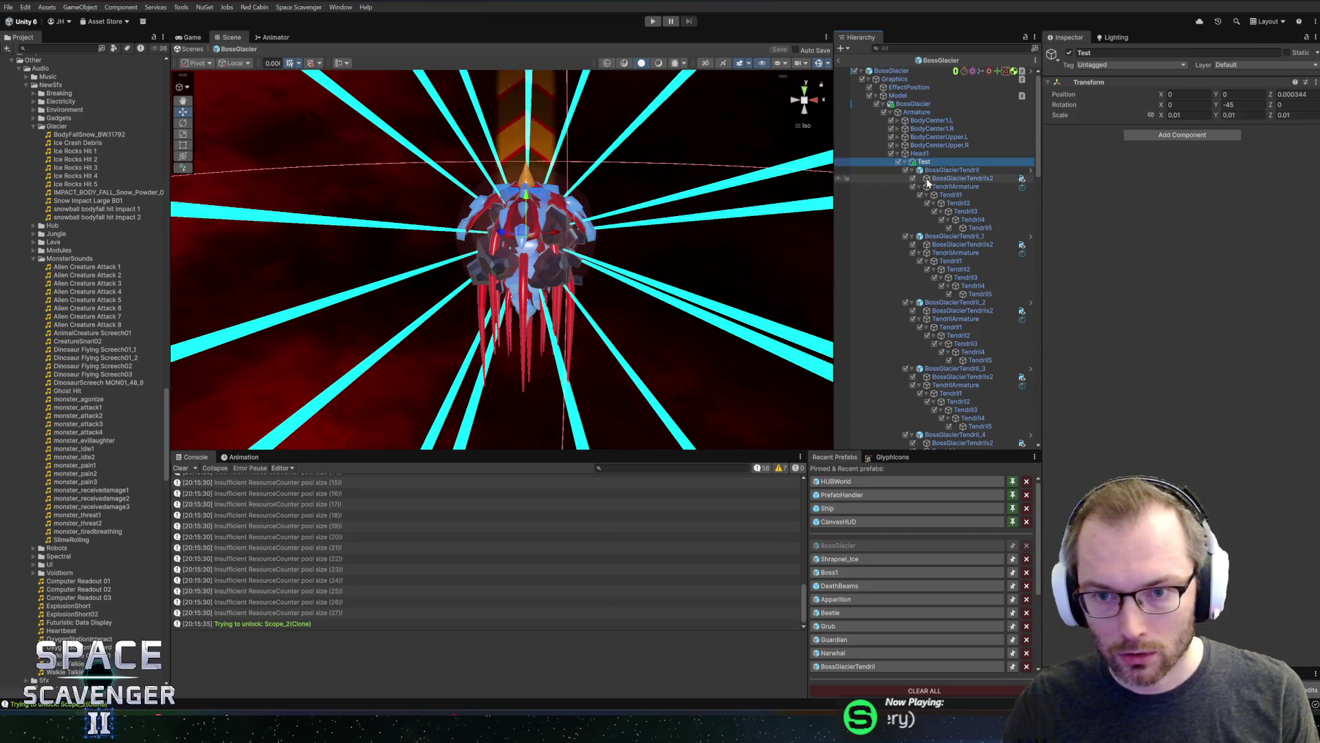
Collapse the TendrilArmature foldouts of the first ten BossGlacierTendril objects
click(920, 187)
click(920, 211)
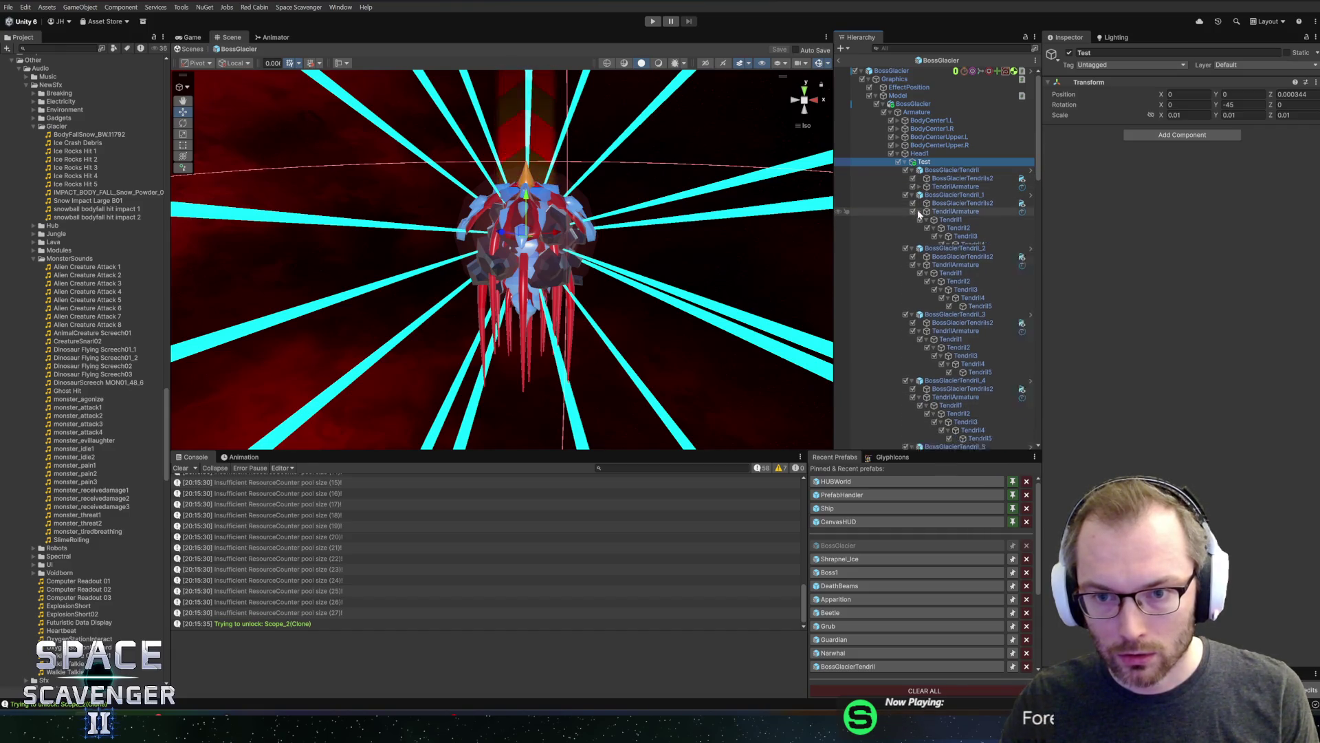
click(920, 236)
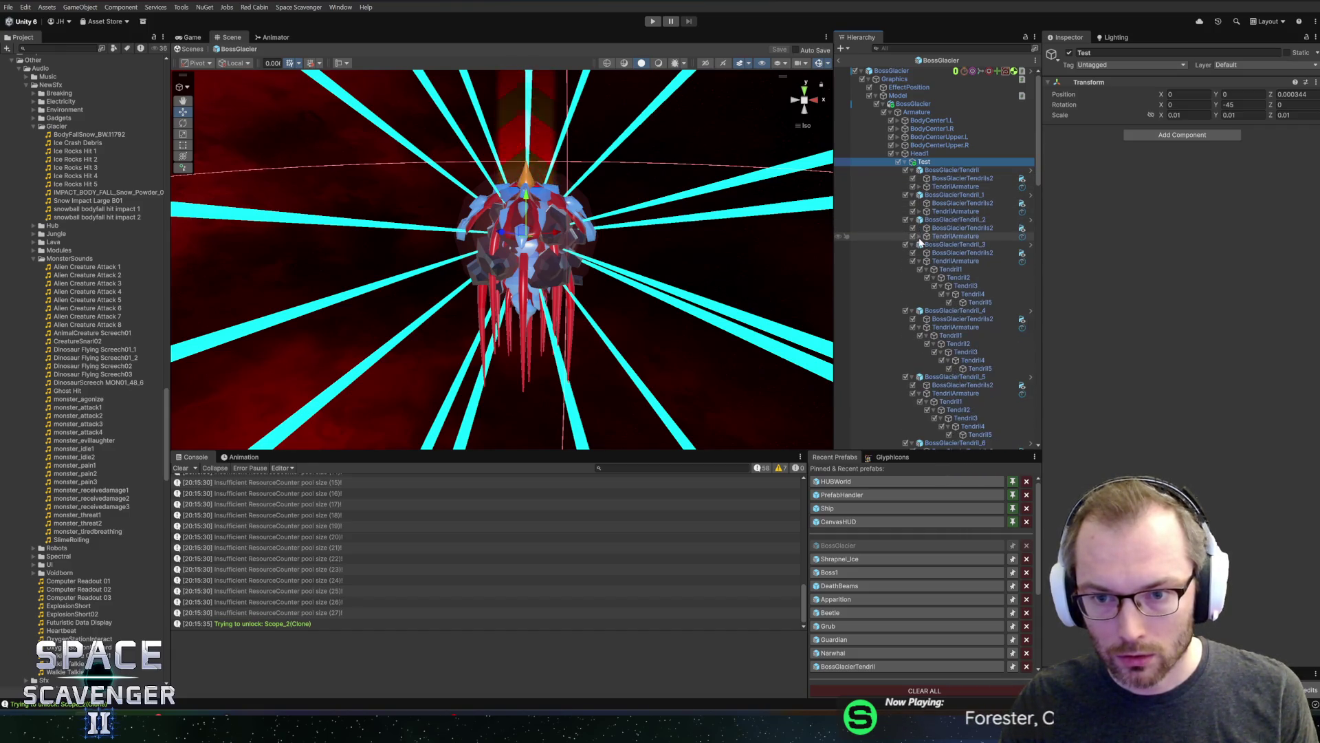
click(919, 261)
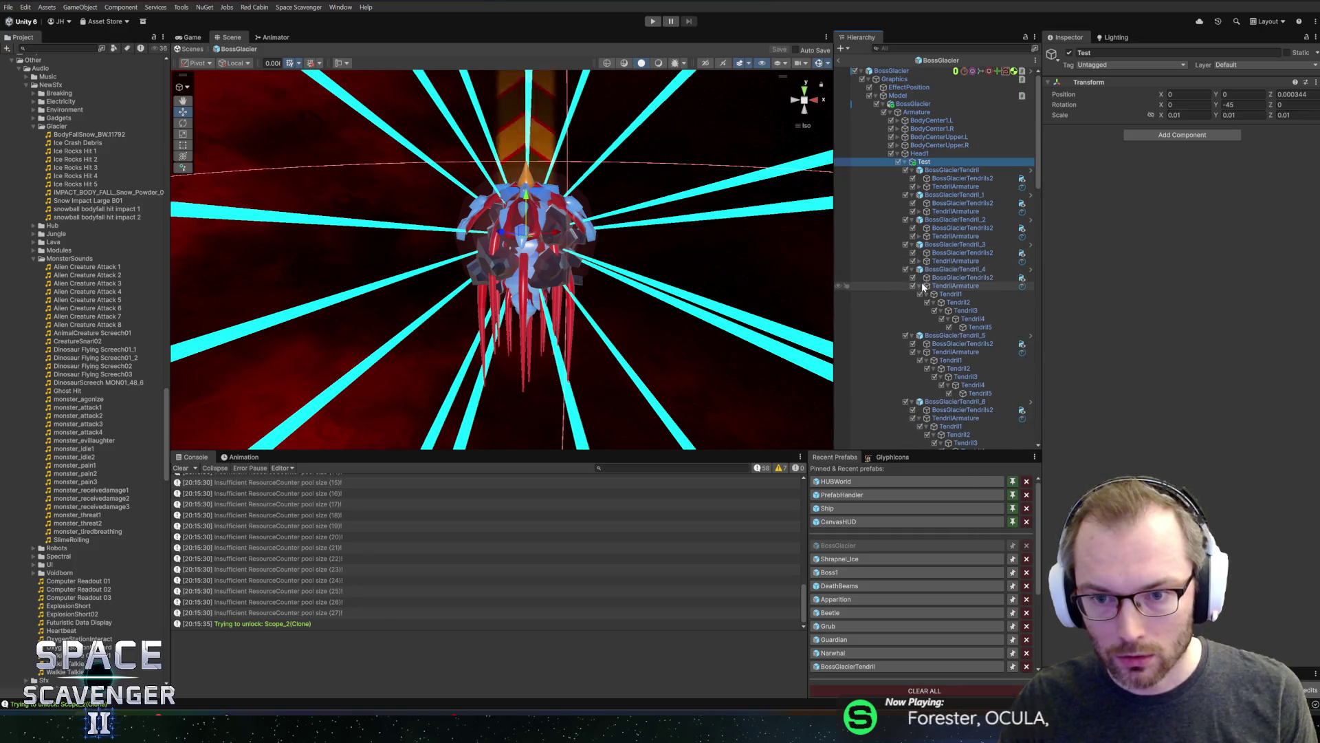
click(920, 287)
click(920, 311)
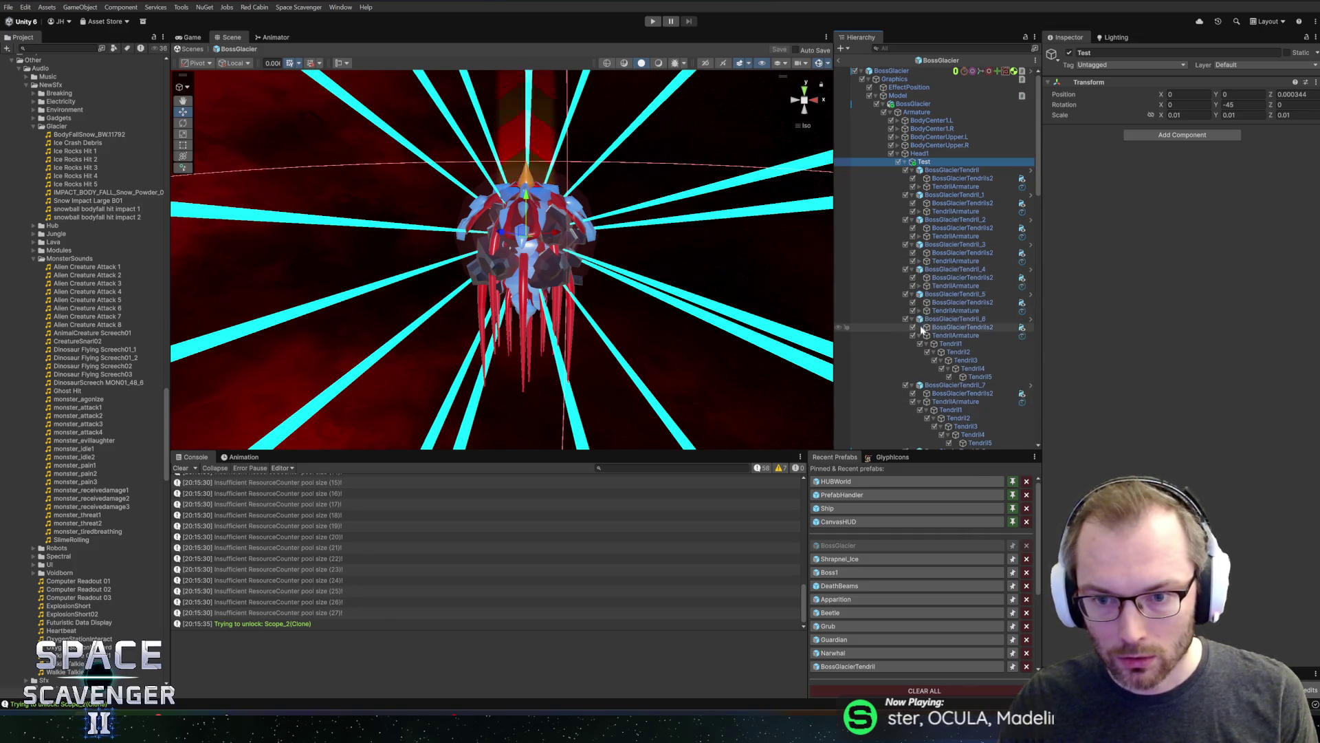
click(920, 336)
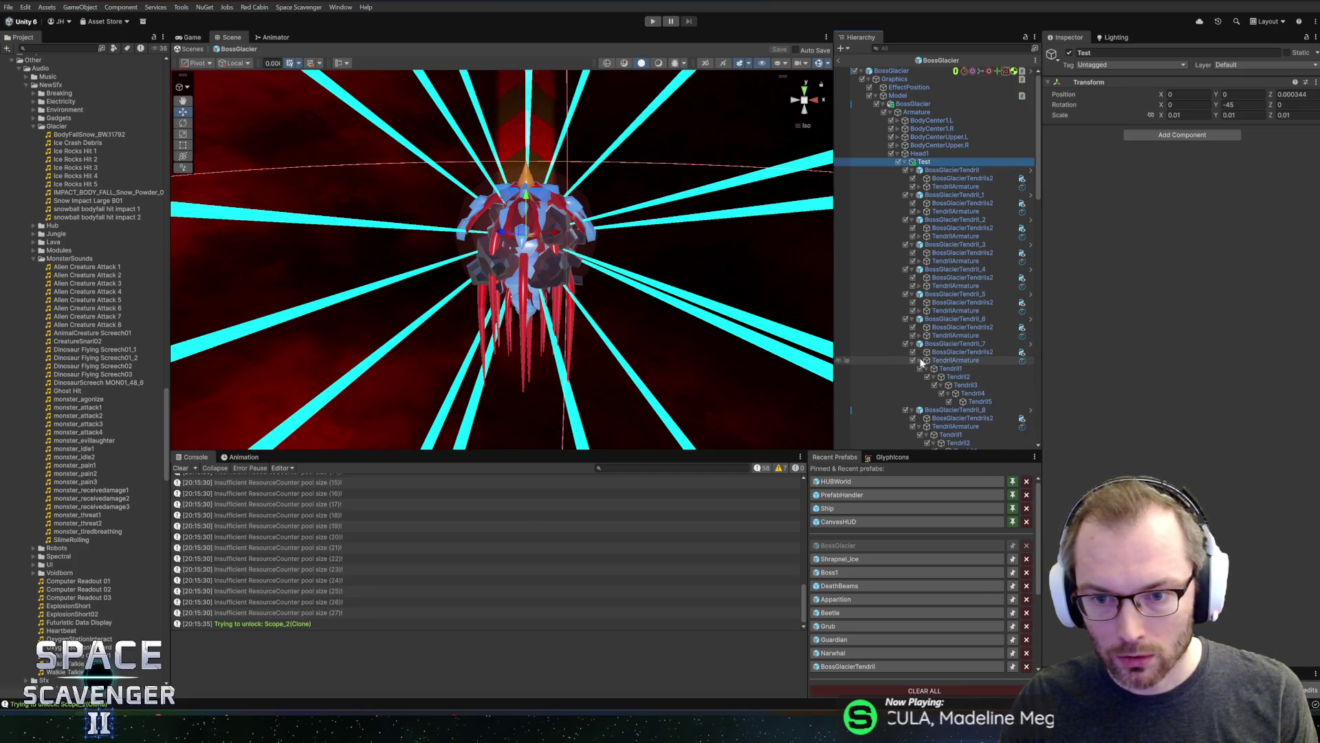
click(920, 360)
click(920, 386)
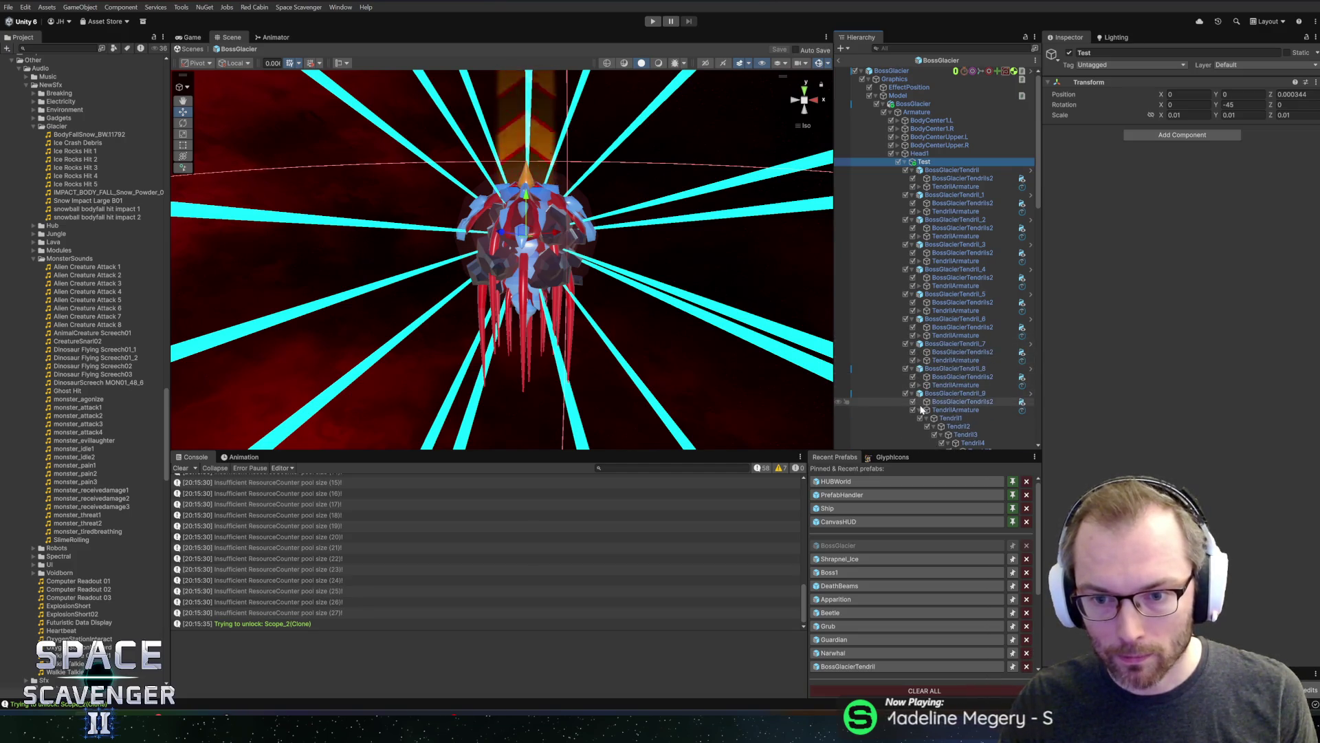
click(921, 410)
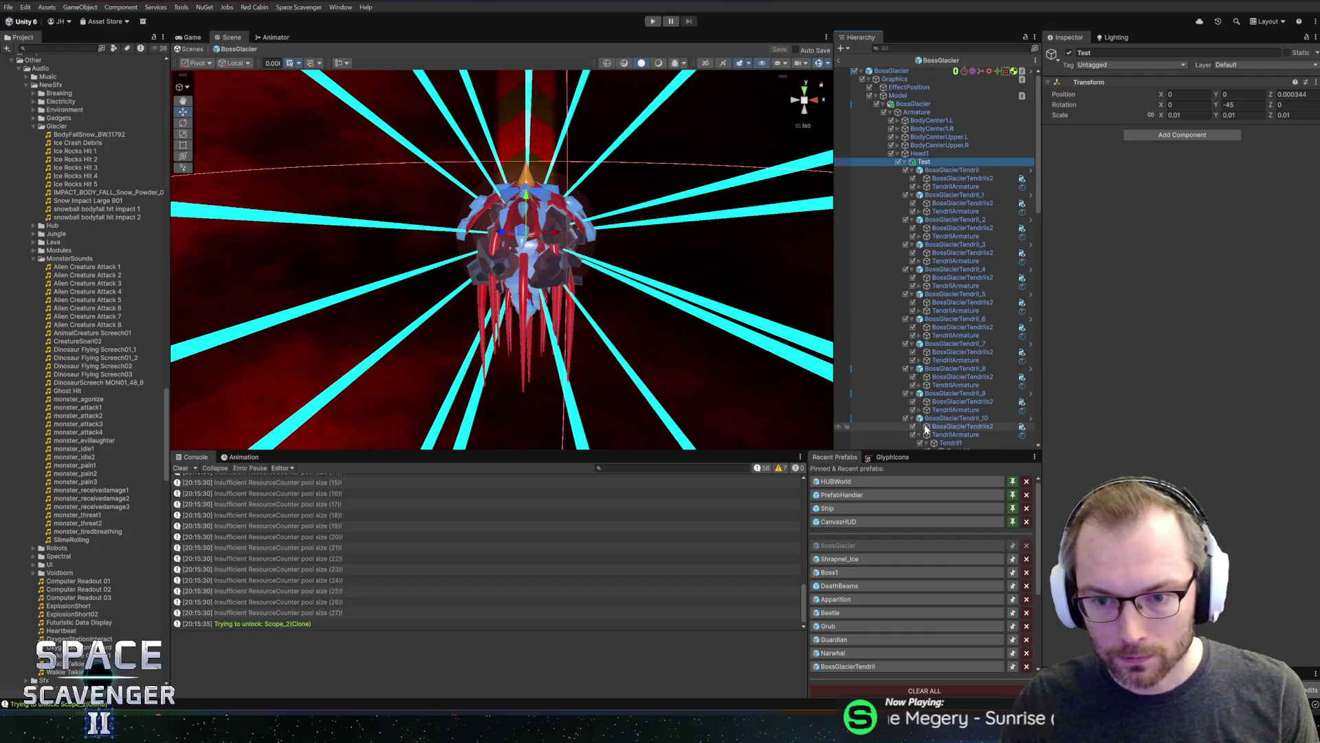
Collapse BossGlacierTendril_11's armature too and select the BossGlacier root
scroll(921, 372, down, 3)
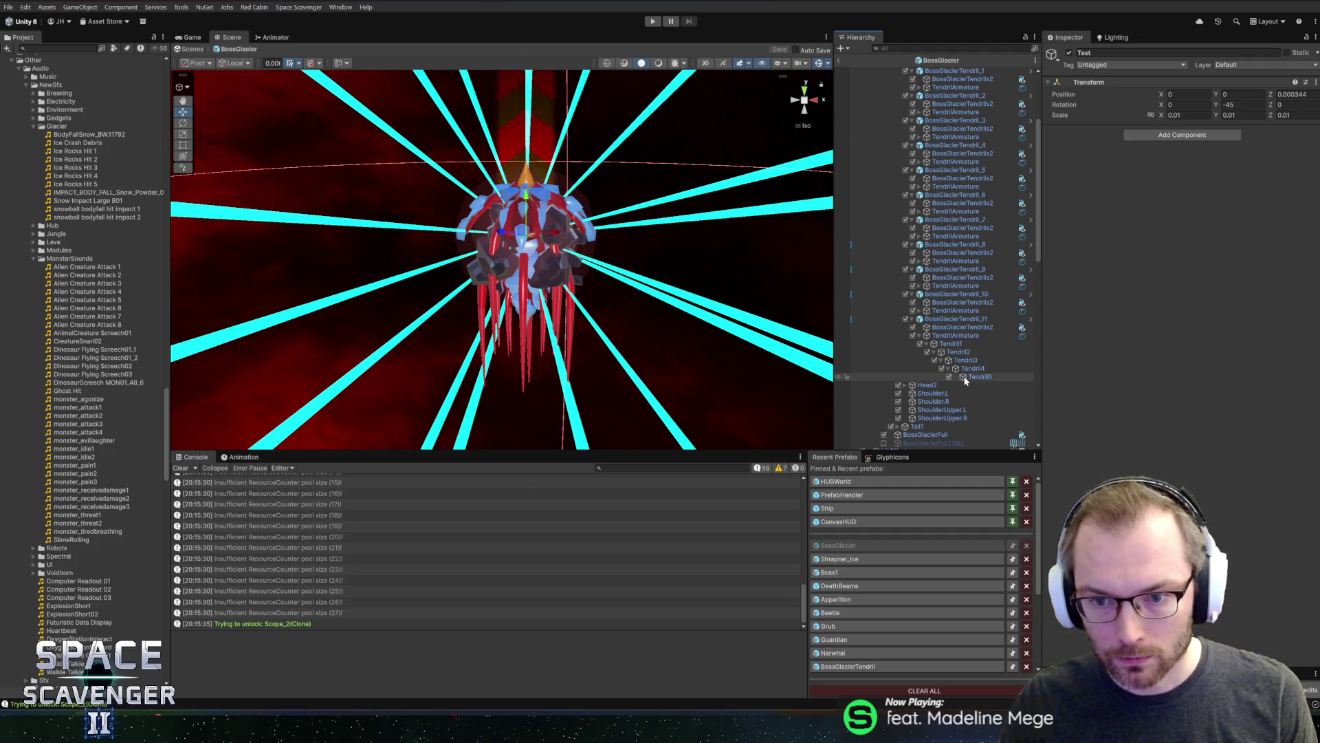
click(920, 336)
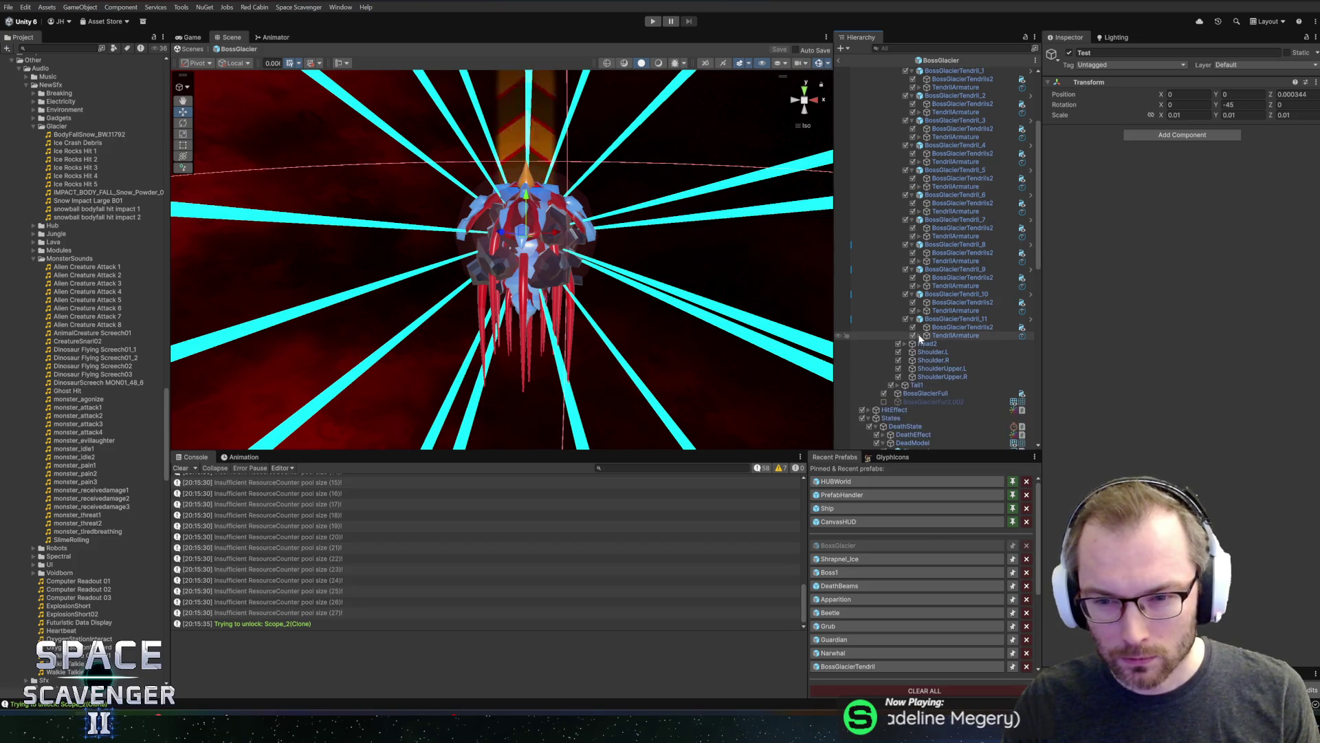
scroll(932, 336, up, 3)
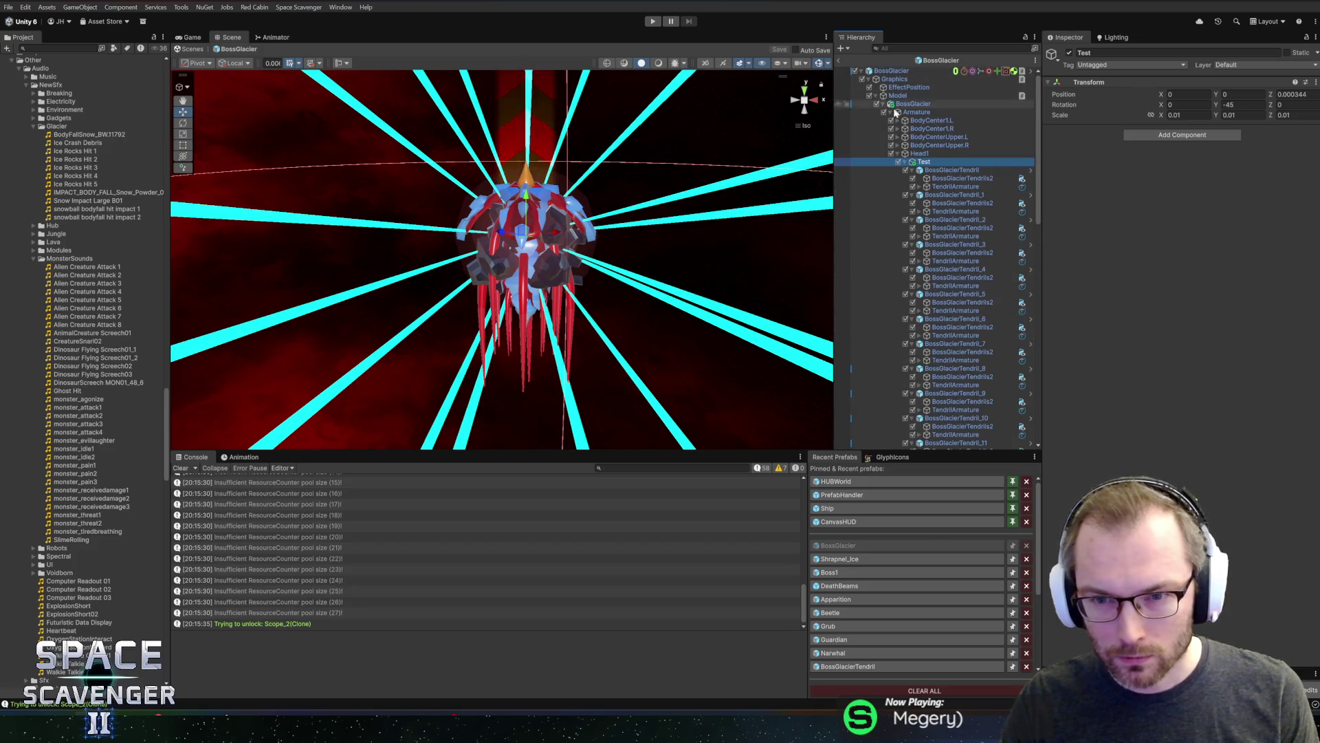
scroll(904, 131, down, 2)
scroll(911, 110, up, 2)
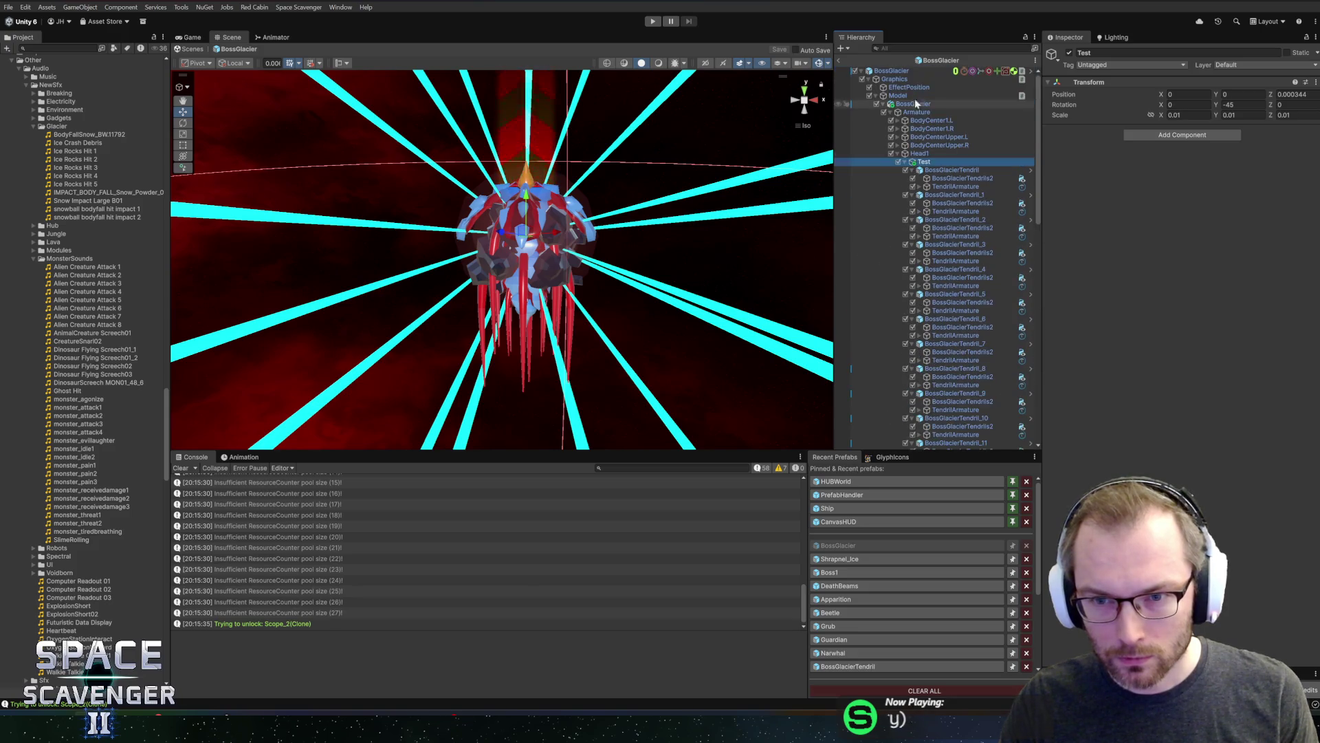
click(909, 71)
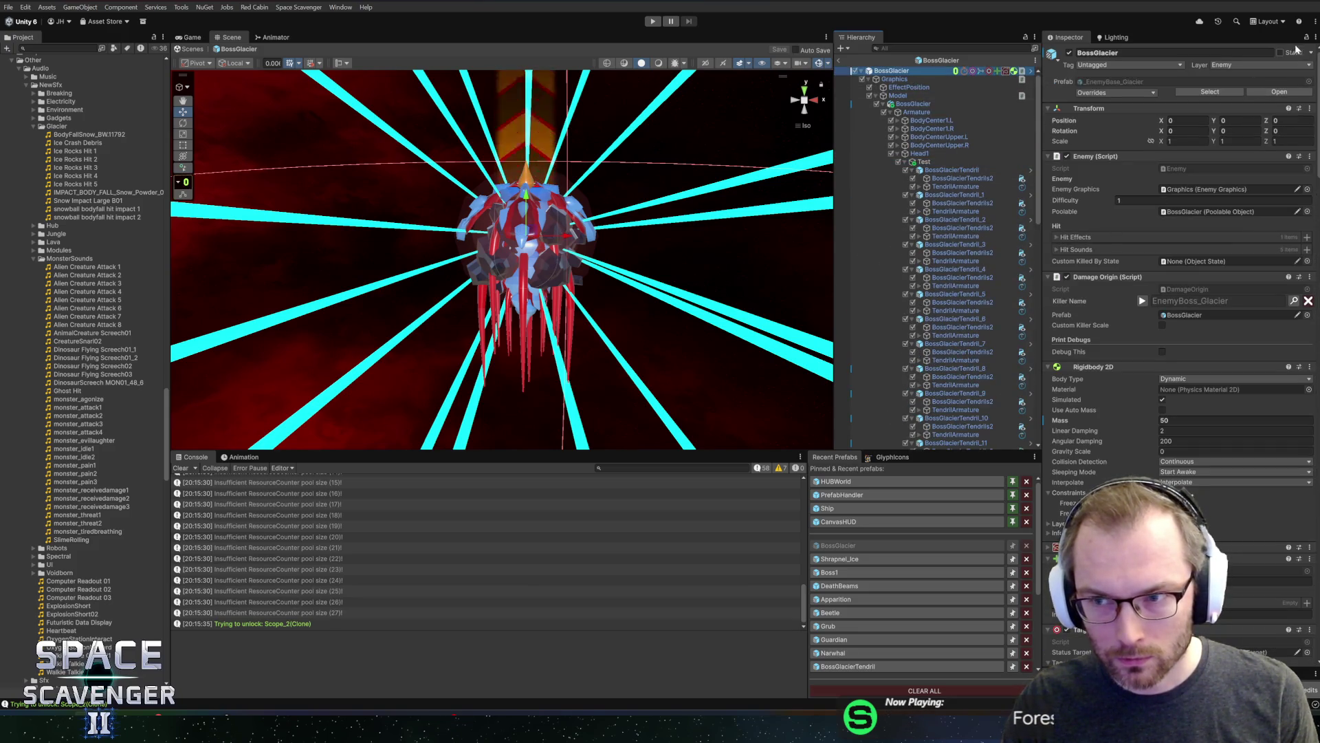
Scroll BossGlacier's Inspector to Death and multi-select the BossGlacierTendrils2 meshes under Test
scroll(1161, 352, down, 15)
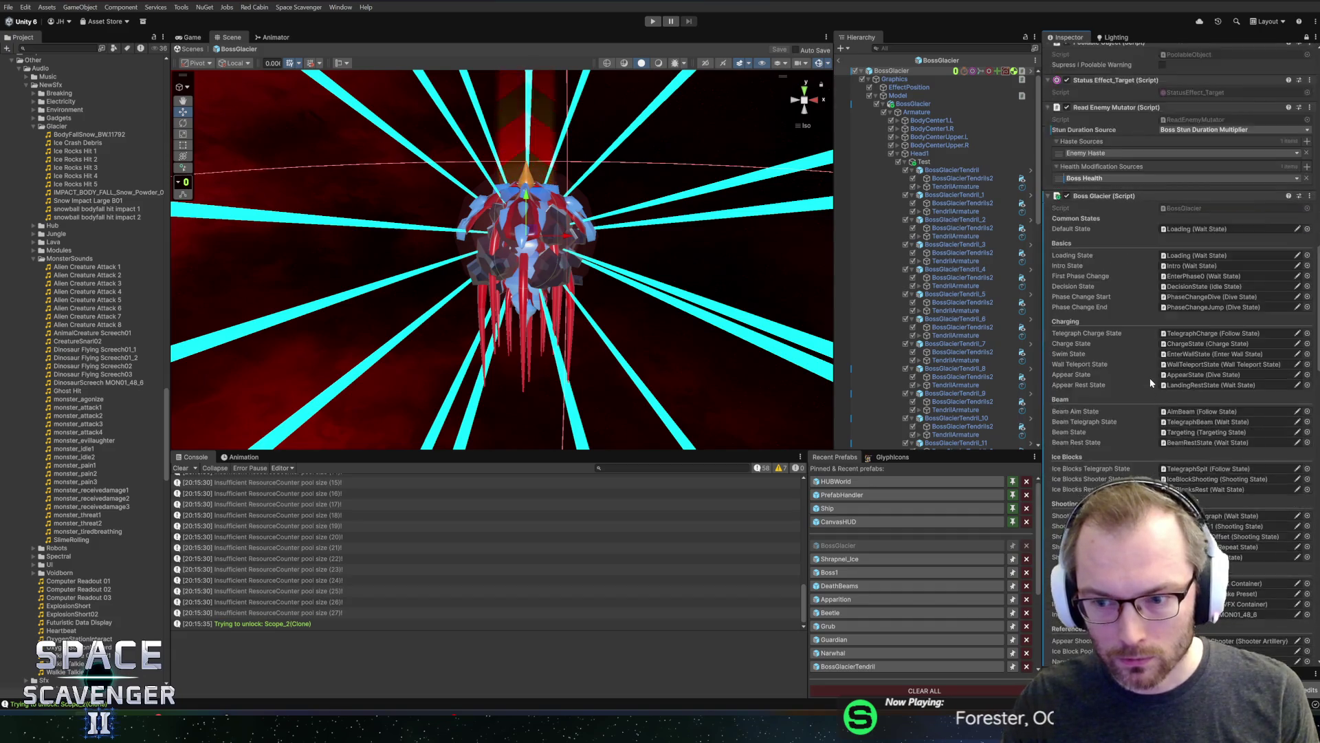
scroll(1157, 372, down, 5)
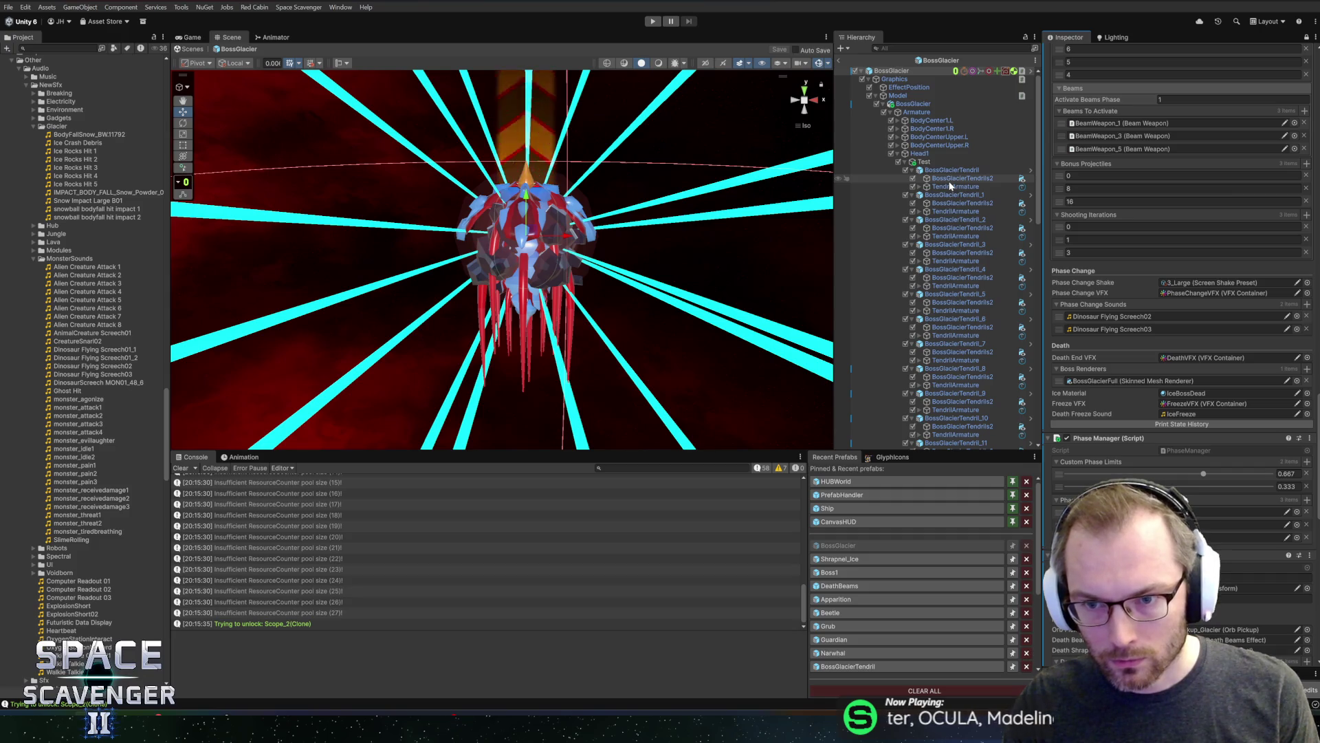
click(948, 180)
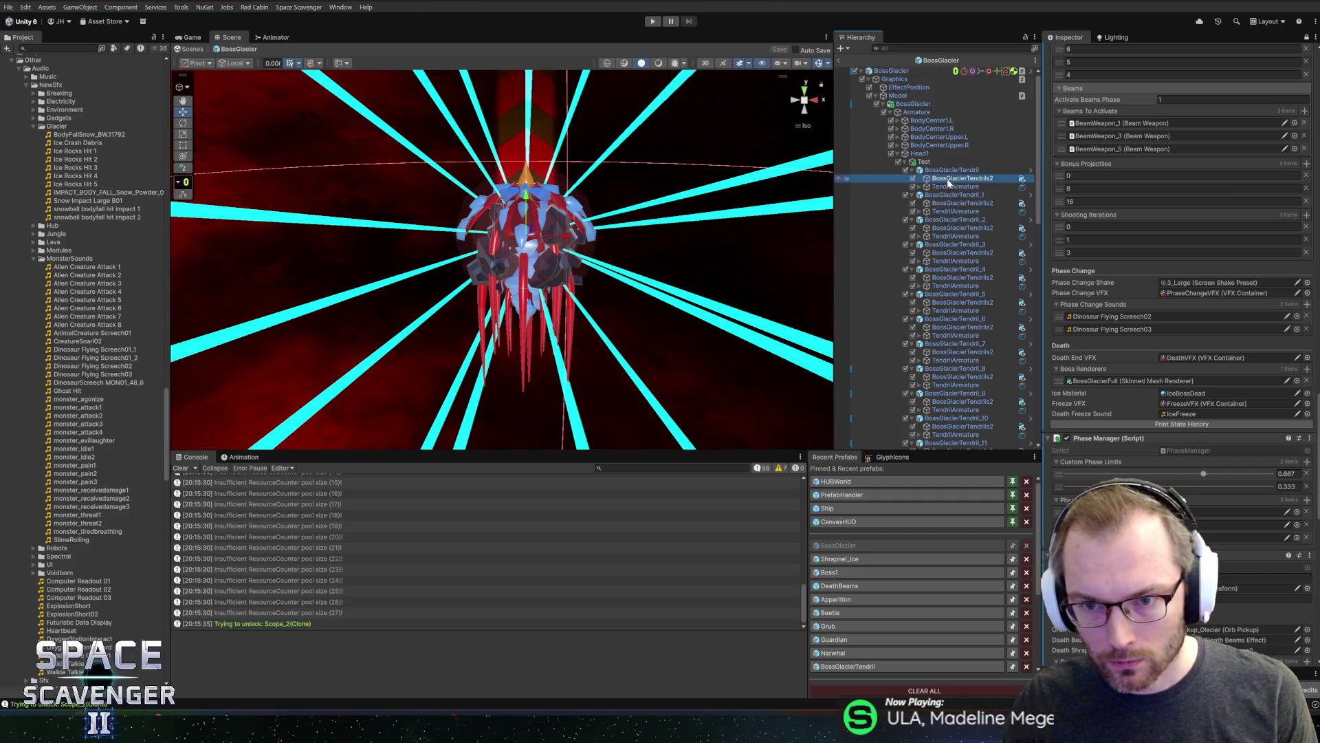
ctrl+click(951, 202)
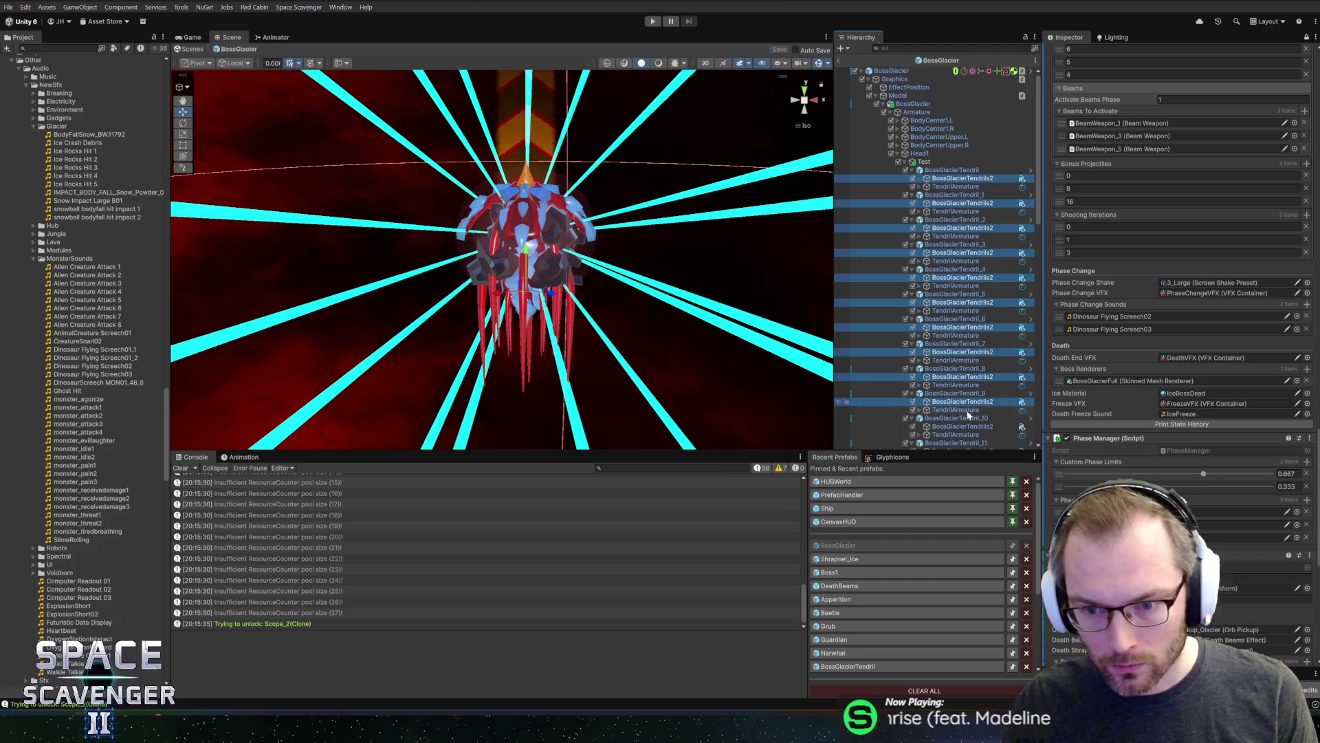
scroll(969, 398, down, 5)
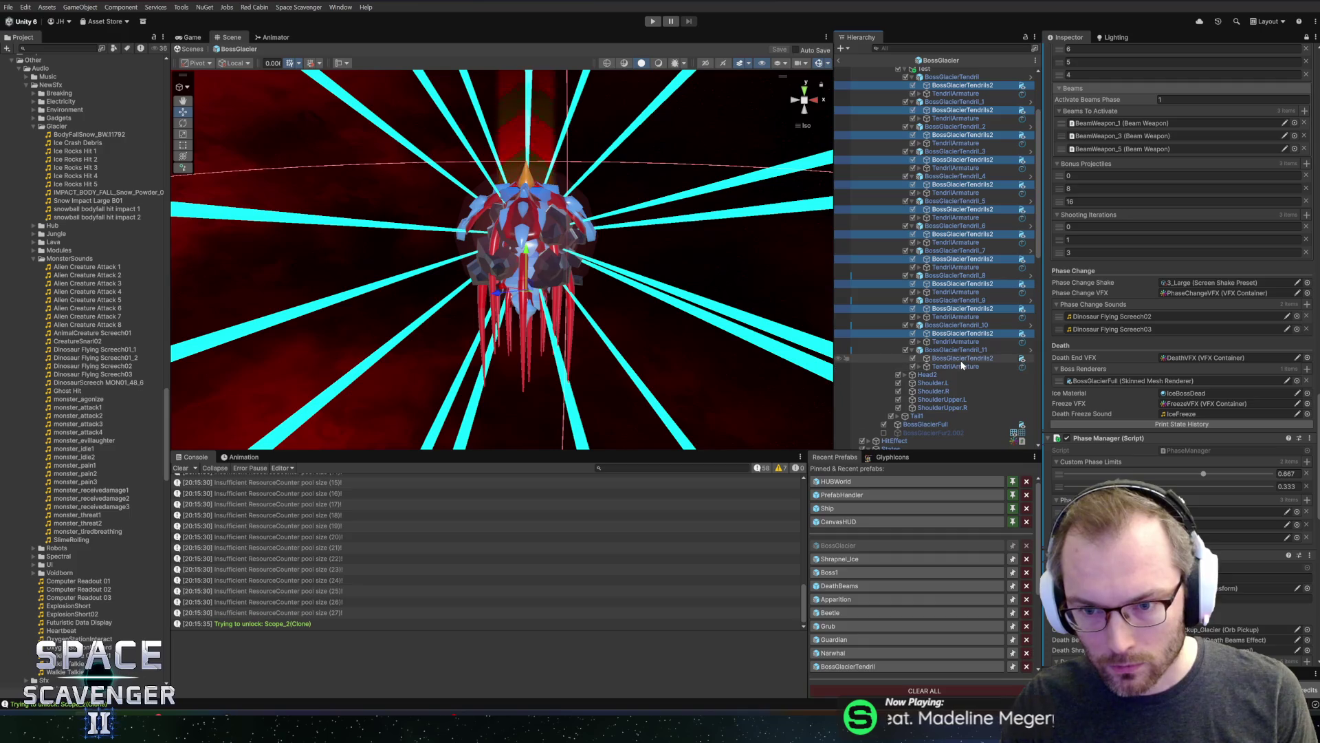
Add the BossGlacierTendrils2 renderers to Boss Renderers (13 total), save, and select BossGlacierFull
drag(946, 359, 1043, 408)
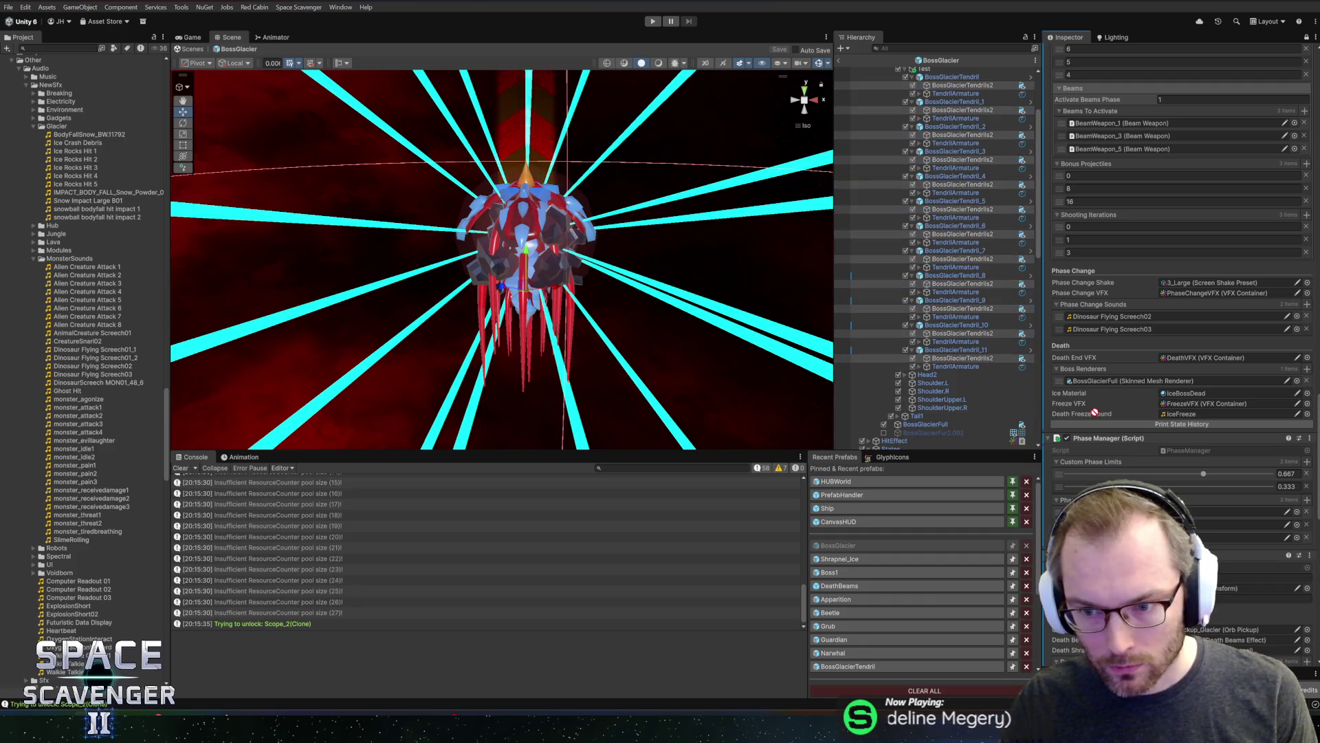
drag(1130, 382, 1095, 372)
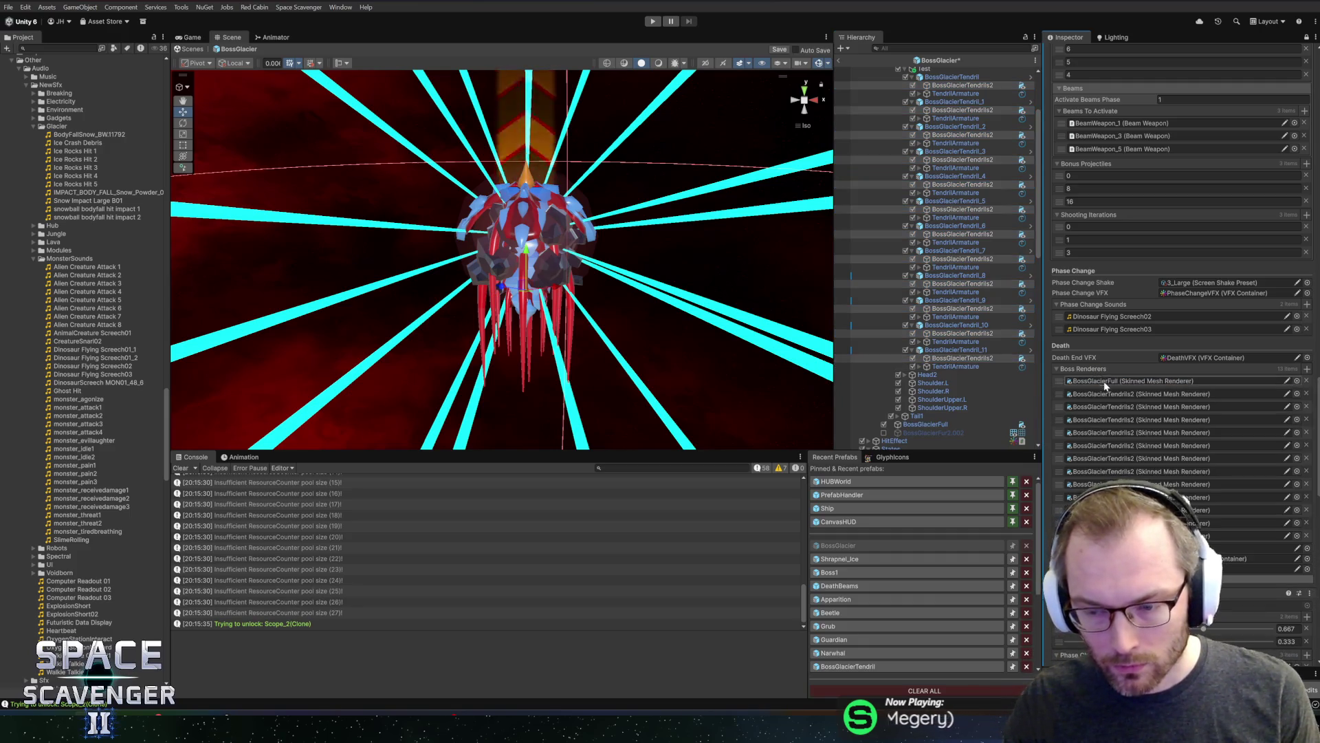
click(1120, 397)
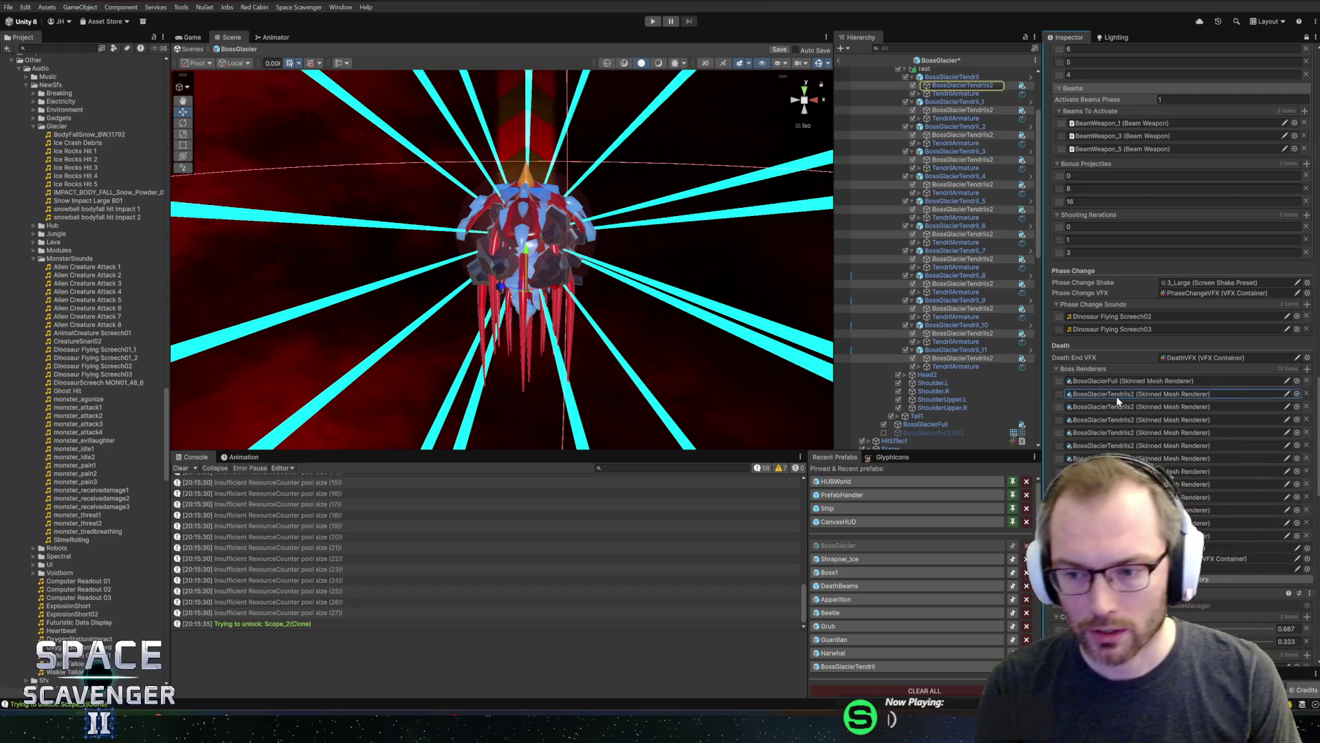
key(ctrl+s)
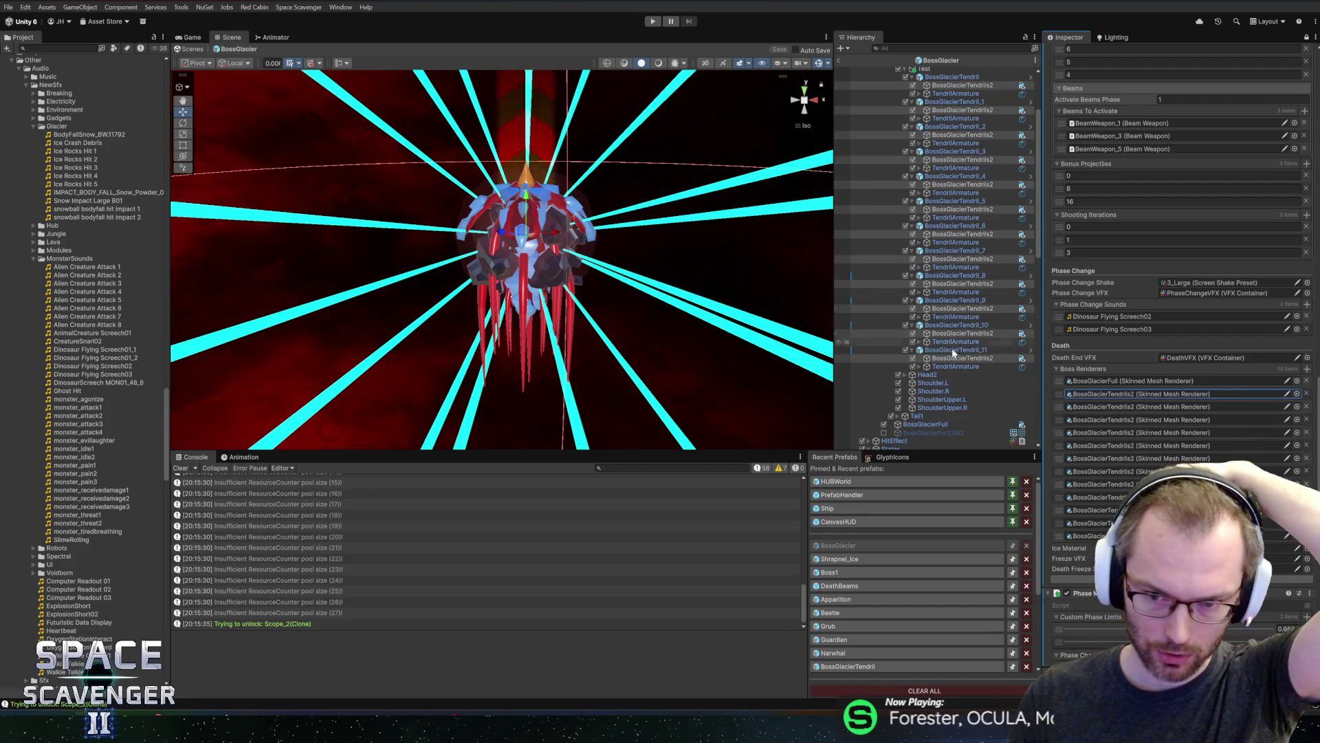
click(919, 424)
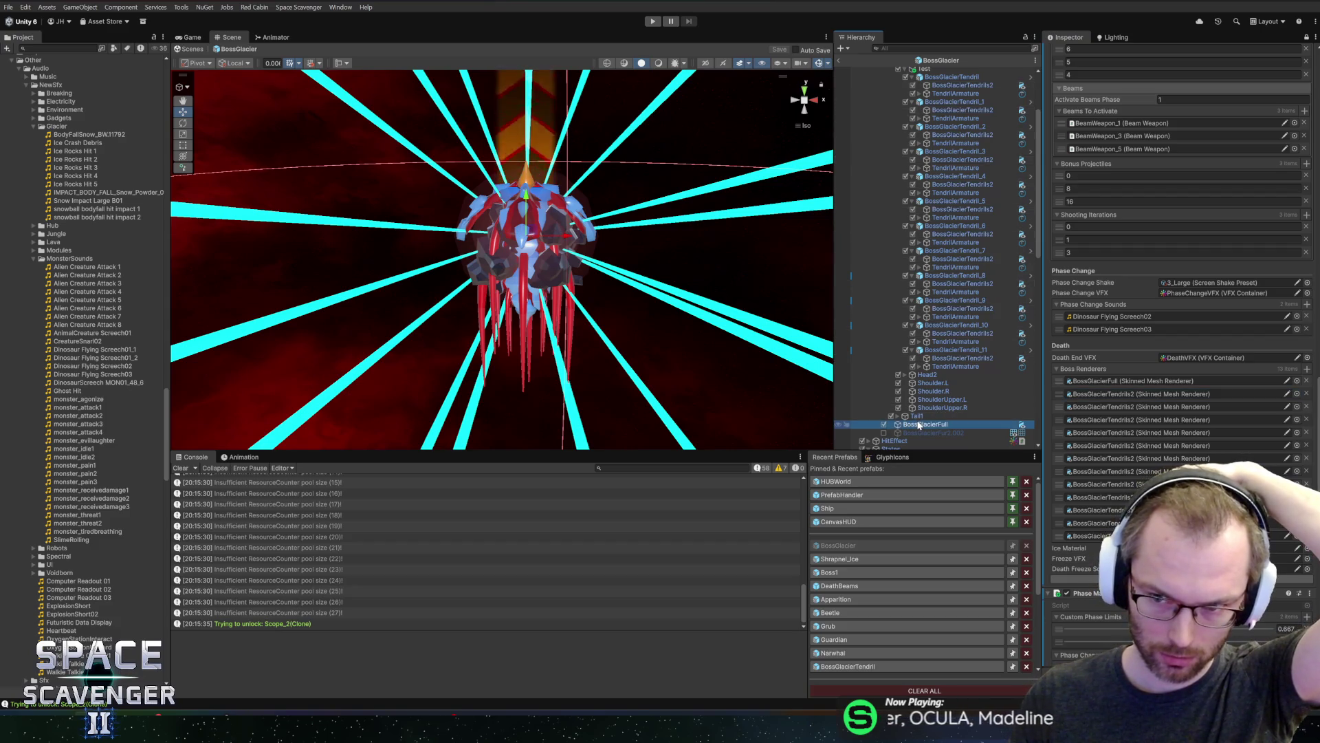
scroll(952, 294, up, 3)
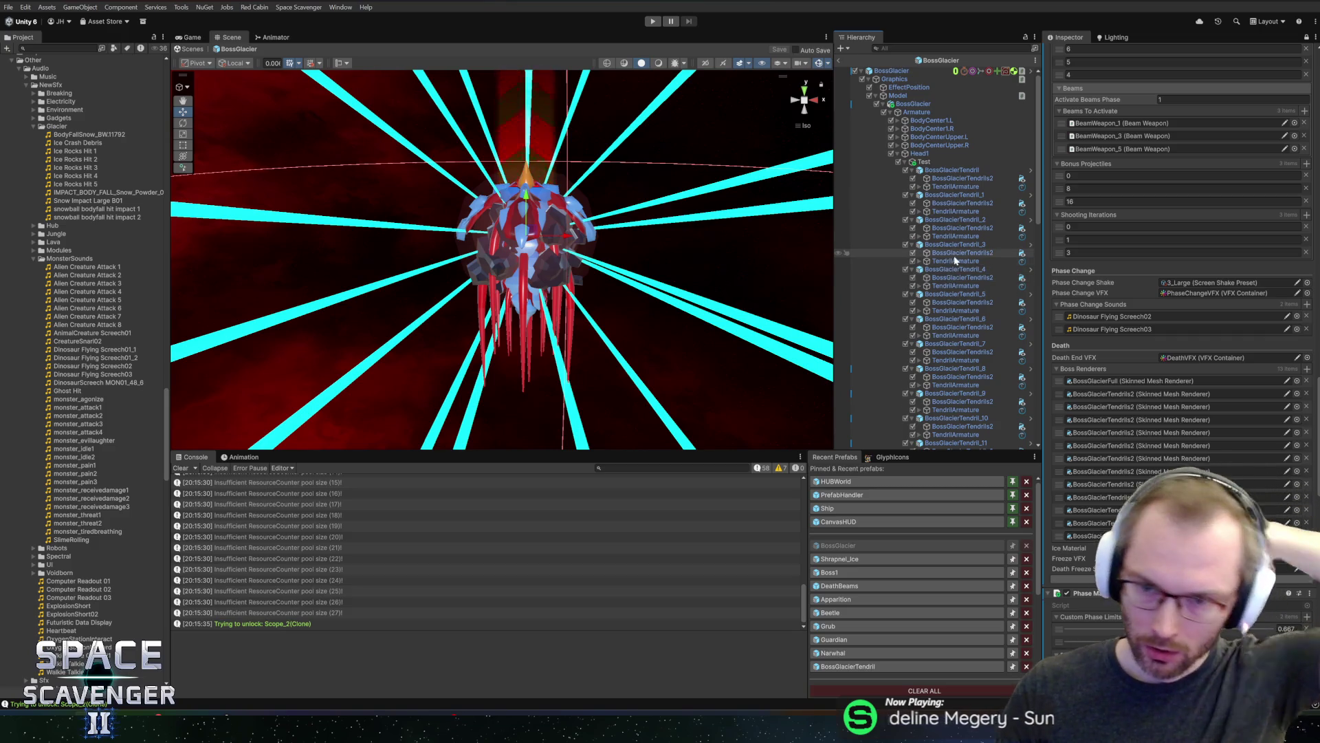
Return from the BossGlacier prefab to the Core scene and enter Play mode
click(840, 60)
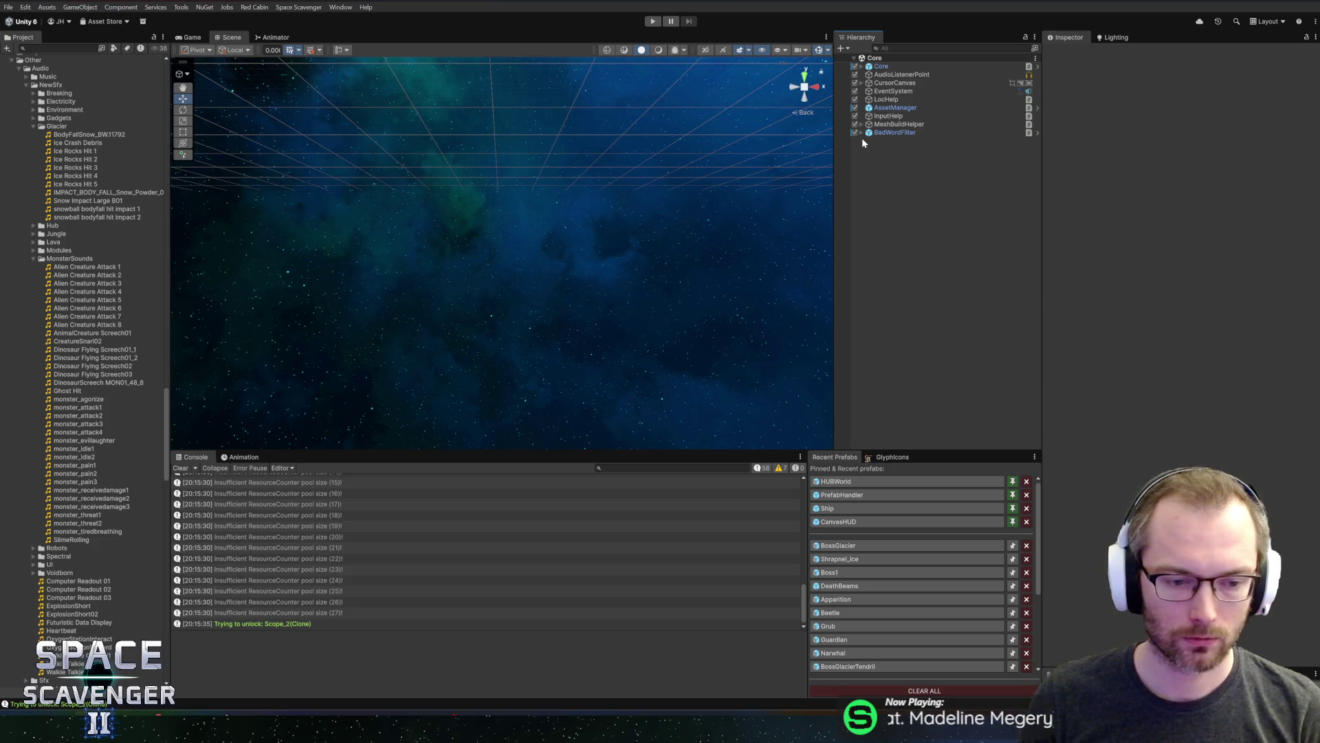
click(652, 20)
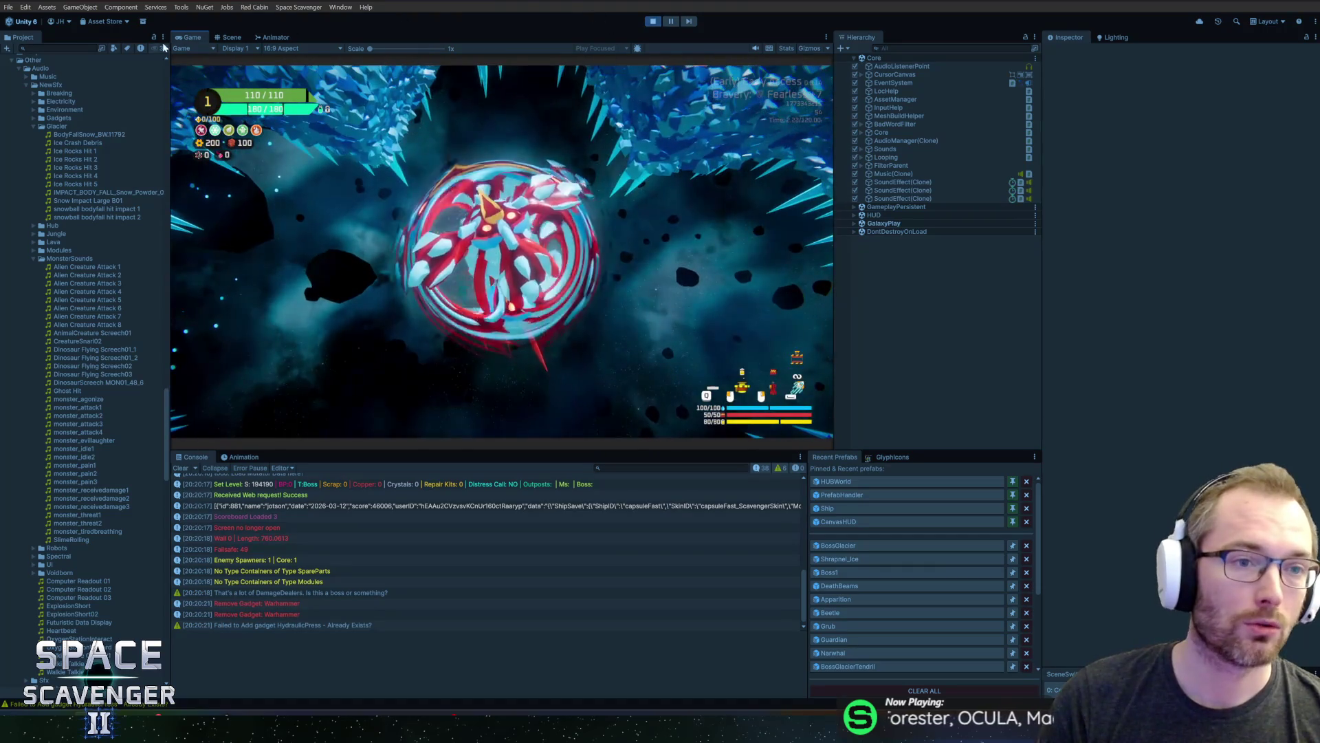
Maximize the Game view and run 'debug dAll' in the console to kill the Frost Shrike
double_click(192, 37)
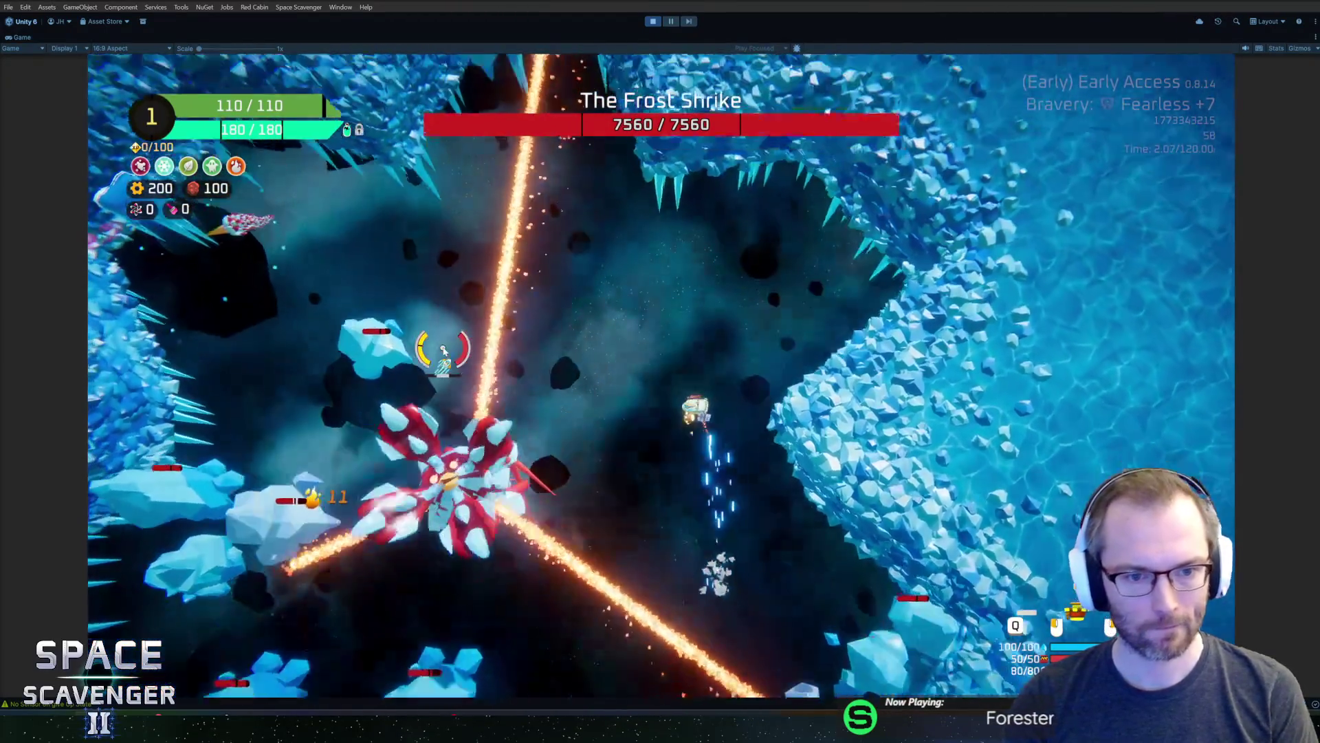
key(grave)
text(de)
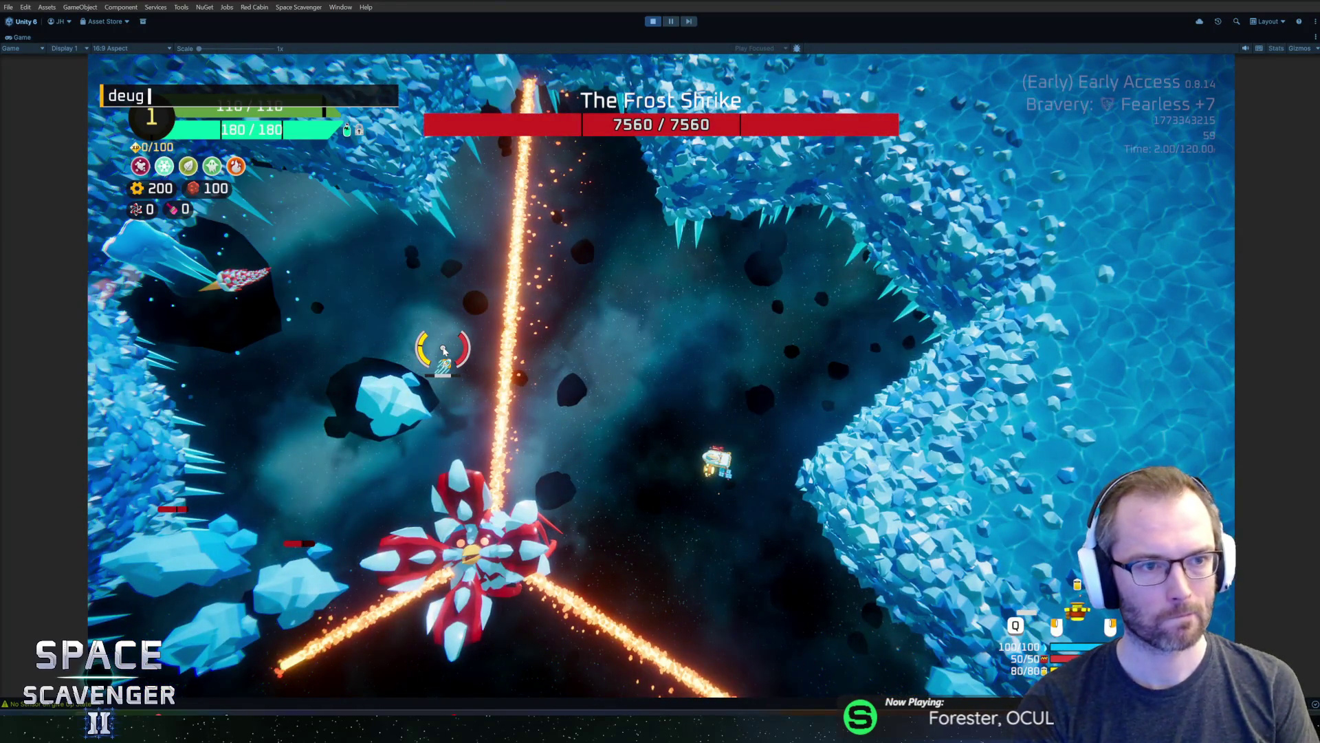
text(bug d)
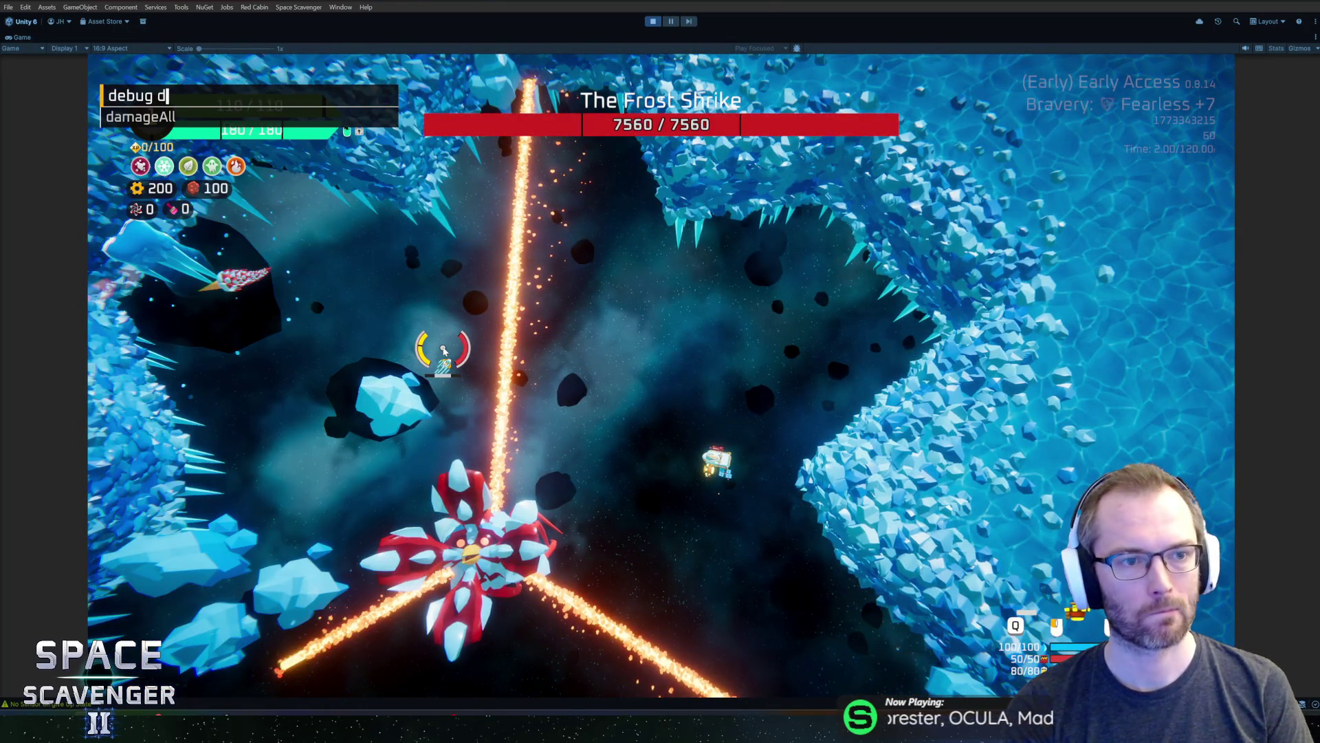
text(All)
key(Return)
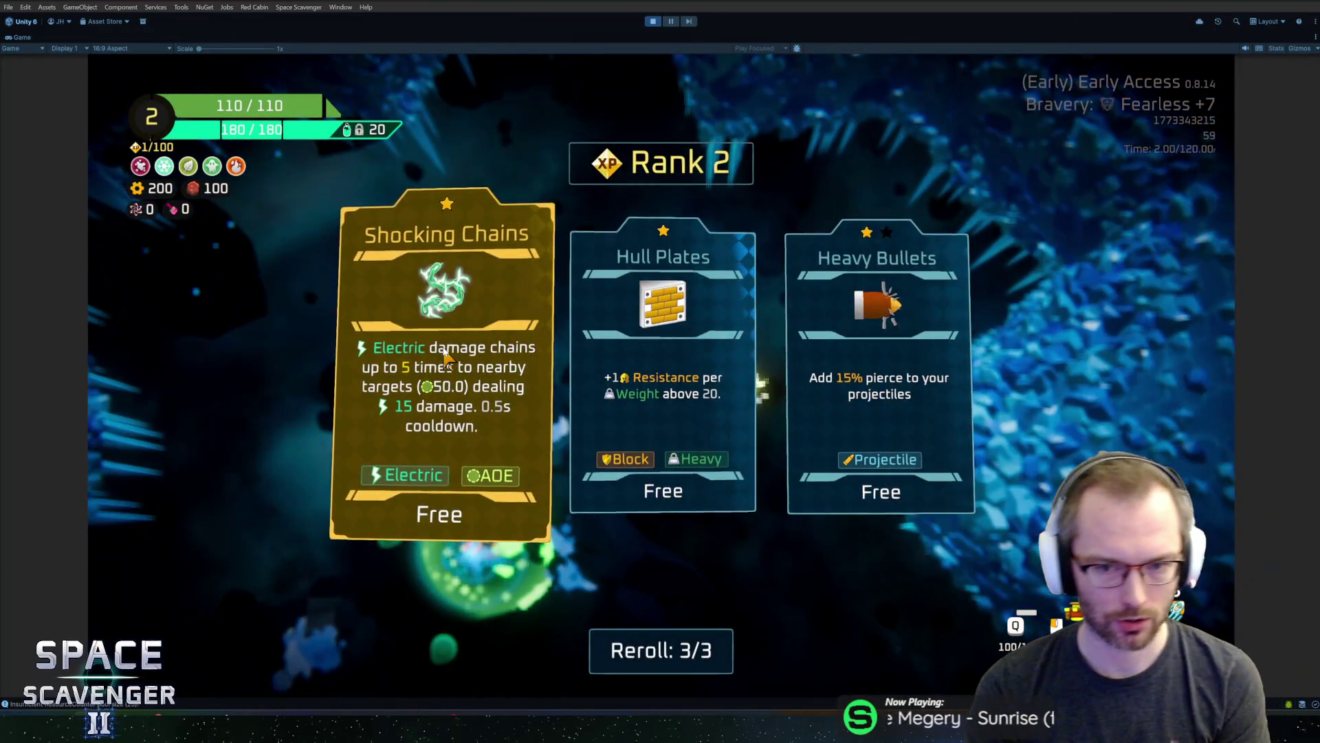
Take Shocking Chains, pick up the Heavy Crate, and buy an epic gadget with crystal
click(443, 351)
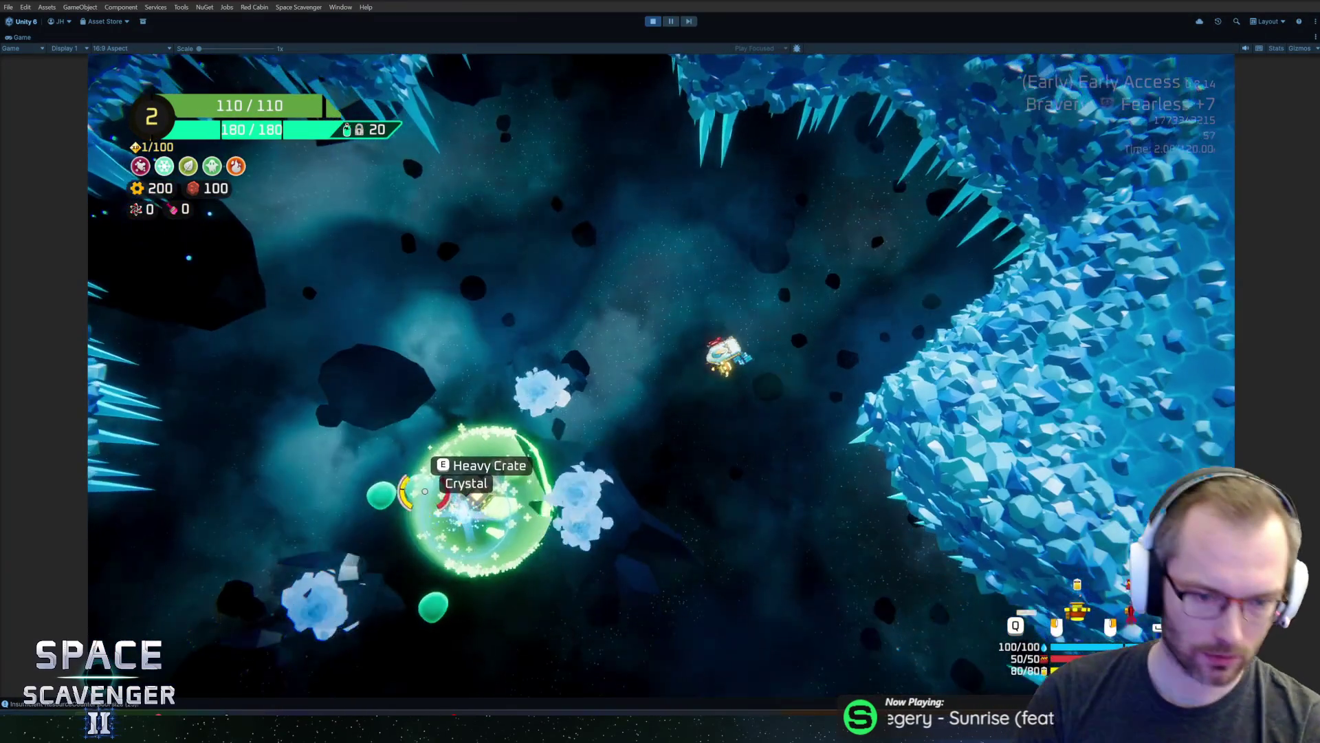
key(a)
key(s)
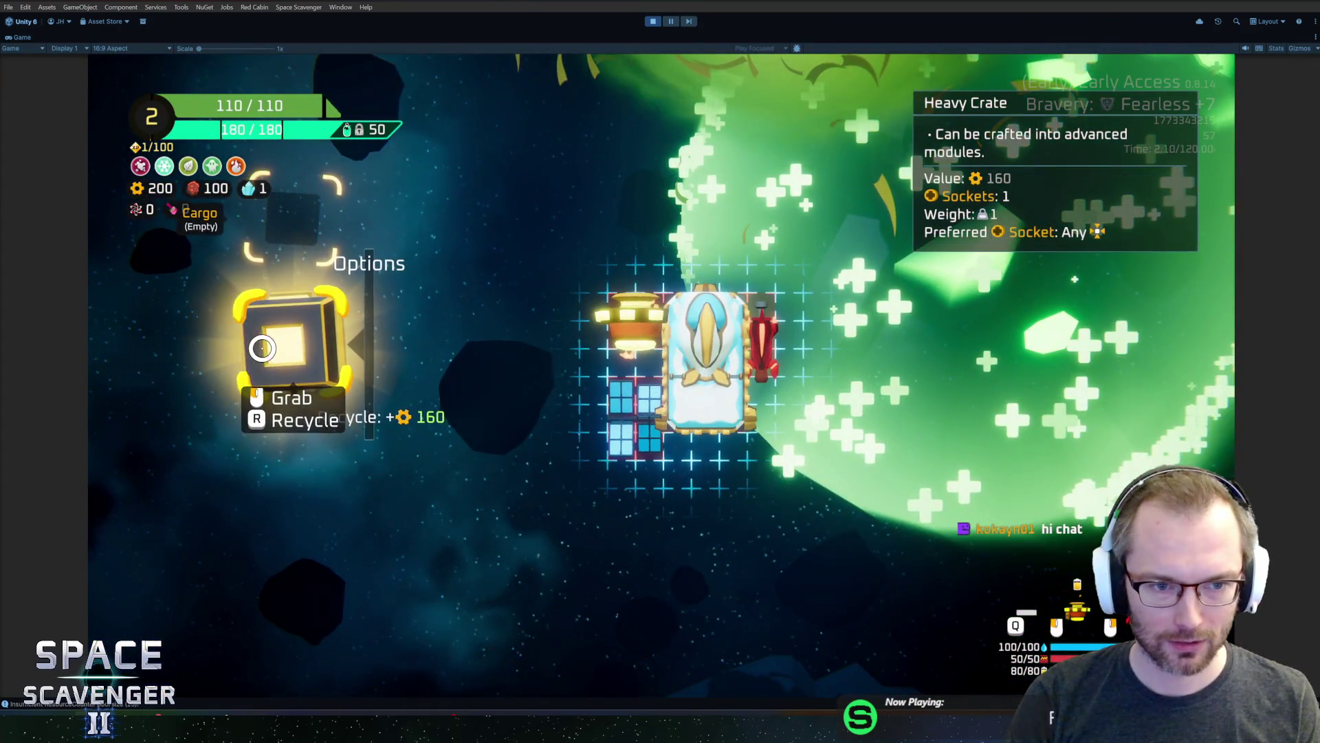
key(f)
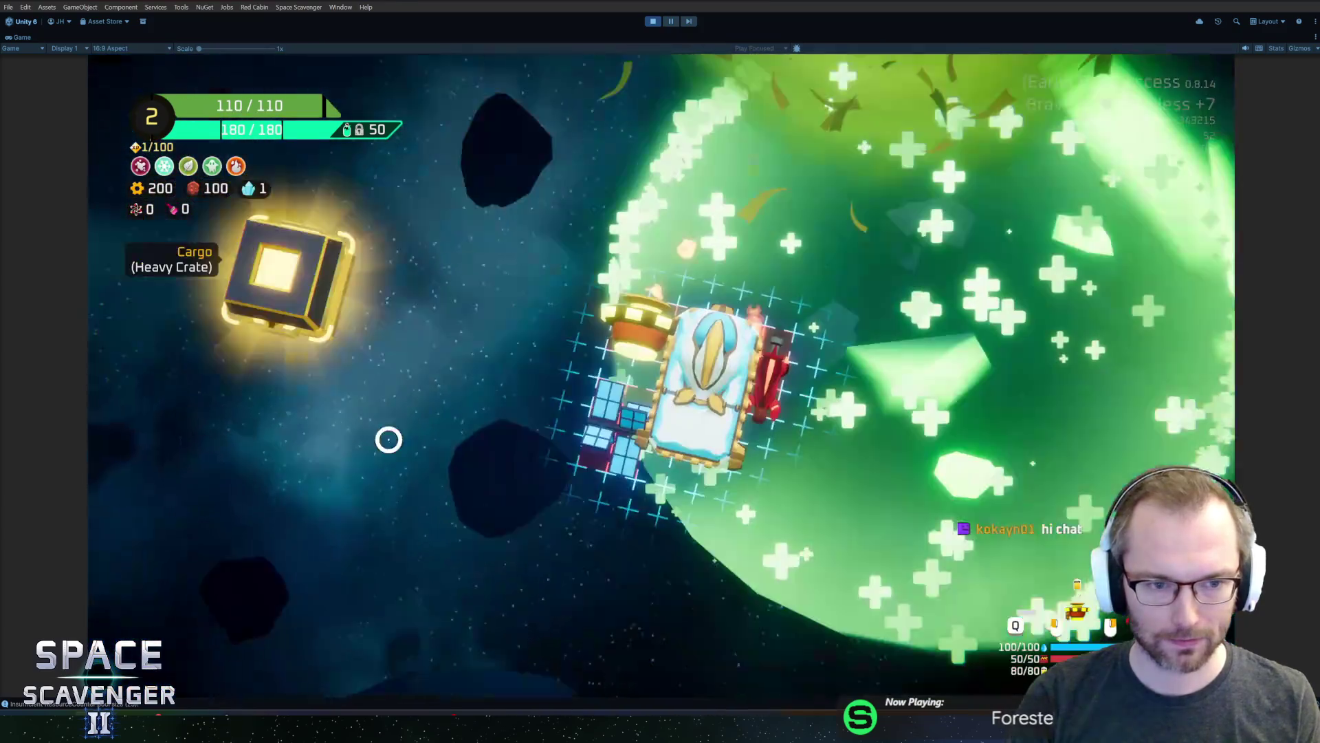
mouse_move(310, 350)
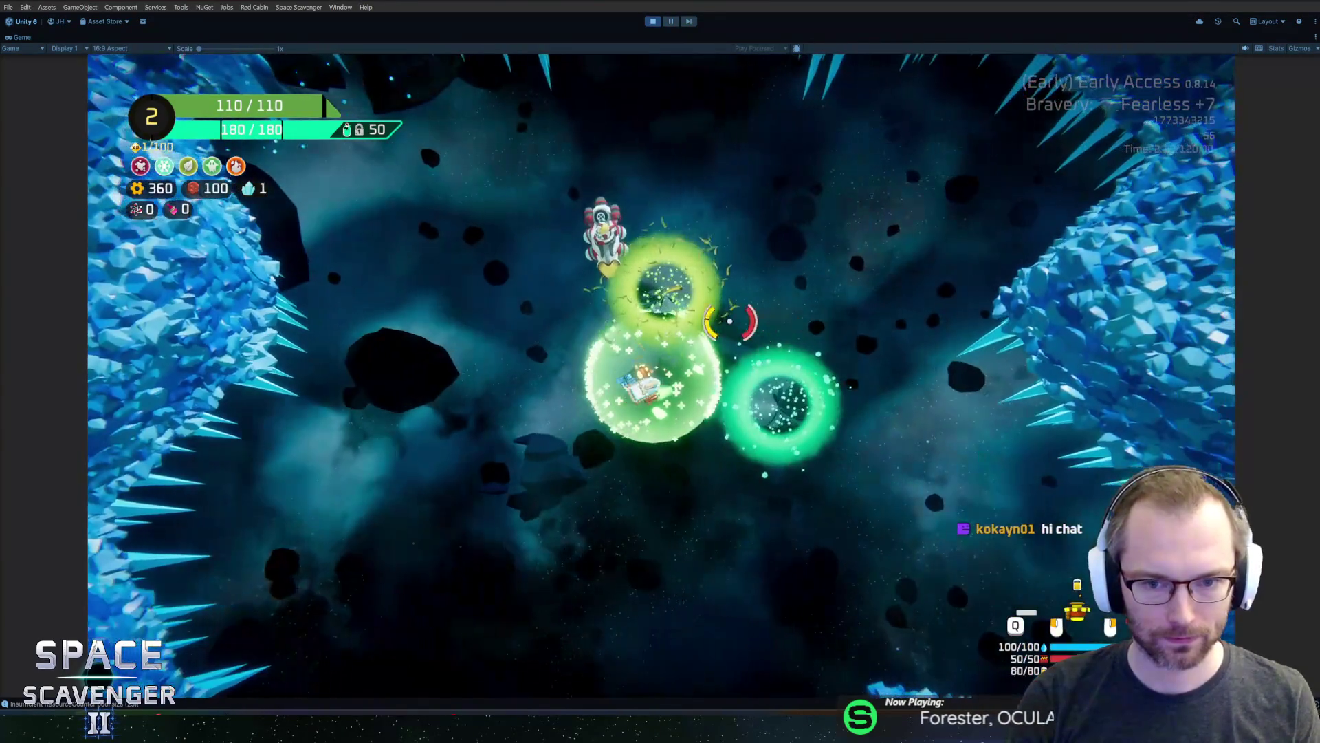
key(f)
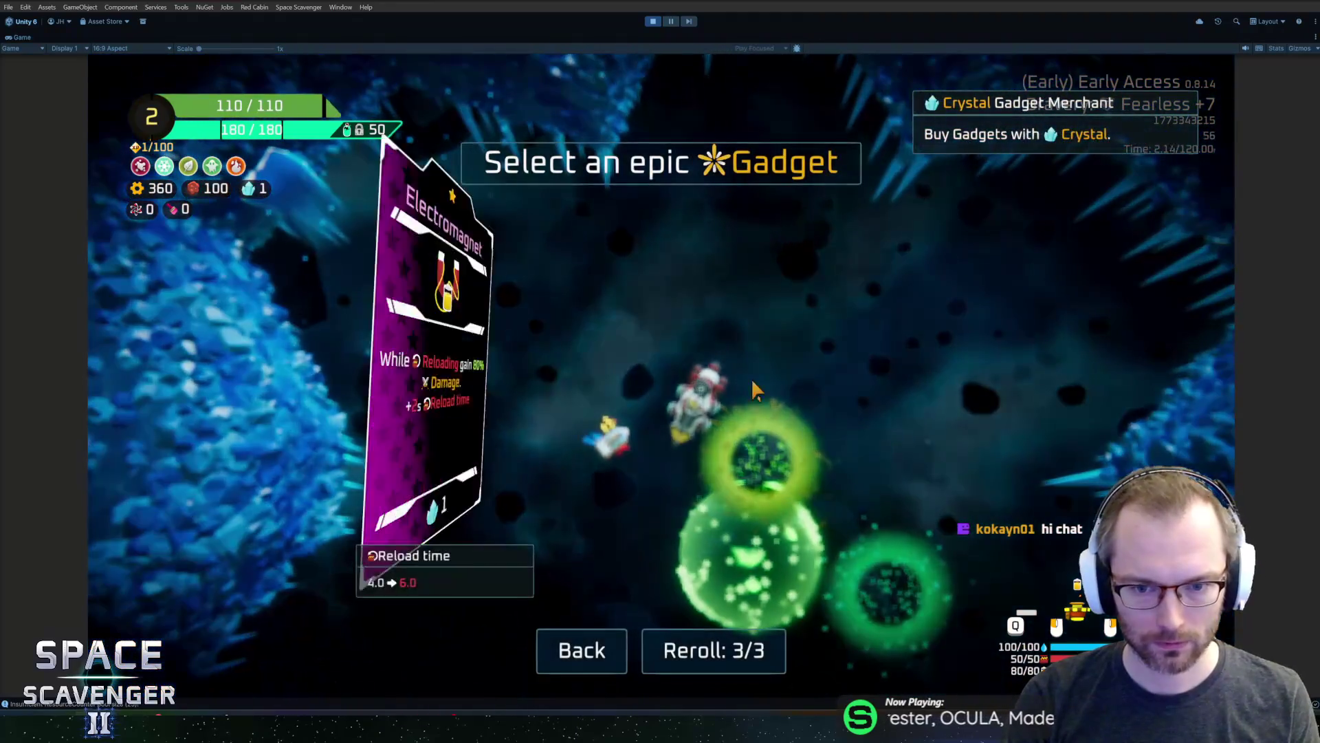
click(722, 404)
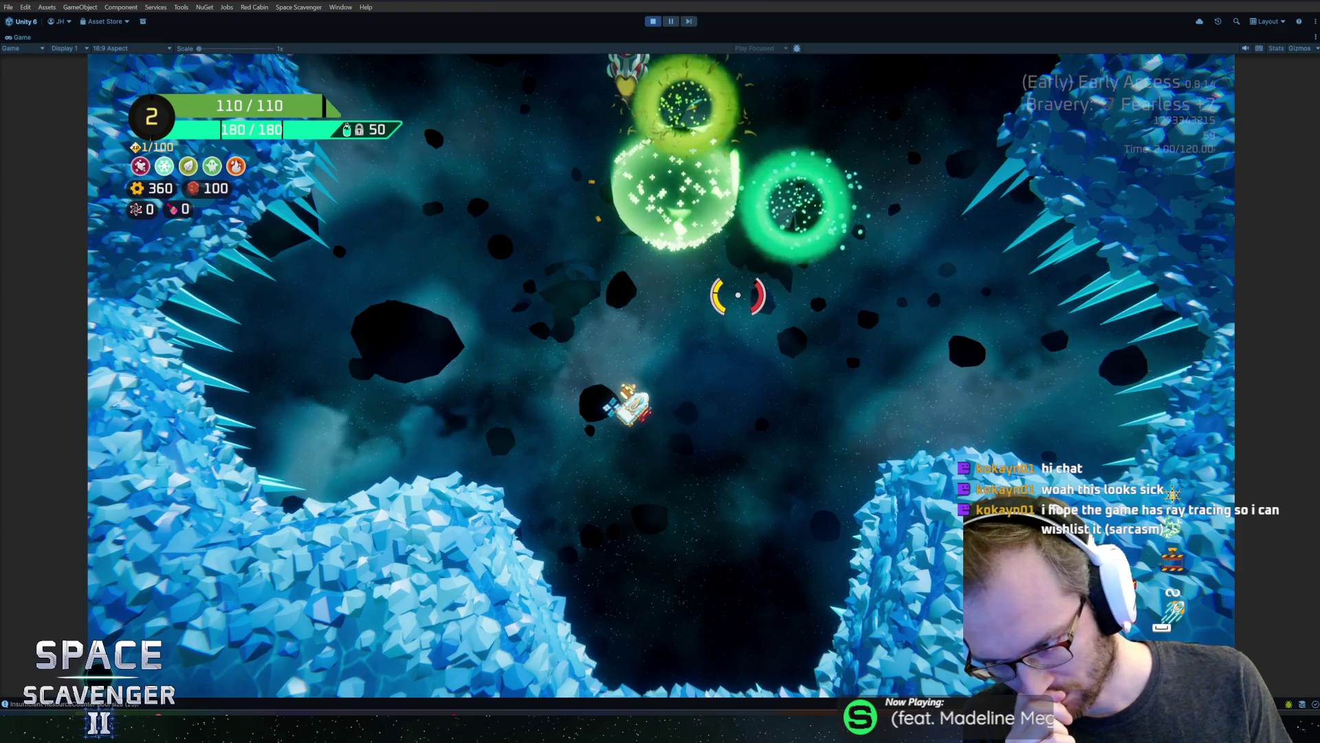
Fly around the cleared arena among the warp portals, then stop the play session
key(w)
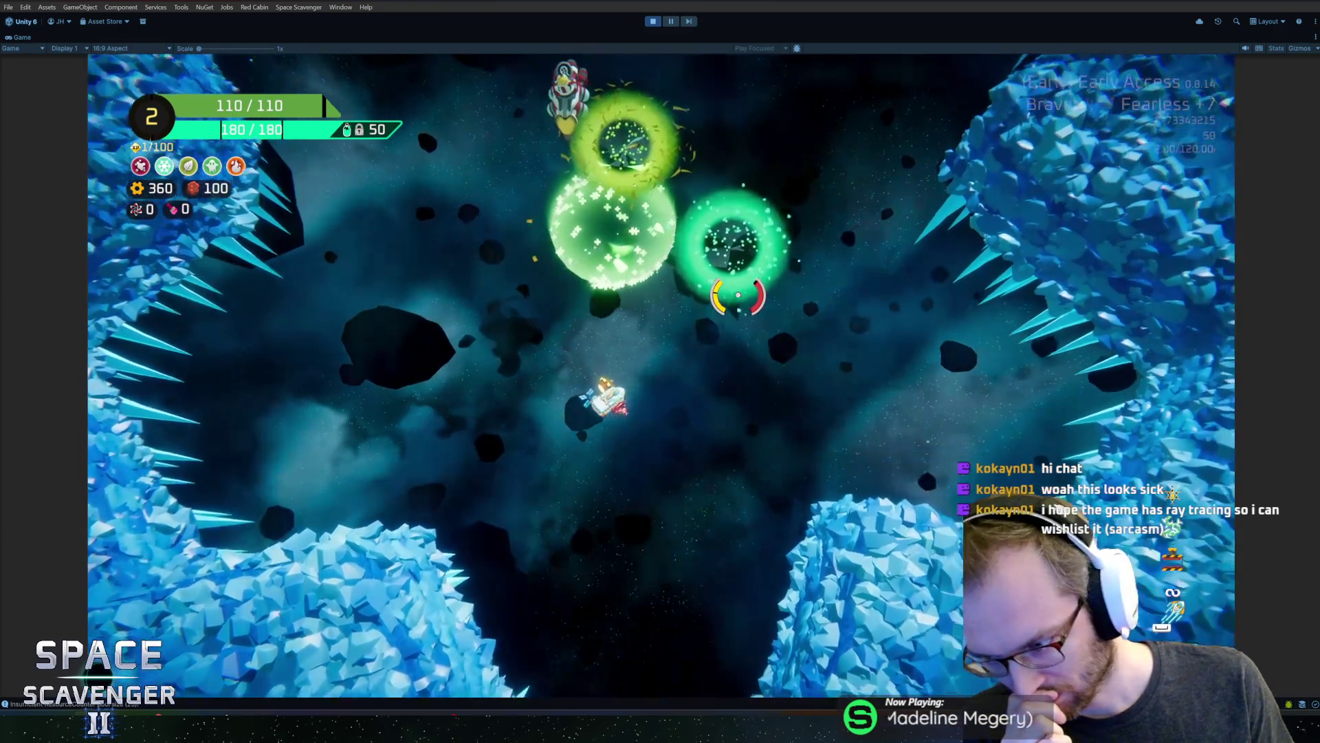
key(s)
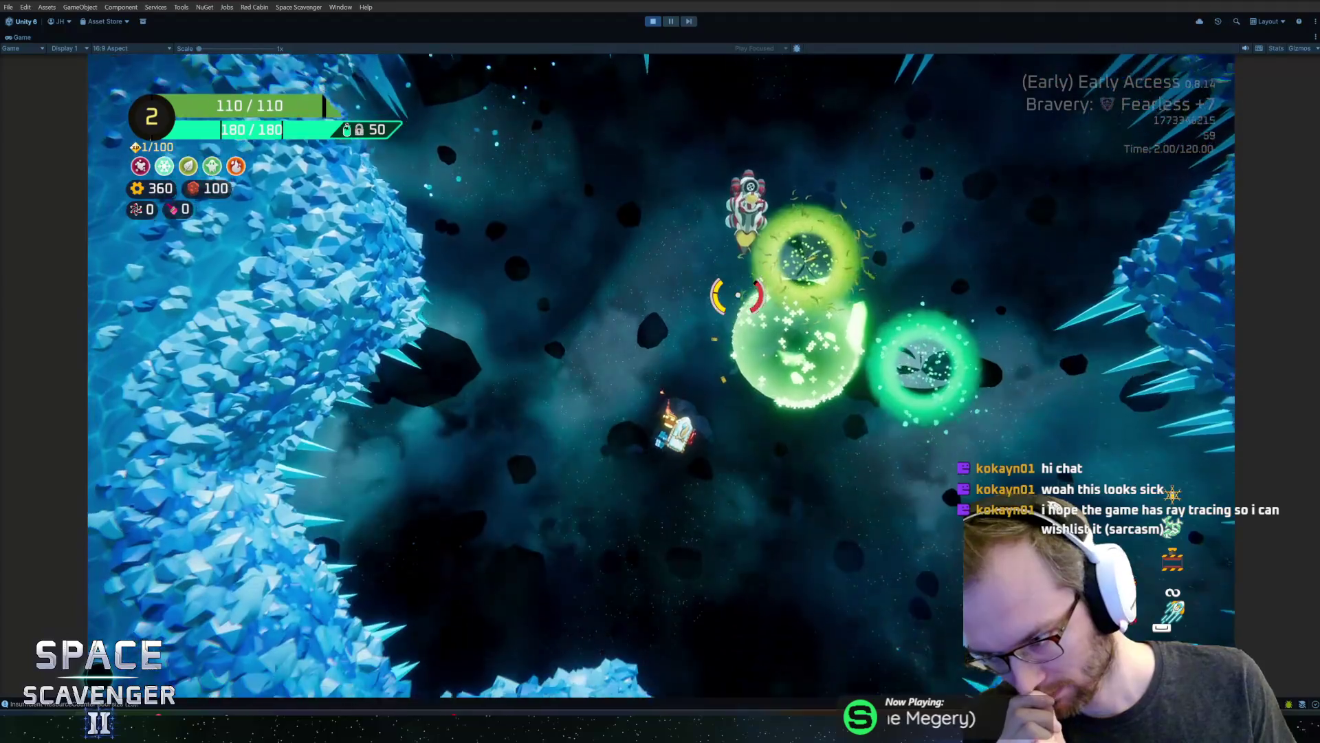
key(w)
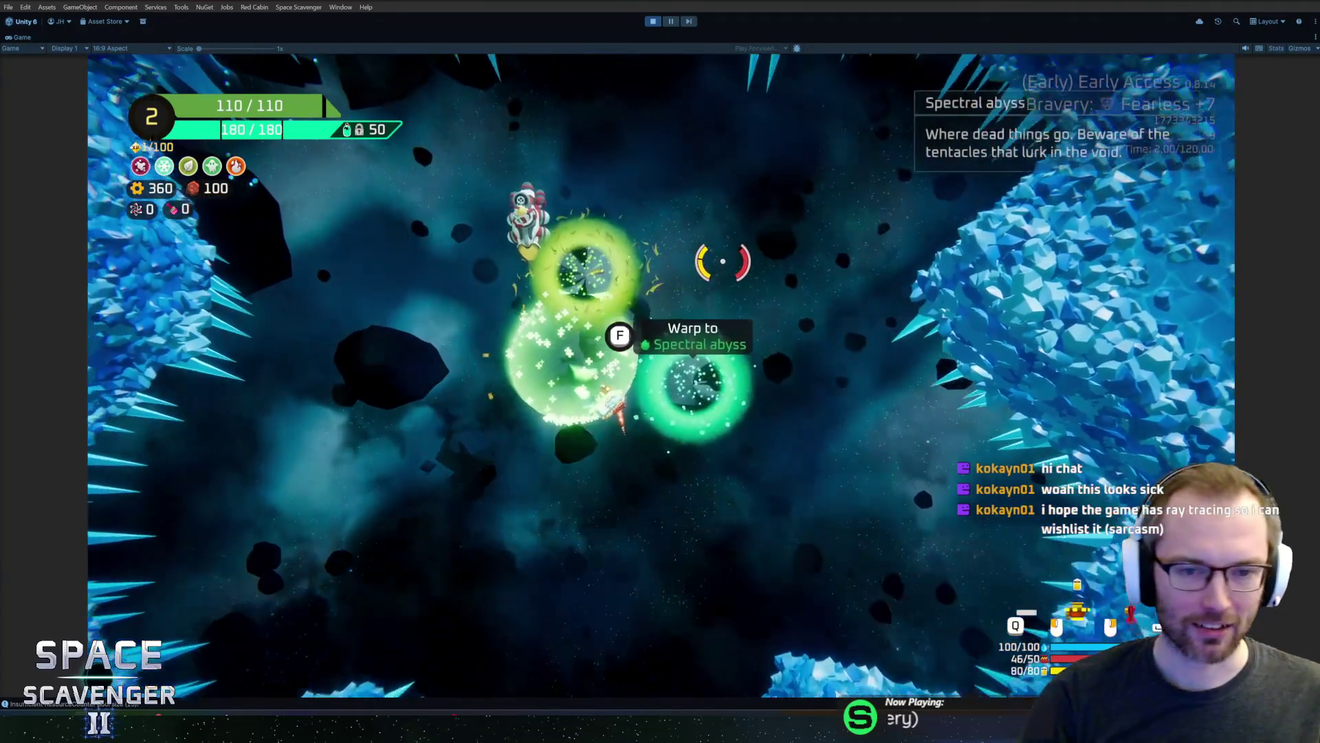
key(d)
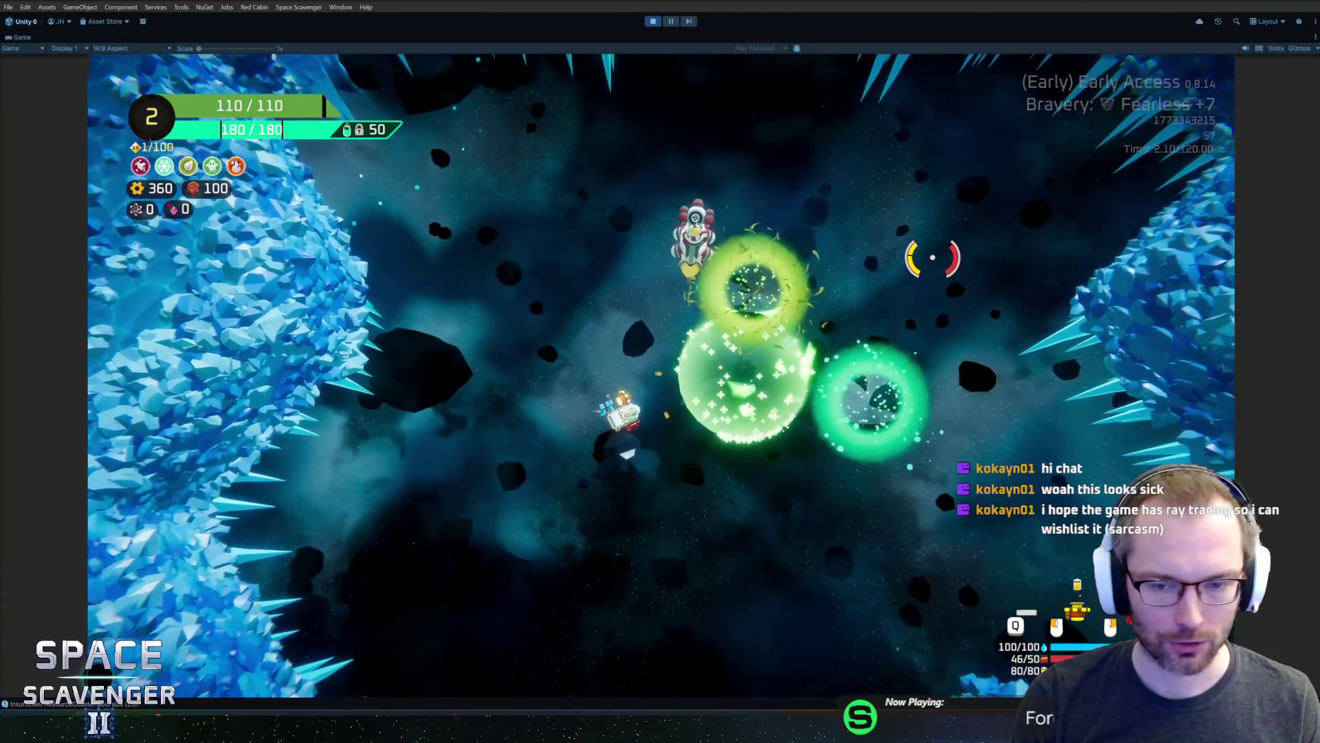
key(a)
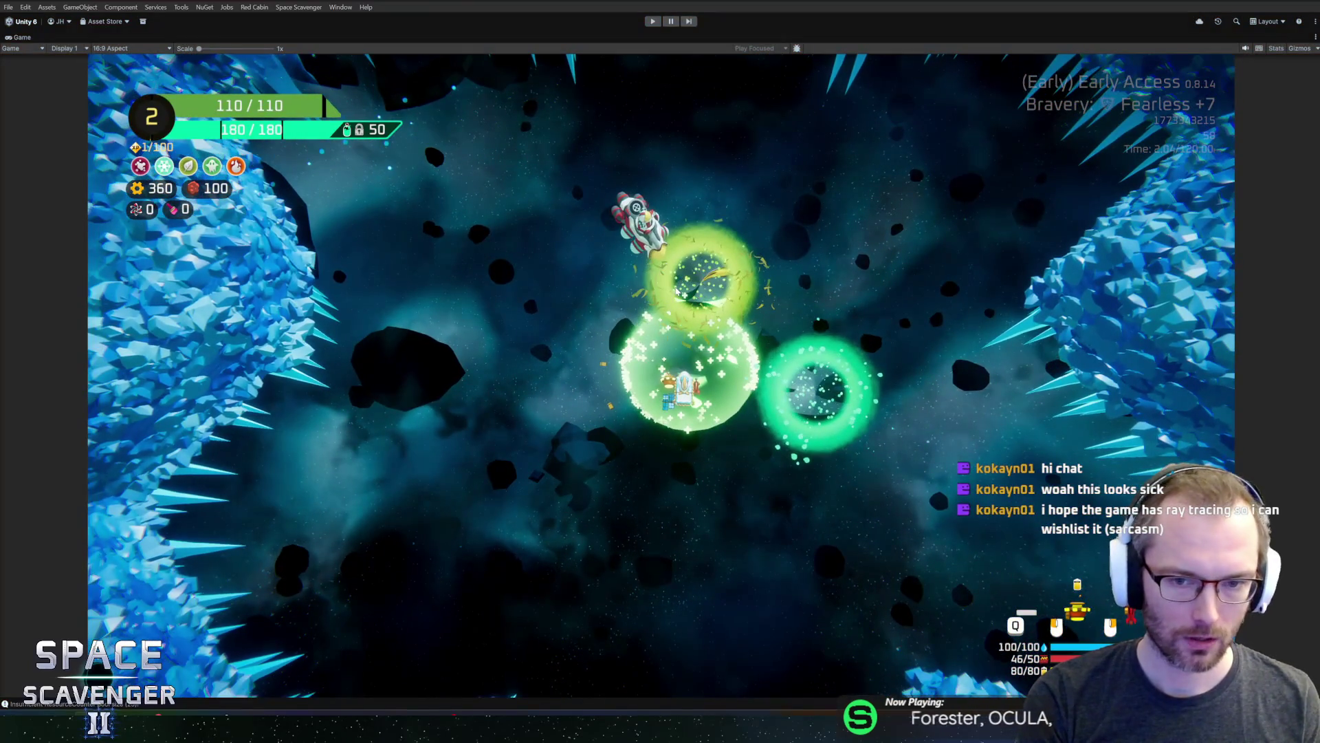
key(ctrl+p)
key(ctrl+p)
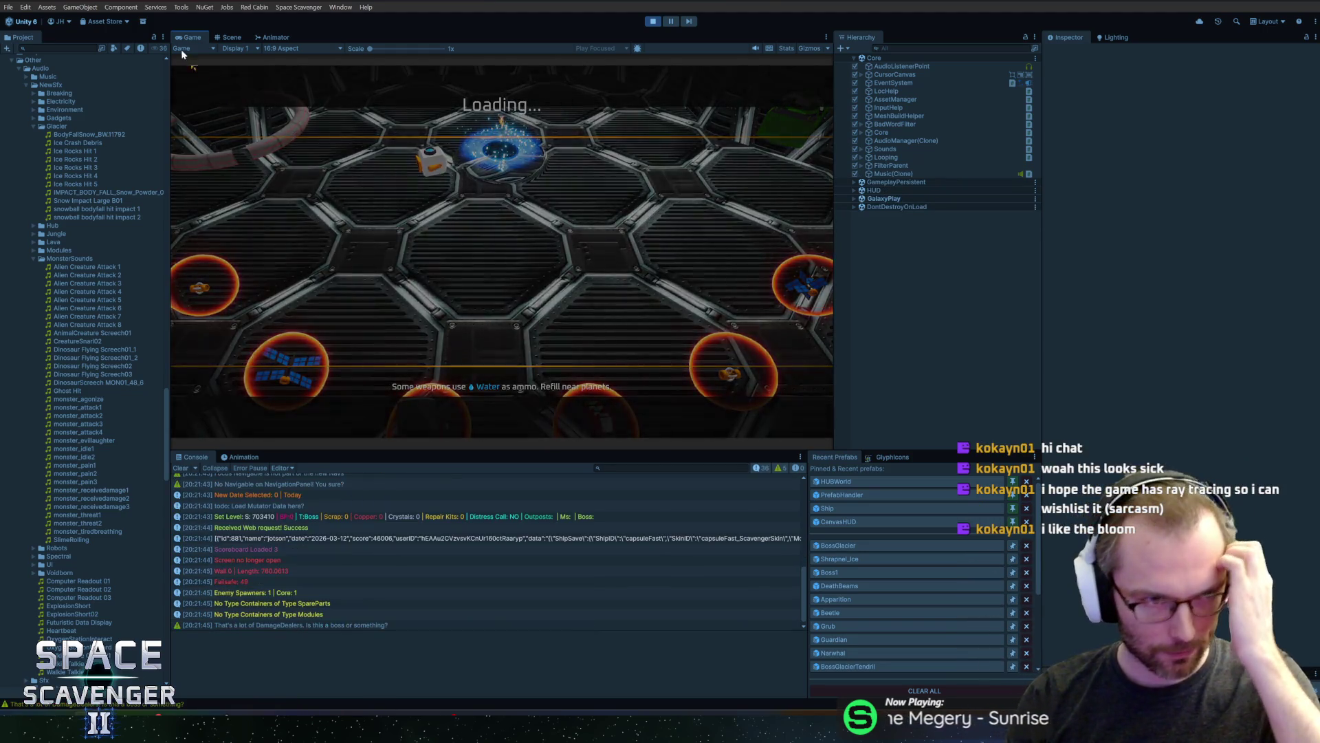
Maximize the Game view for the new Frost Shrike play session
double_click(196, 37)
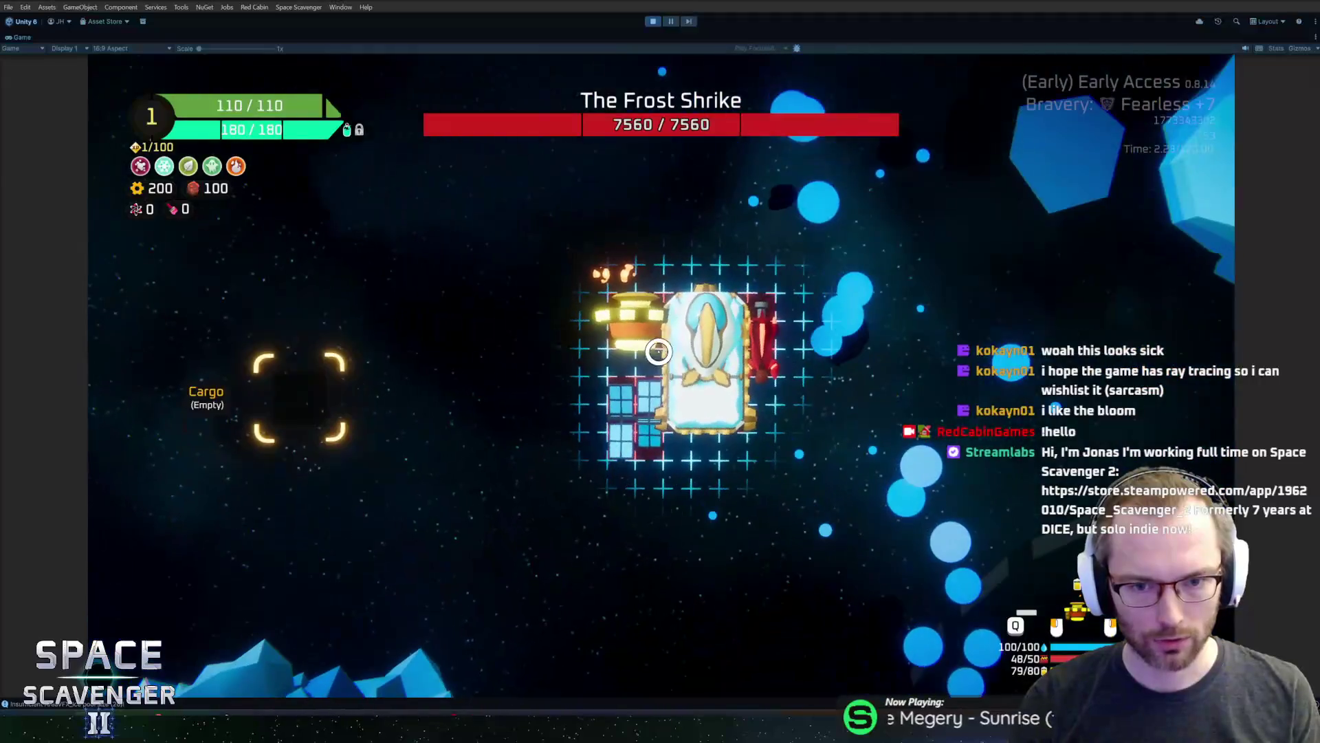
Put the rifle on the ship's left, fireball and solar panel on the right, then resume
drag(762, 343, 324, 472)
drag(640, 323, 766, 319)
drag(630, 347, 627, 351)
mouse_move(618, 413)
mouse_down()
mouse_move(707, 393)
mouse_move(750, 406)
mouse_up()
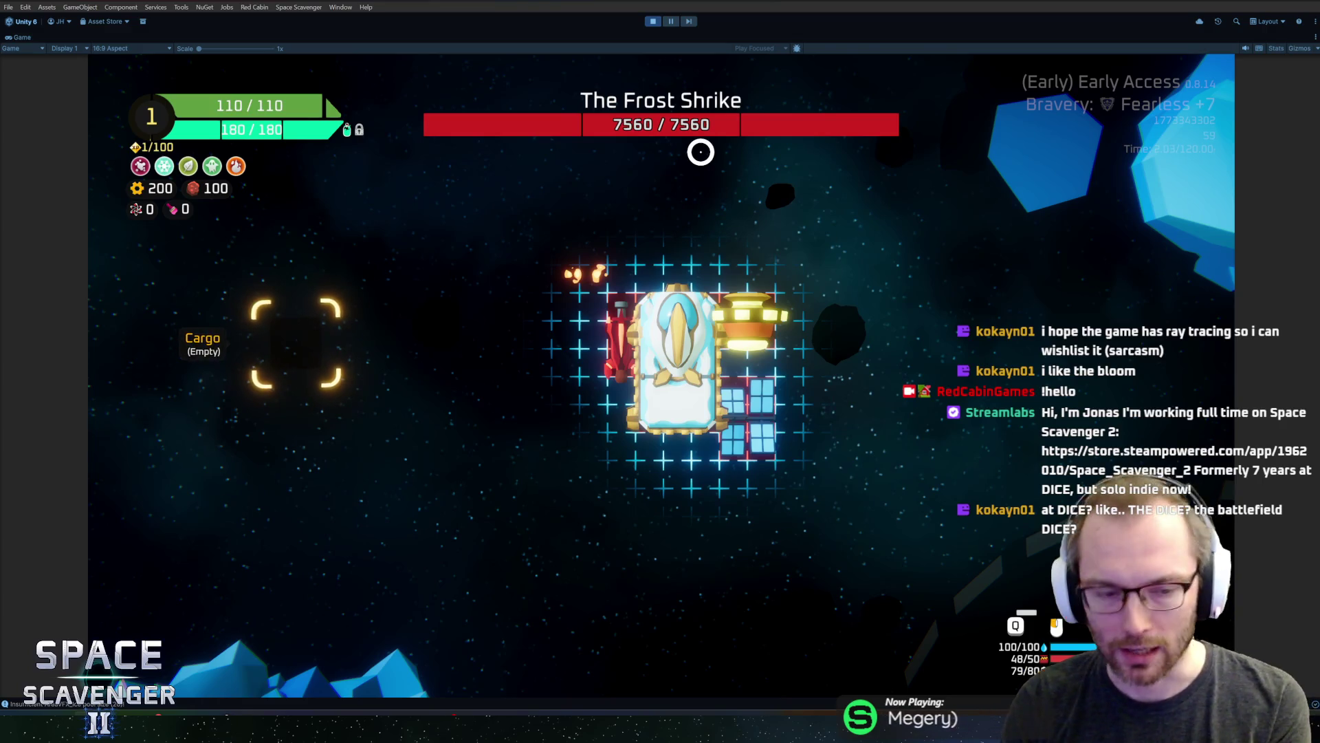
key(Tab)
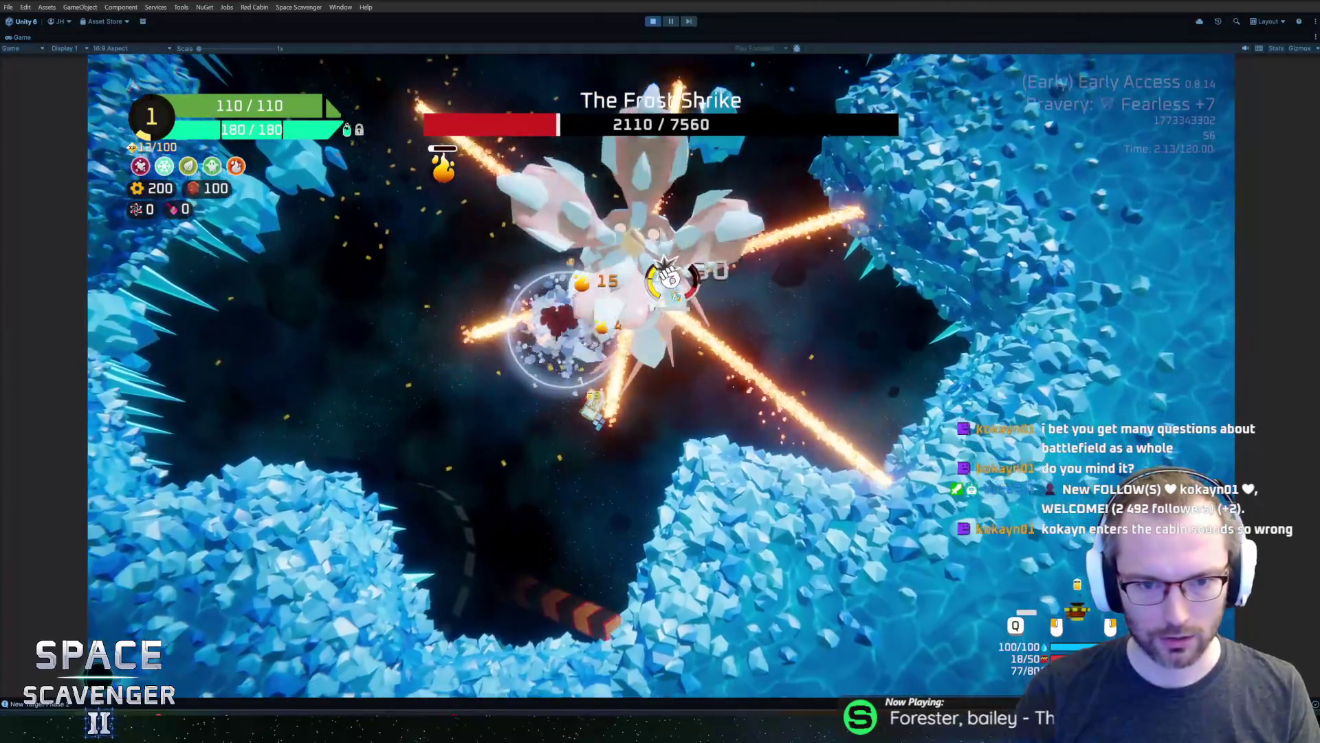
Chase and fight the Frost Shrike through the icy tunnel until its HP reaches 0
key(w)
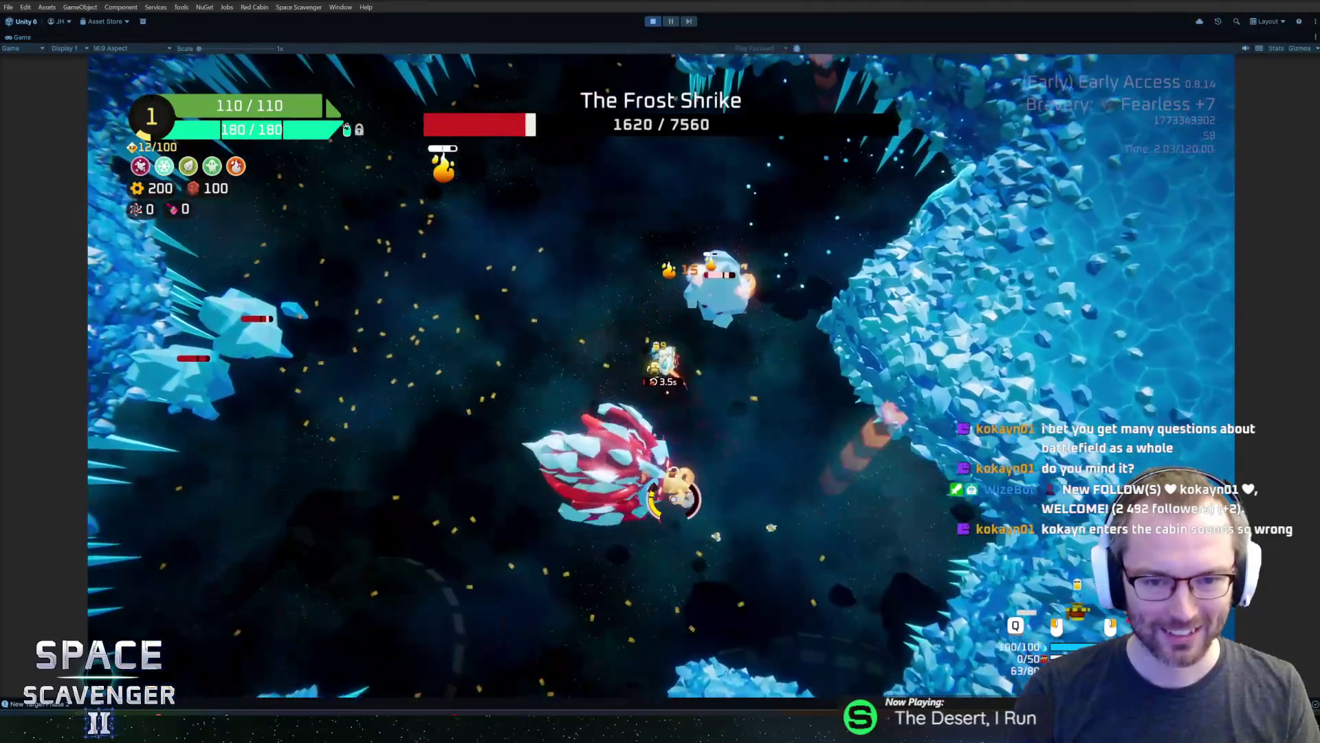
key(w)
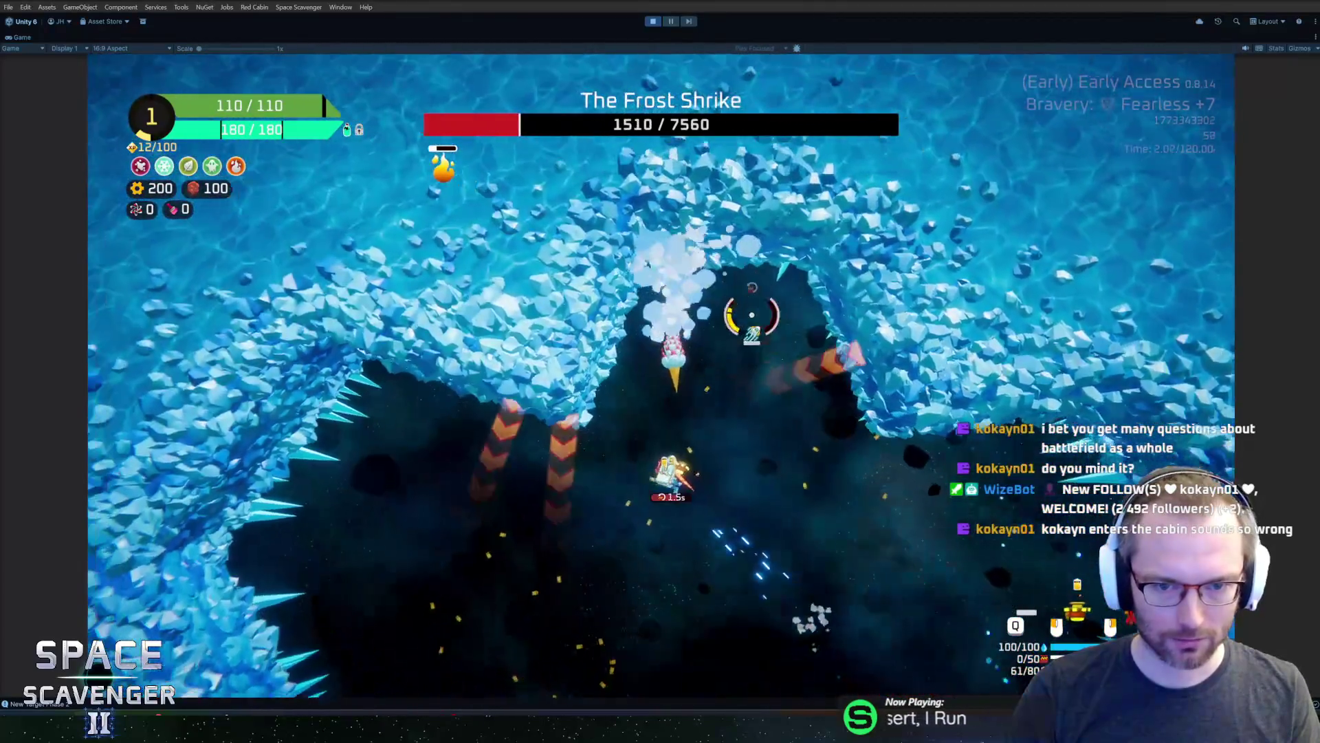
key(w)
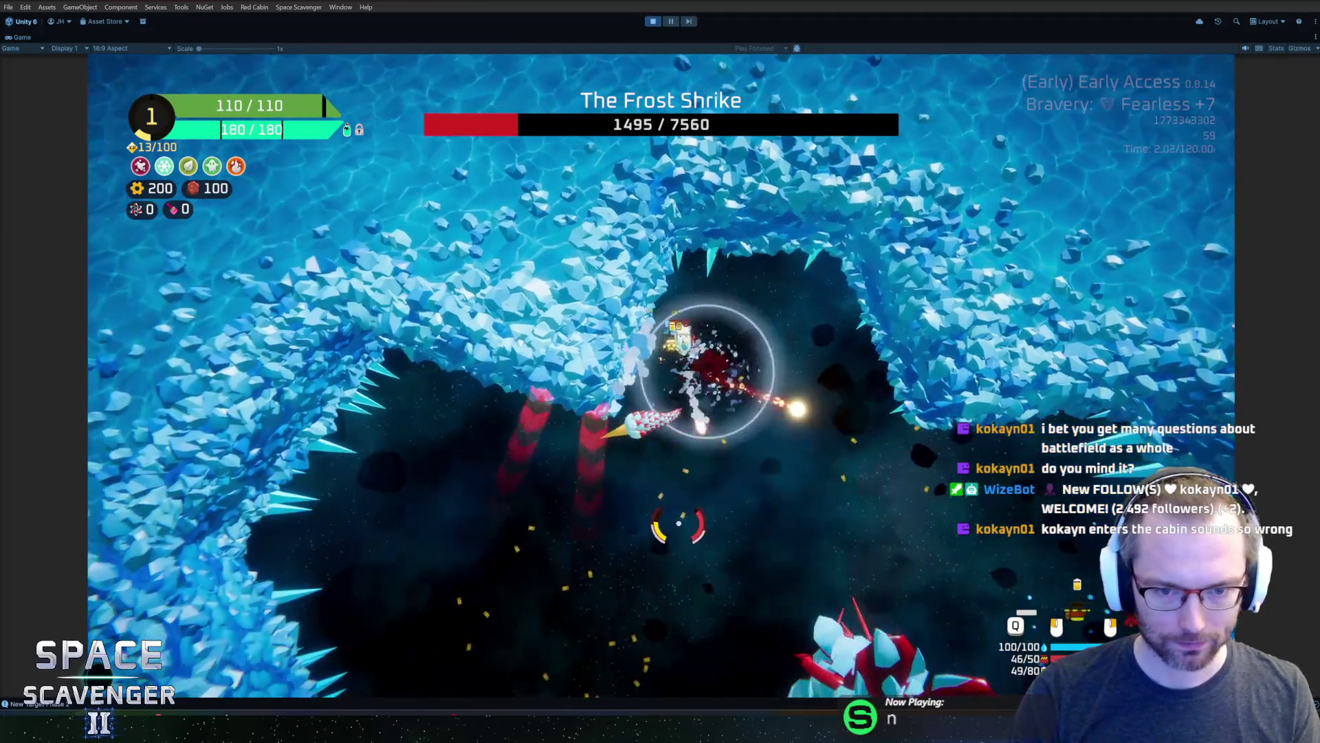
key(s)
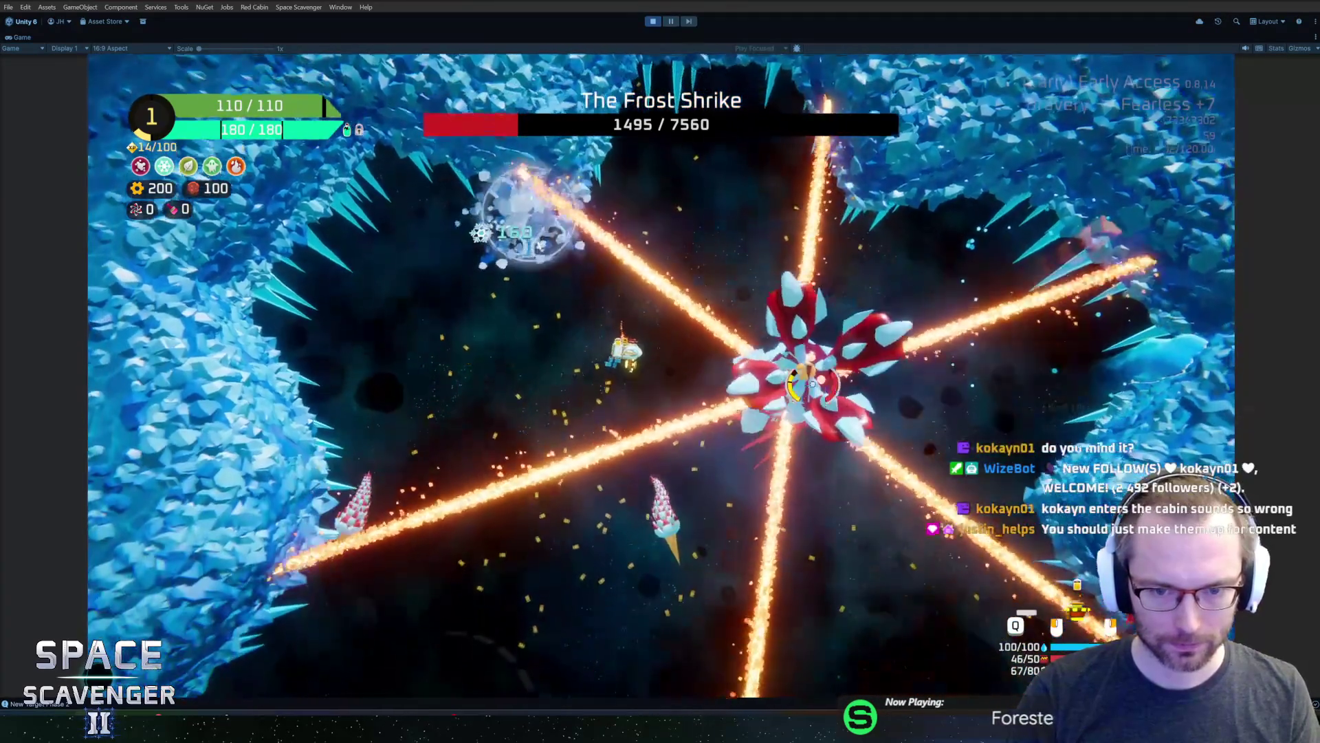
key(d)
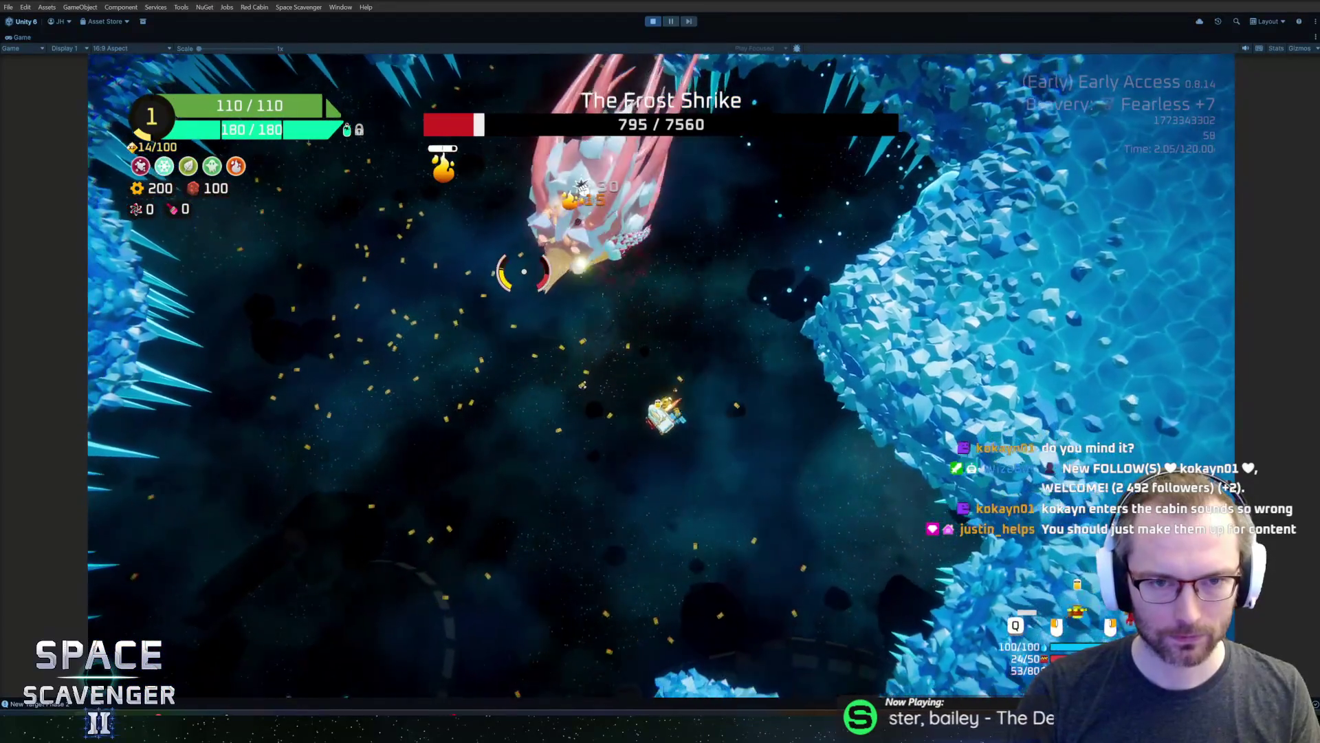
key(a)
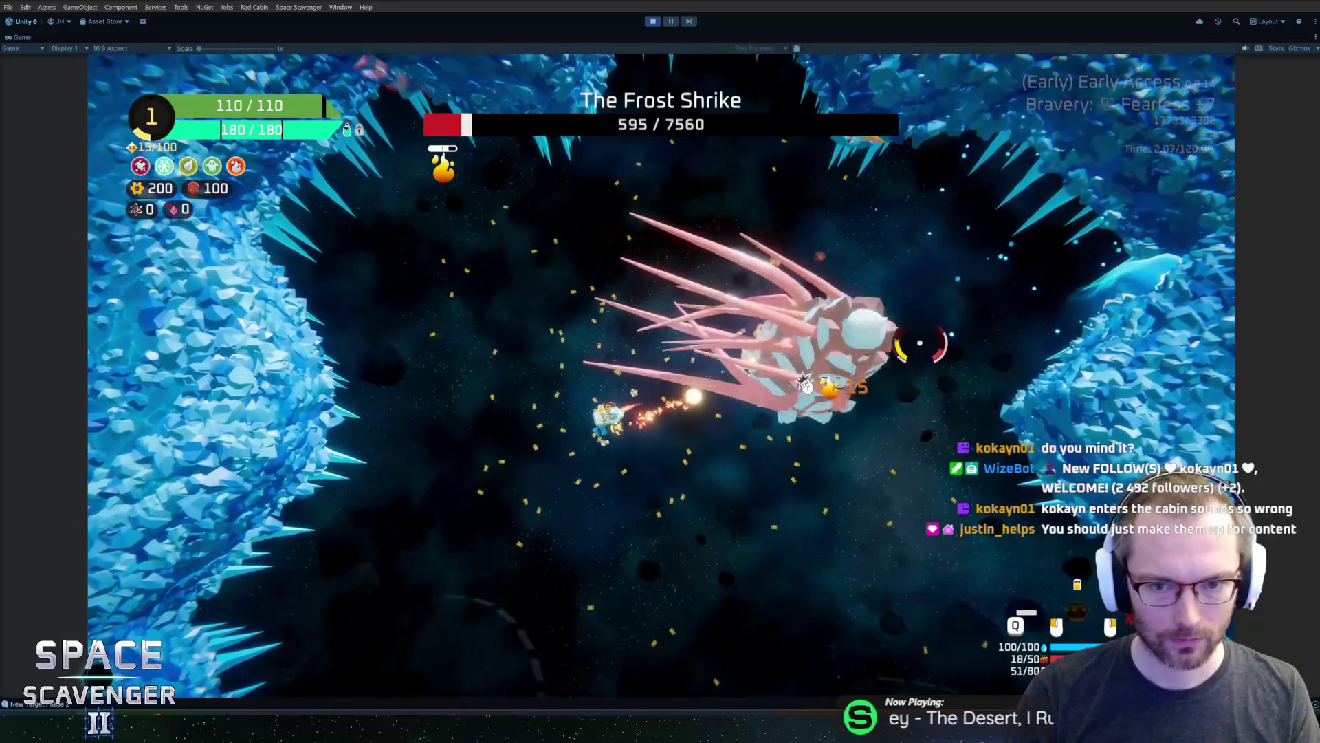
key(a)
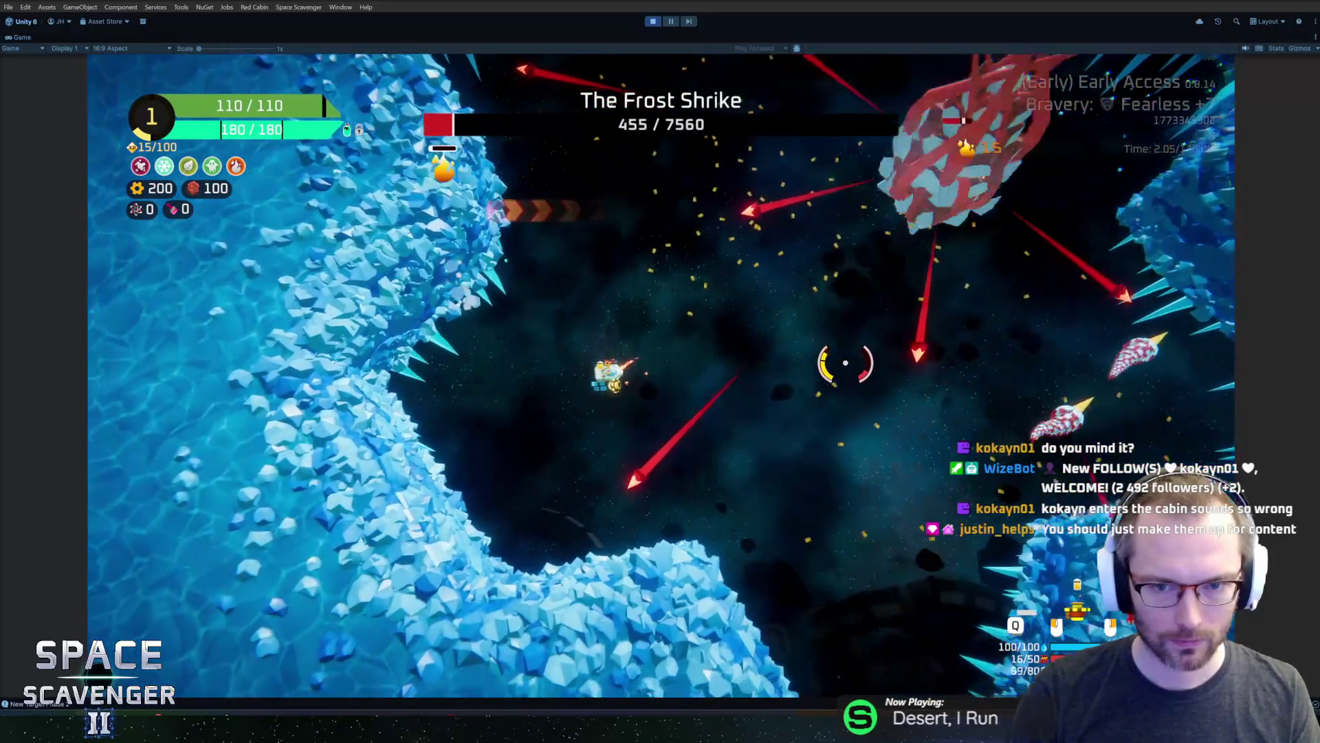
key(w)
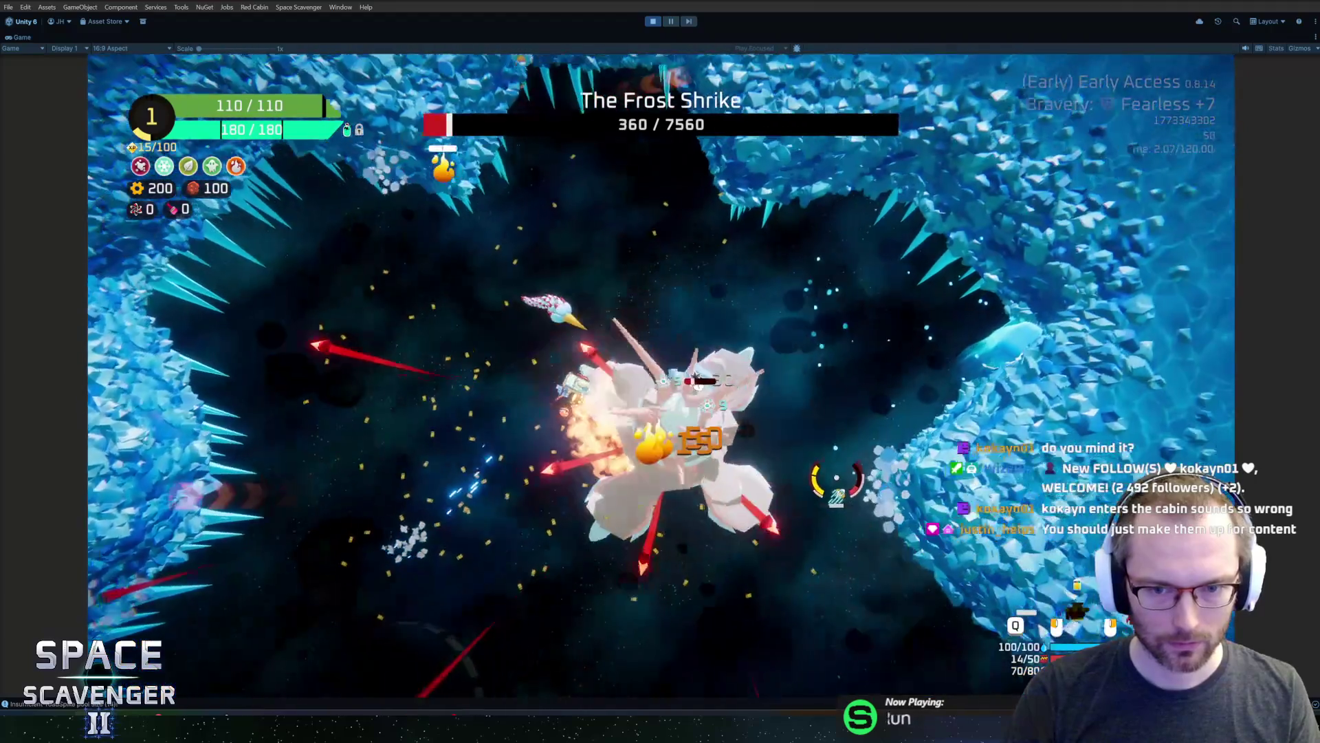
key(a)
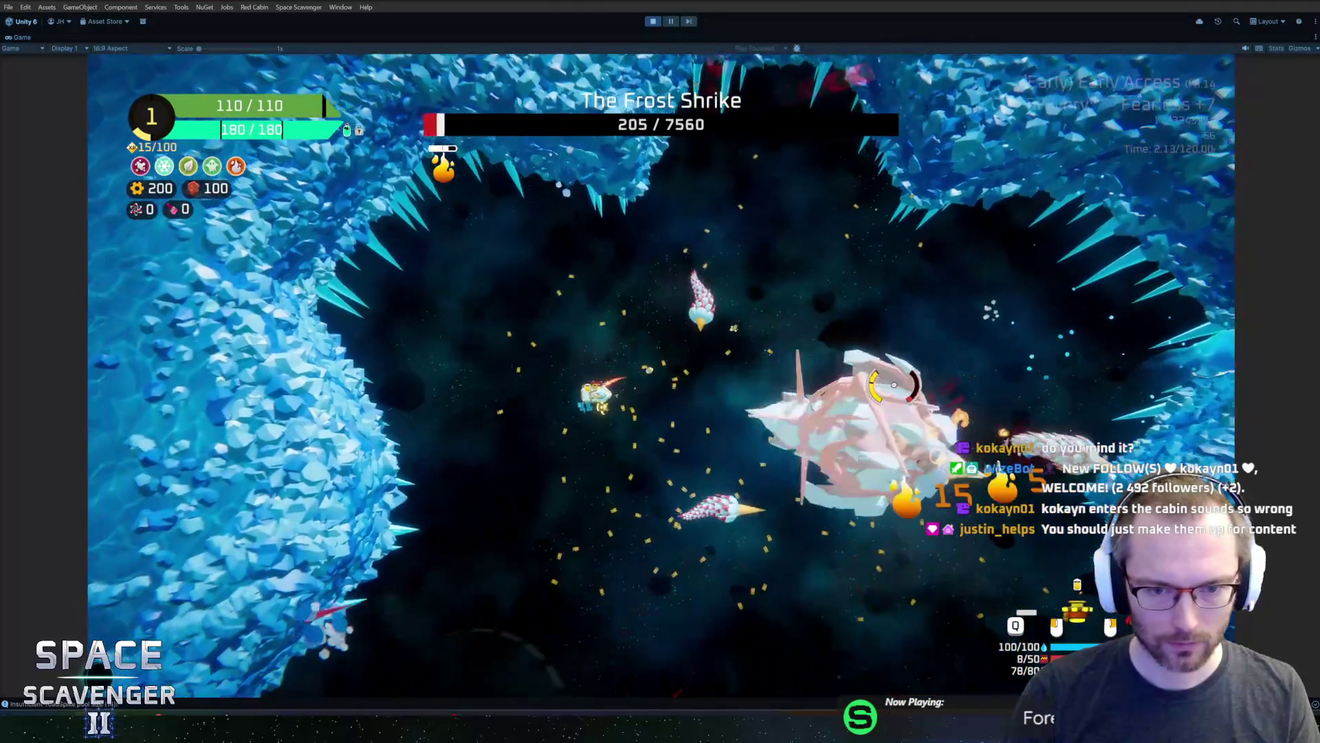
key(a)
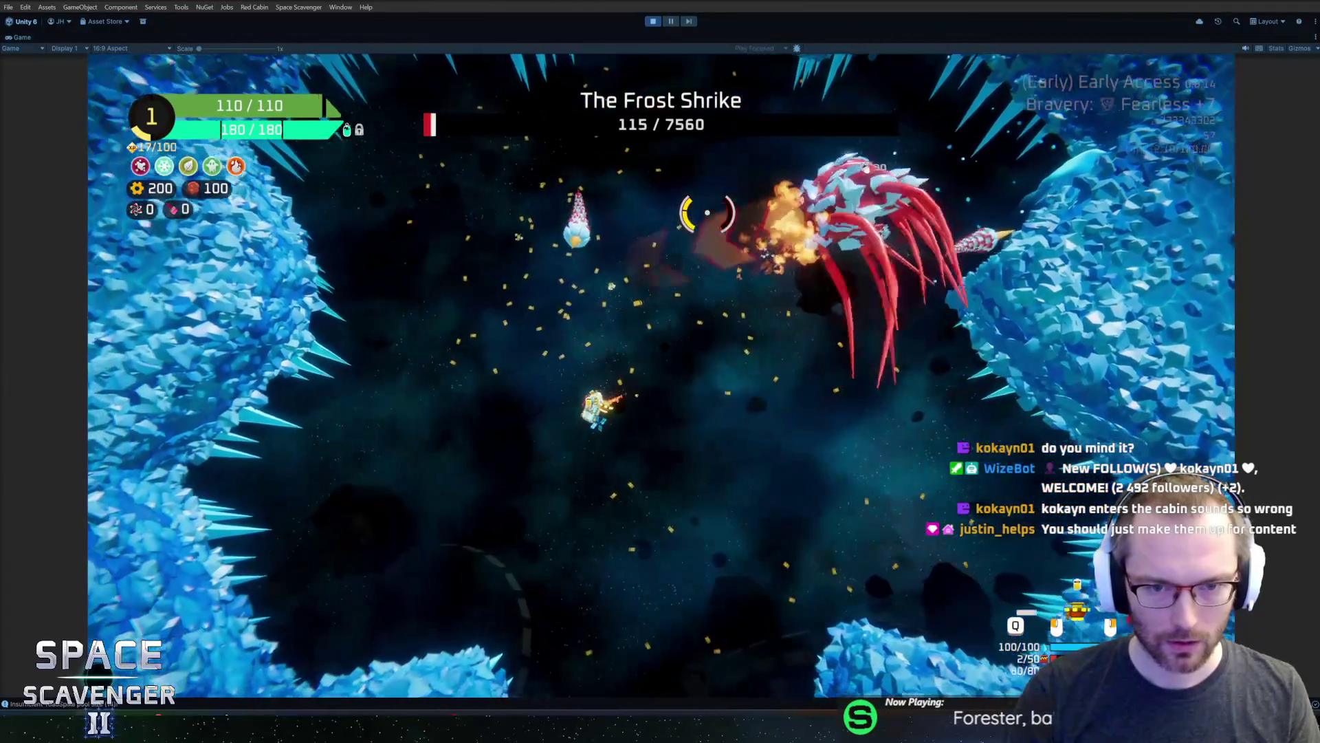
key(a)
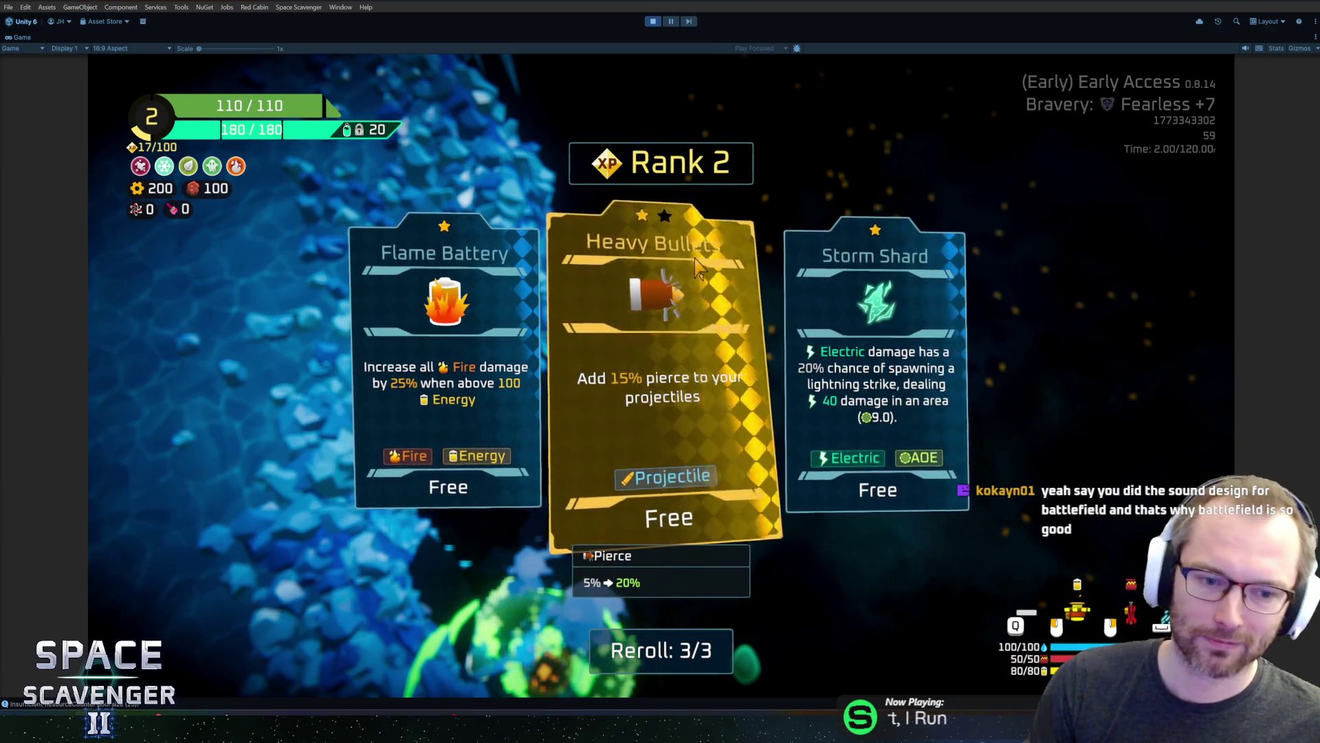
Take Flame Battery, recycle the Heavy Crate for scrap, and buy Acid Flame from the merchant
click(522, 302)
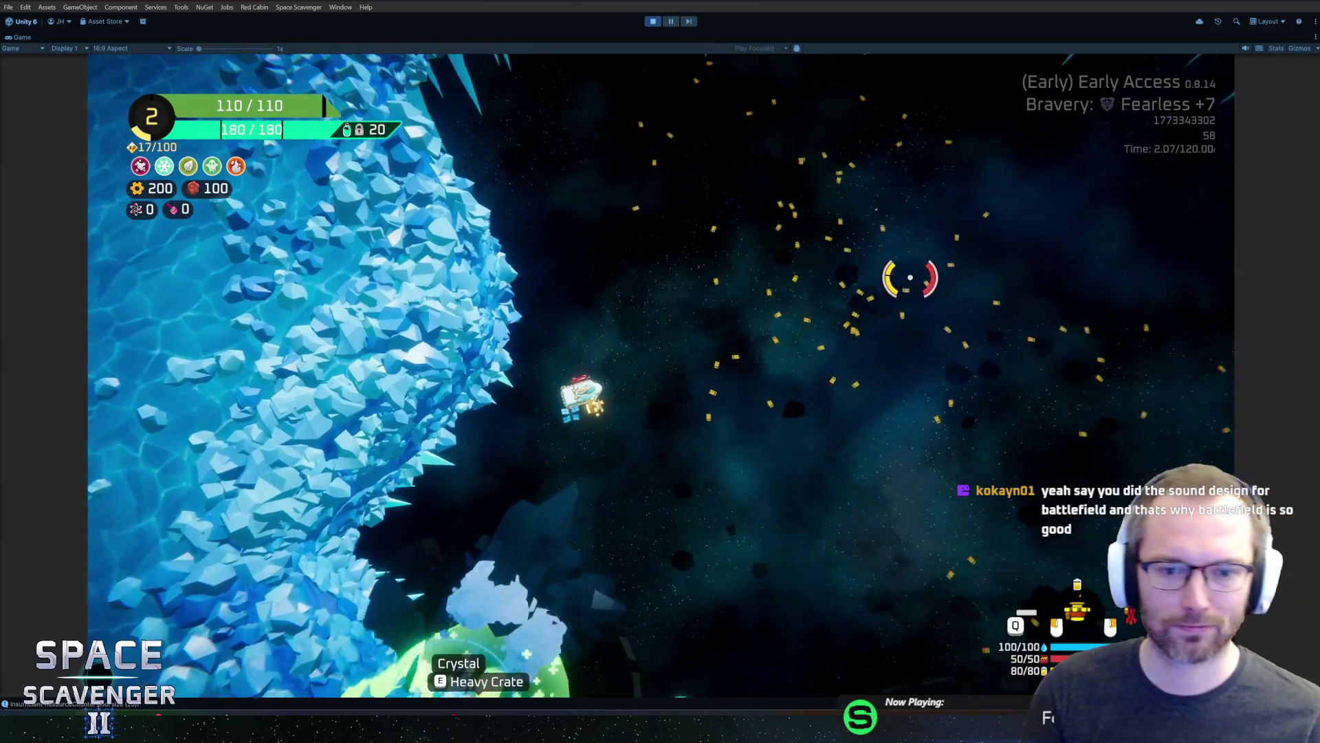
key(s)
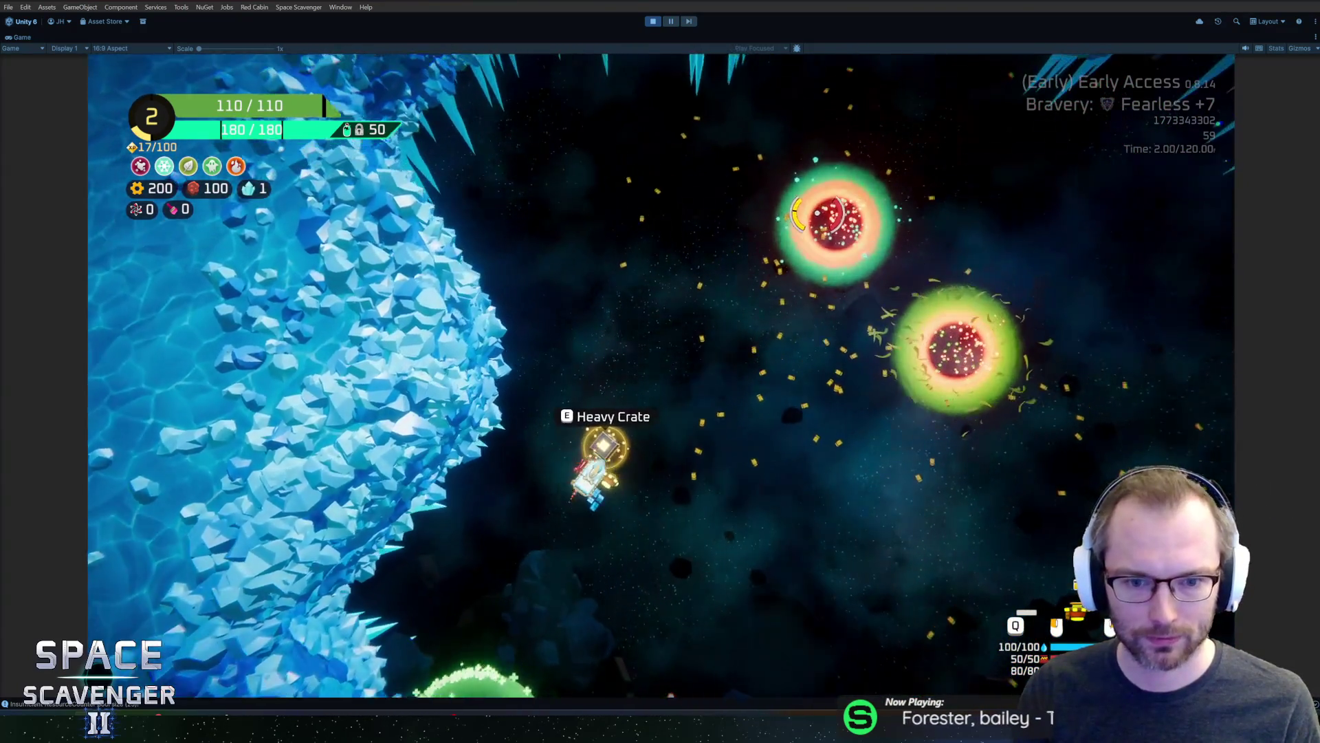
key(e)
click(283, 374)
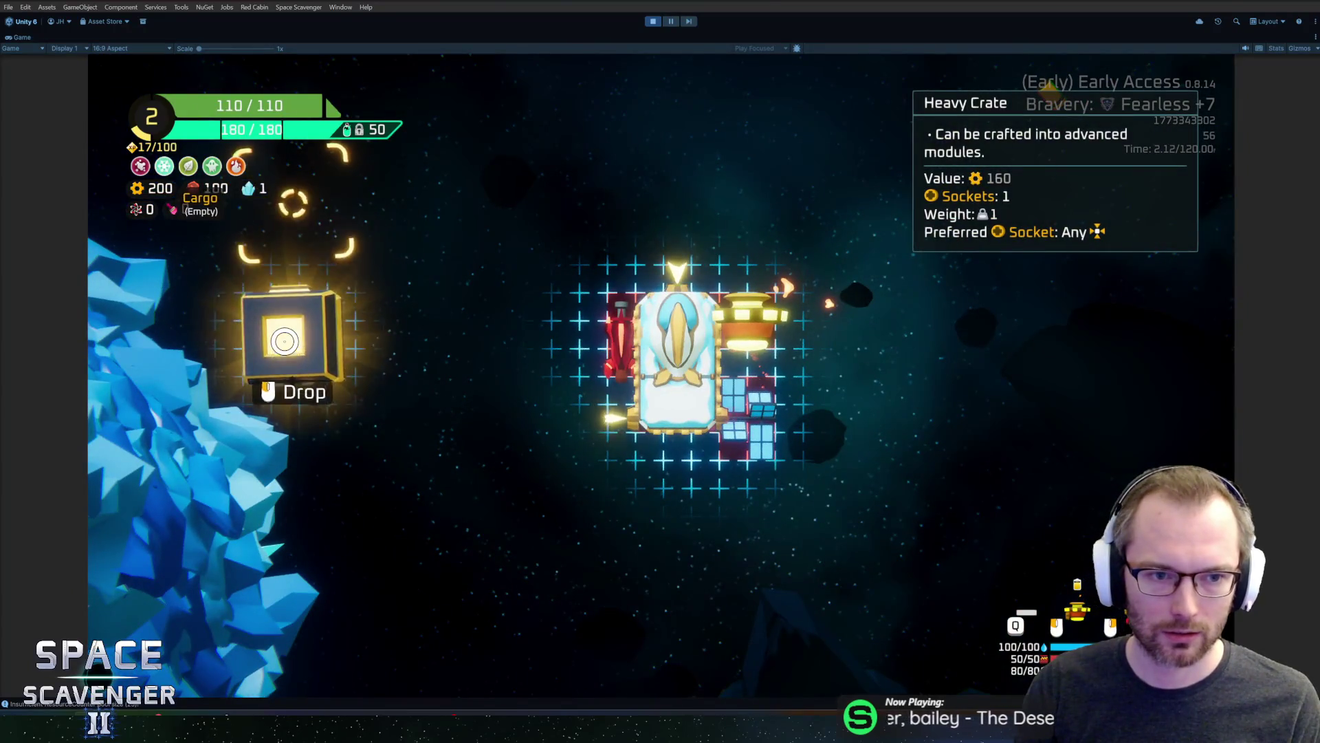
key(r)
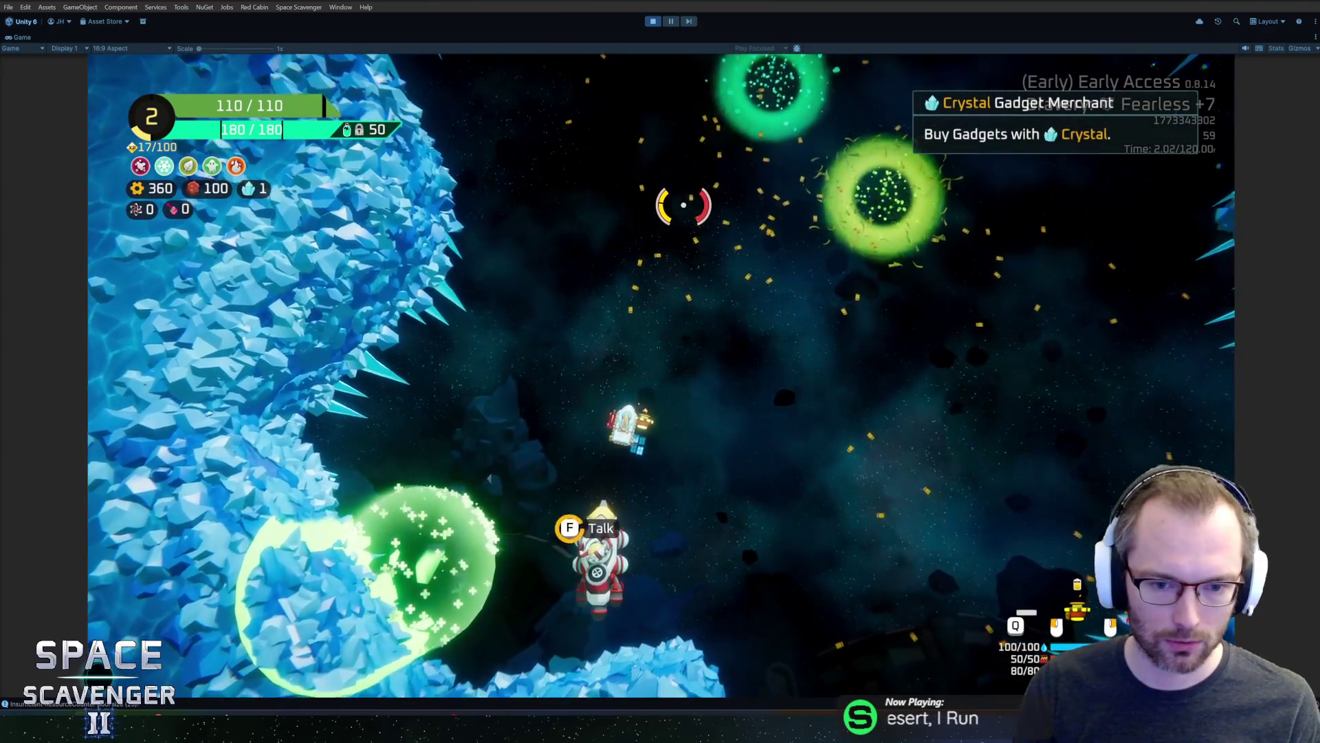
key(e)
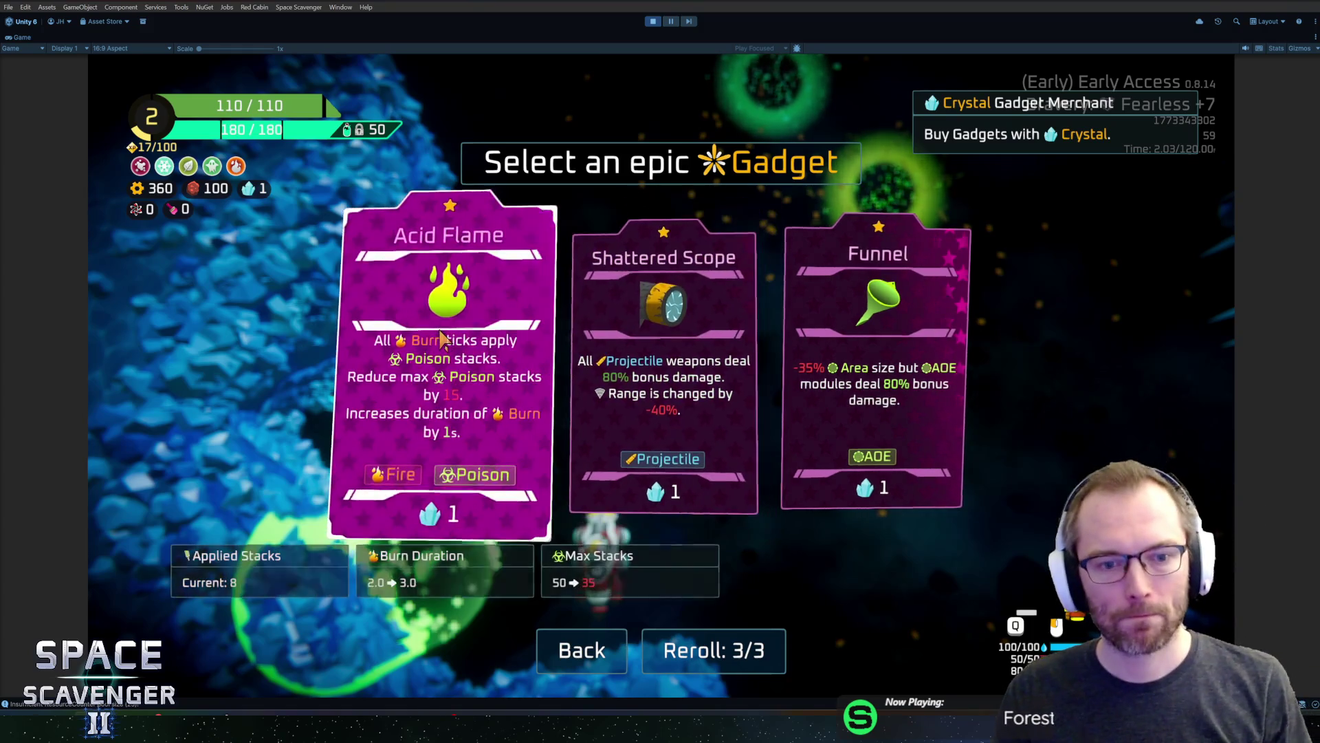
click(476, 338)
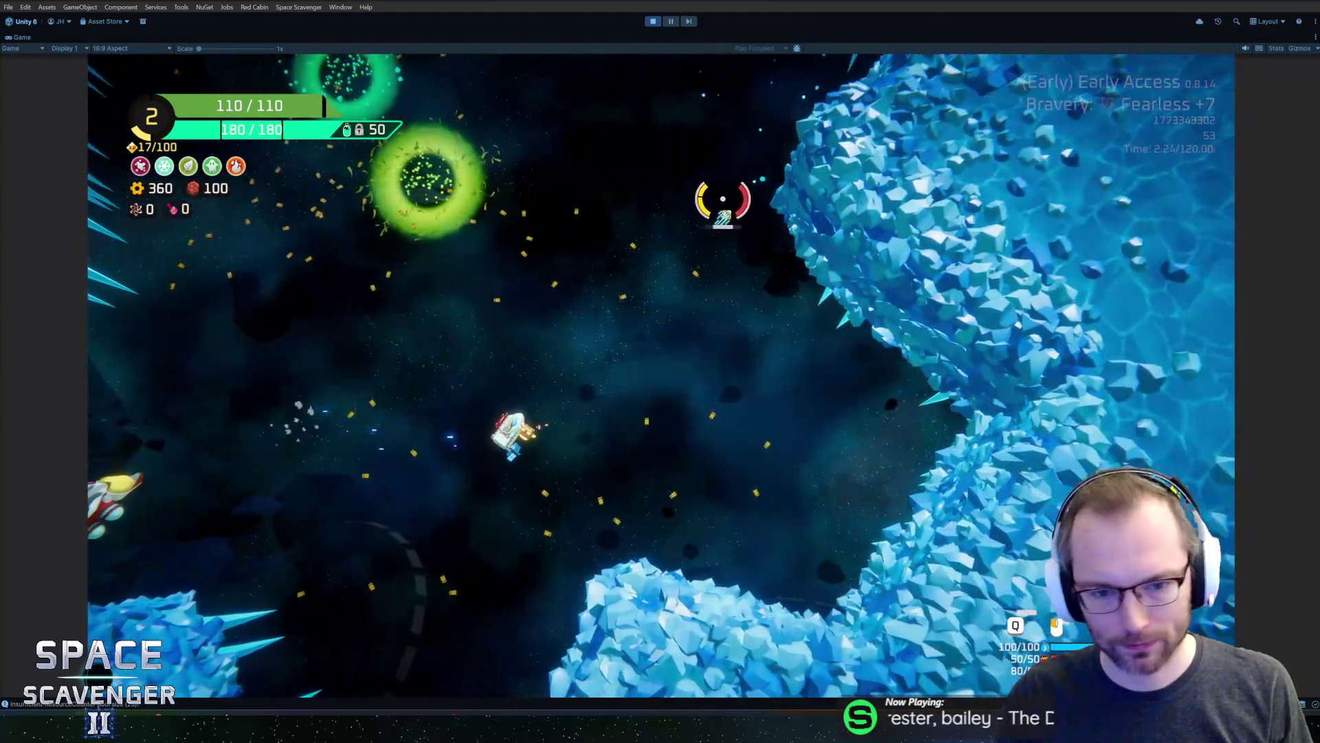
Revisit the gadget merchant's shop, then fly the ship into the Jungle warp portal
key(a)
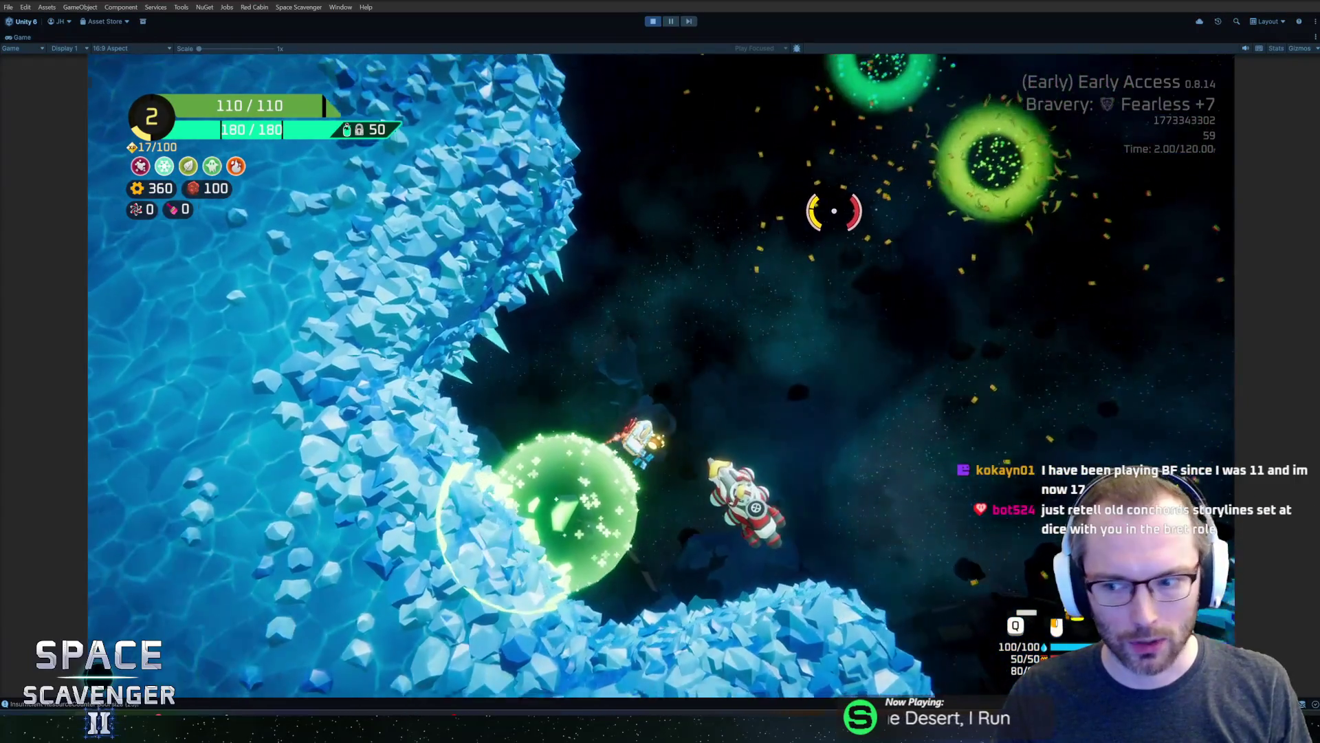
key(f)
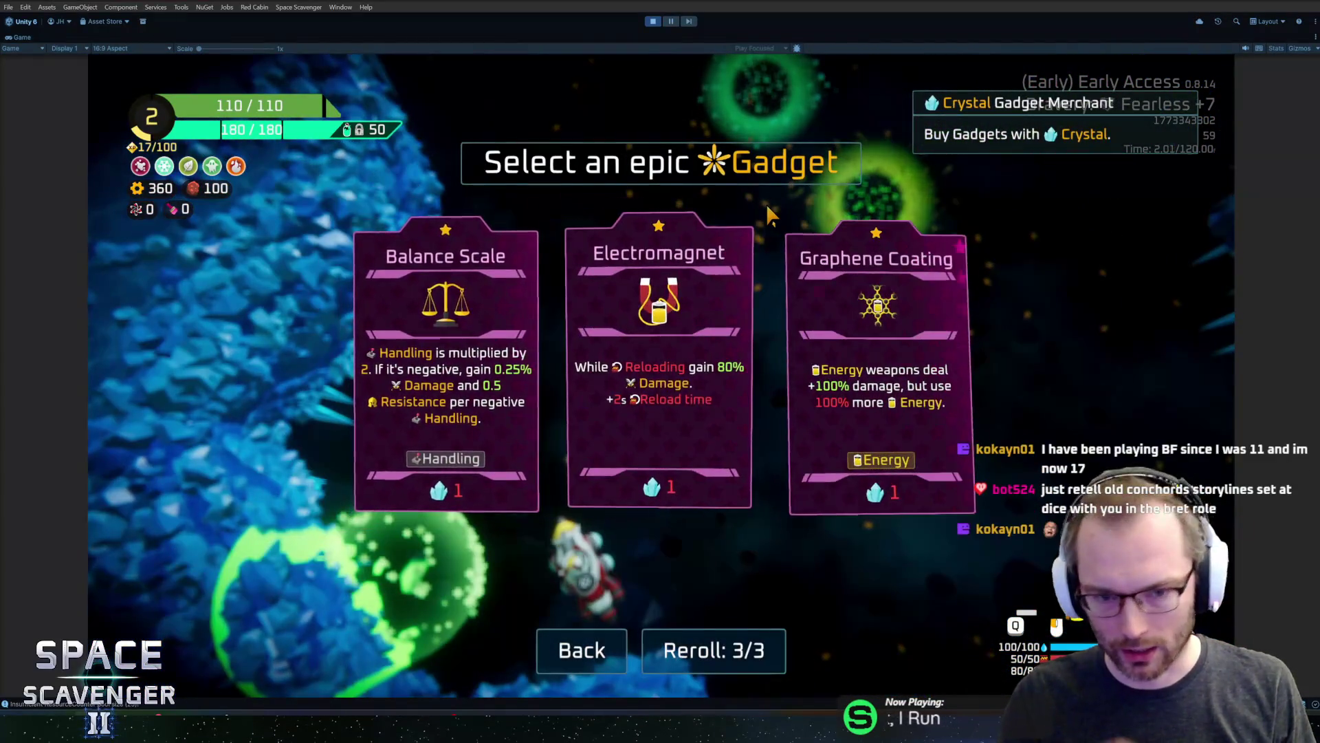
key(Escape)
key(w)
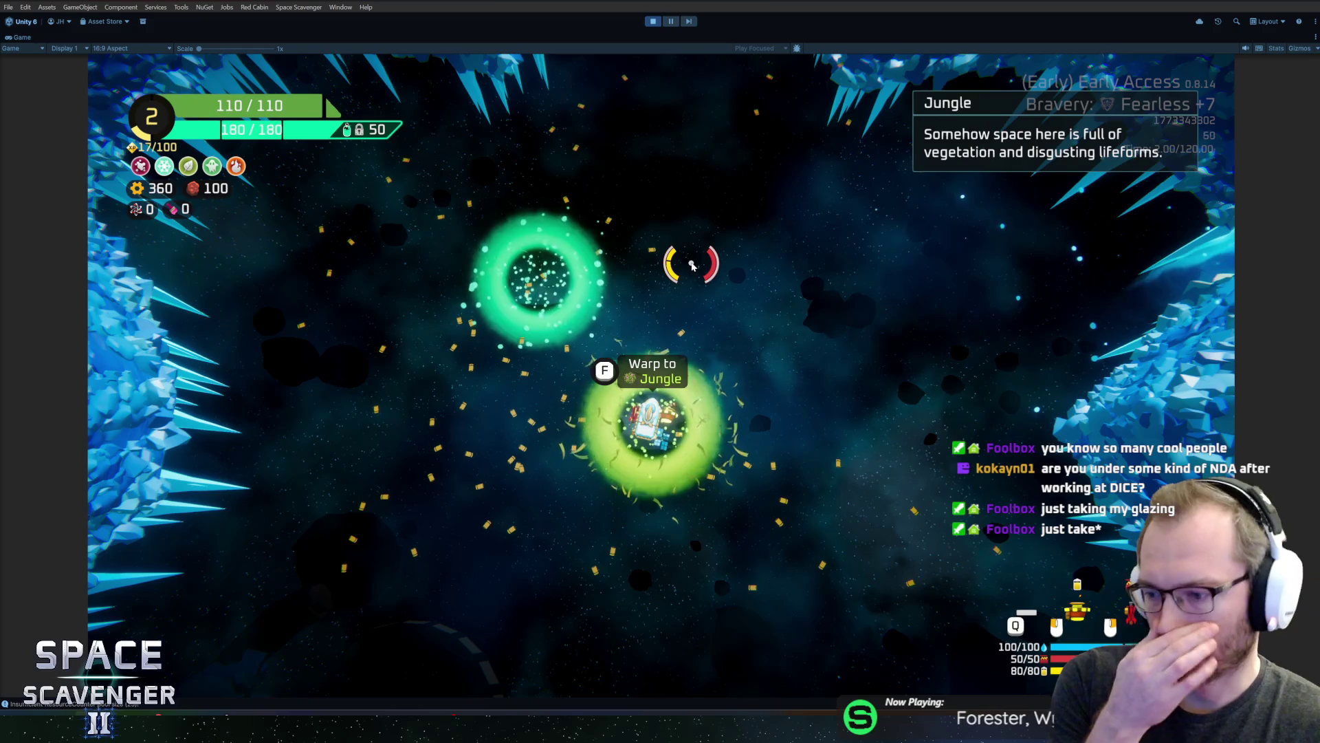
Fly from the Jungle portal to the gadget merchant and open then close its shop
key(s)
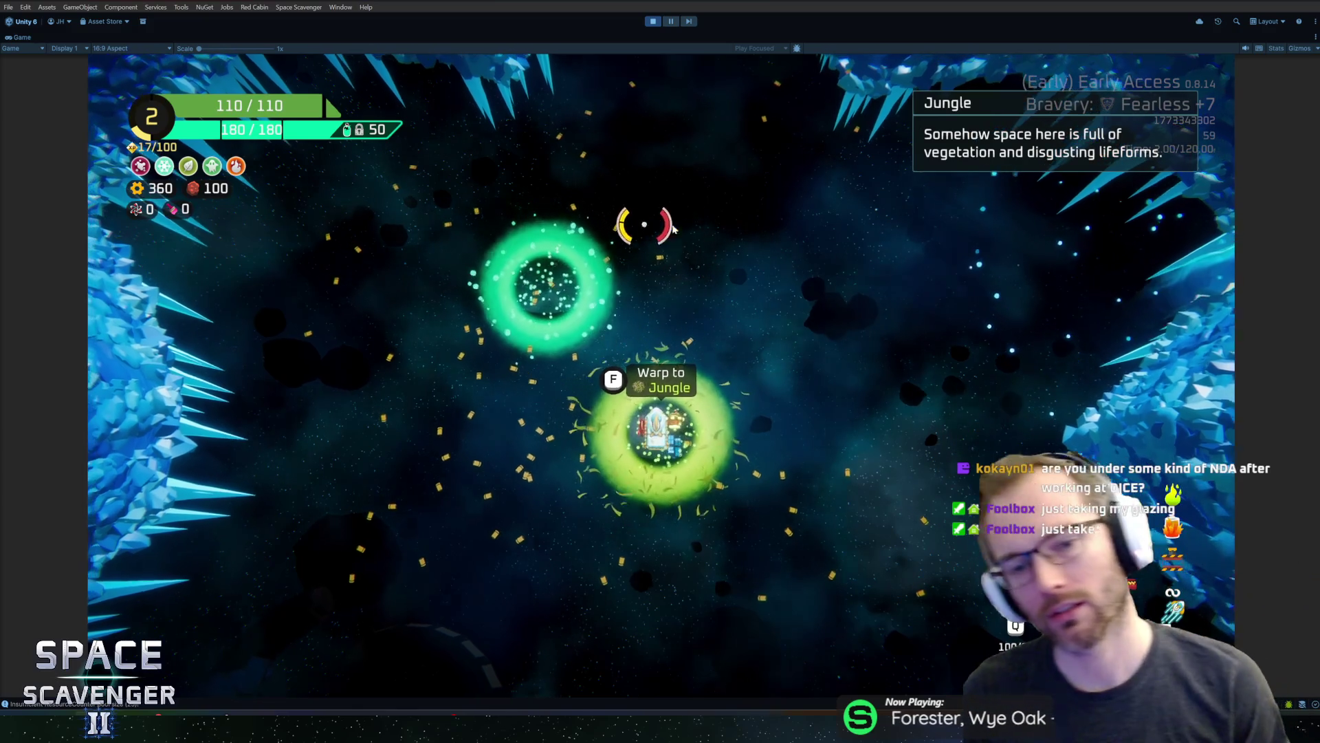
key(a)
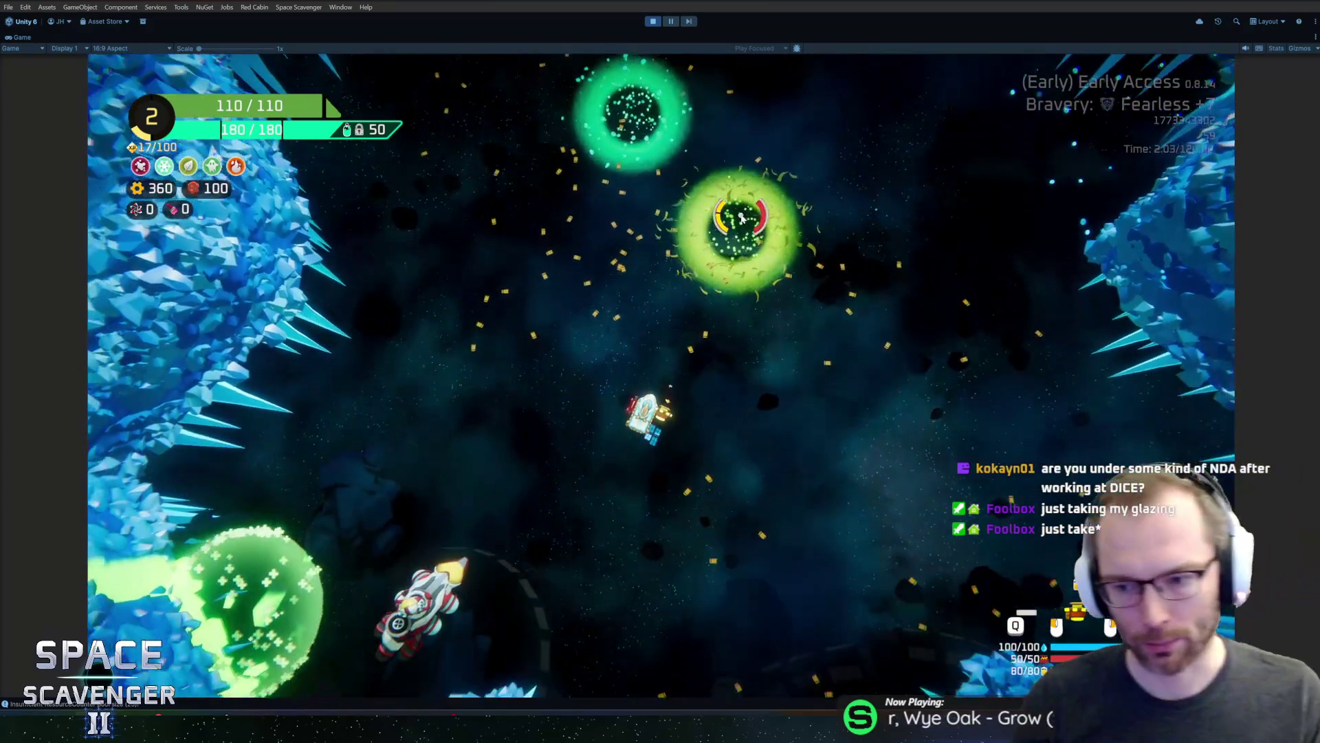
key(a)
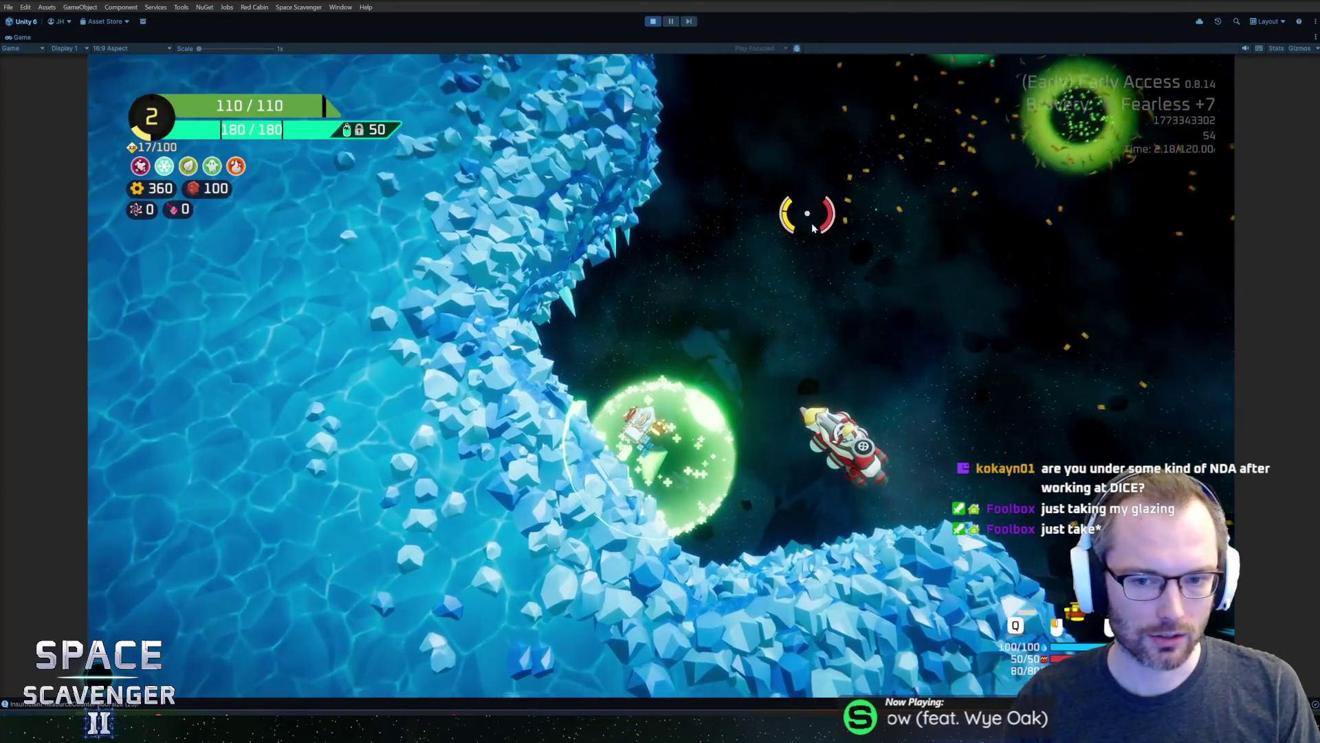
key(f)
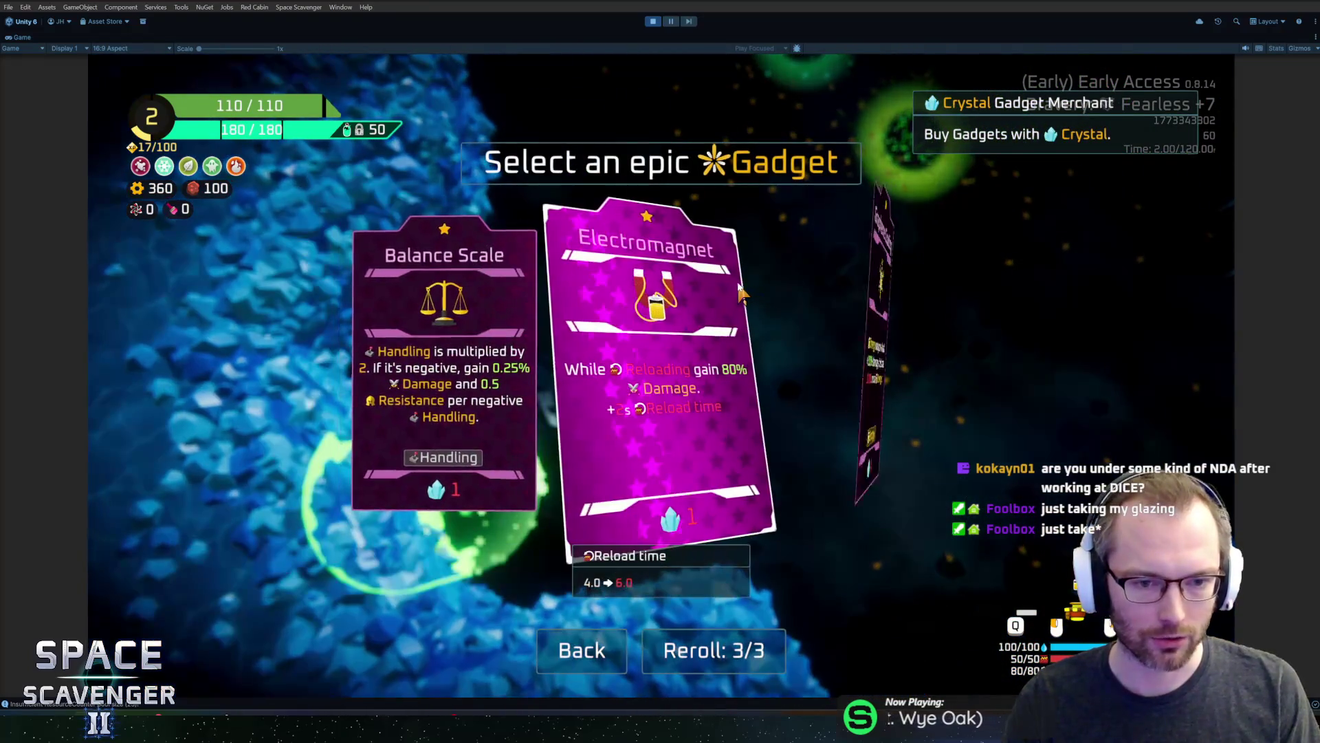
key(Escape)
Fly between the Spectral abyss and Jungle portals and back near the merchant
key(w)
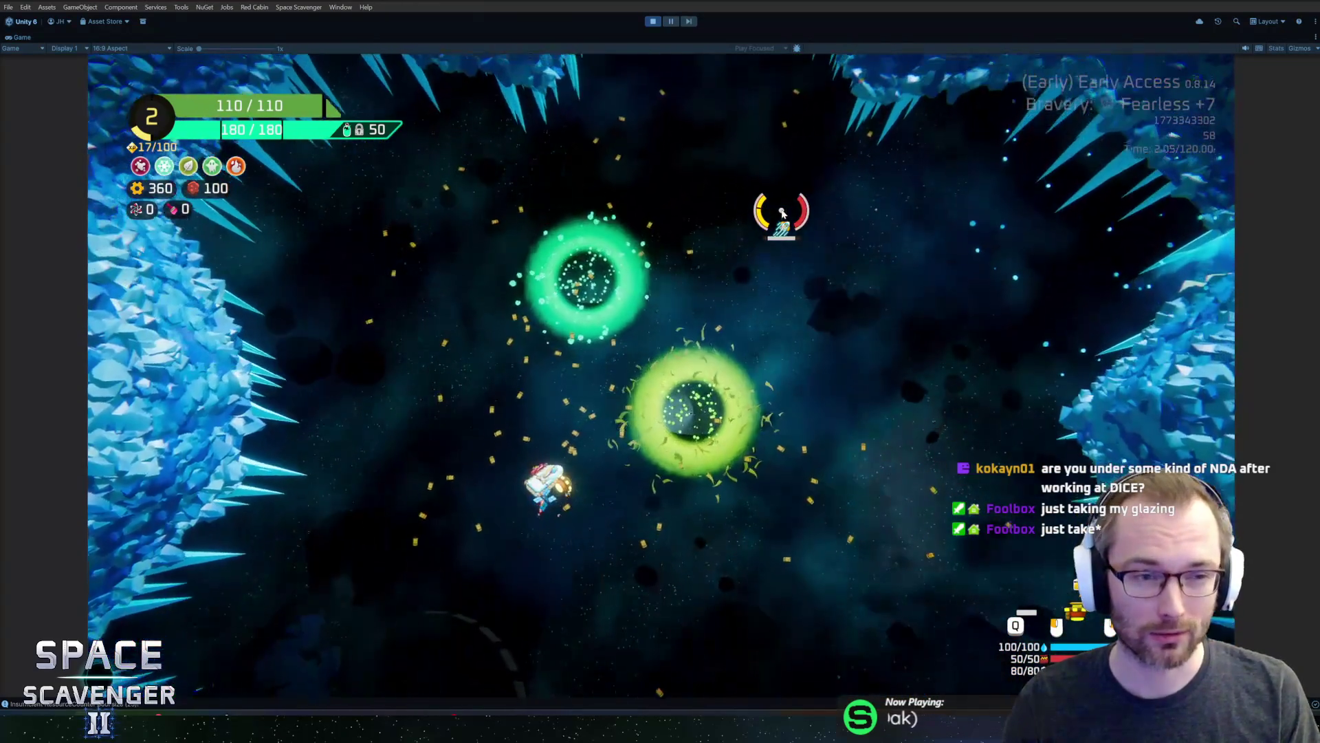
key(d)
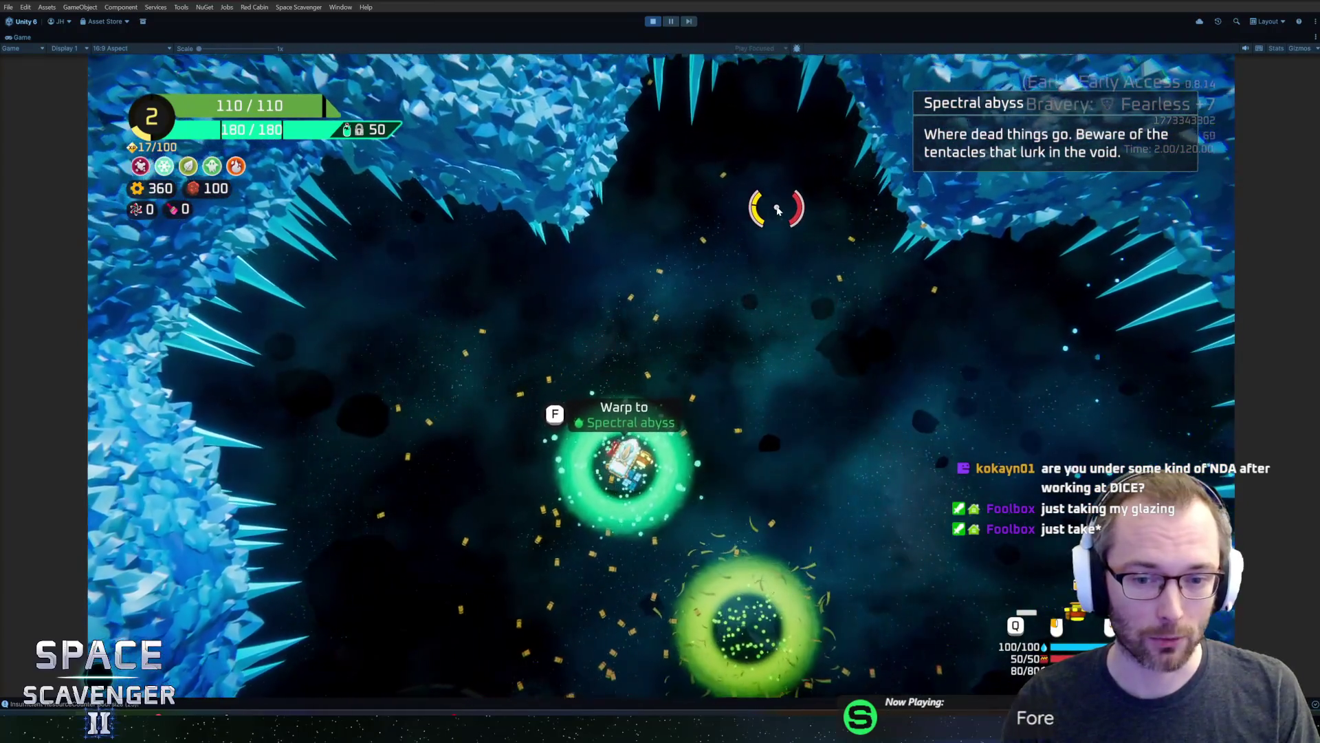
key(s)
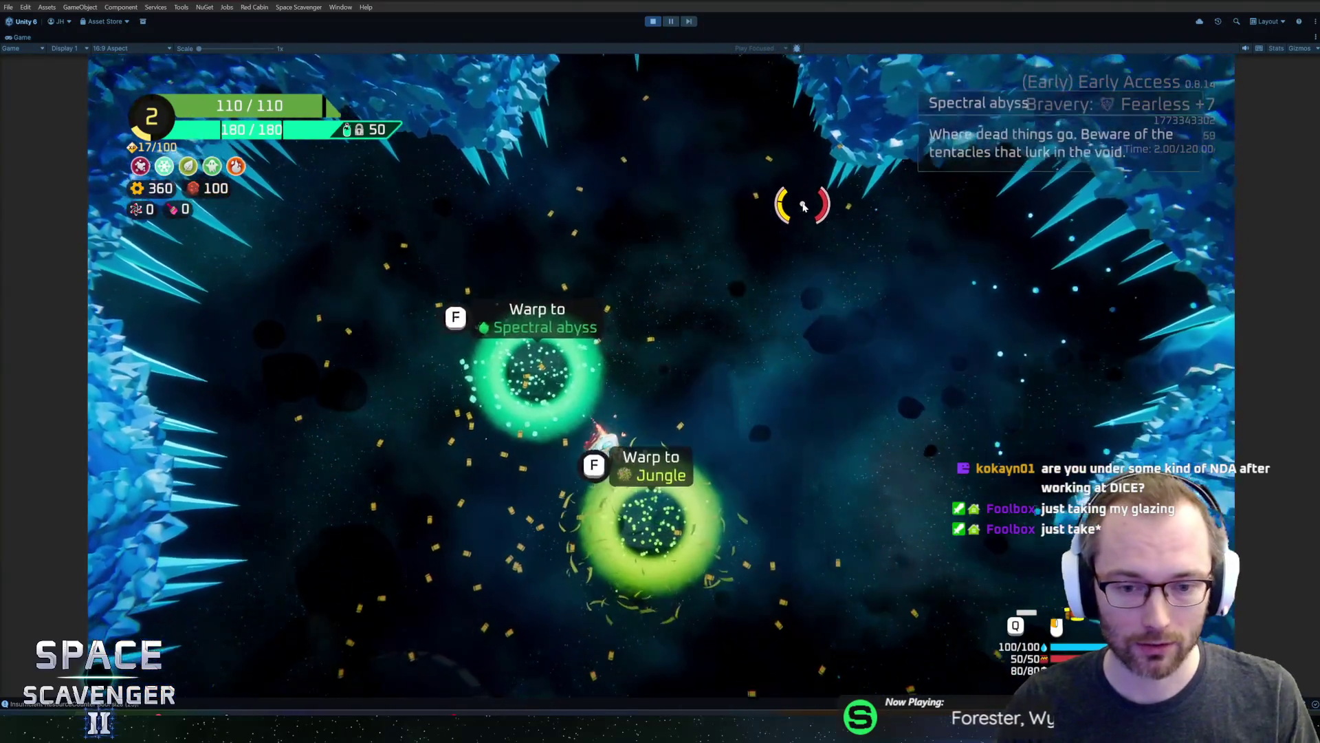
key(a)
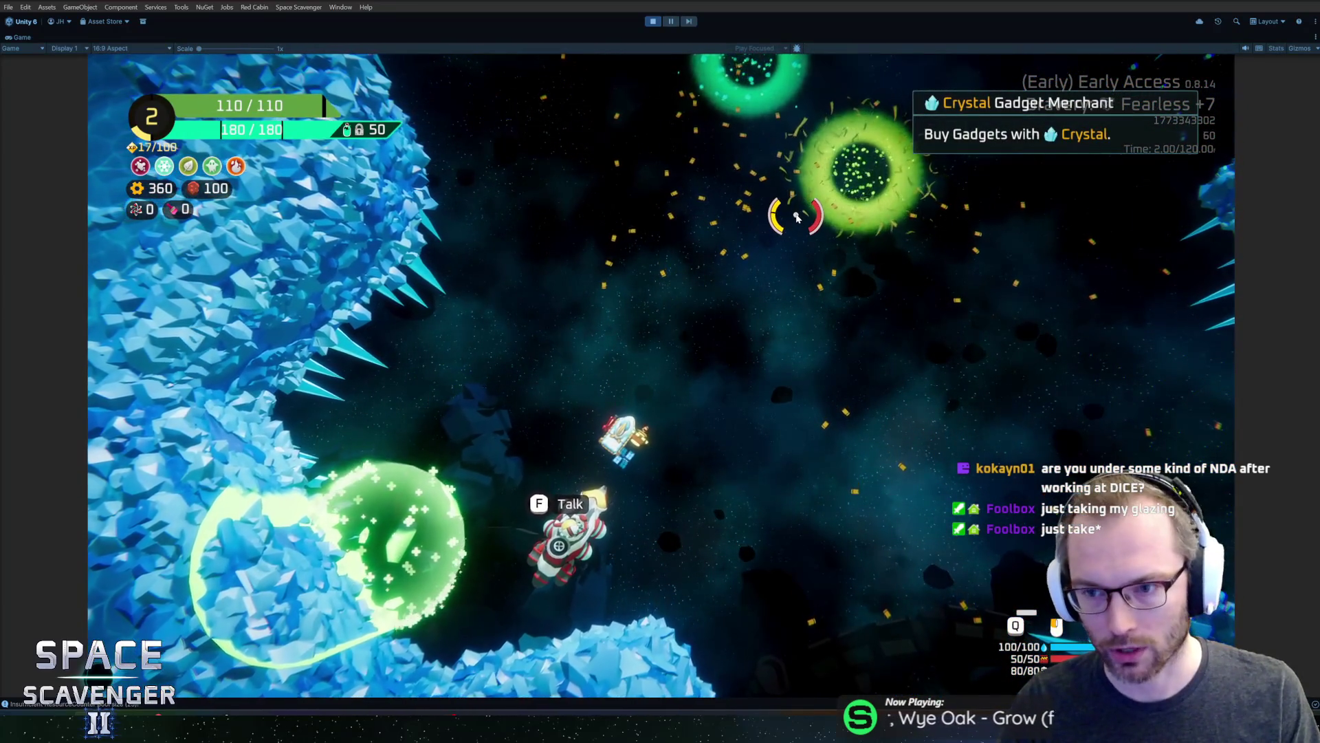
key(w)
key(w)
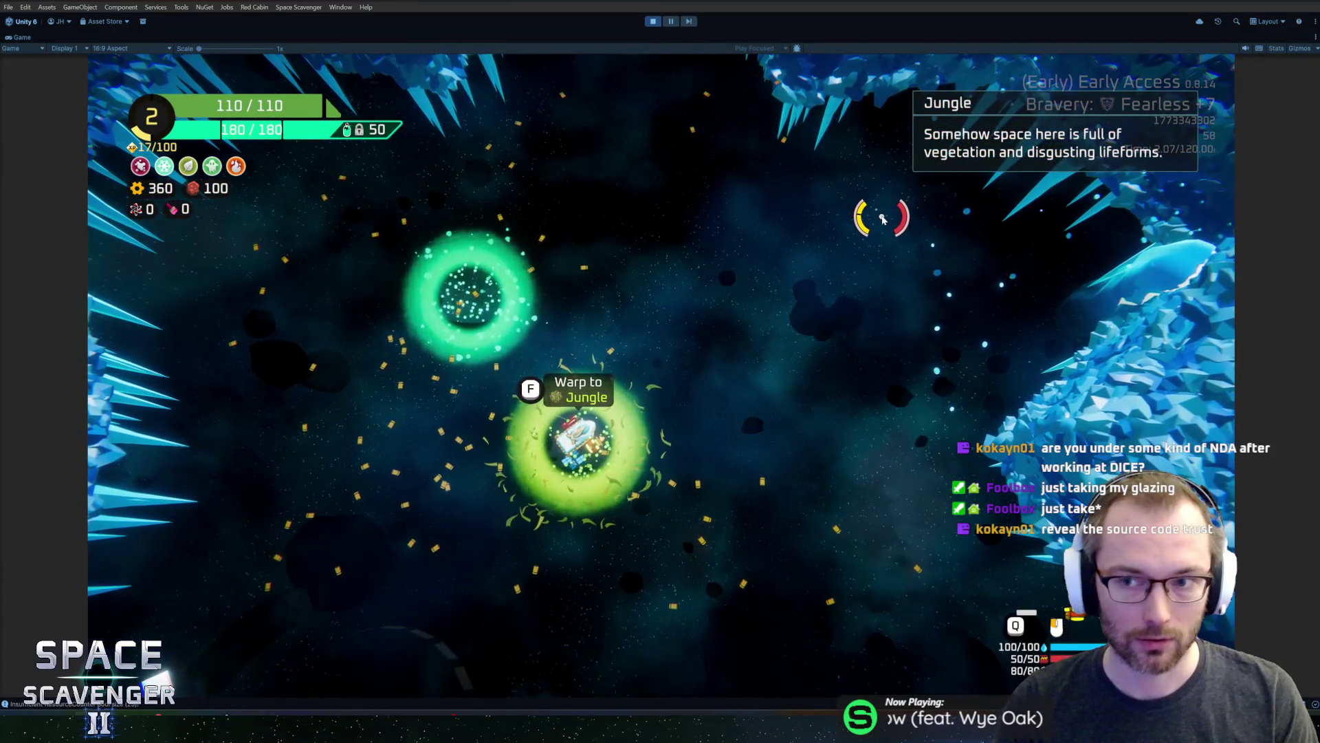
key(w)
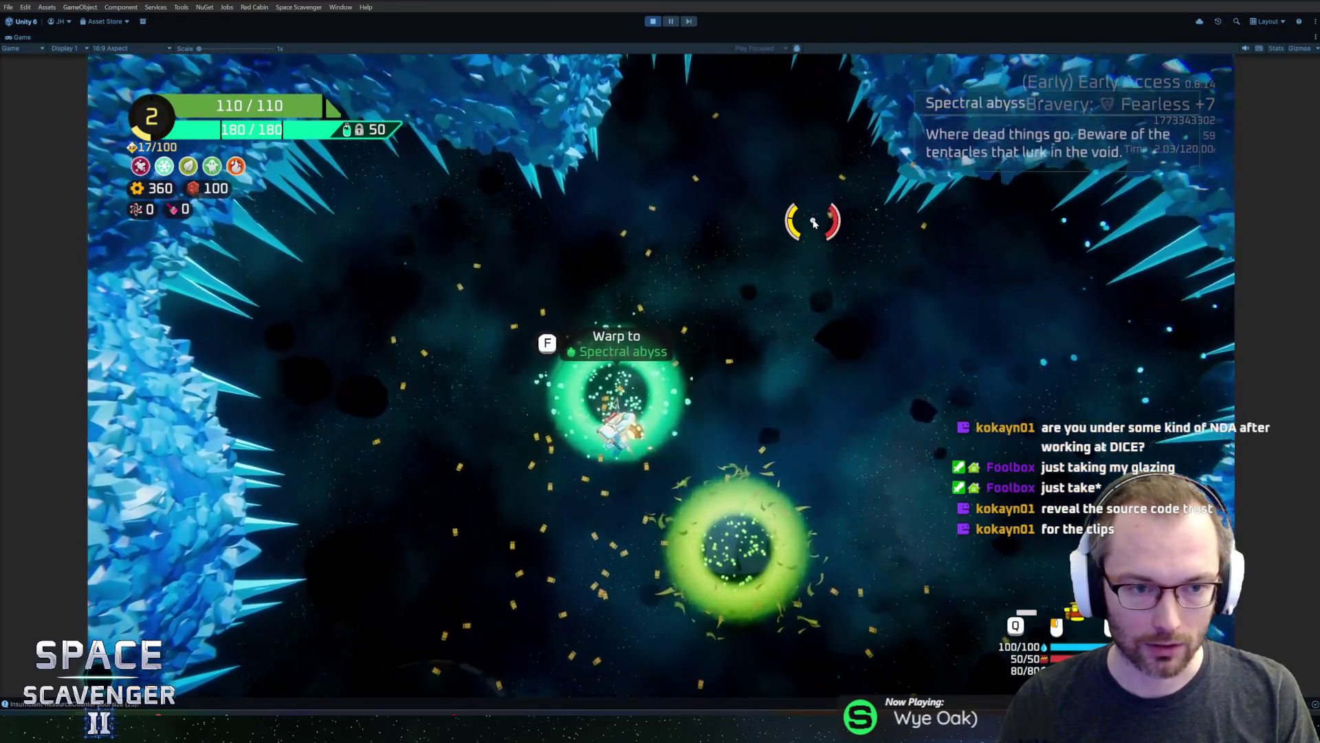
key(w)
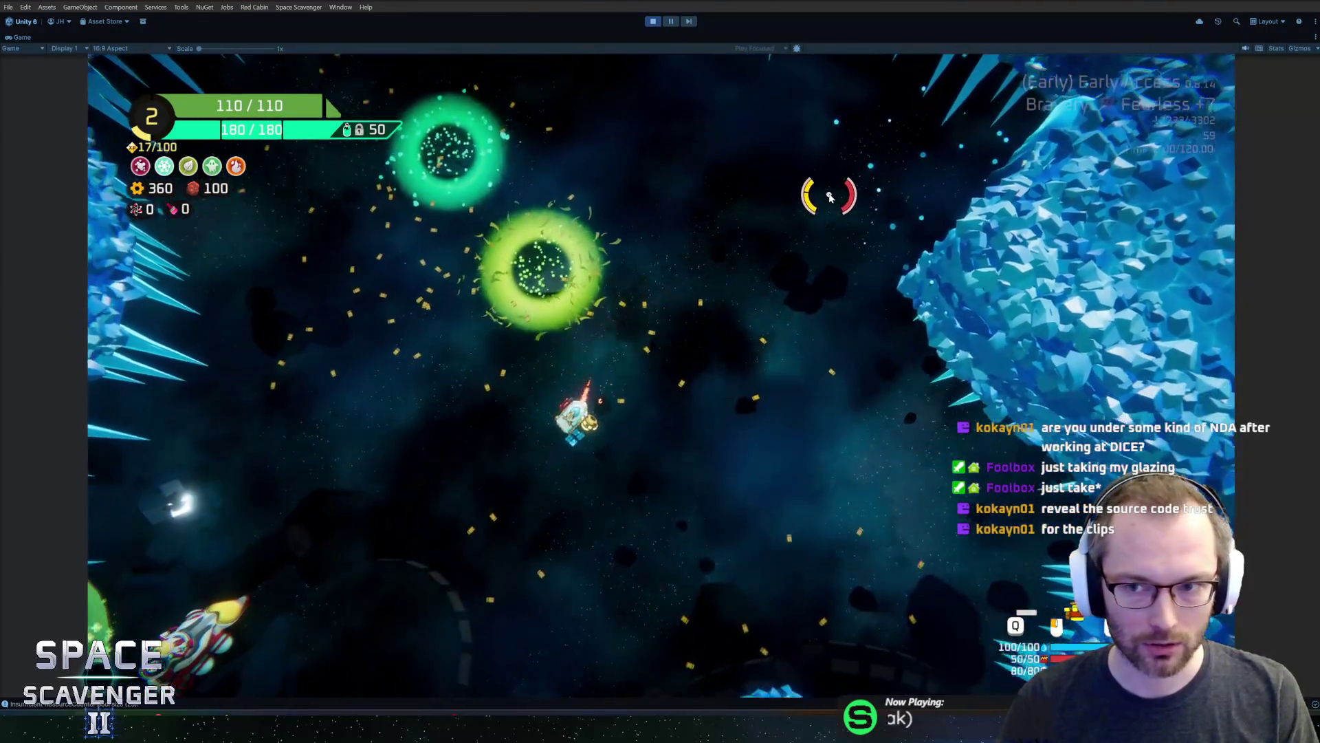
Pass through the green healing bubble and settle back into the Jungle warp portal
key(a)
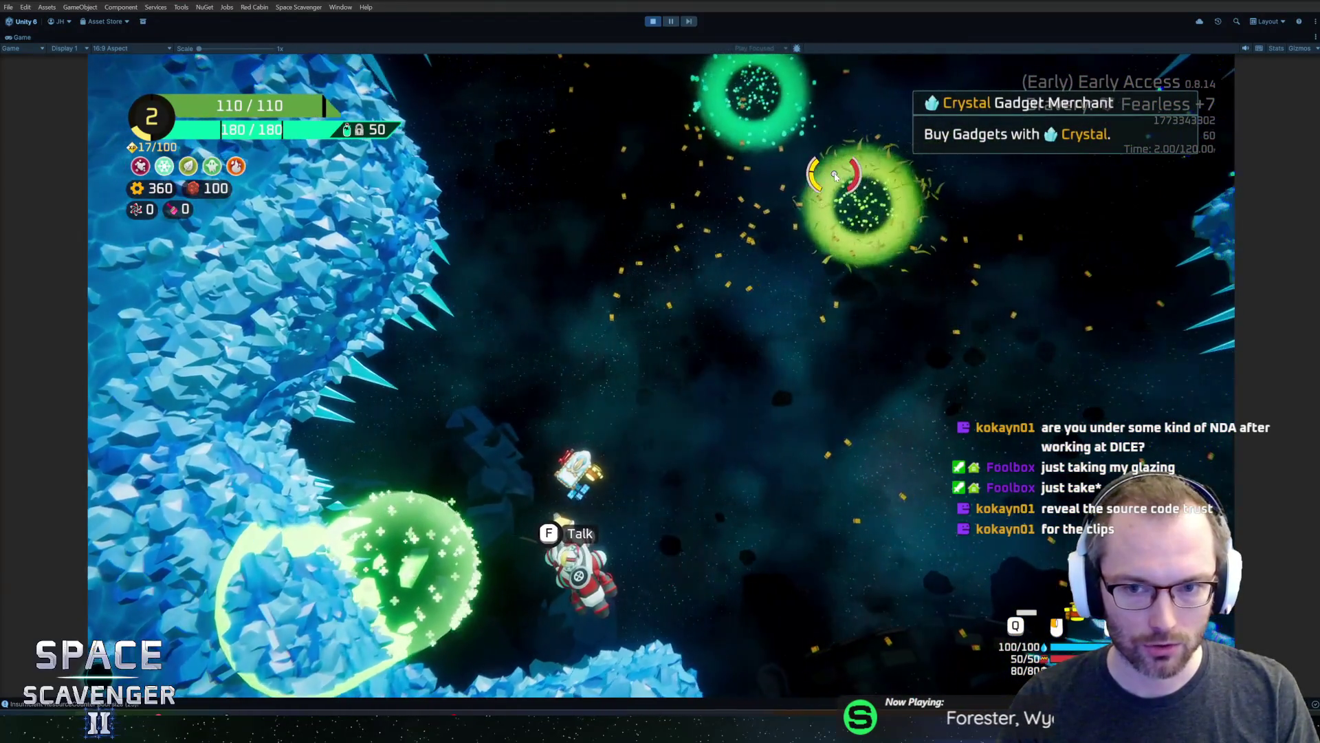
key(w)
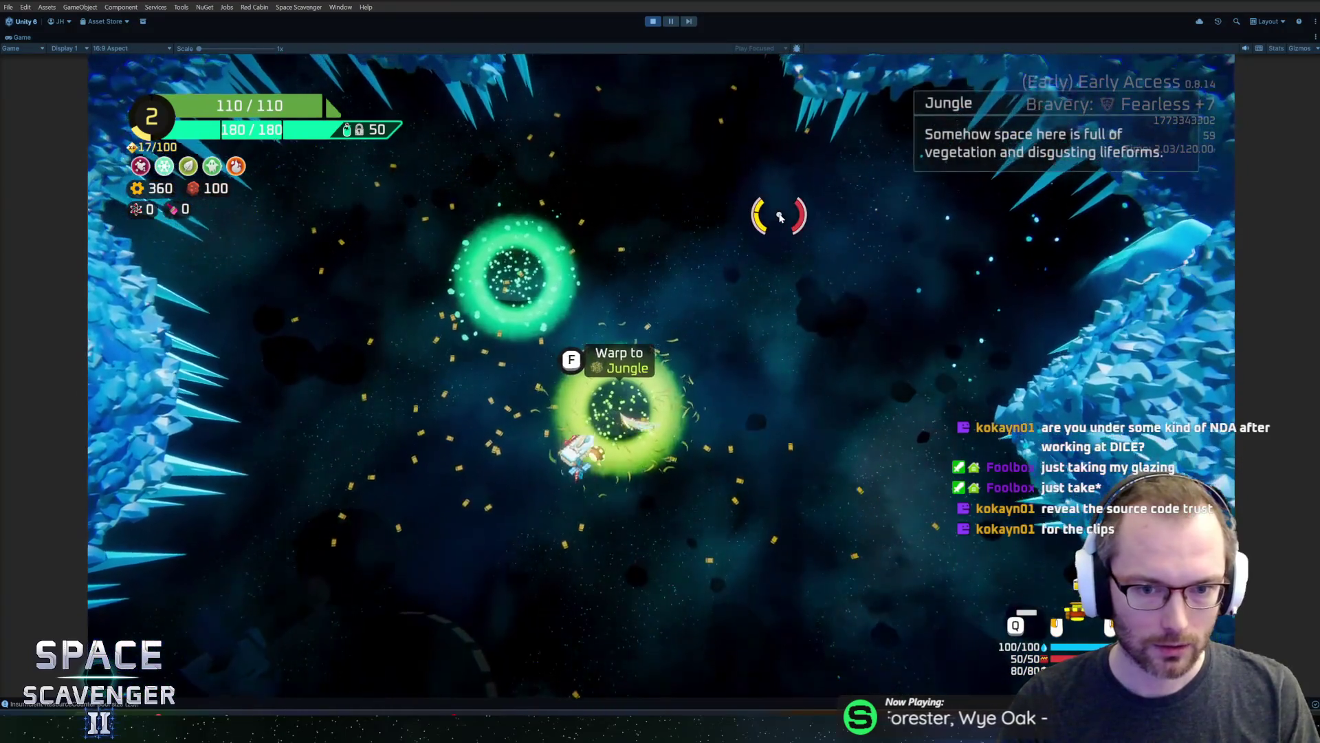
key(w)
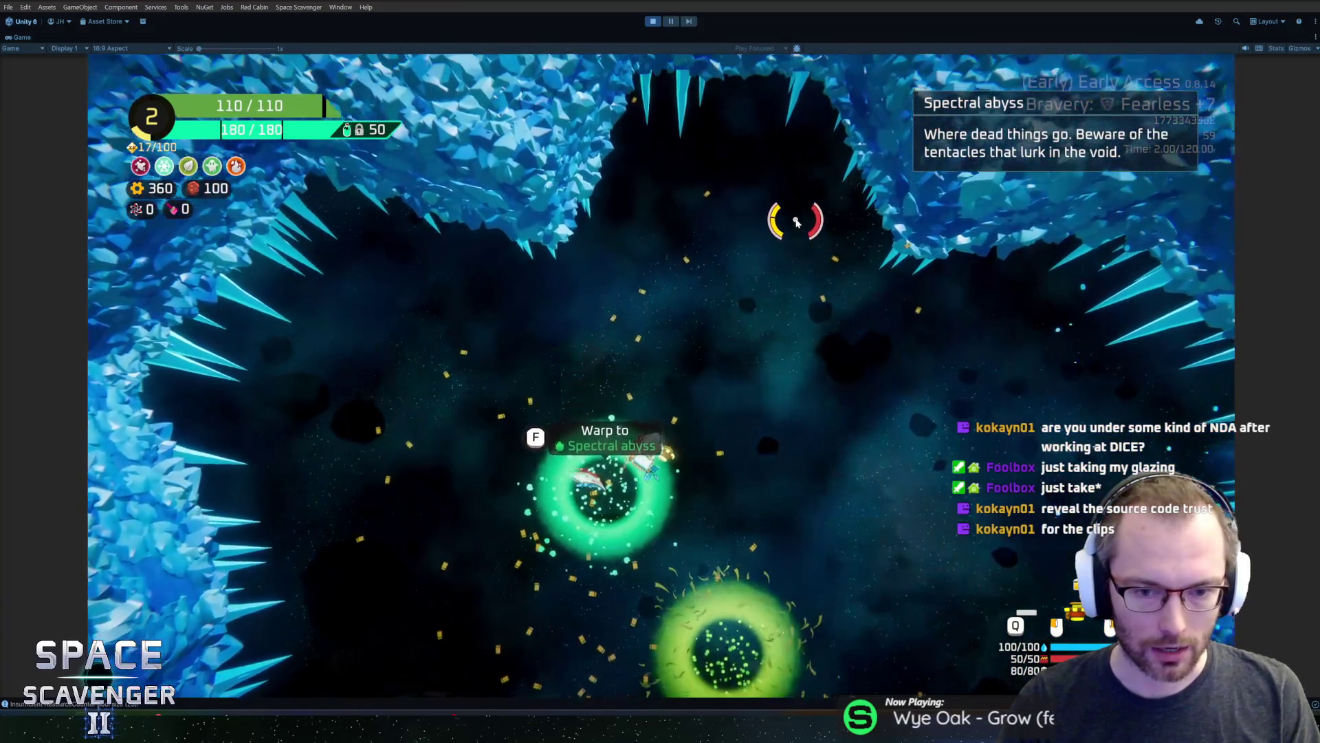
key(s)
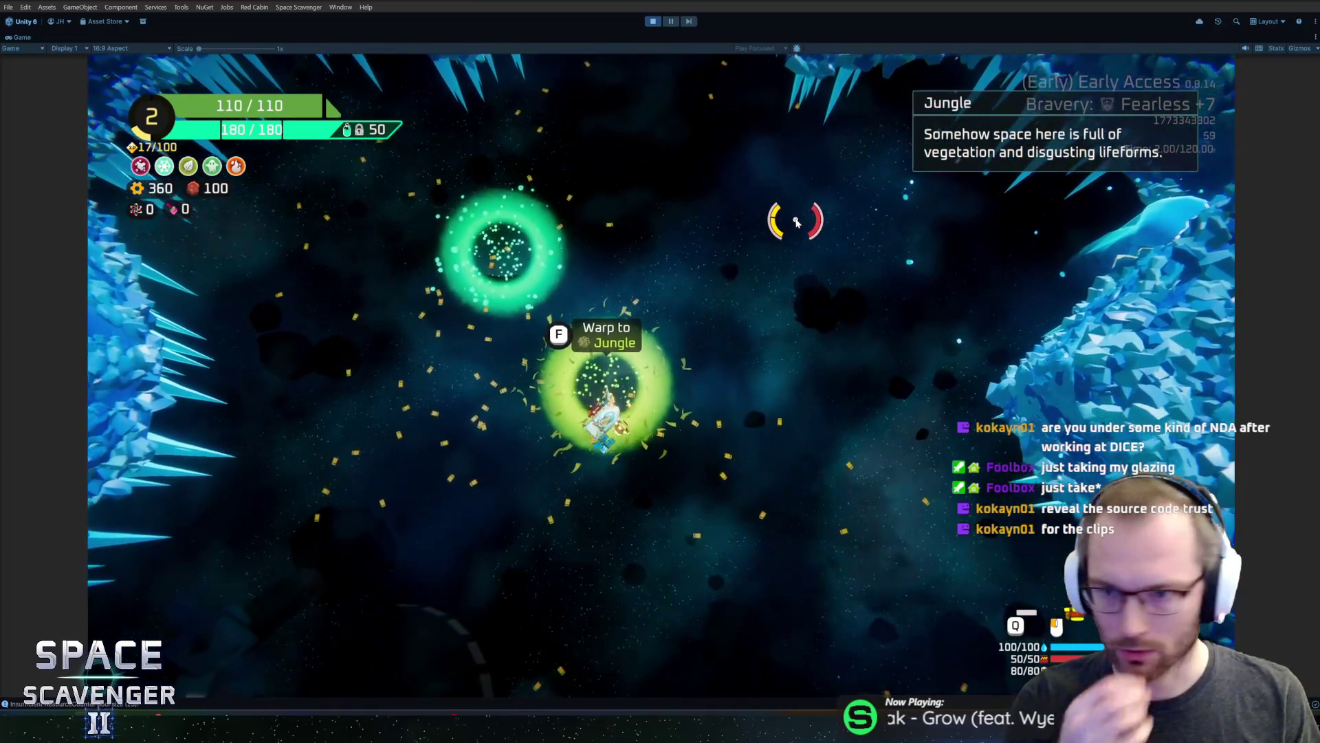
key(w)
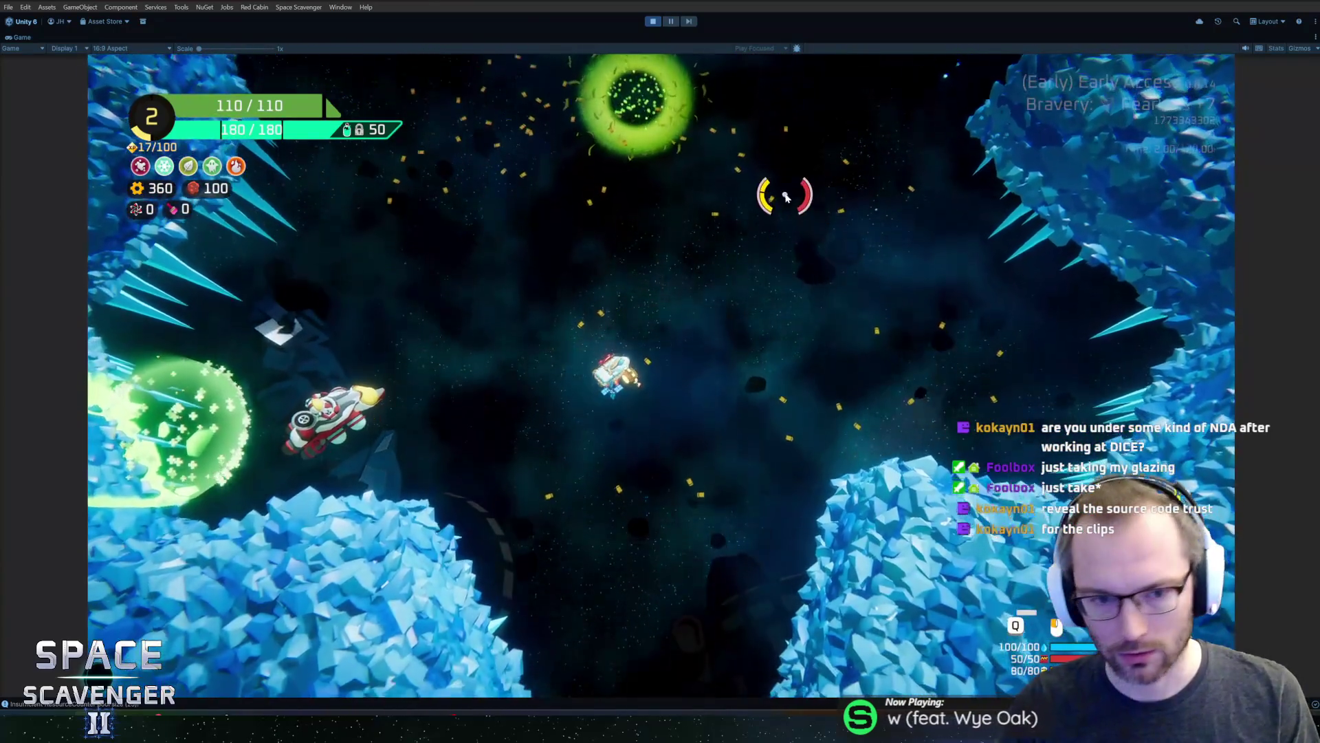
key(w)
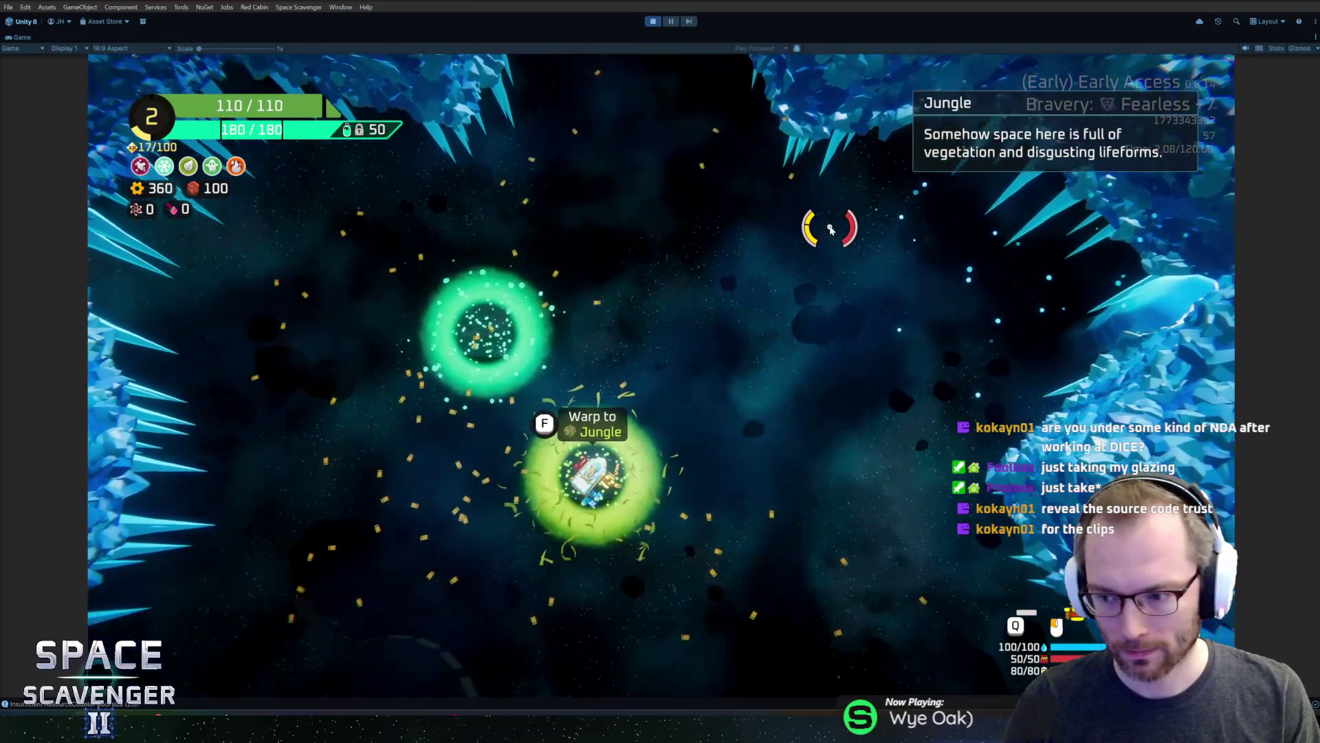
Pause and unpause the game, then open and close the merchant's gadget shop again
key(Escape)
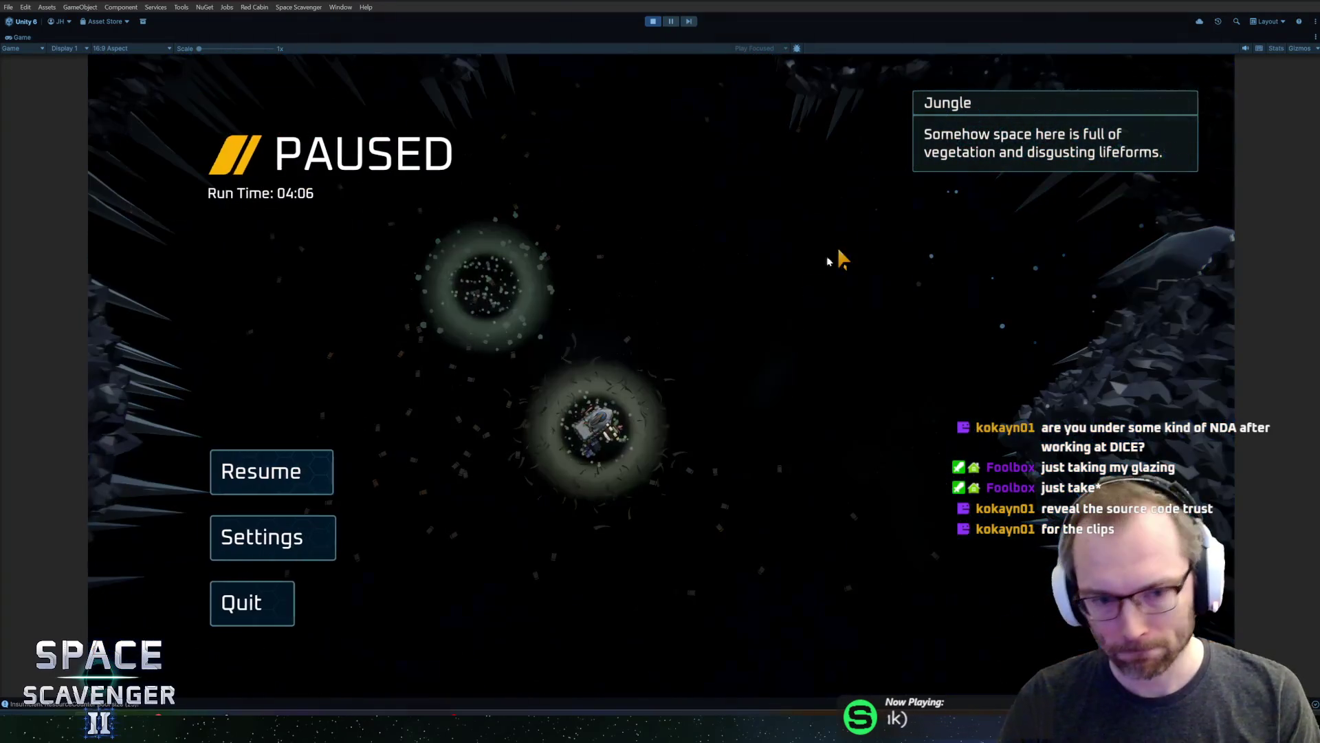
key(Escape)
key(s)
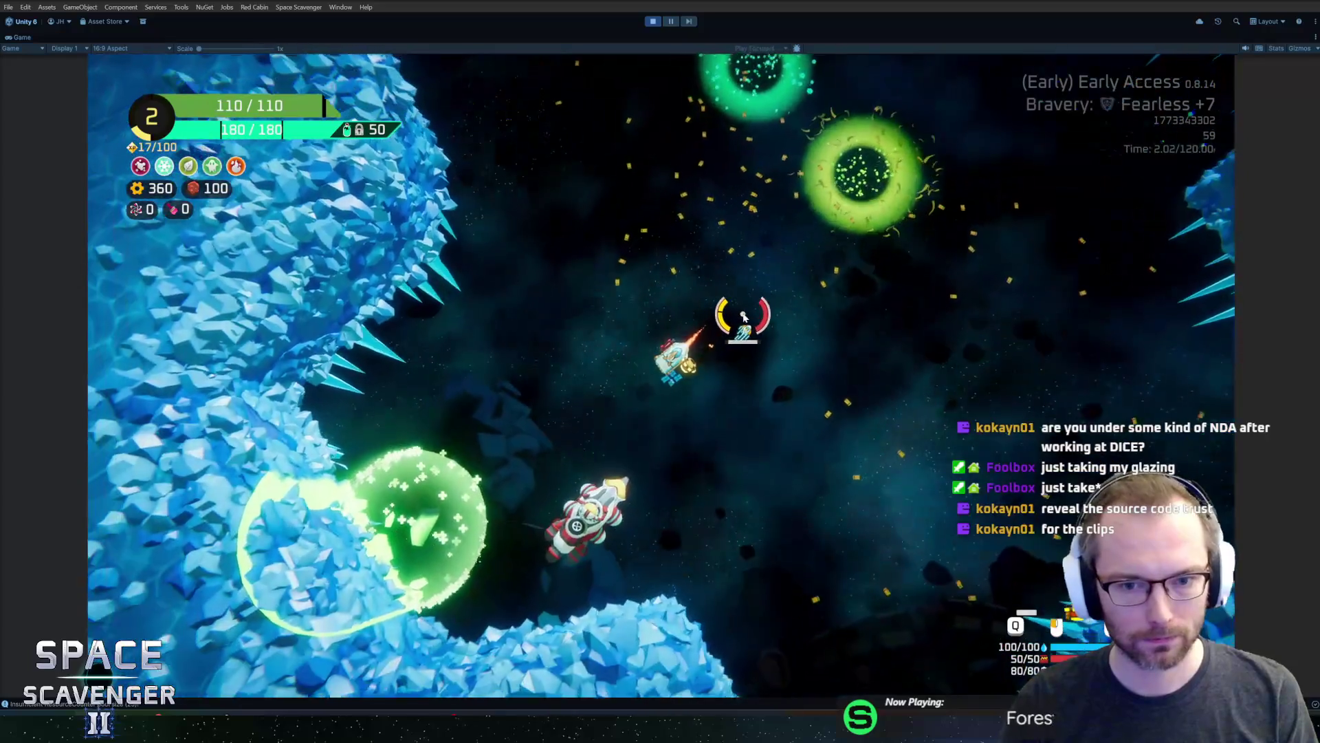
key(f)
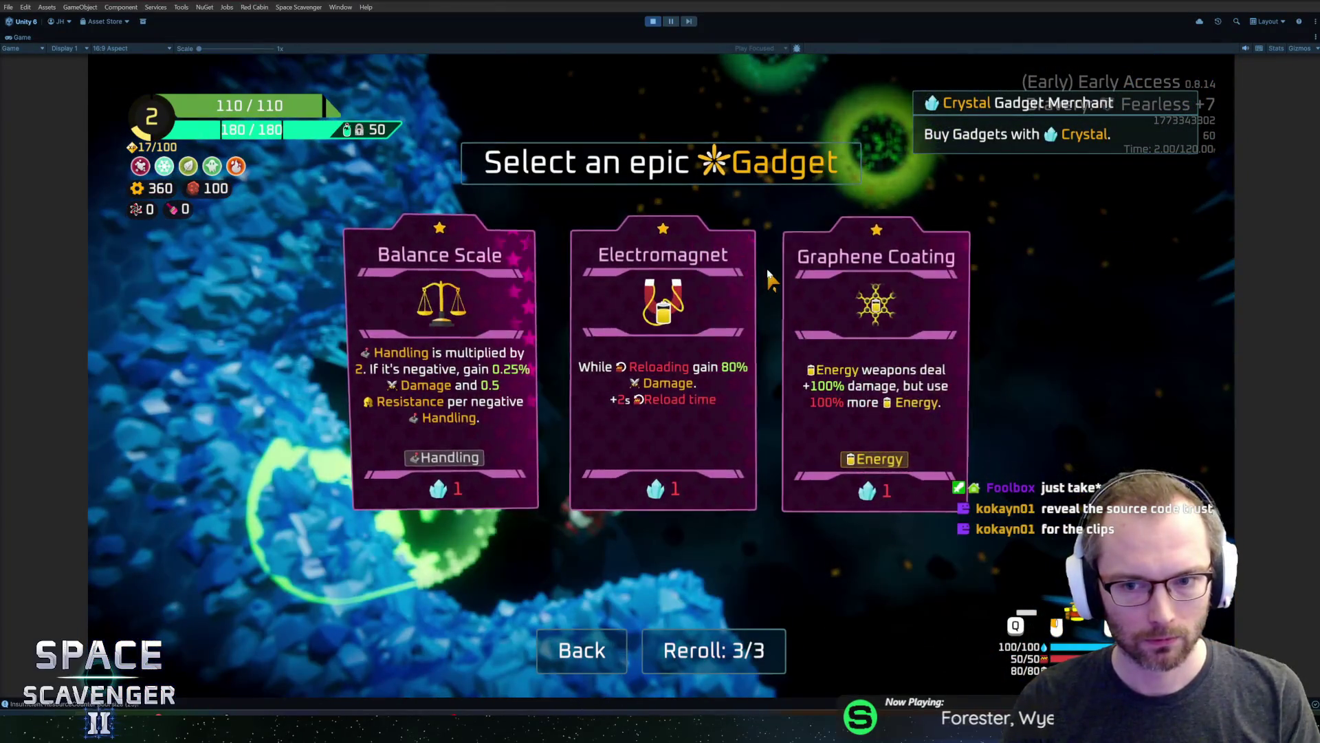
key(Escape)
Fly through the Spectral abyss portal onto the Jungle portal and pause the game
key(w)
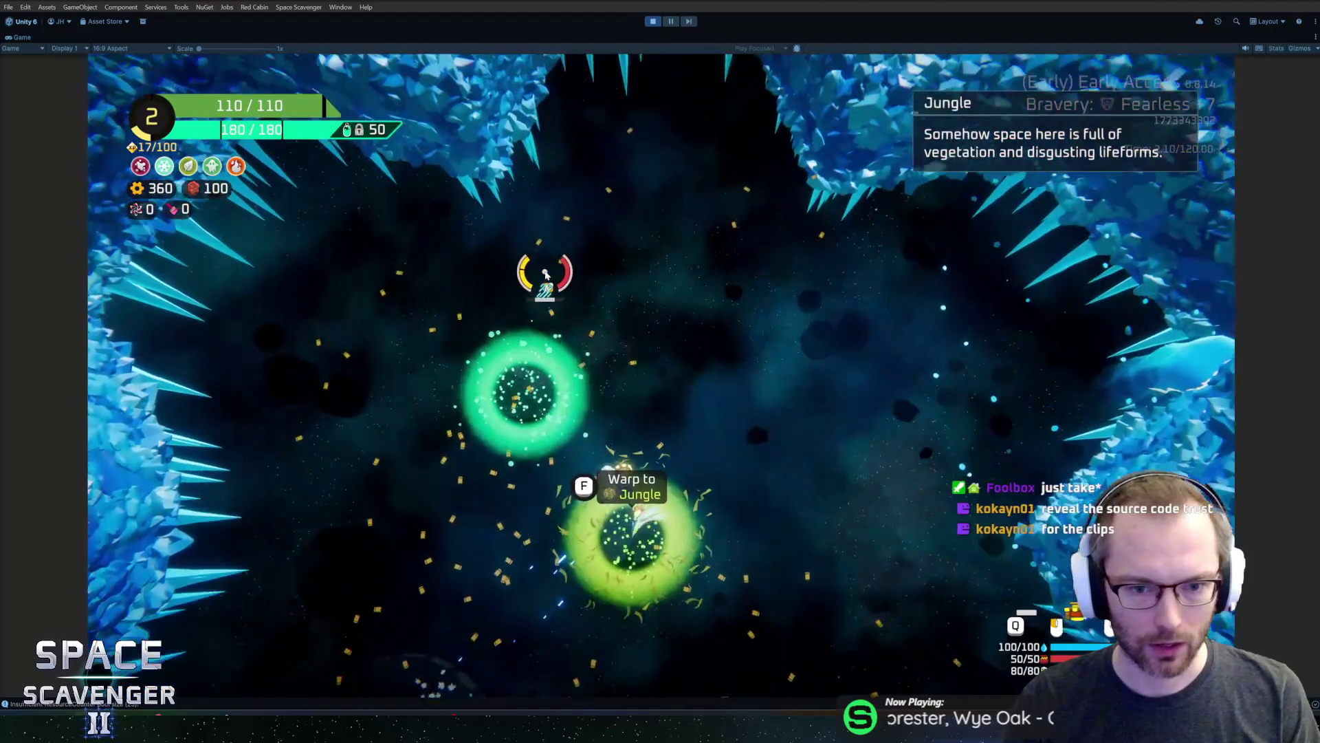
key(a)
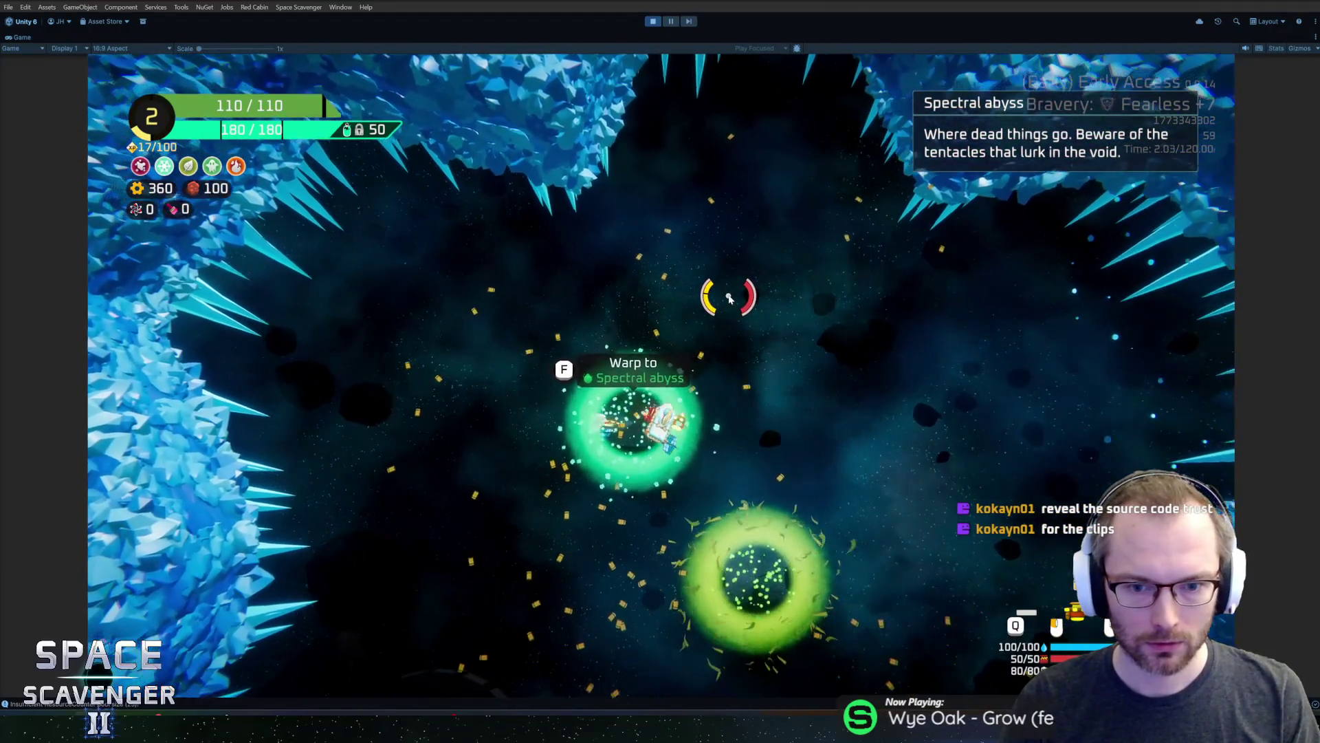
key(s)
key(d)
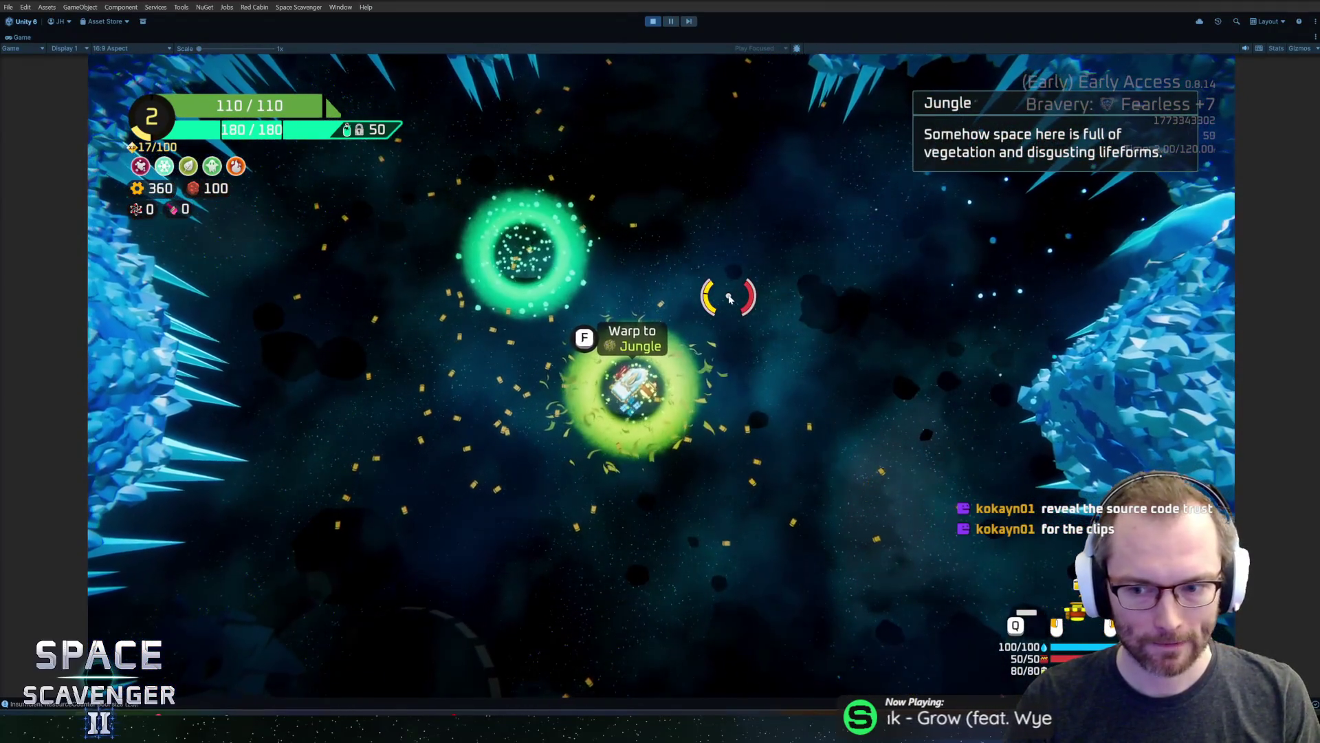
key(Escape)
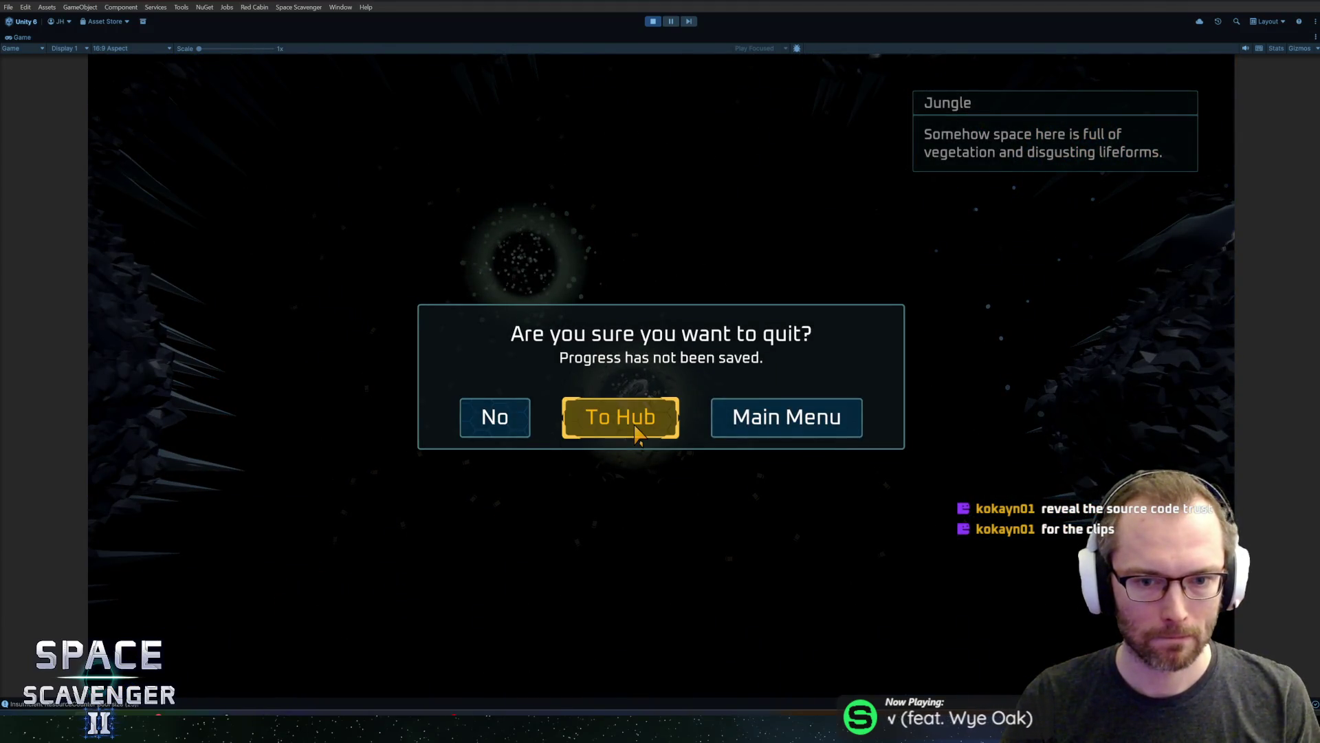
Abandon the run to the hub and fly to the Daily Challenge station's leaderboard
click(638, 433)
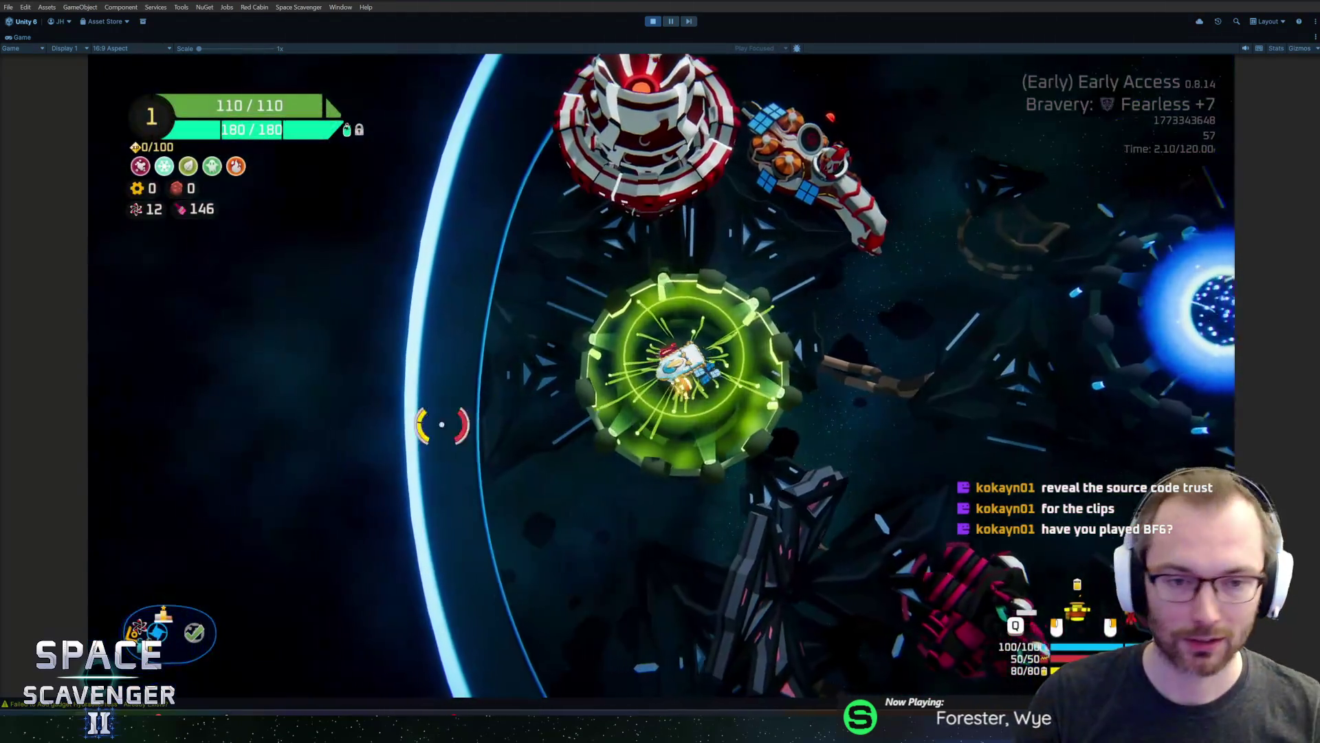
key(d)
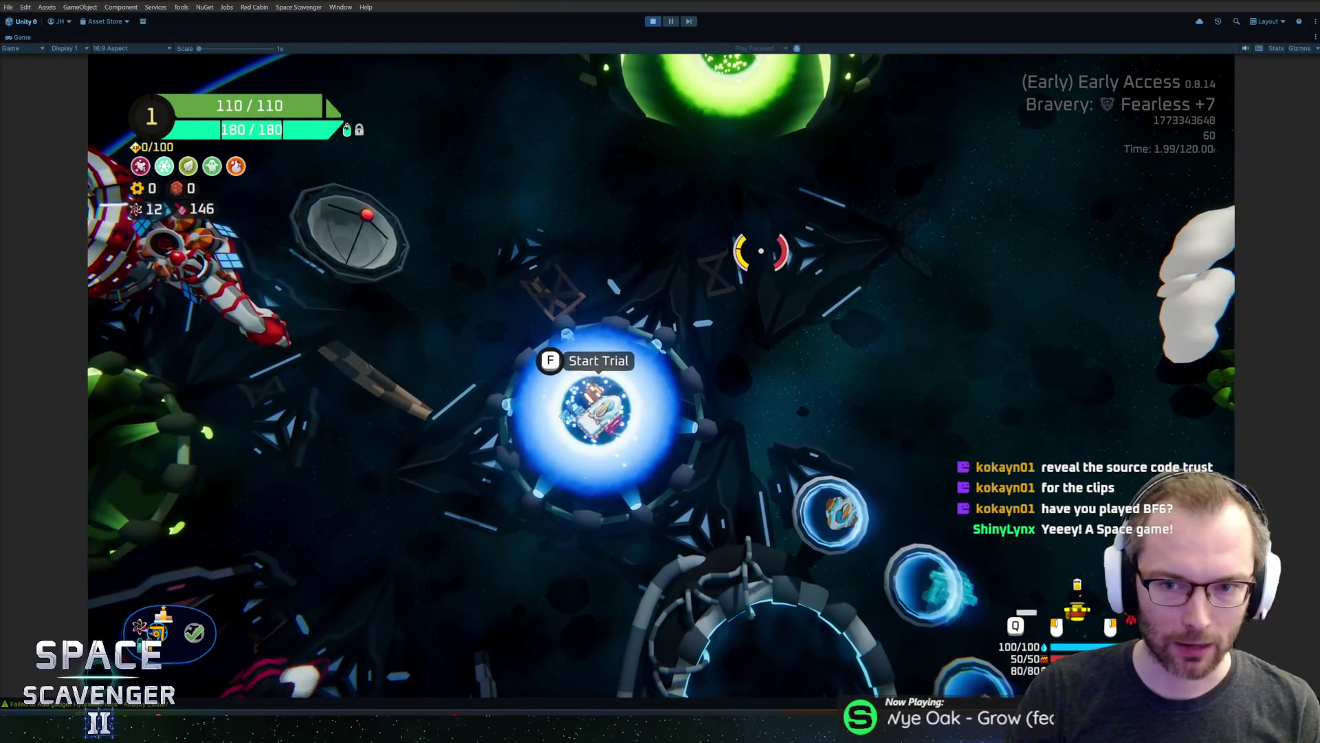
key(w)
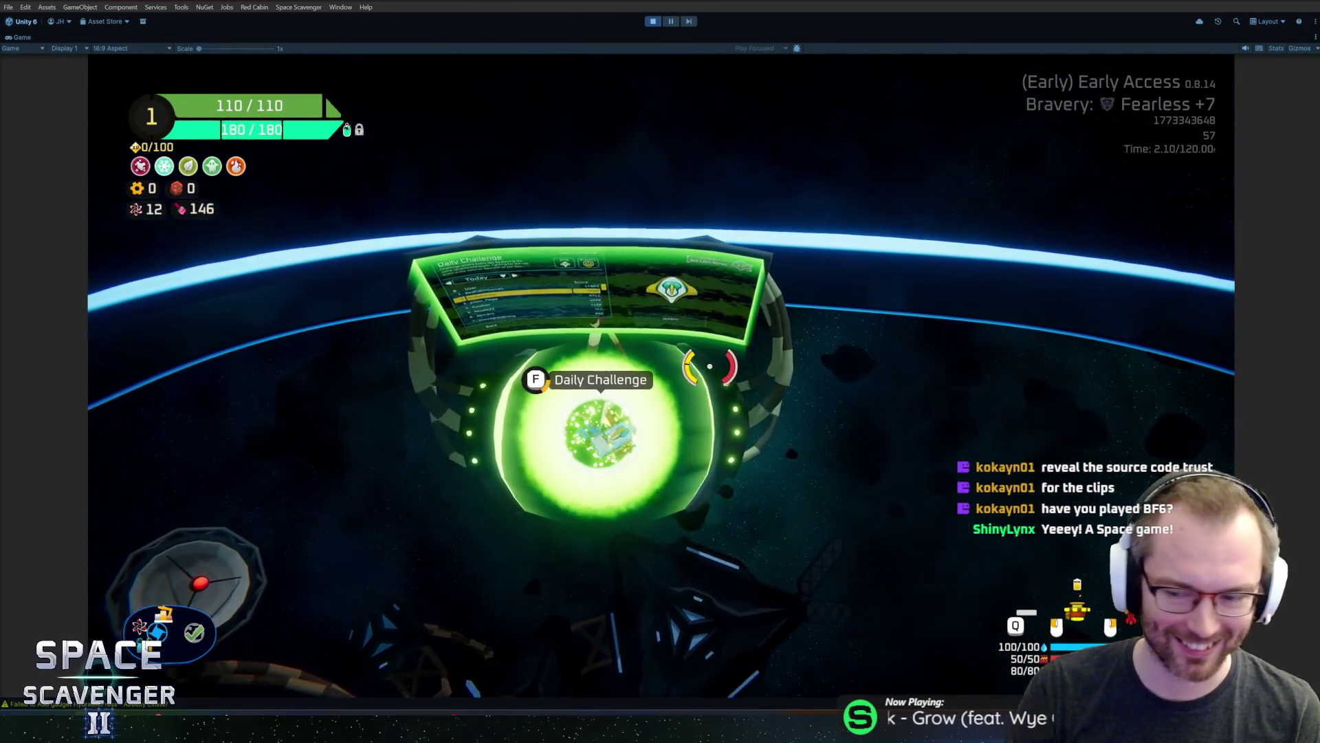
key(e)
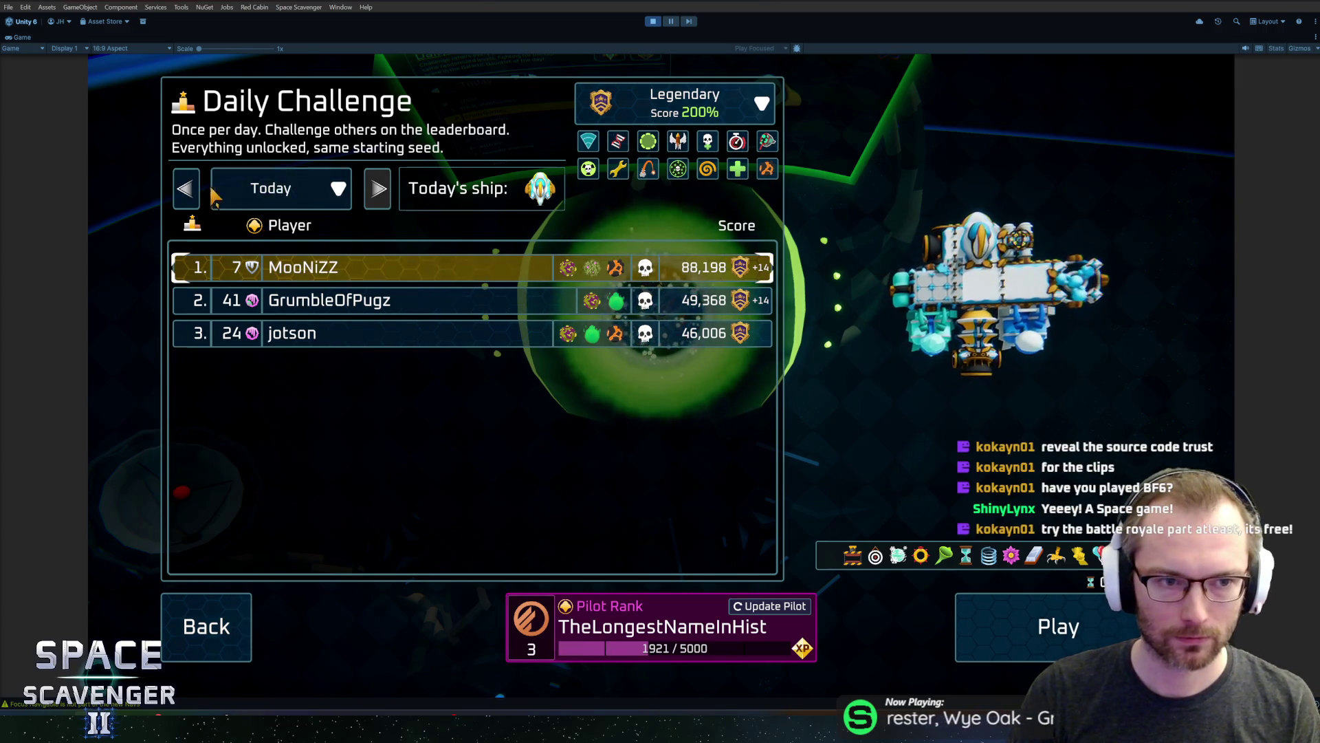
Review Yesterday's Daily Challenge scores, inspect a player's ship, and close the leaderboard
click(186, 189)
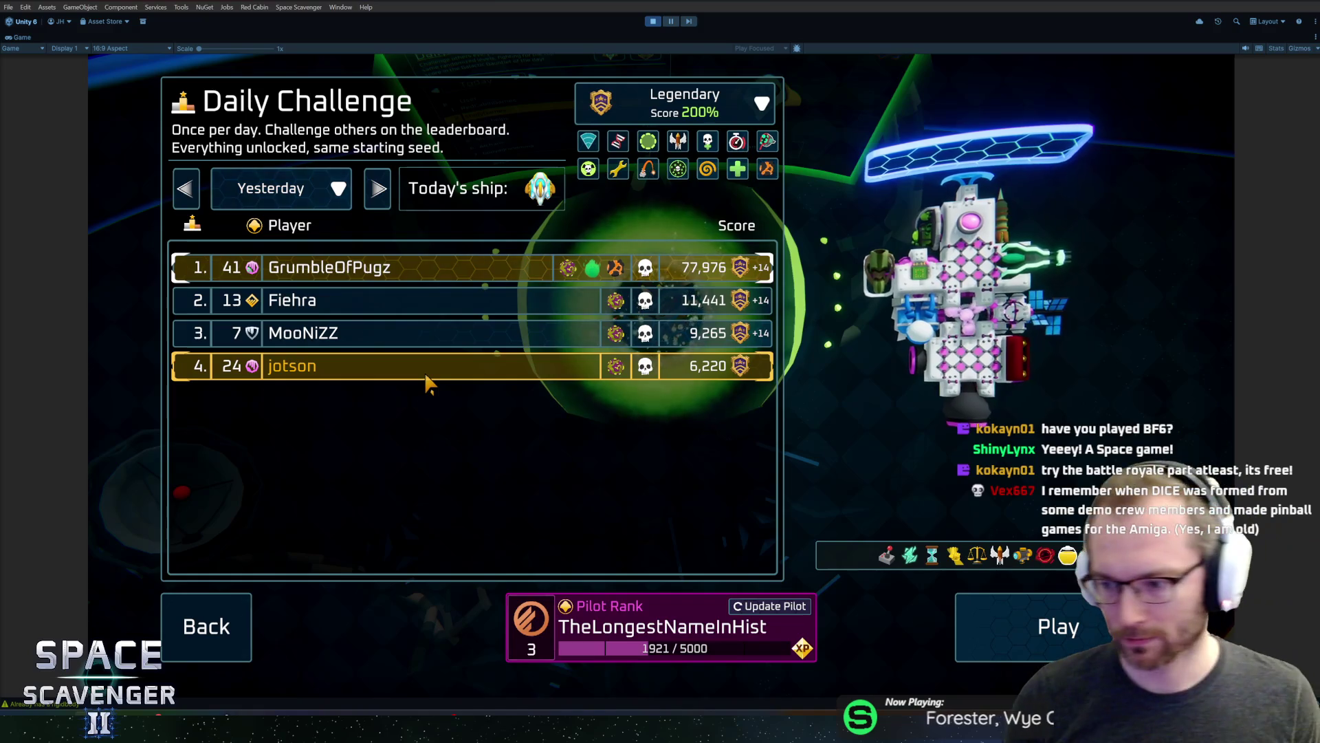
key(Escape)
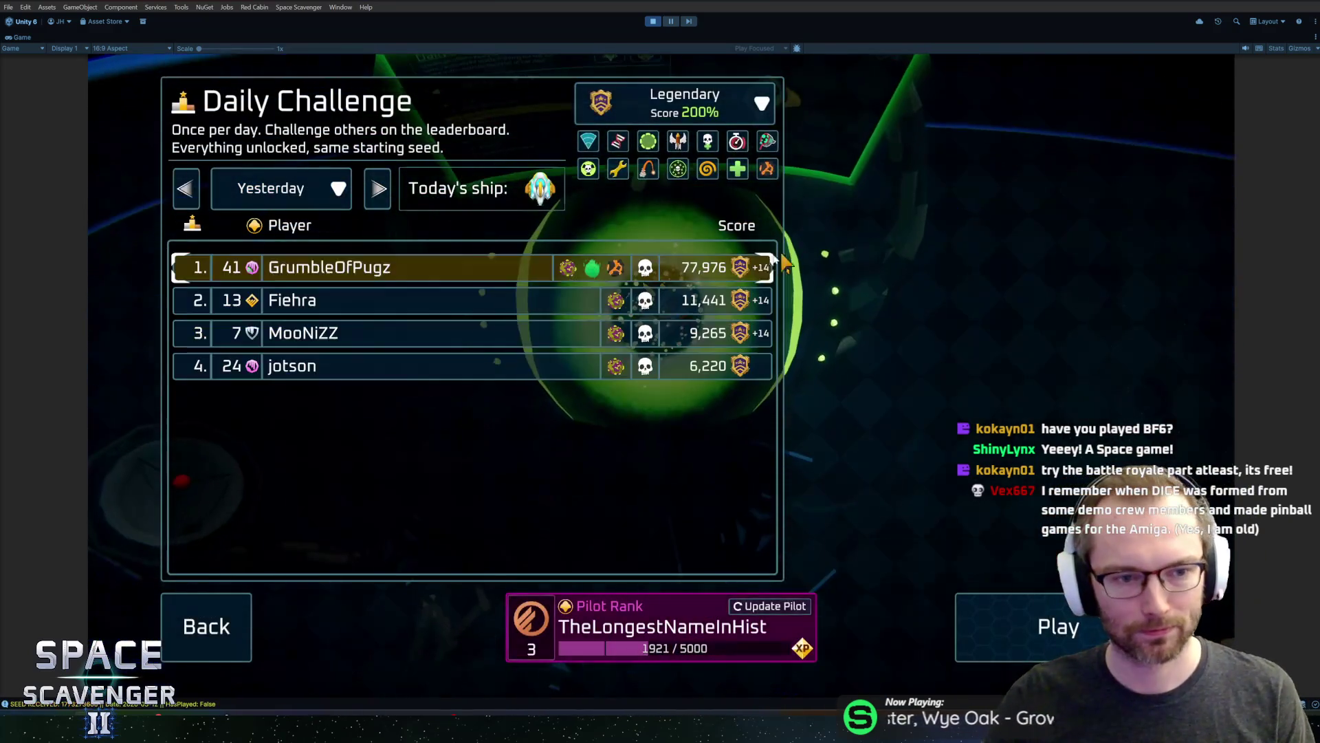
click(591, 299)
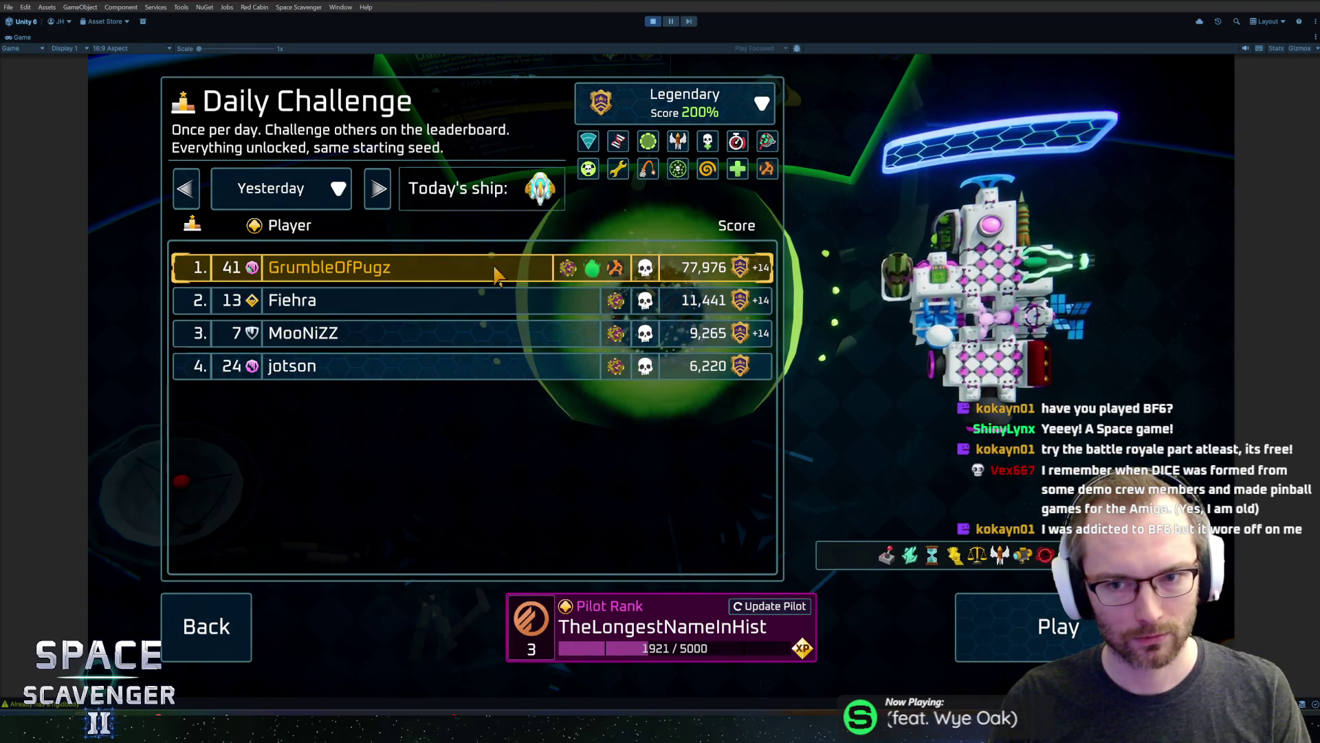
key(Escape)
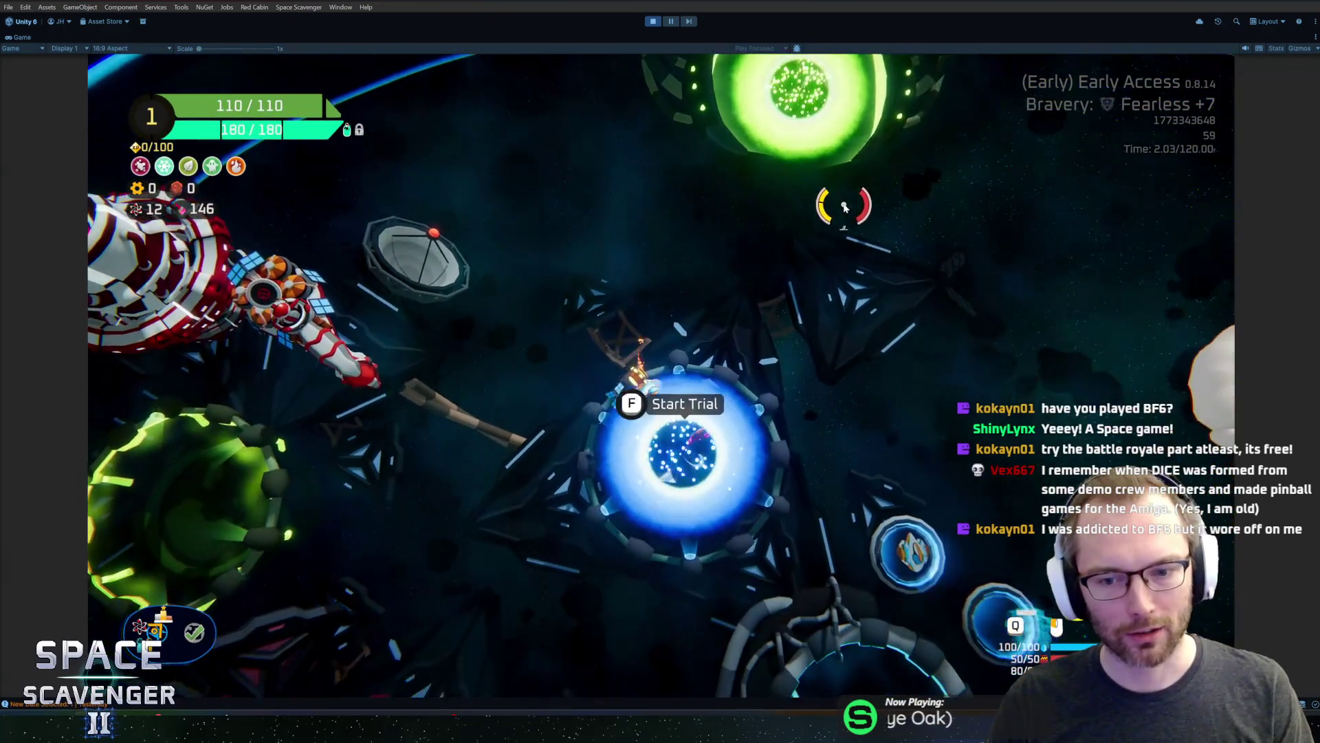
key(f)
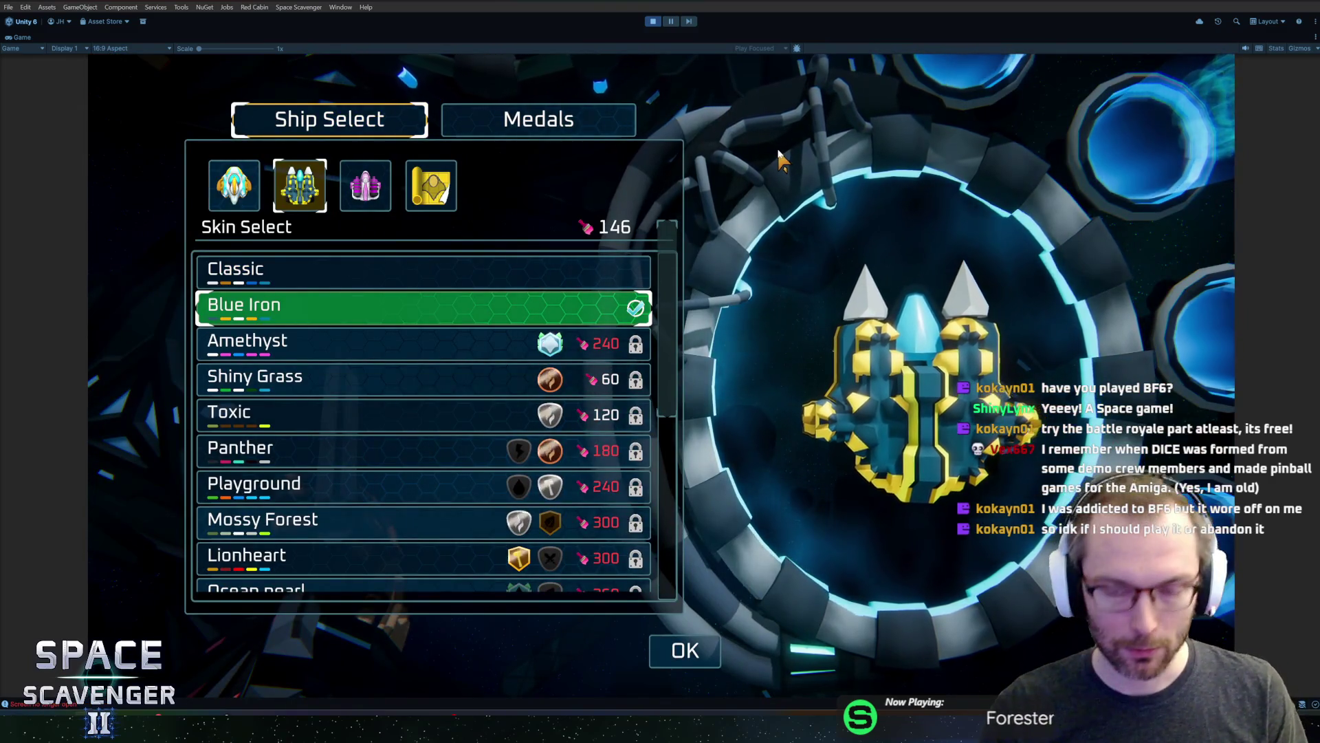
Select the Capsule ship in ship selection and confirm the choice
key(Escape)
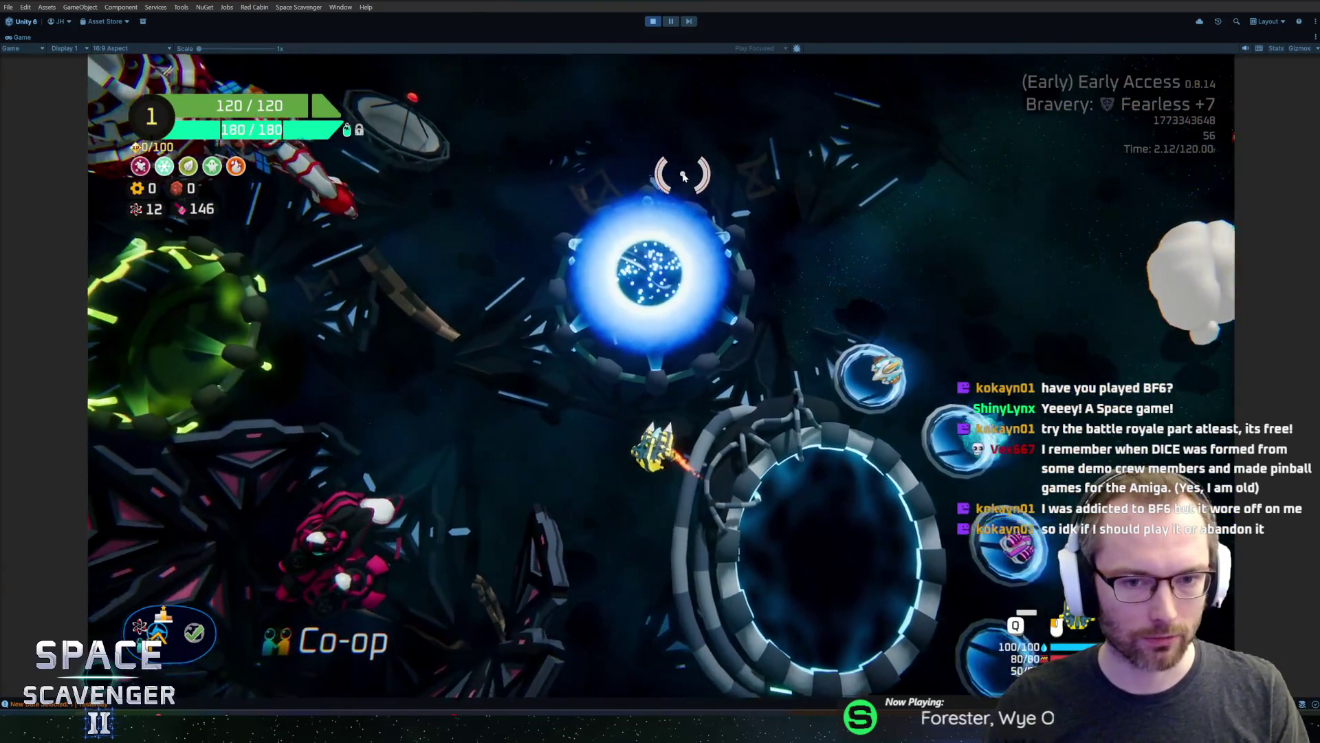
key(f)
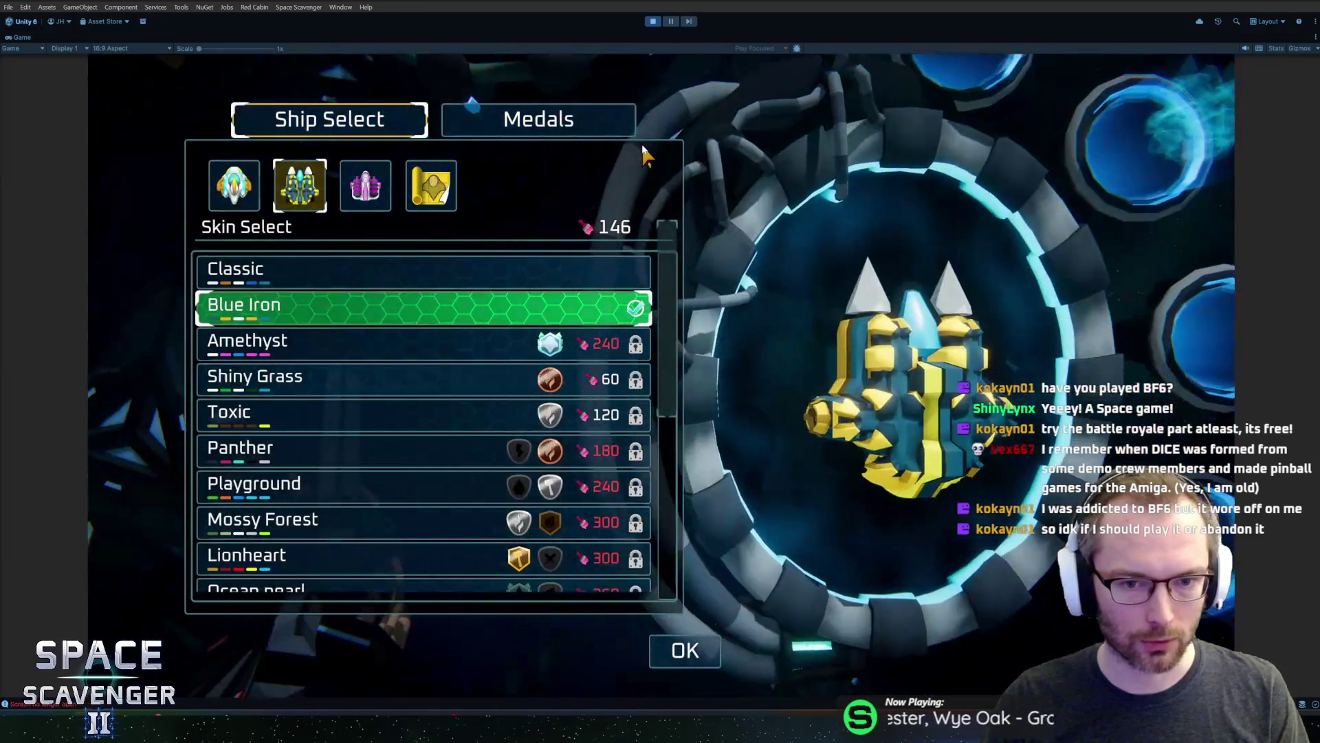
scroll(412, 388, down, 5)
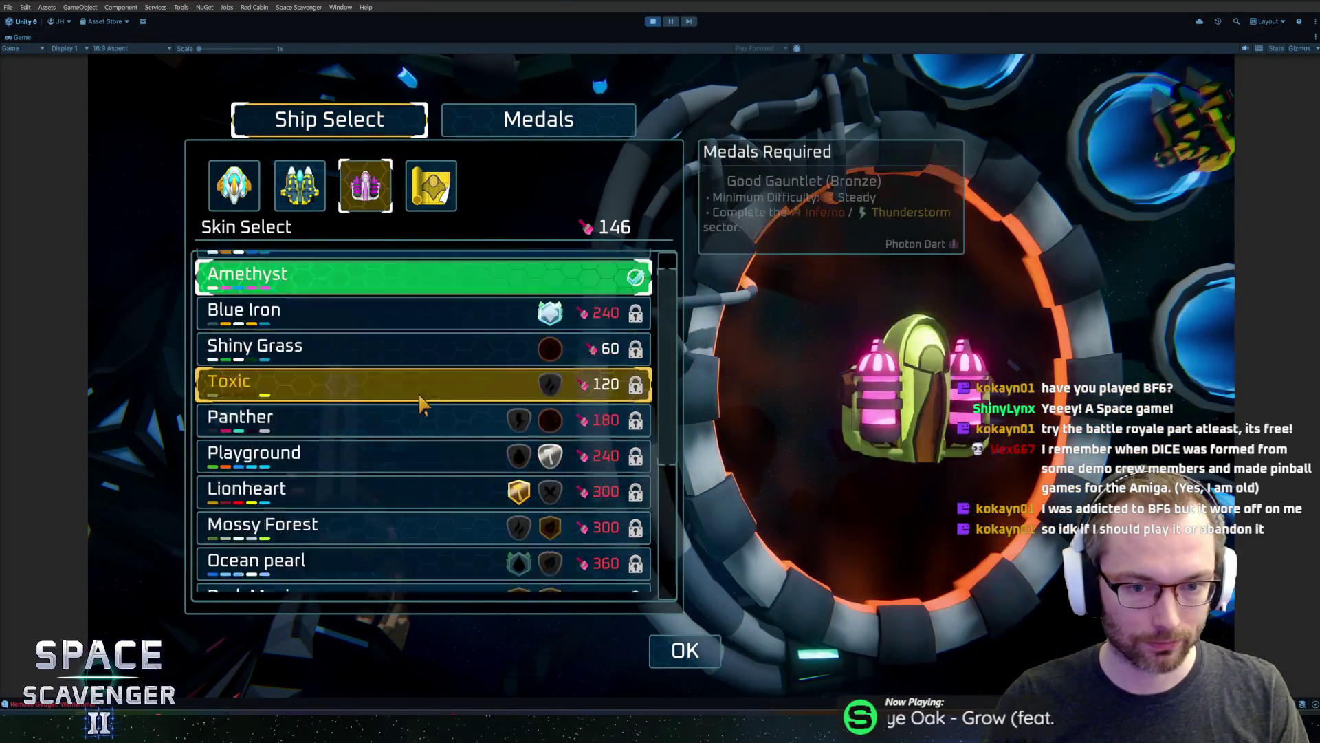
scroll(413, 392, up, 4)
scroll(412, 392, up, 2)
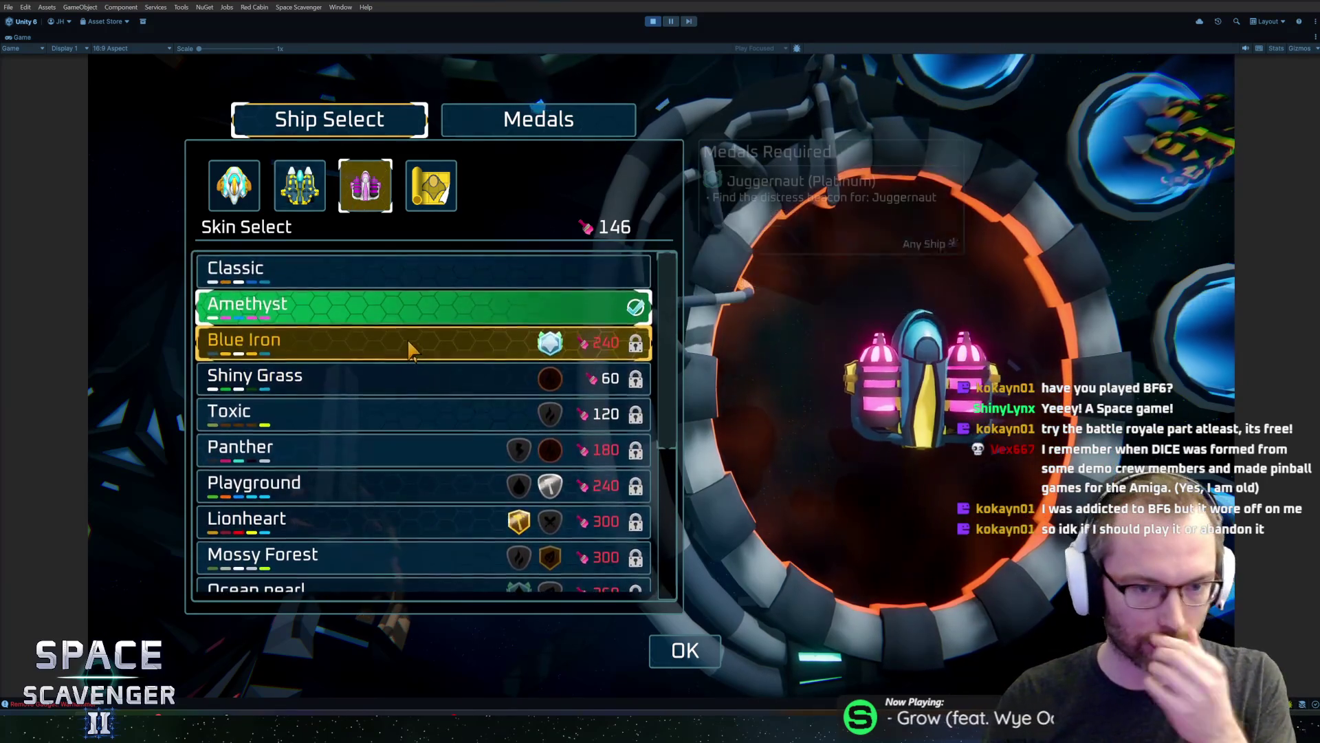
click(234, 189)
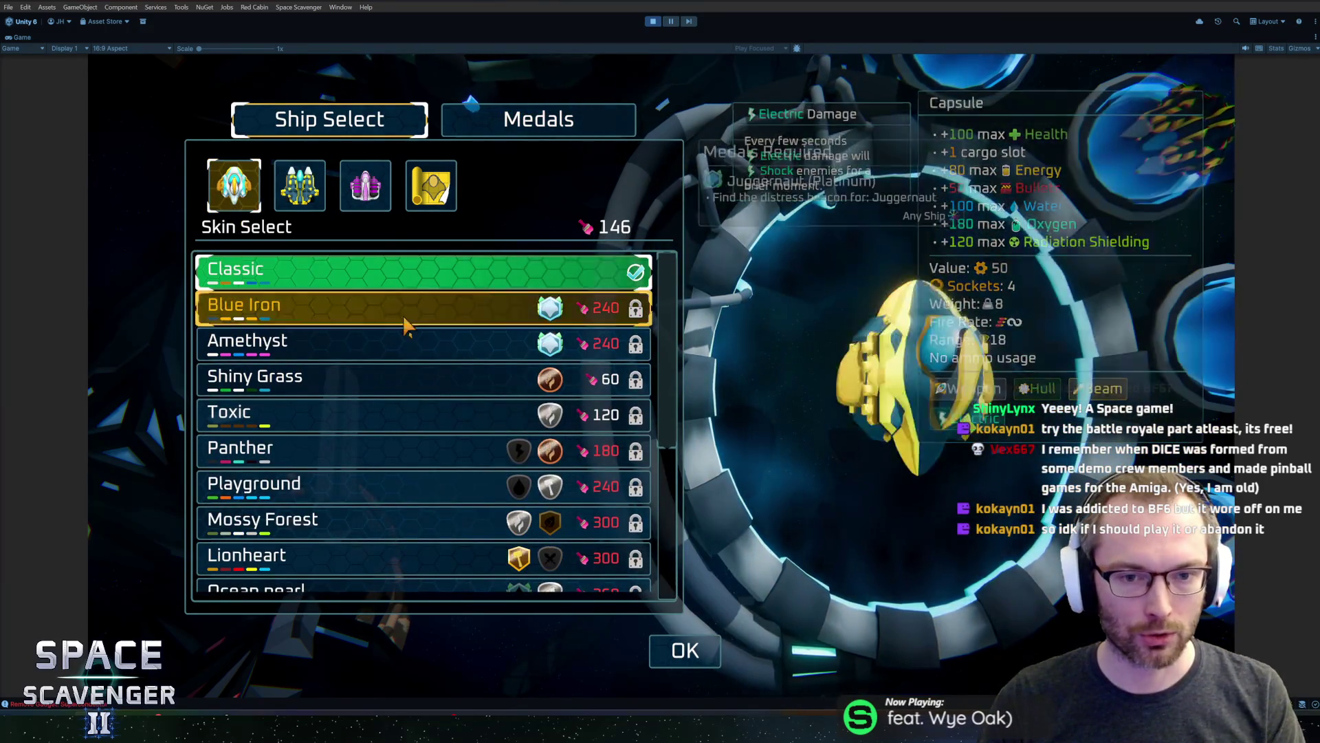
scroll(405, 337, down, 2)
key(Escape)
Fly the Capsule around the hub past the green planet onto the Start Trial portal
key(d)
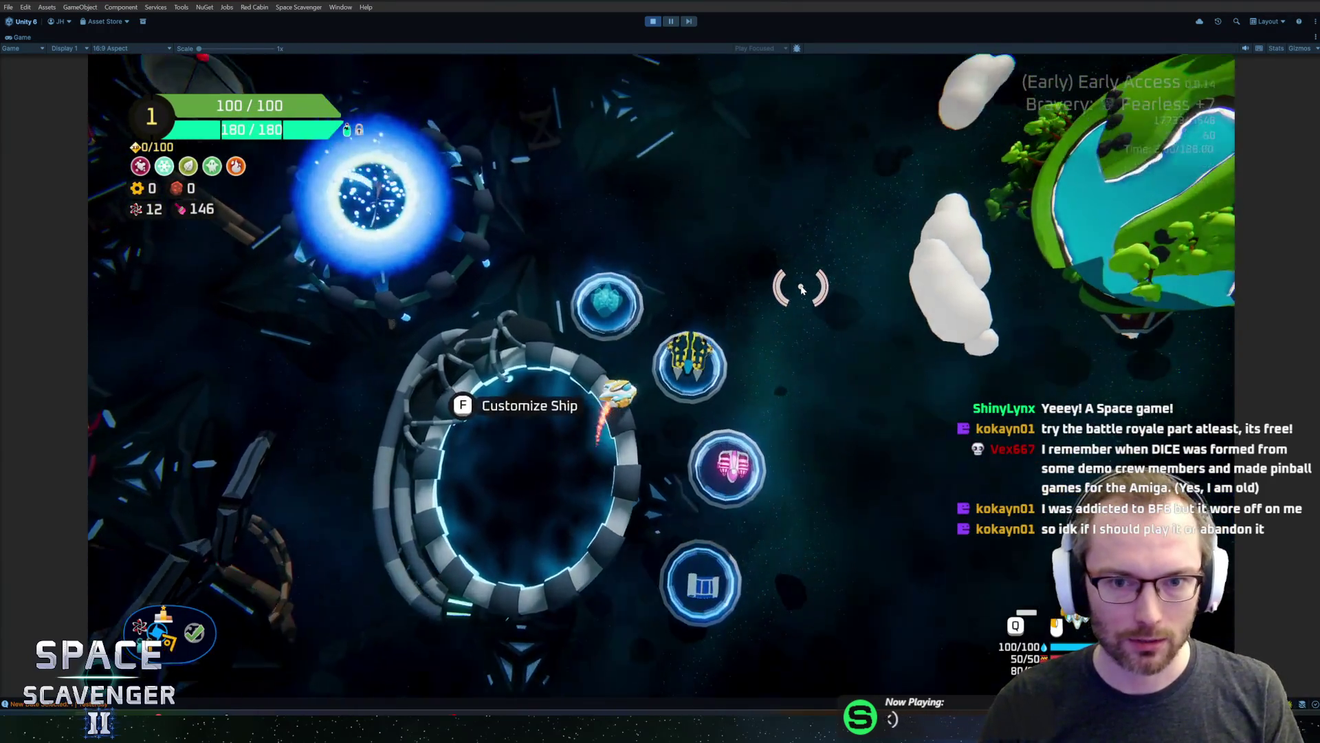
key(w)
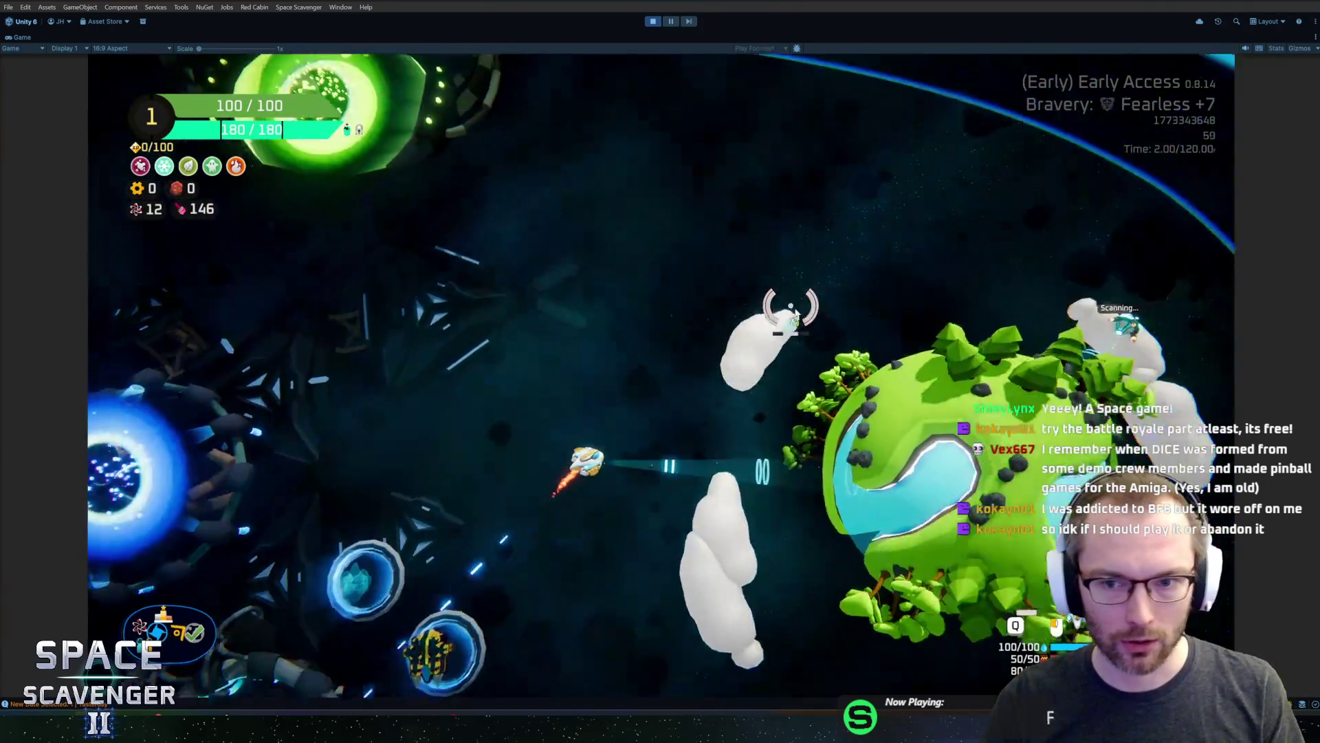
key(s)
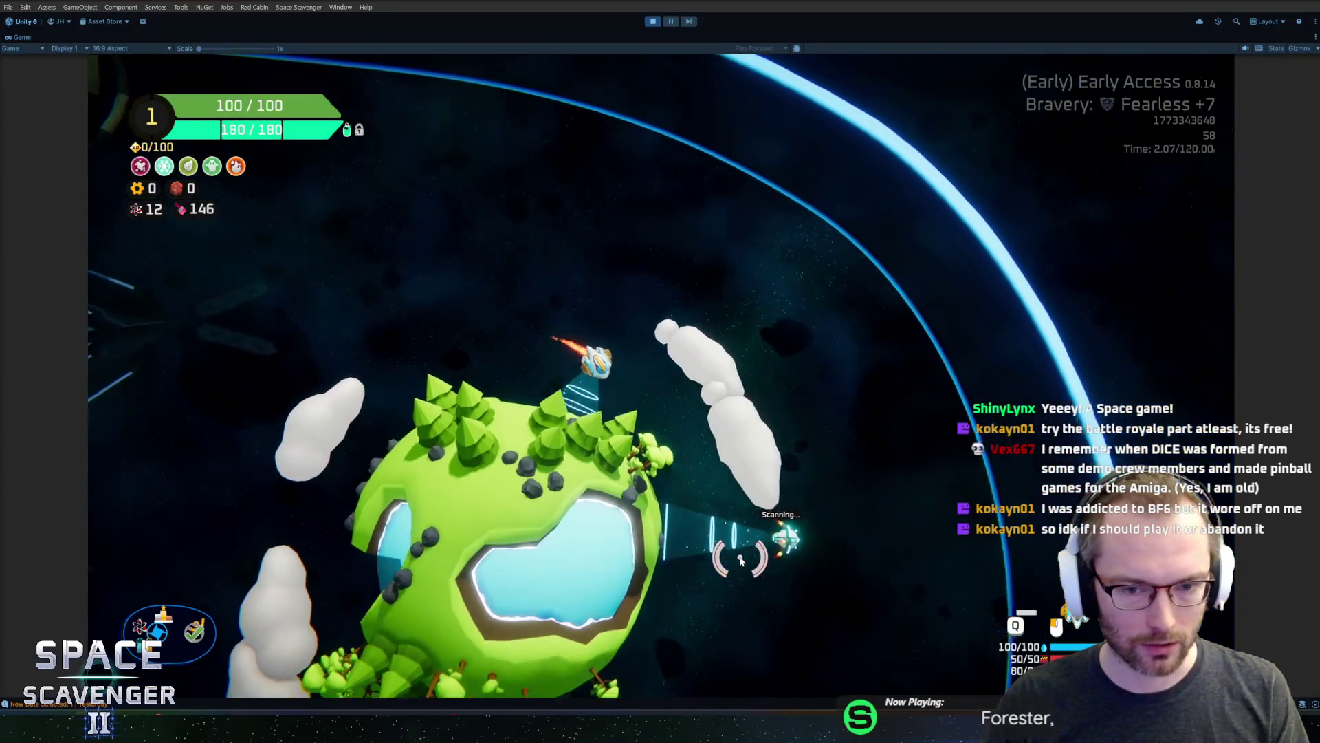
key(a)
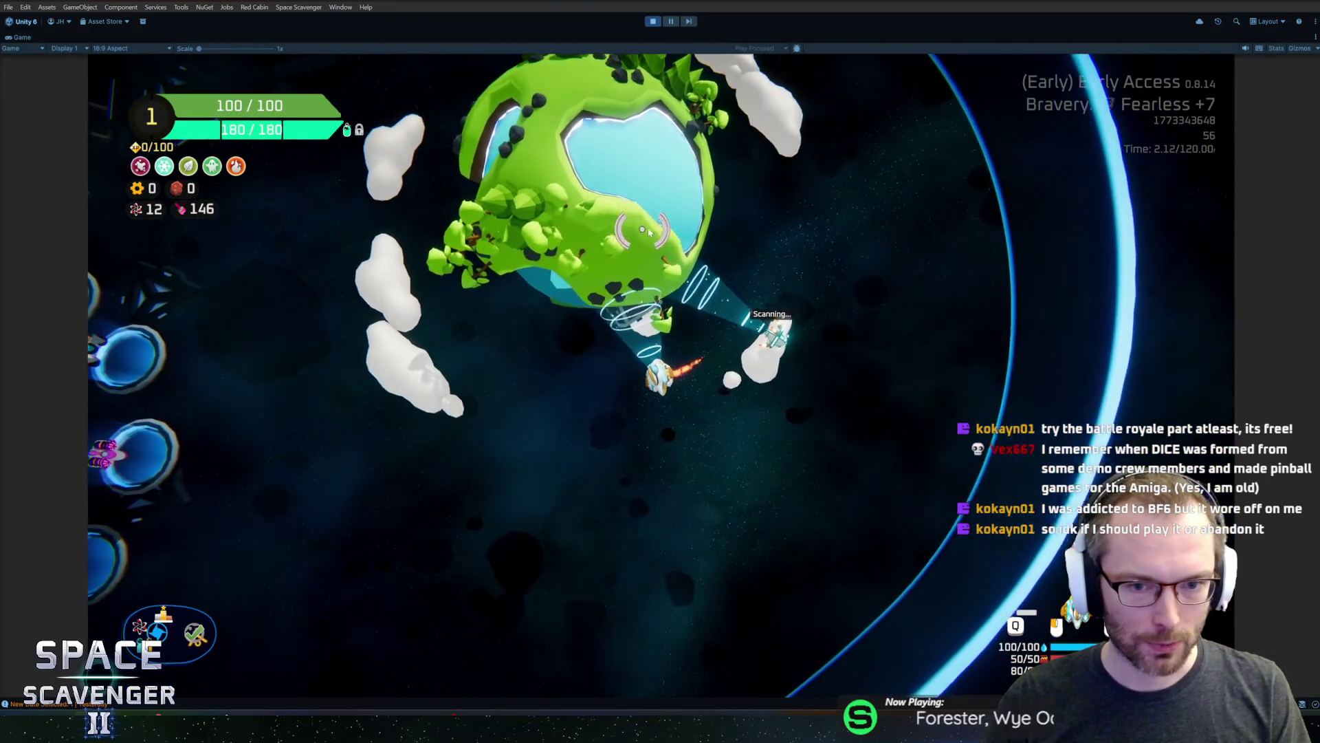
key(w)
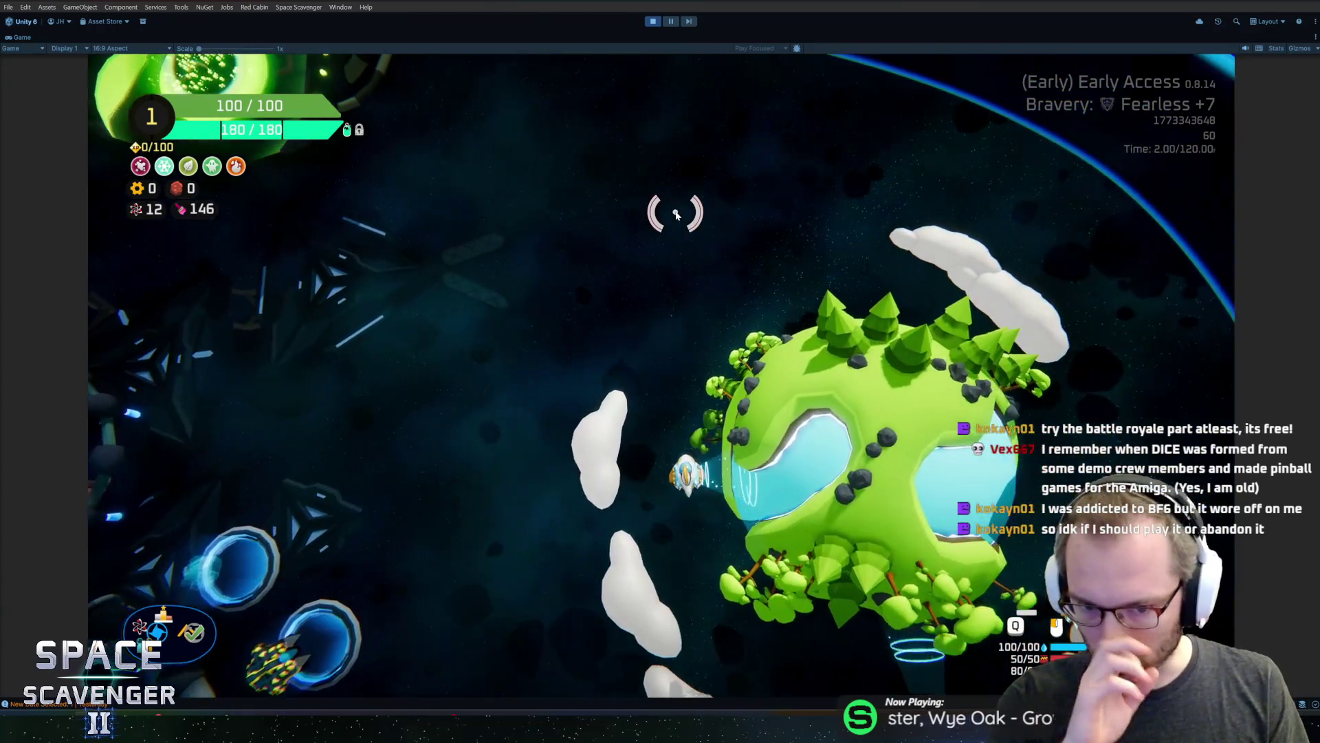
key(a)
key(s)
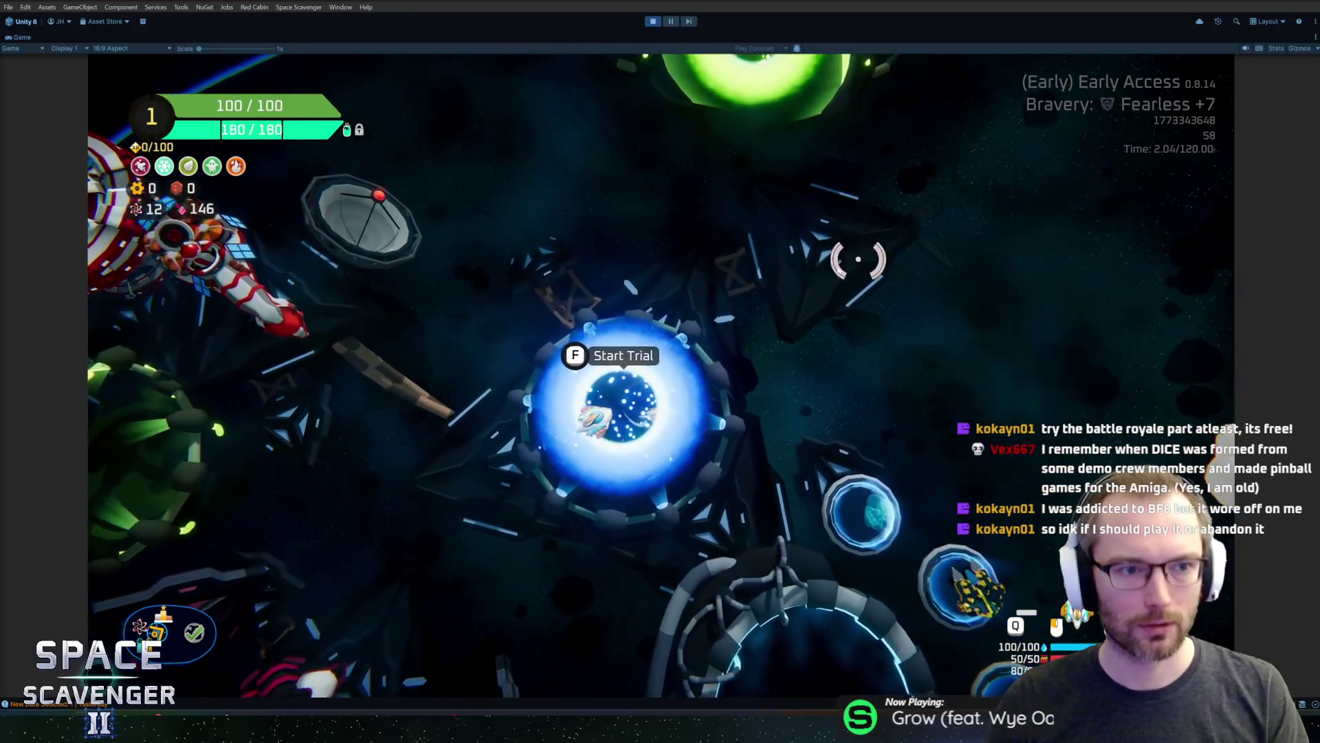
Pause the game, choose Quit, and leave play mode to the desktop
key(Escape)
click(259, 598)
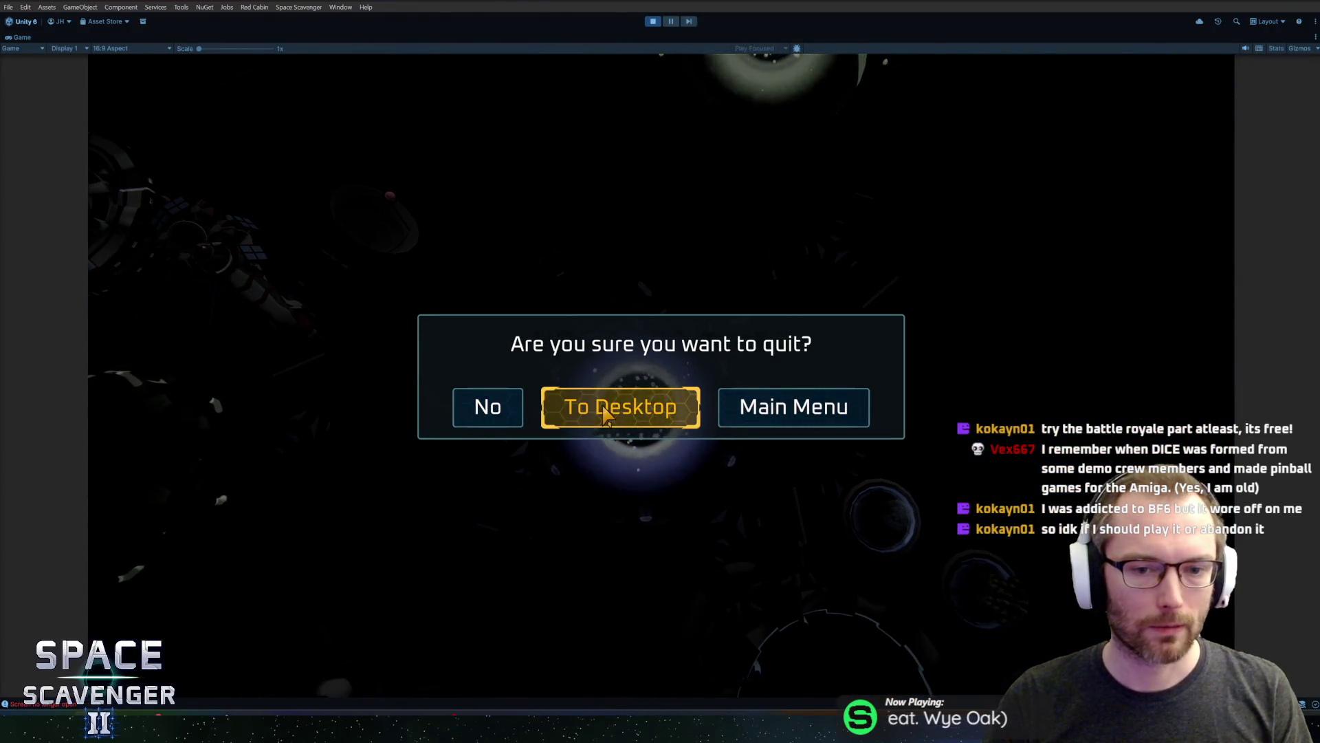
click(601, 406)
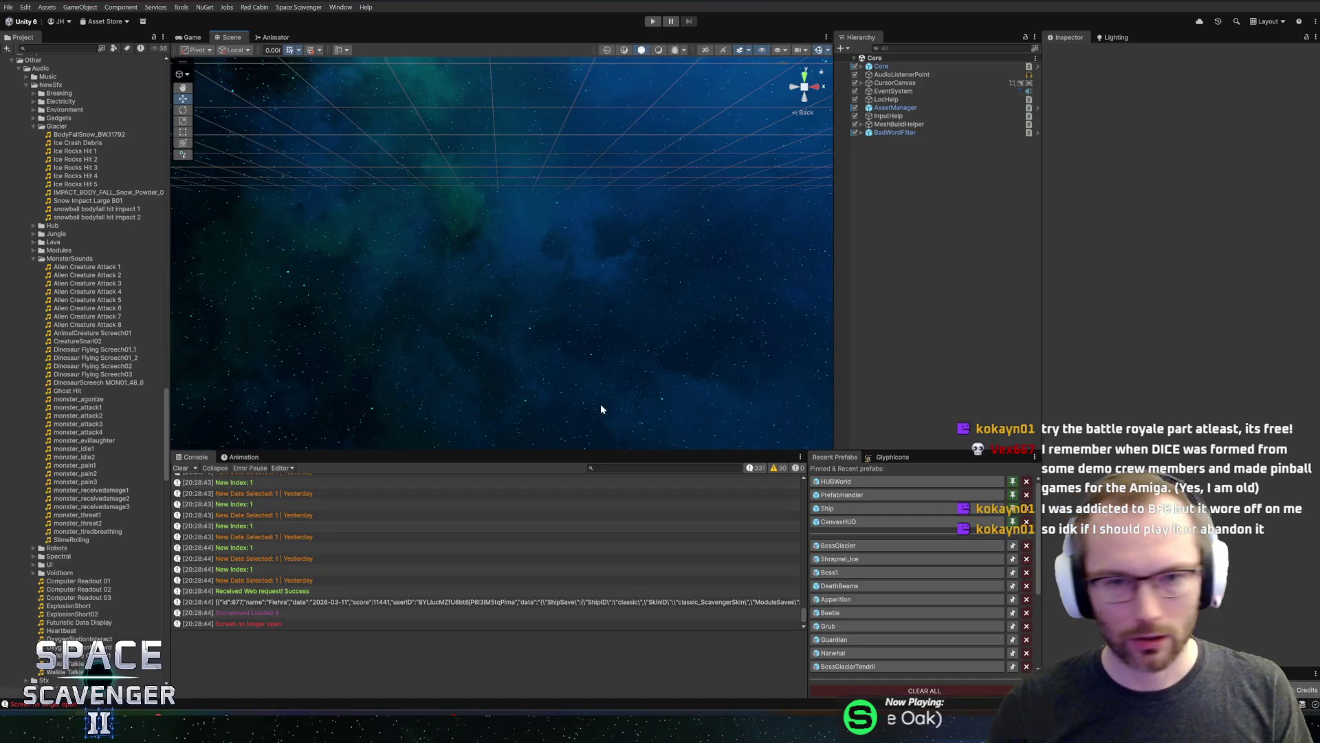
click(241, 514)
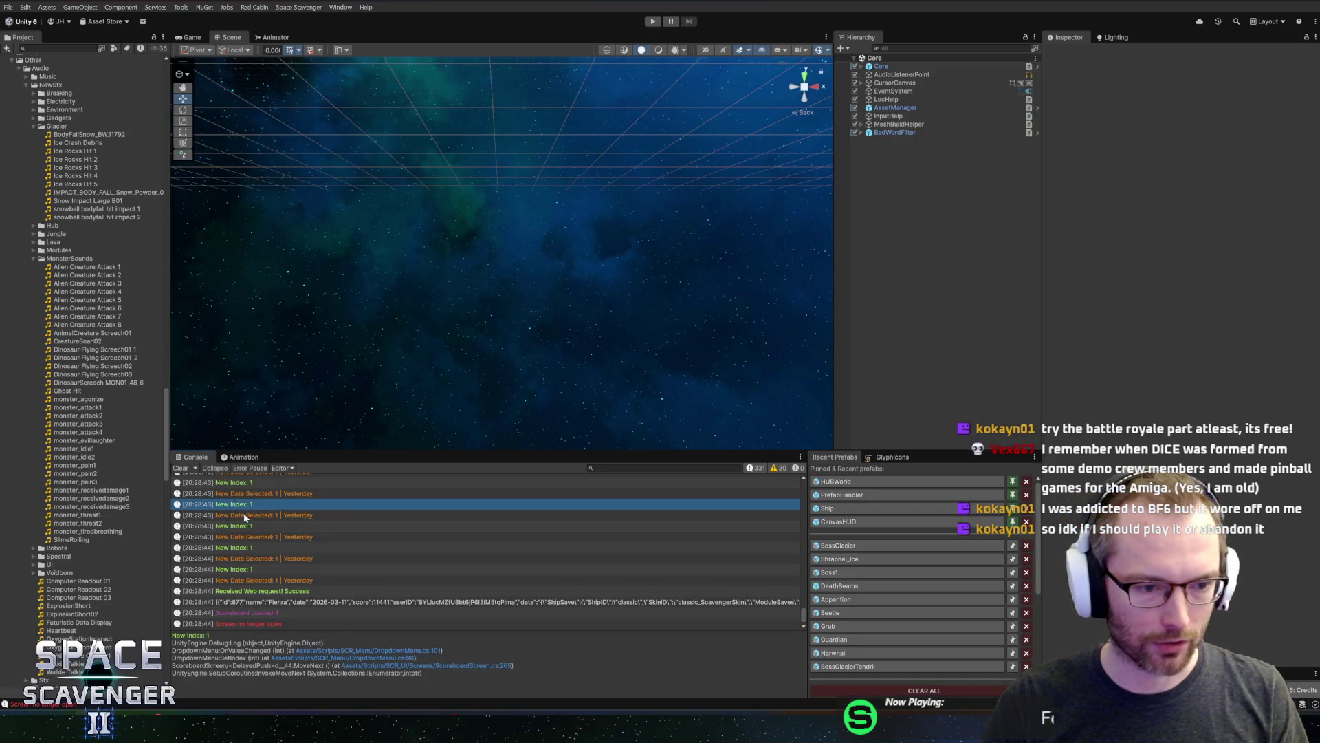
click(242, 506)
click(242, 517)
click(242, 507)
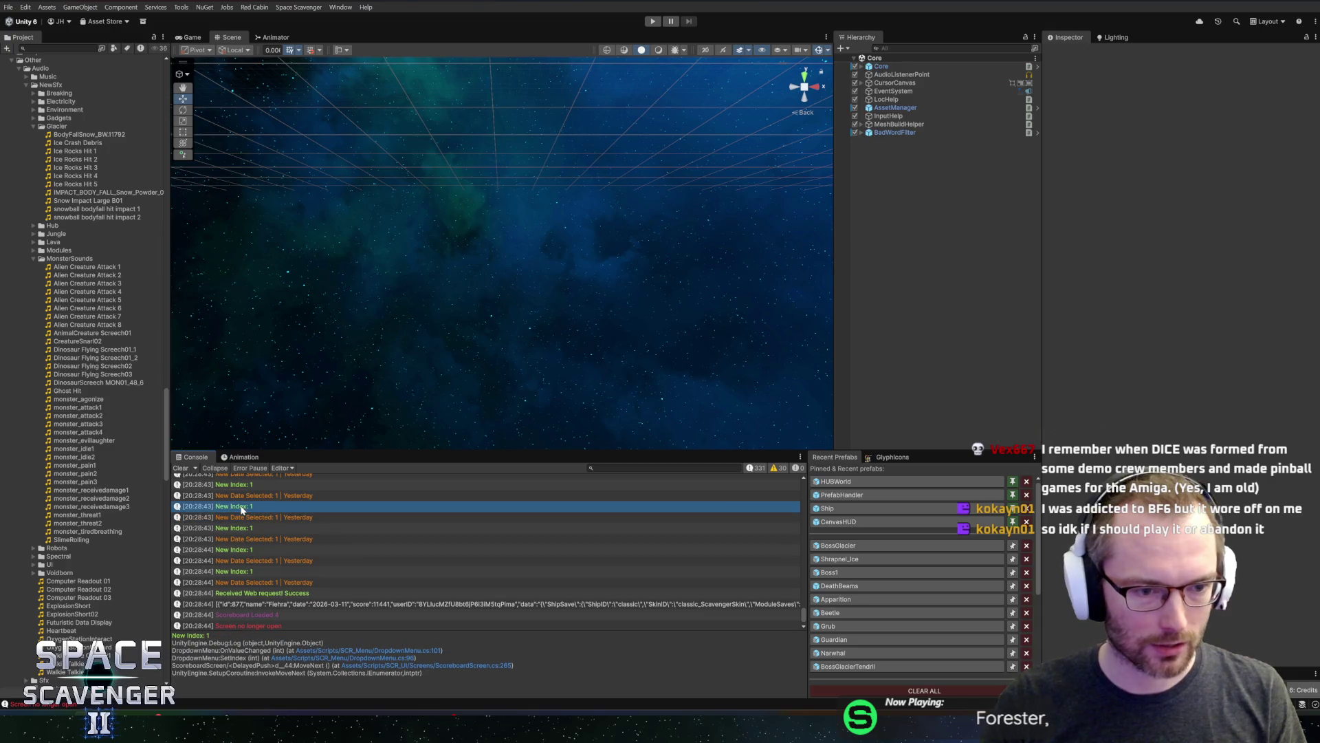
click(246, 517)
click(251, 509)
click(268, 517)
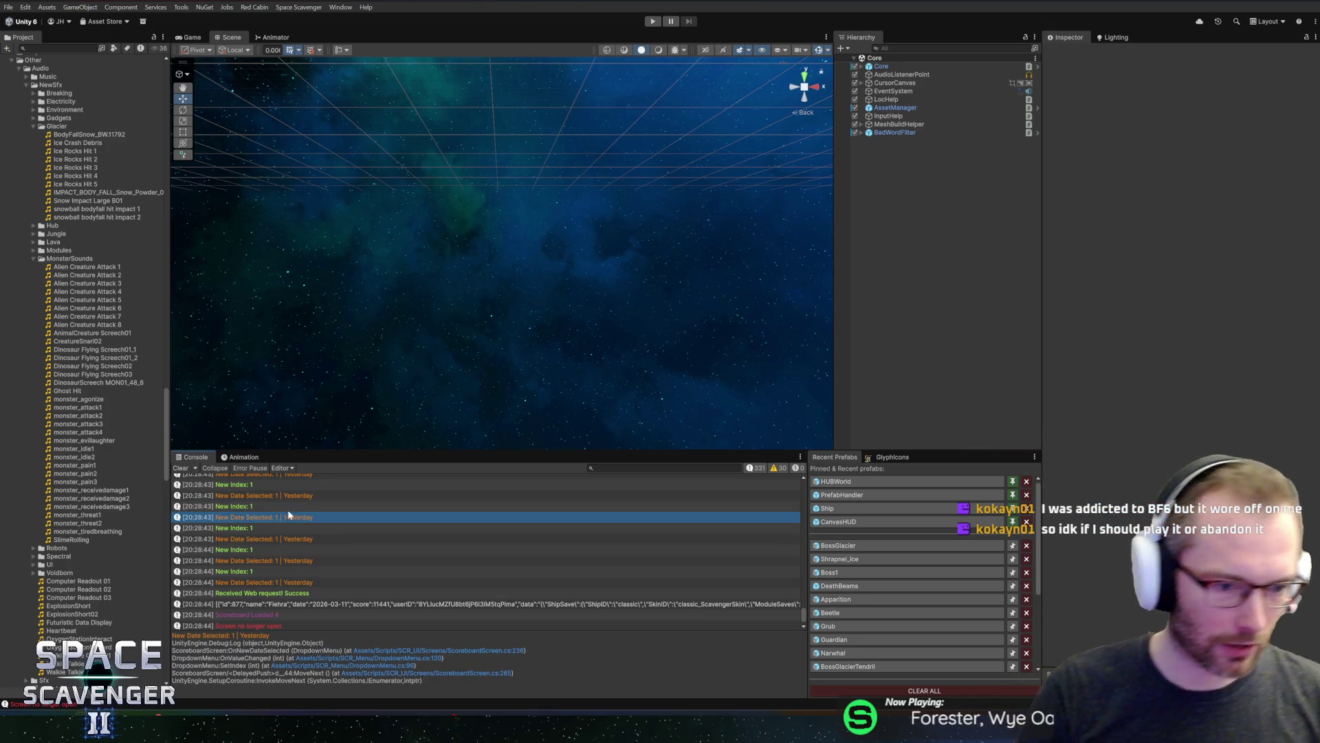
click(302, 505)
click(297, 498)
click(294, 505)
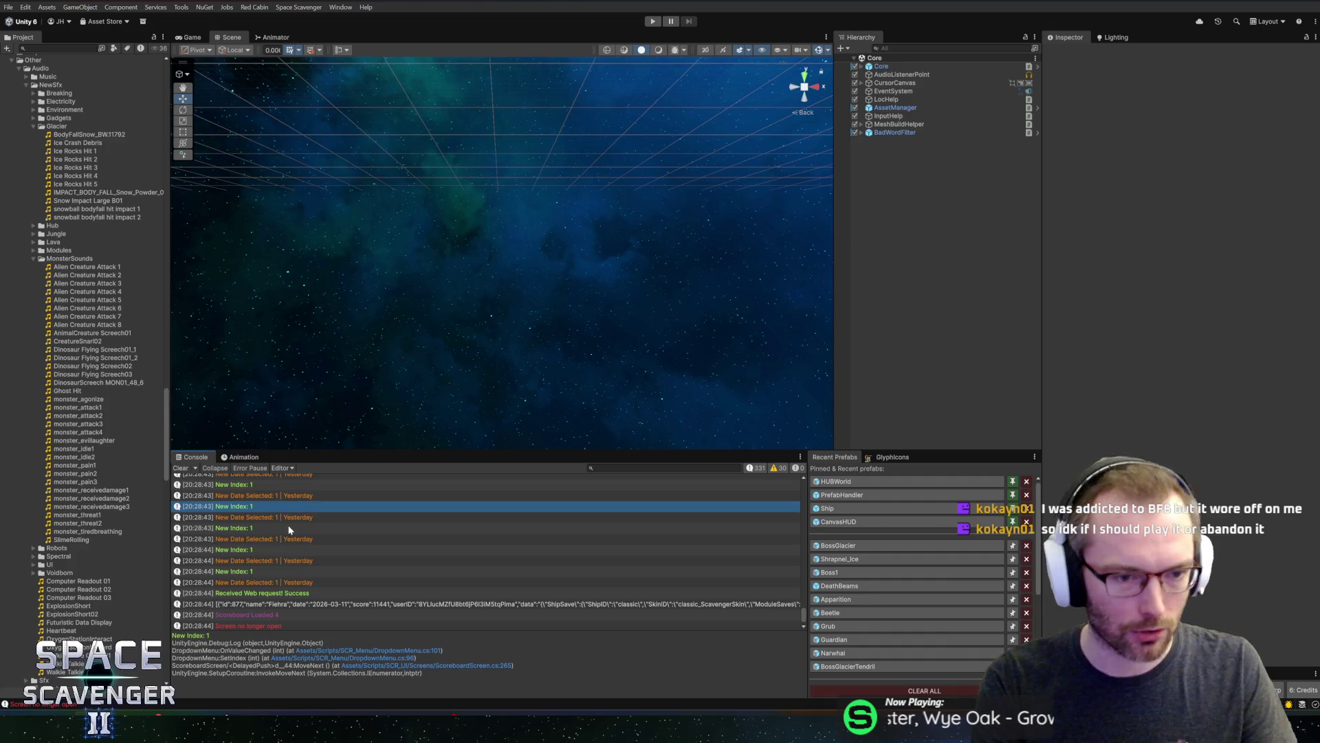
click(294, 526)
click(295, 517)
click(293, 528)
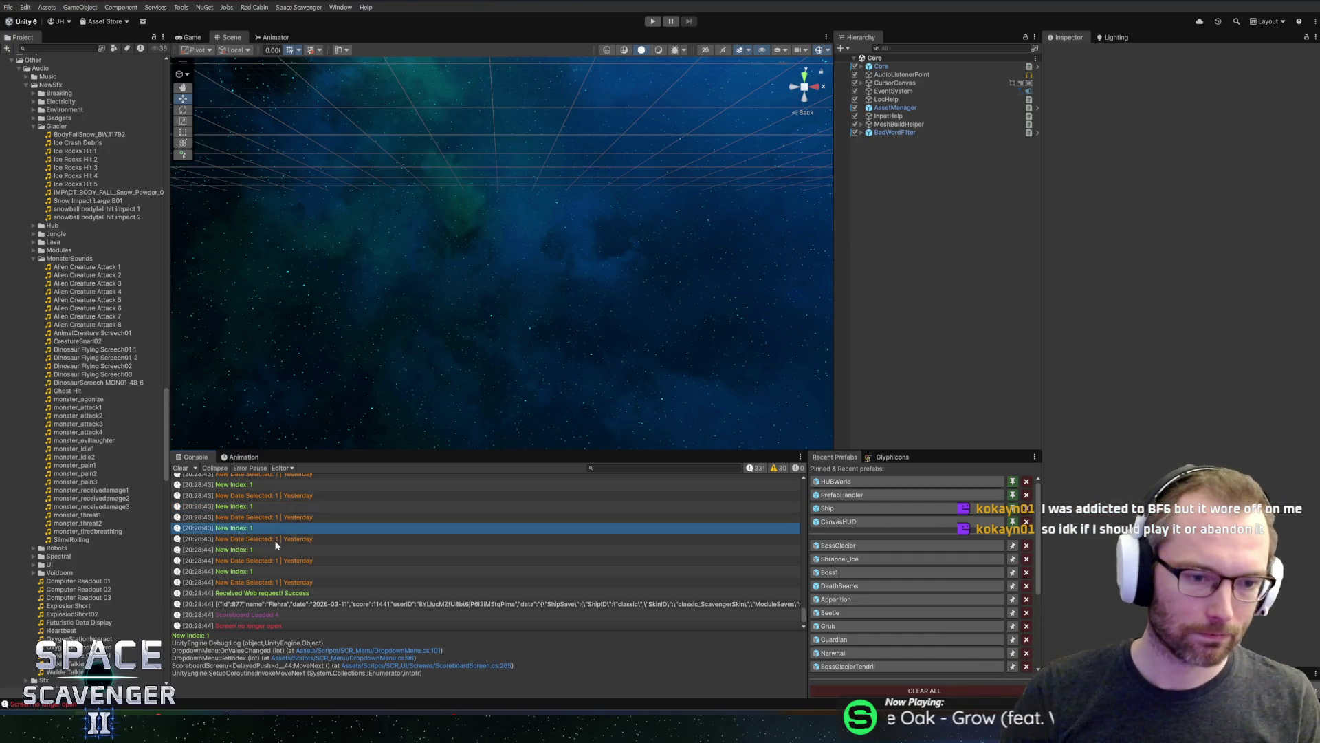
click(274, 539)
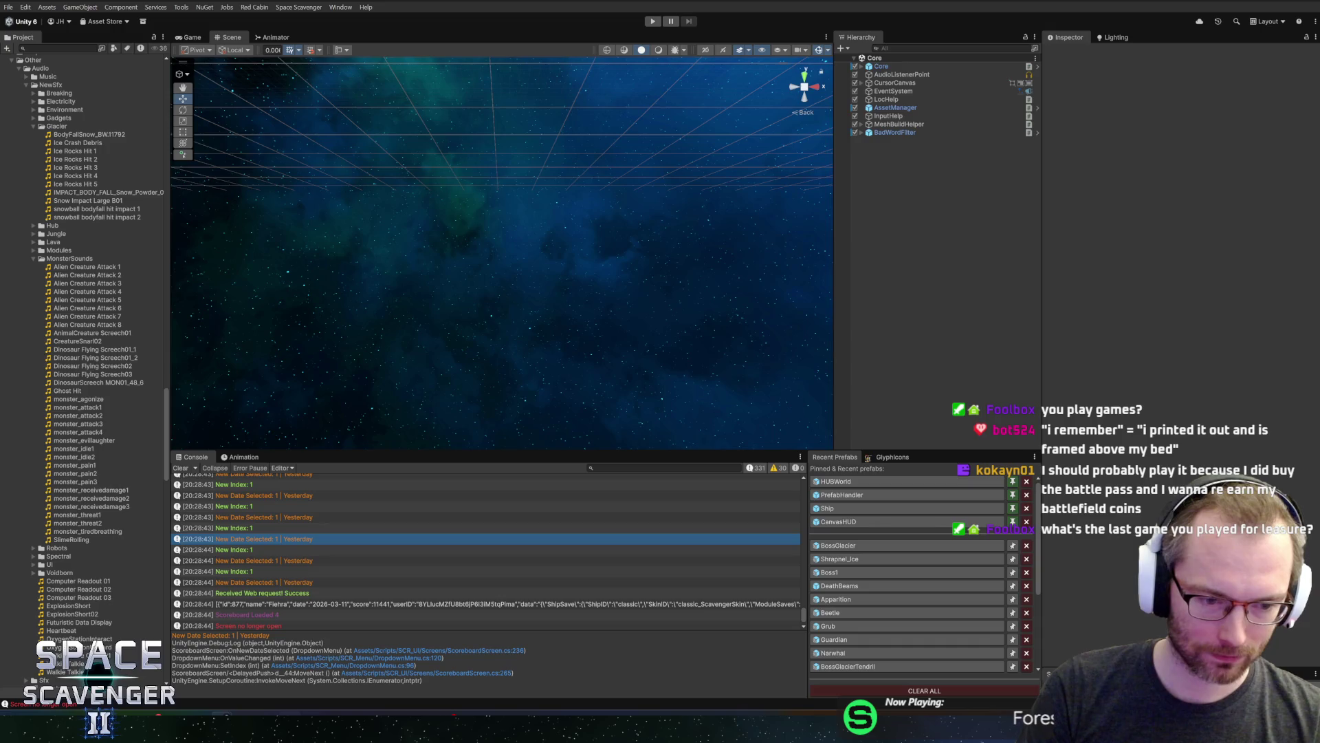
key(alt+Tab)
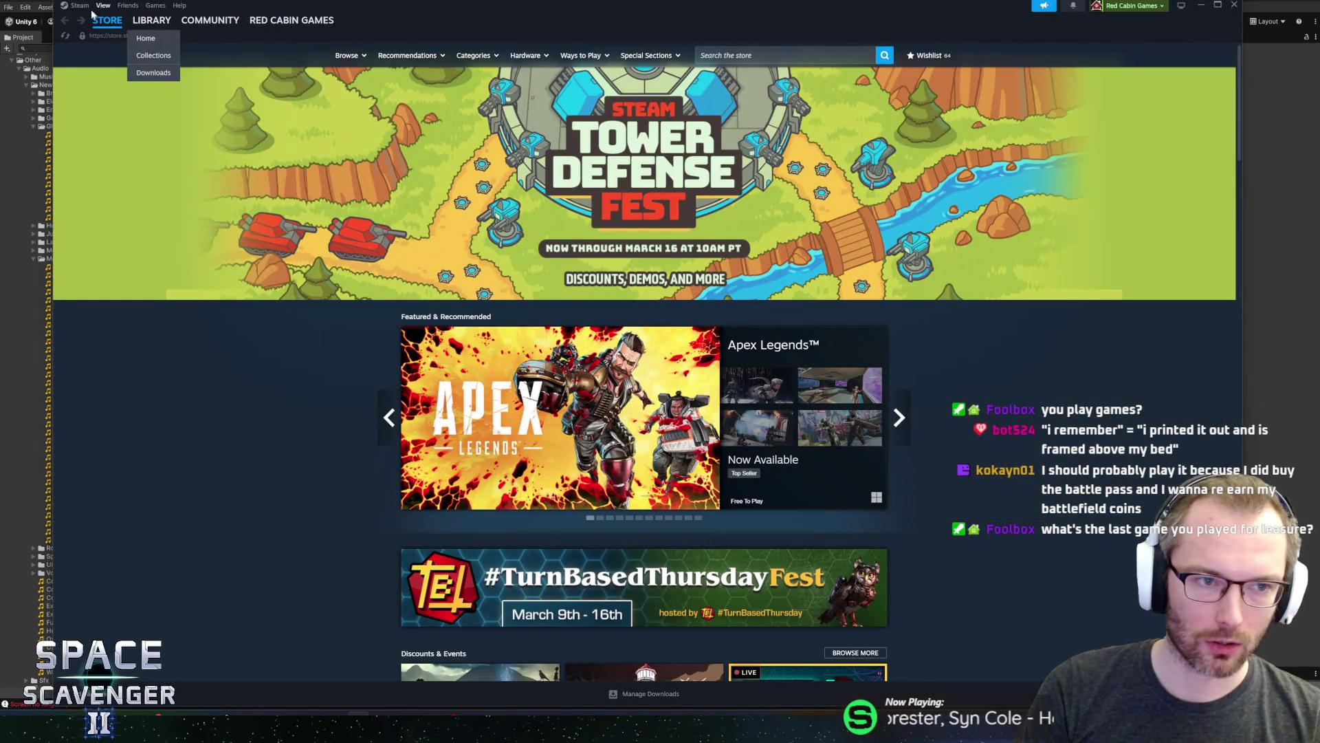
Browse the Steam library pages for Sledding Game Demo, Tears of Metal Demo and Age of Empires IV
click(139, 22)
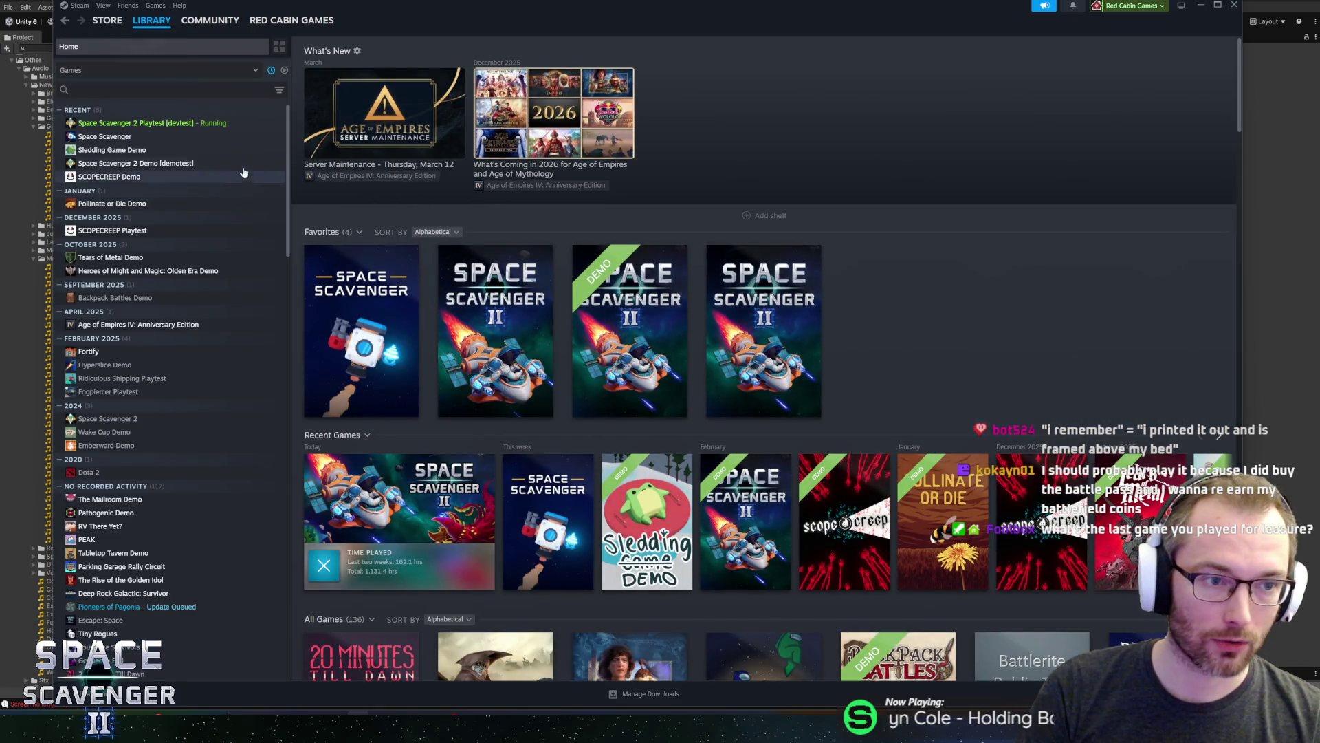
click(124, 150)
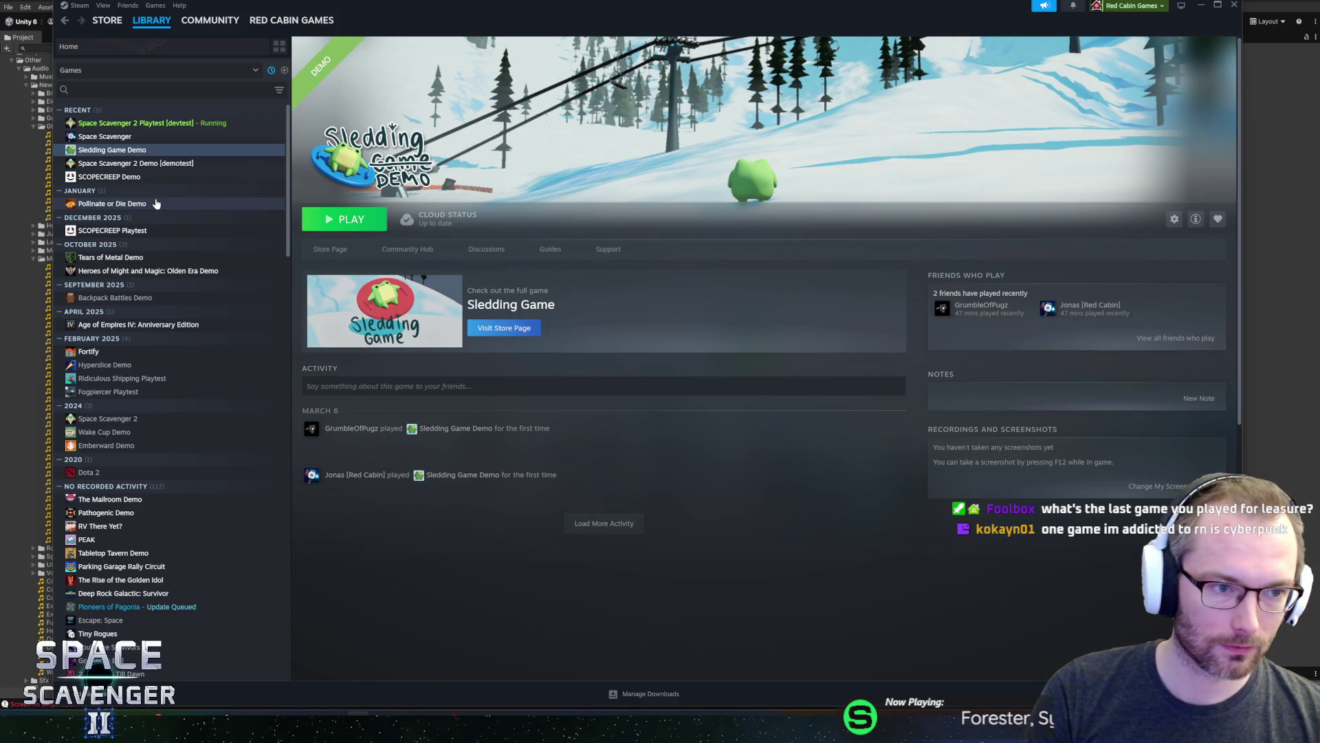
click(179, 258)
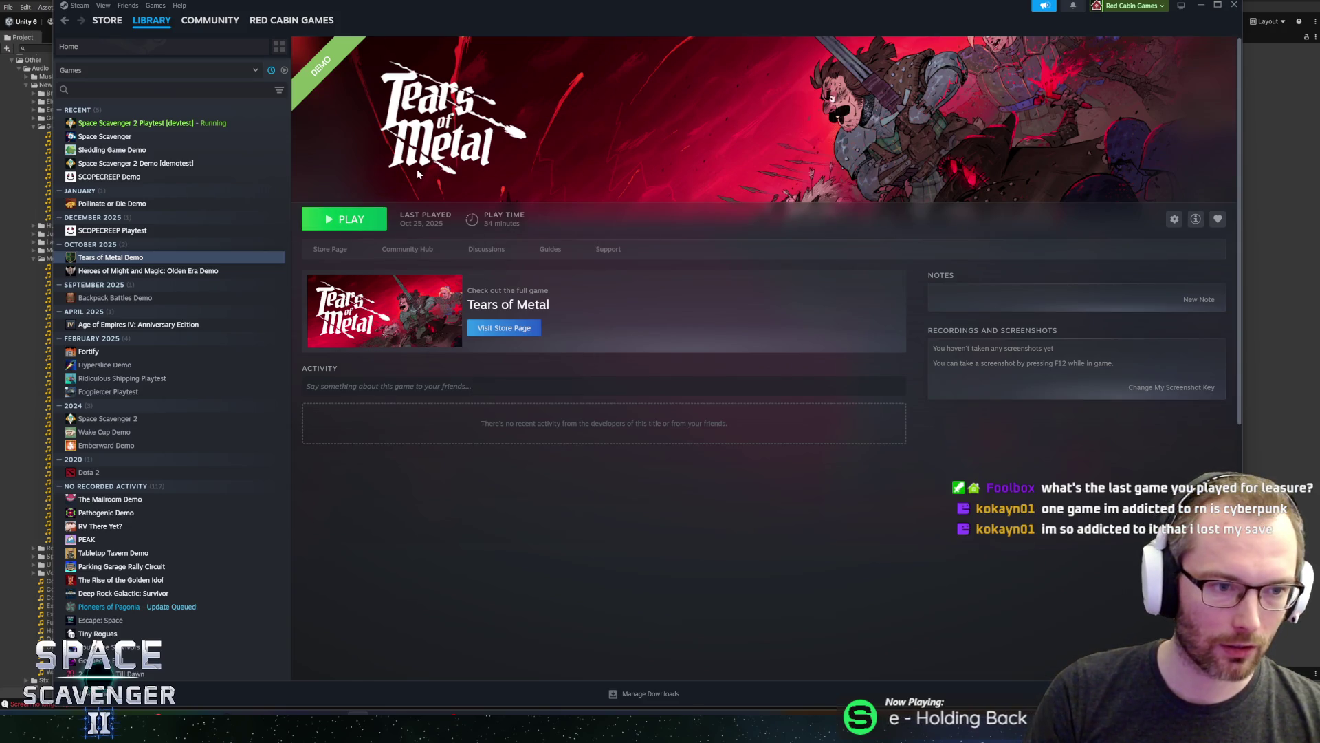
click(122, 317)
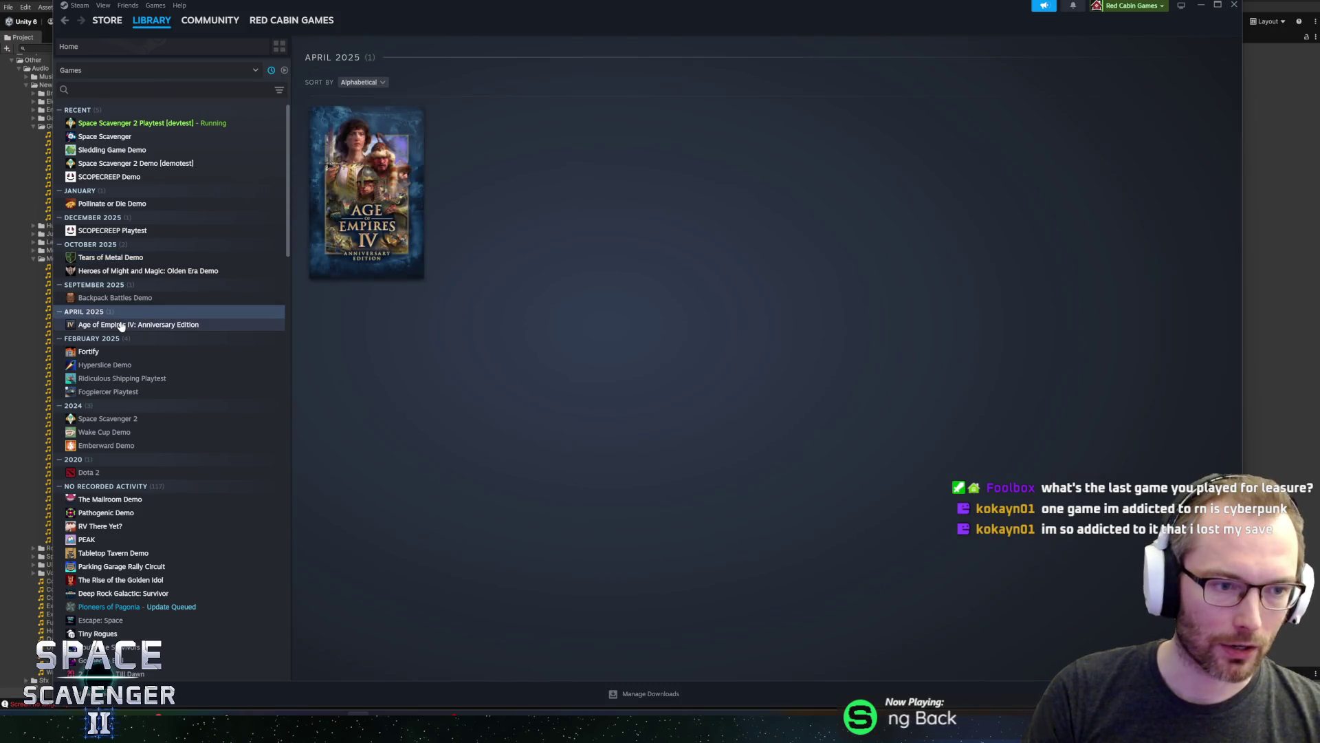
click(121, 324)
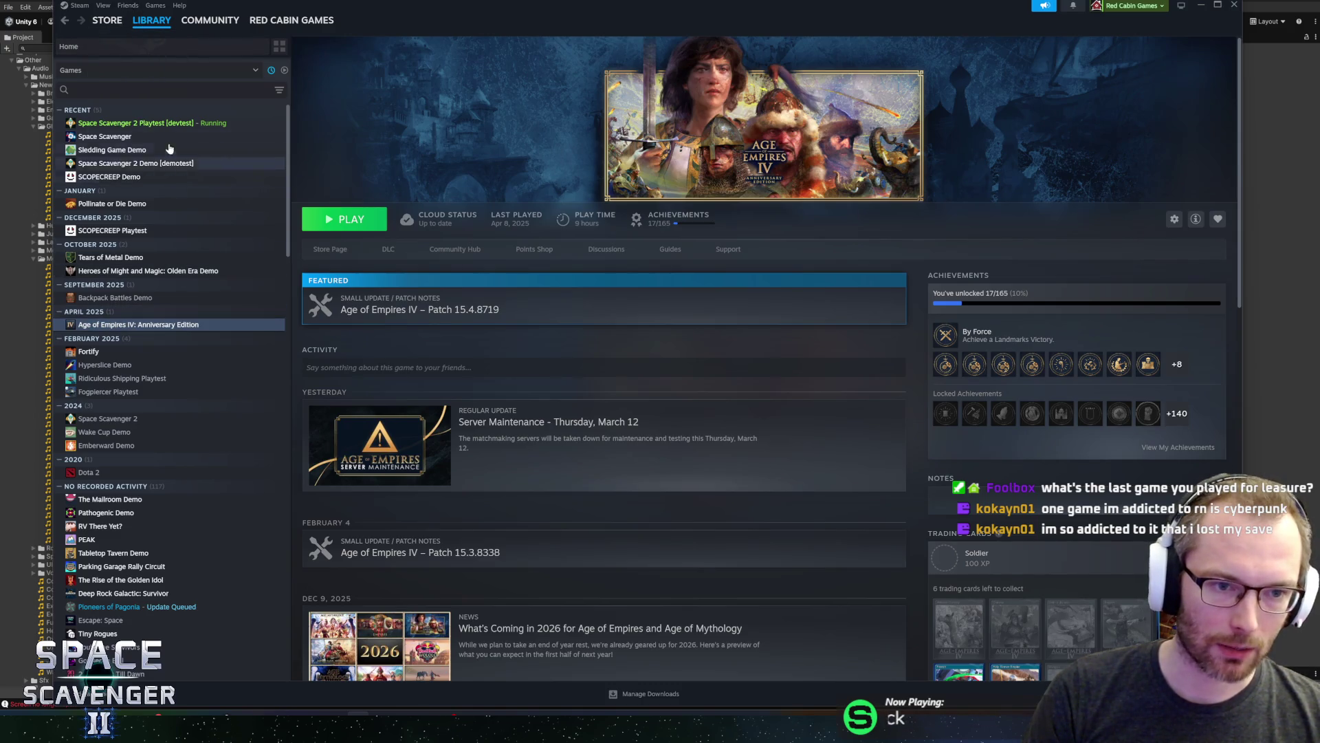
Return to the Steam library home and minimize the Steam window
mouse_move(139, 26)
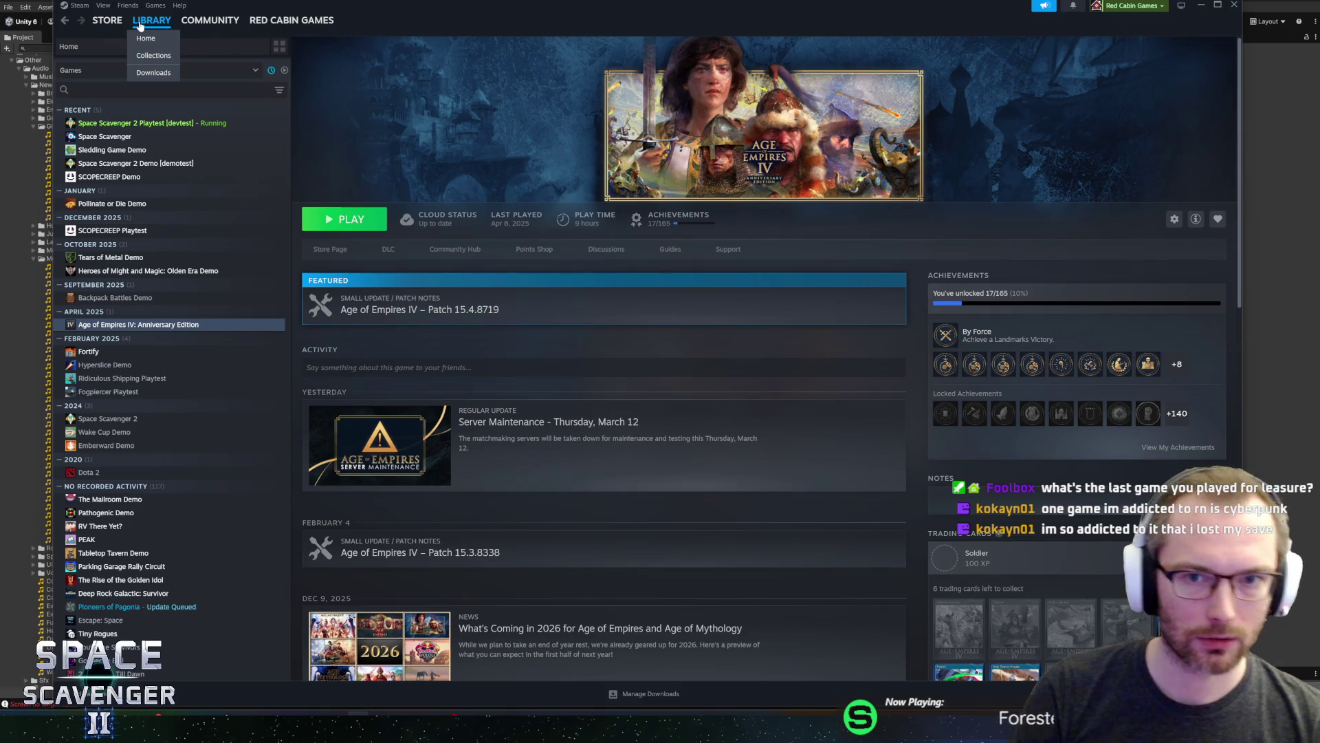
click(141, 38)
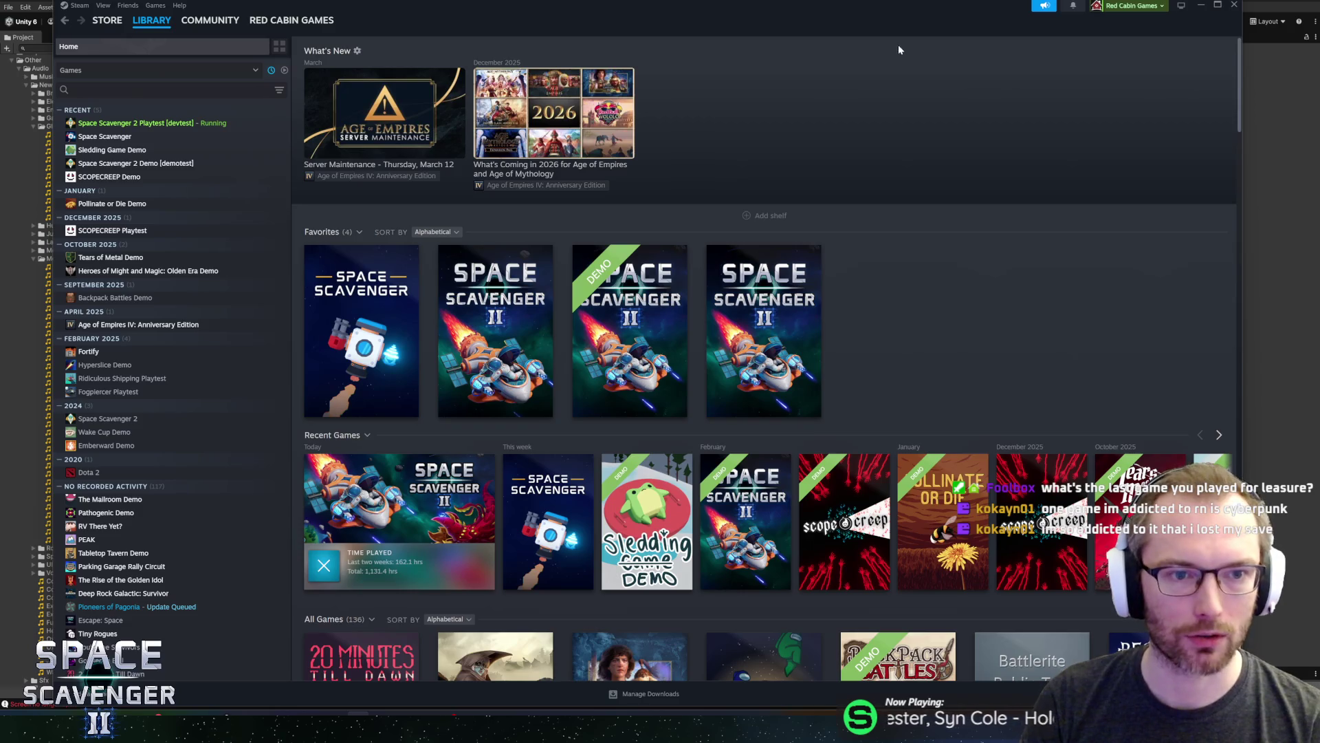
click(1200, 4)
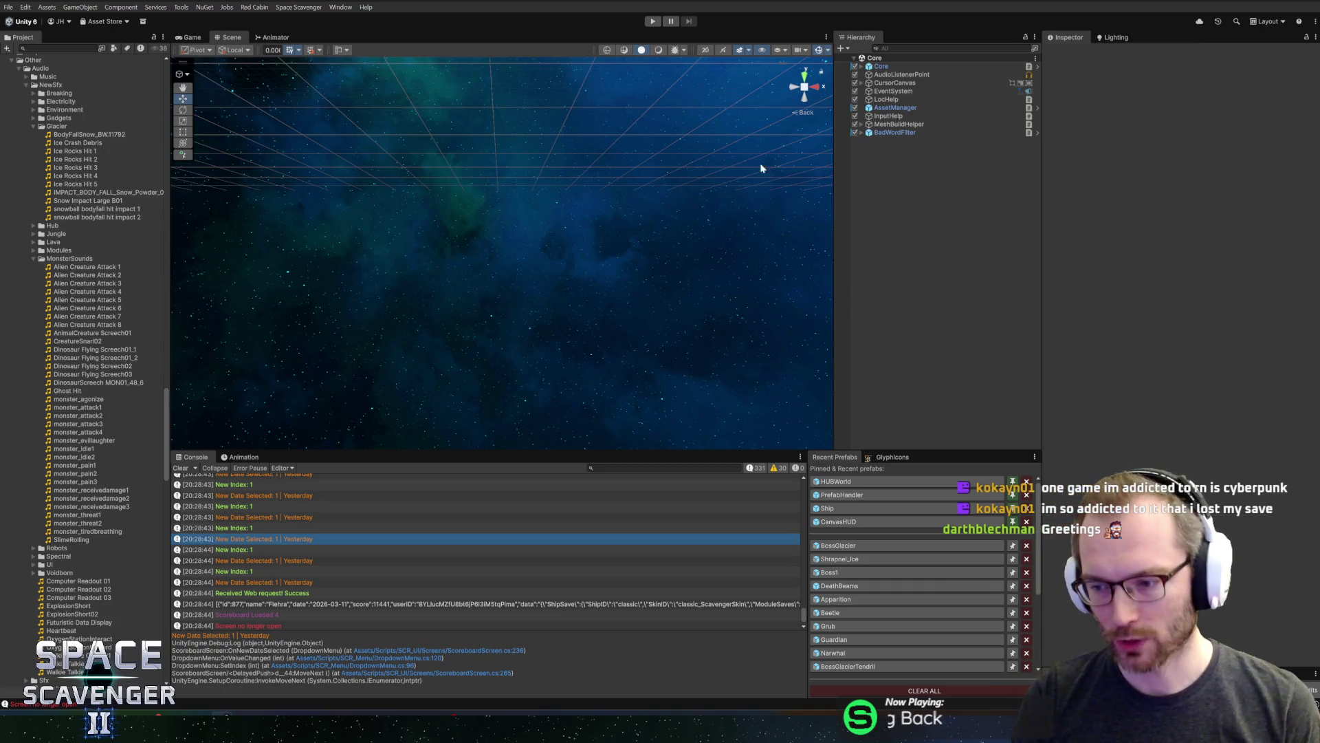
Open the BossGlacier prefab, enlarge the scene view, and collapse its Model and Graphics branches
click(836, 545)
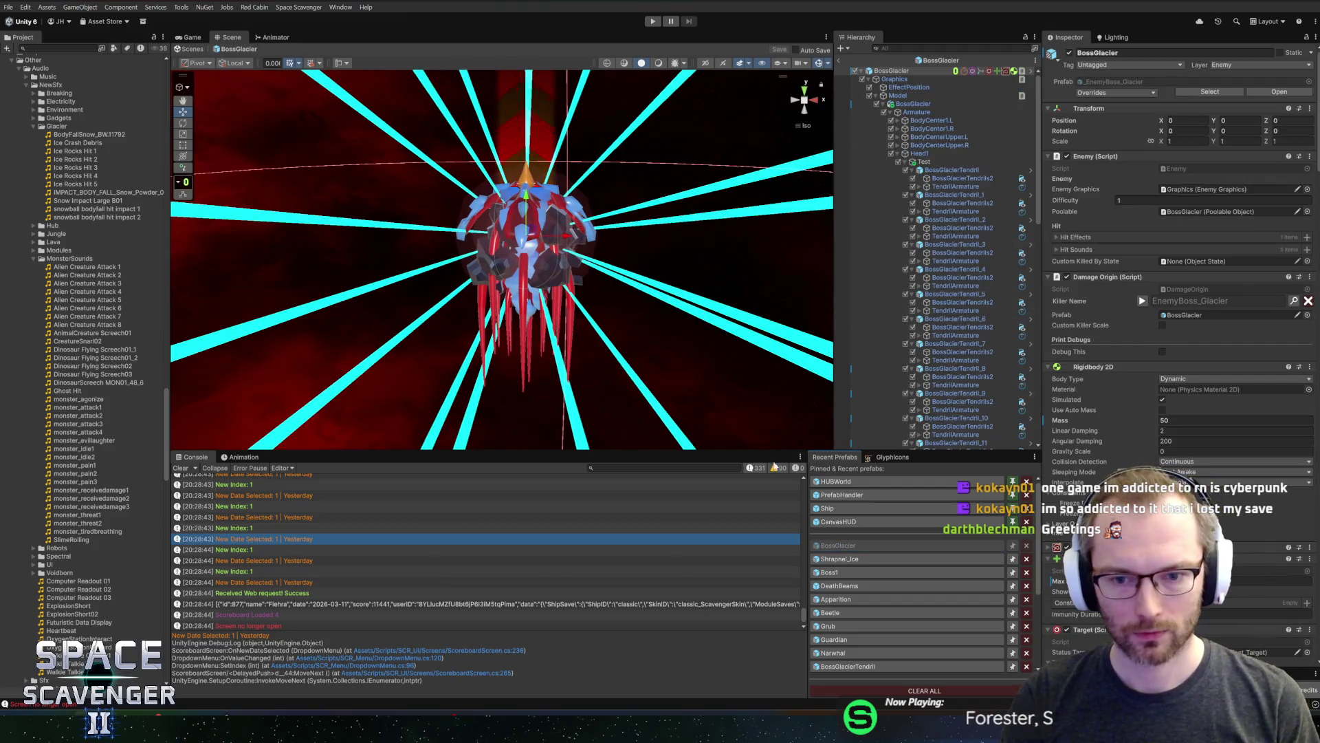
drag(757, 451, 756, 577)
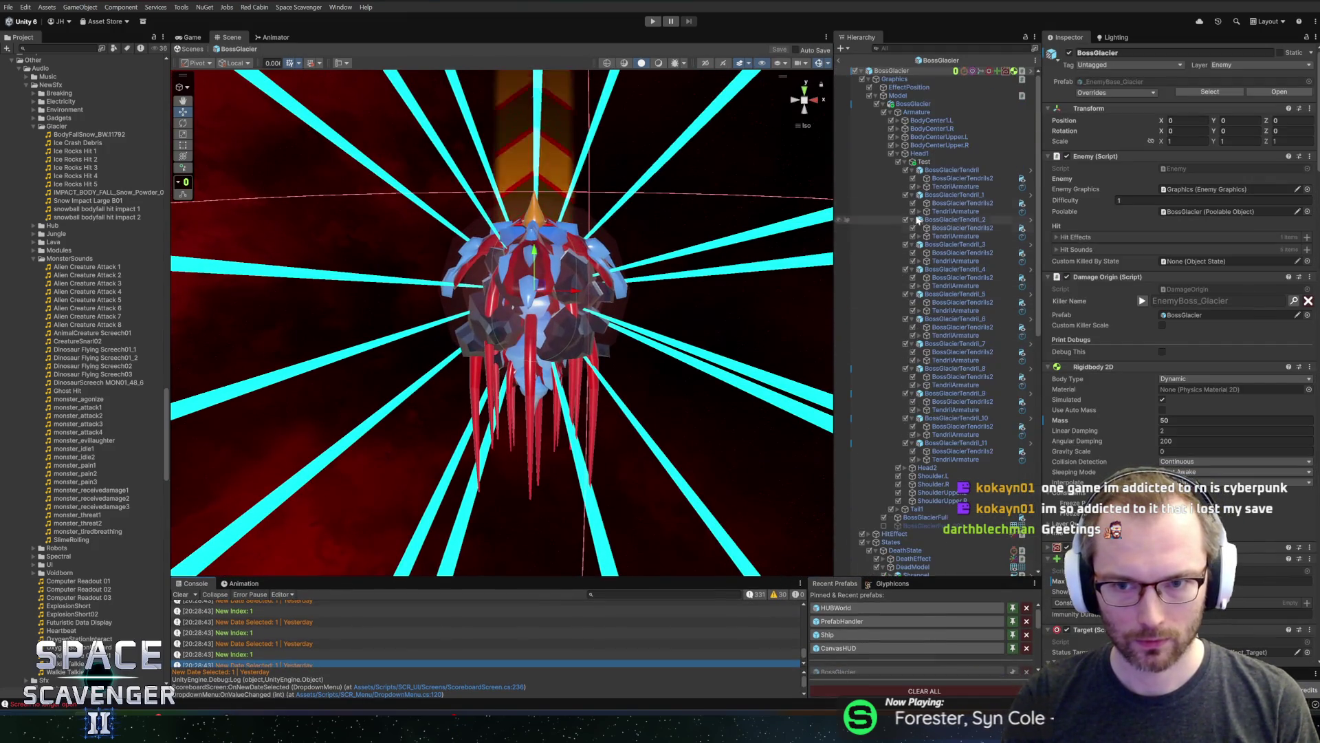
click(877, 96)
click(876, 89)
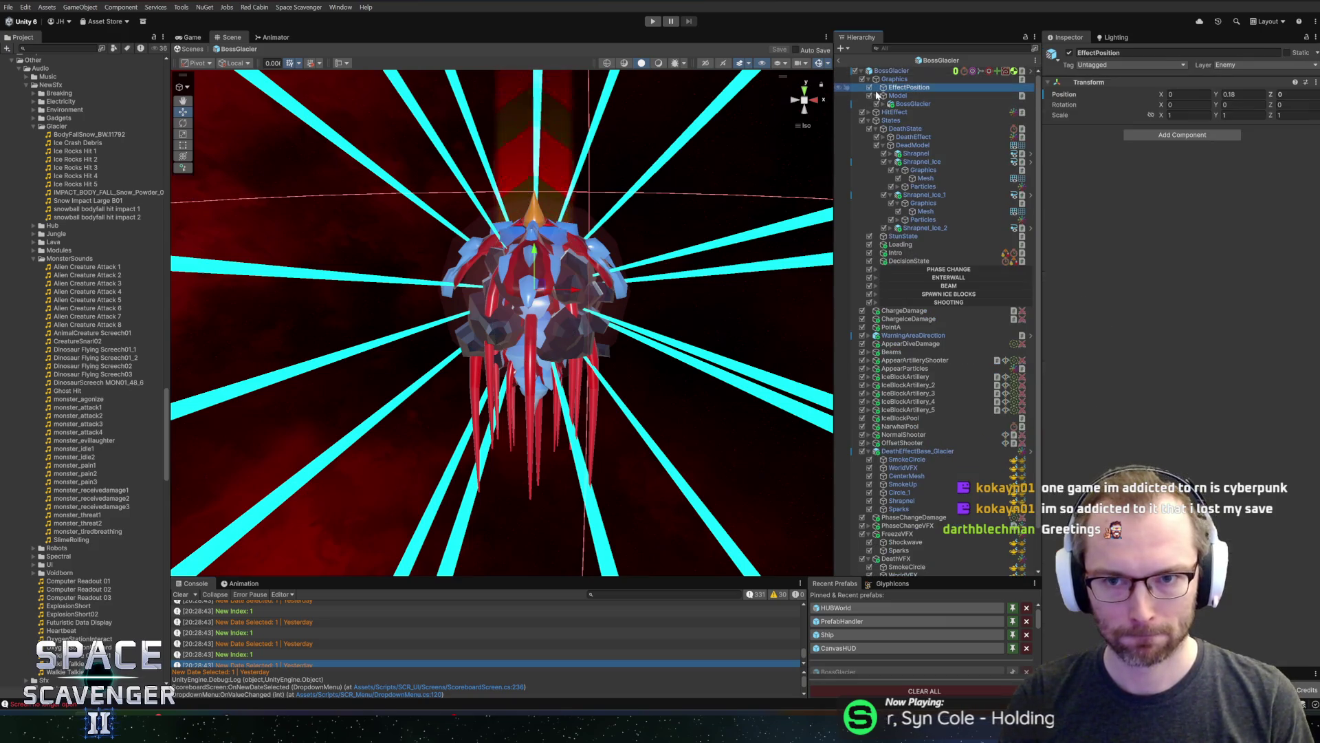
click(868, 79)
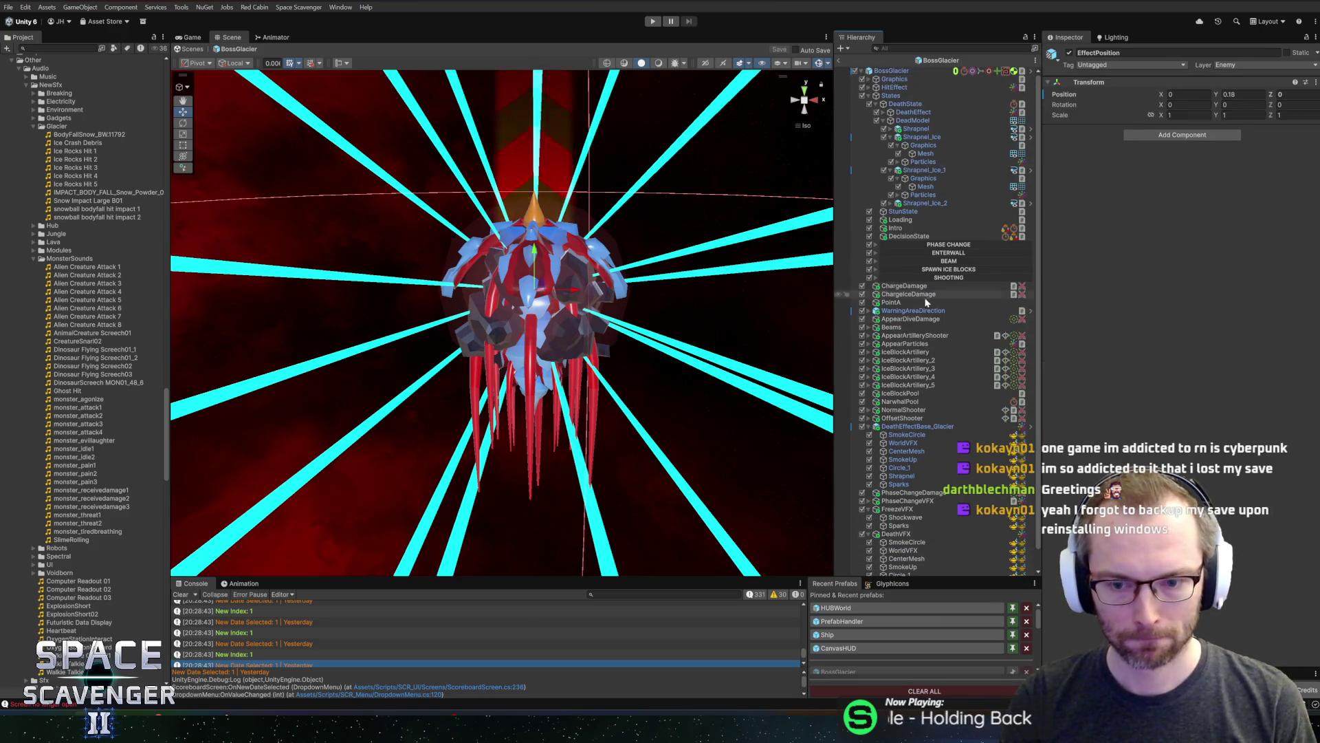
Collapse States, inspect the DeathVFX effects, and duplicate Sparks_1 into Sparks_2
click(870, 95)
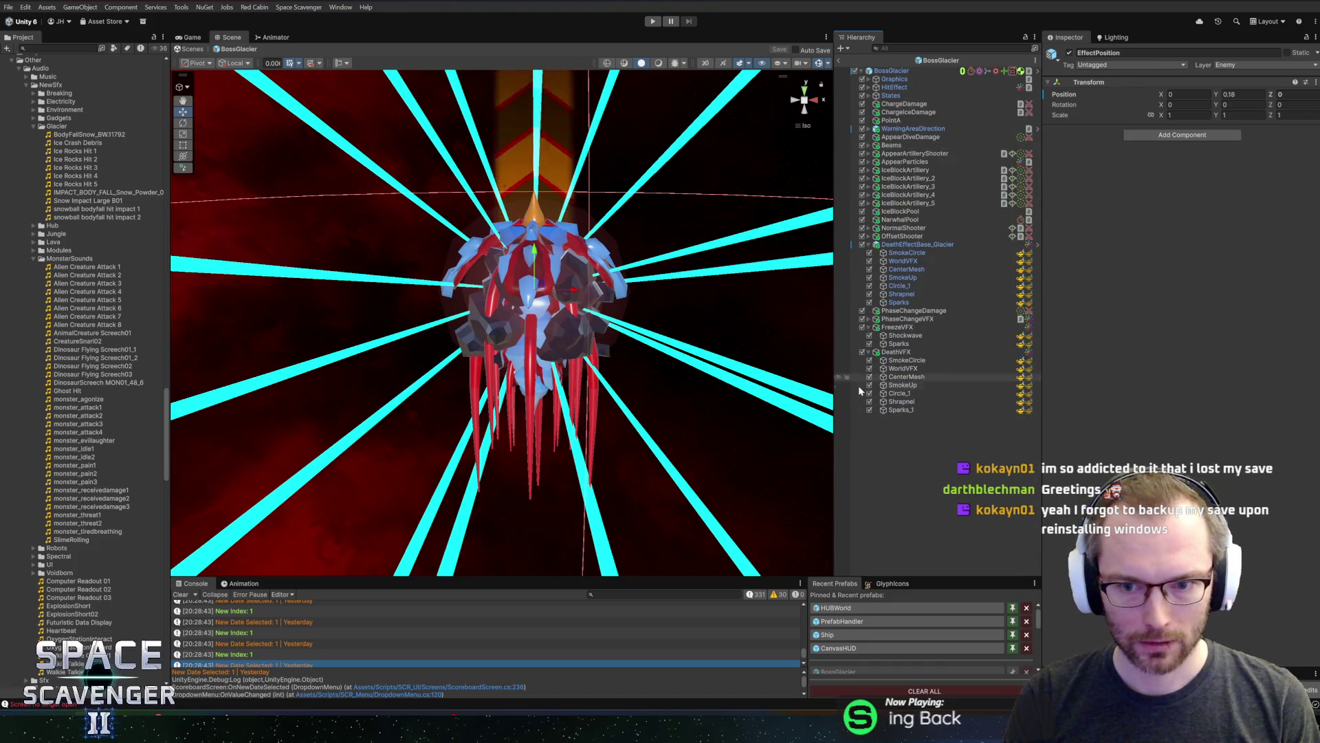
click(902, 359)
click(900, 368)
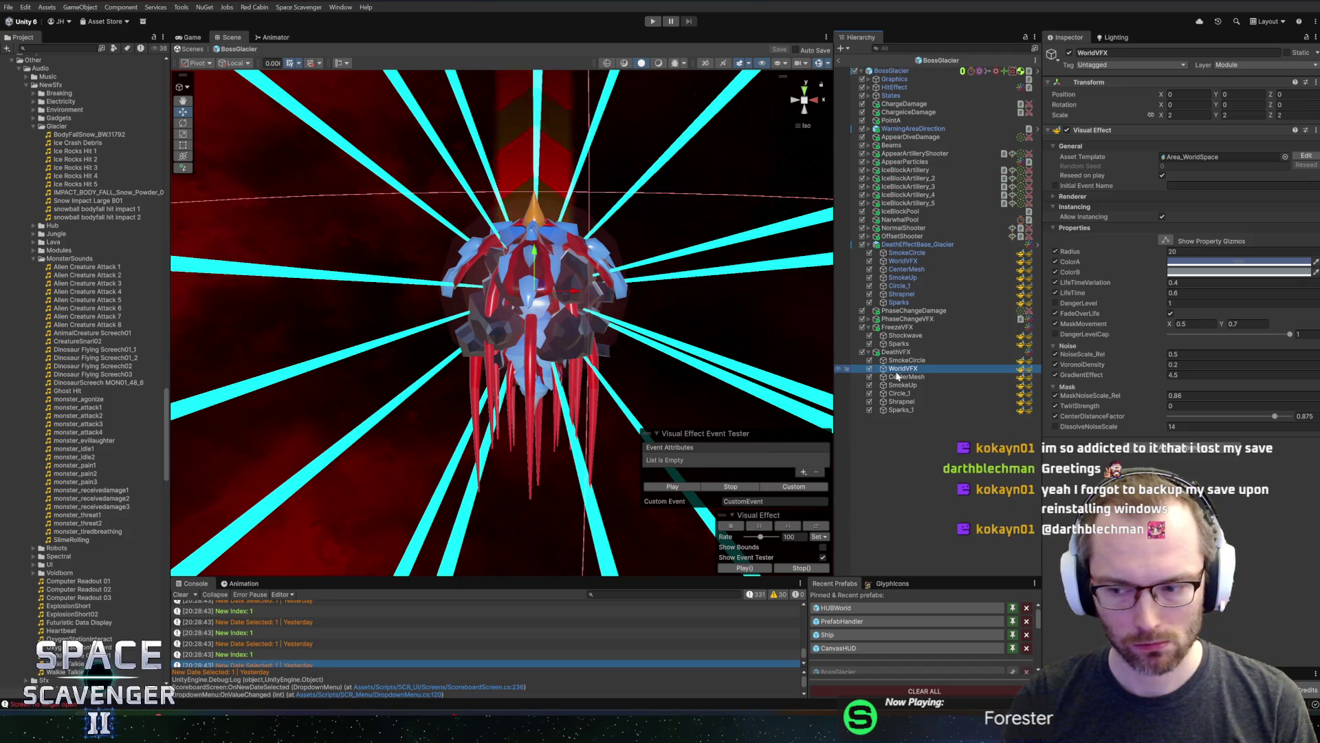
click(892, 410)
key(ctrl+d)
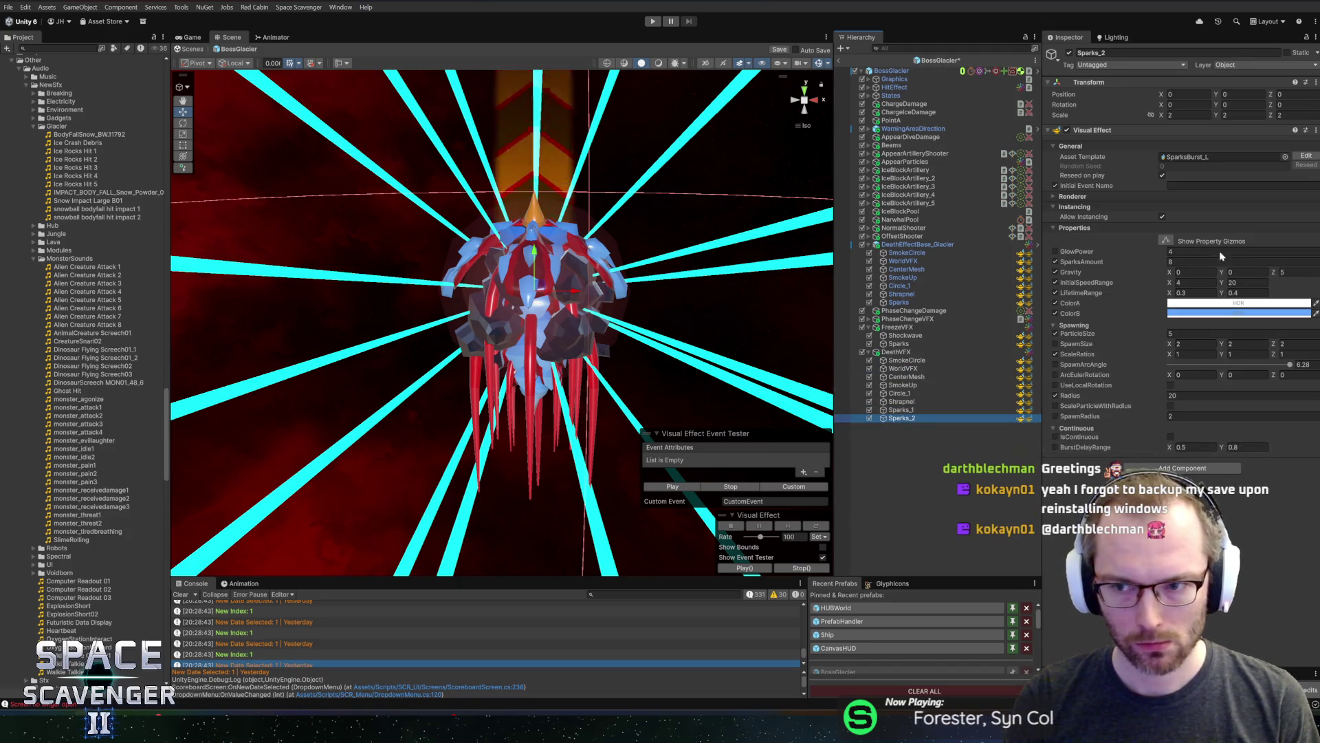
Swap Sparks_2's Visual Effect asset to VFX_Sphereical_L and preview the burst
click(1285, 159)
text(mesh)
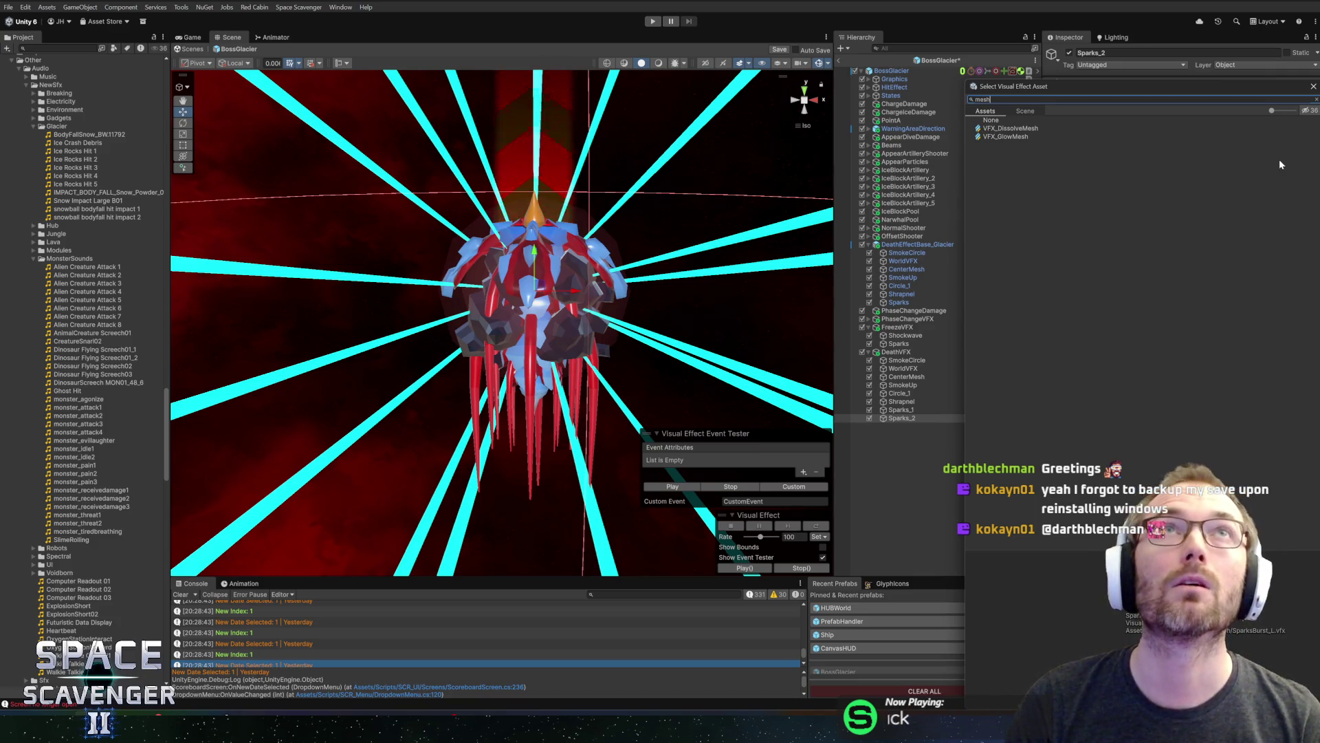
key(BackSpace)
key(BackSpace)
key(BackSpace)
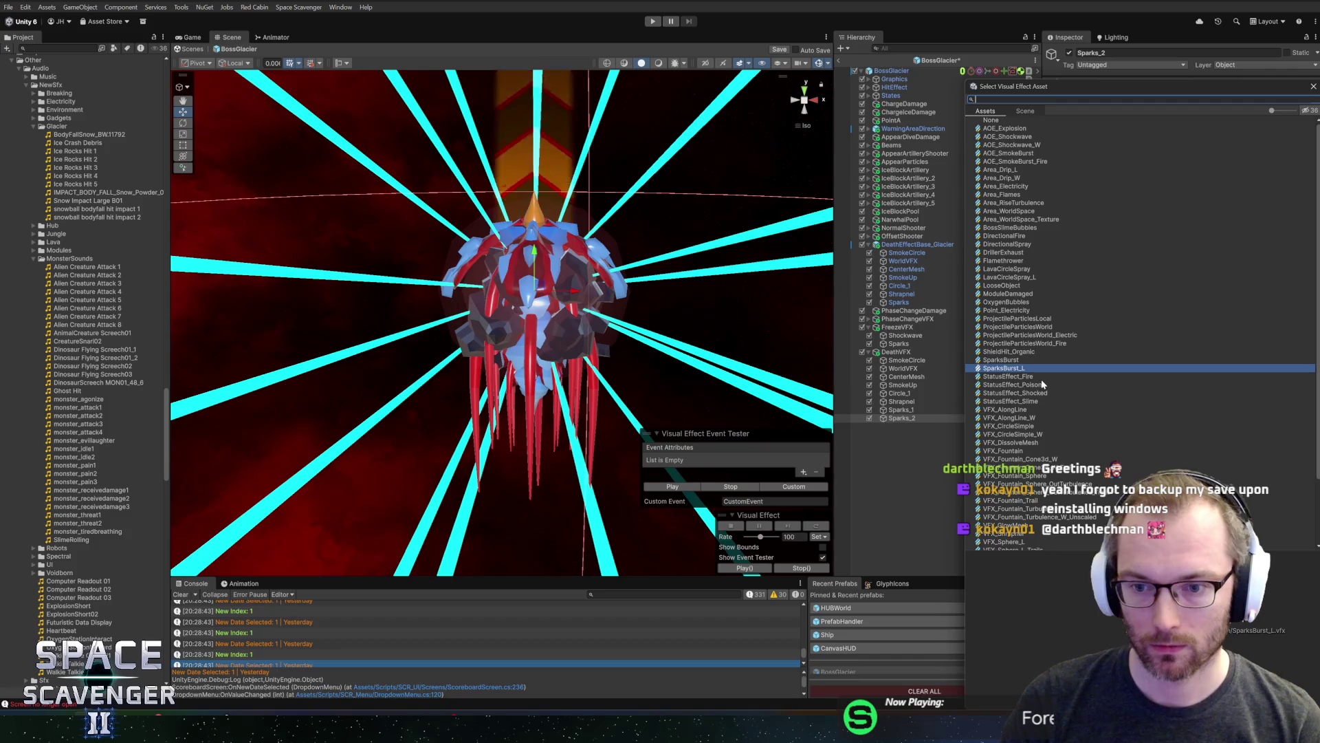
scroll(1048, 380, down, 3)
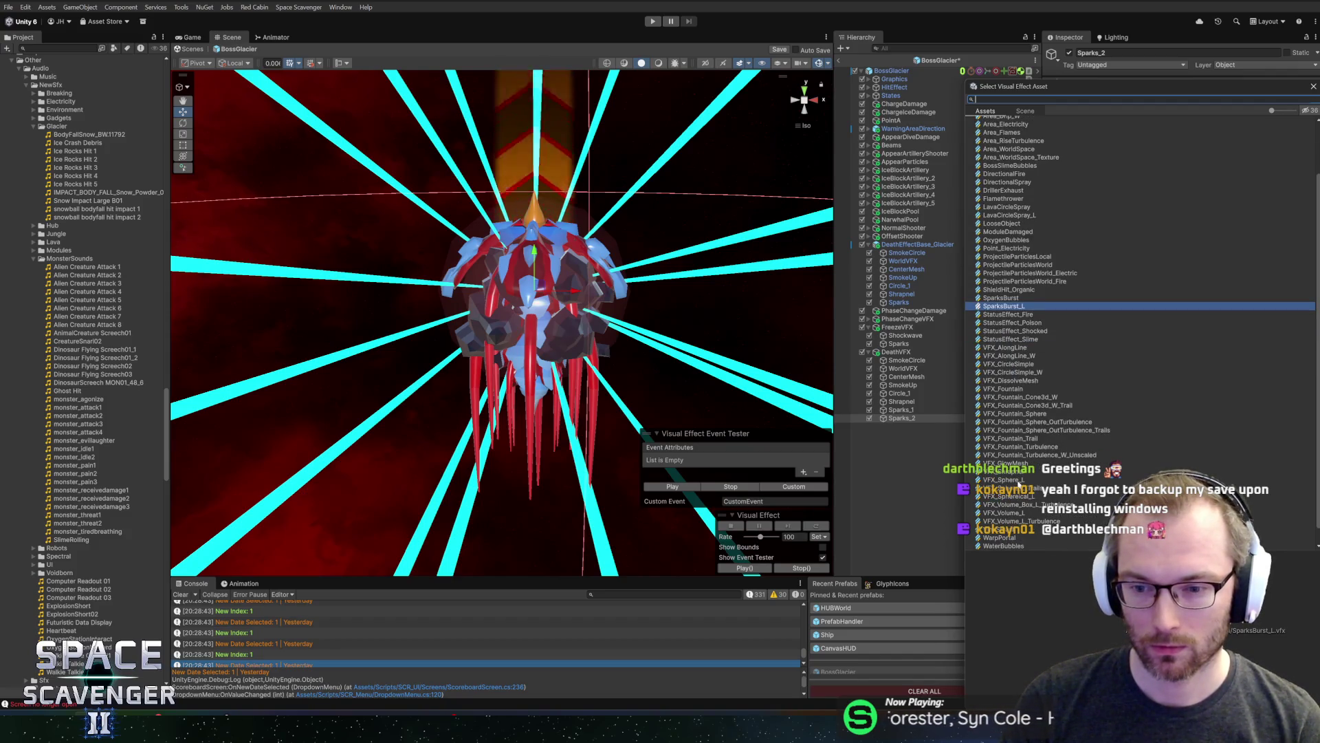
double_click(1021, 495)
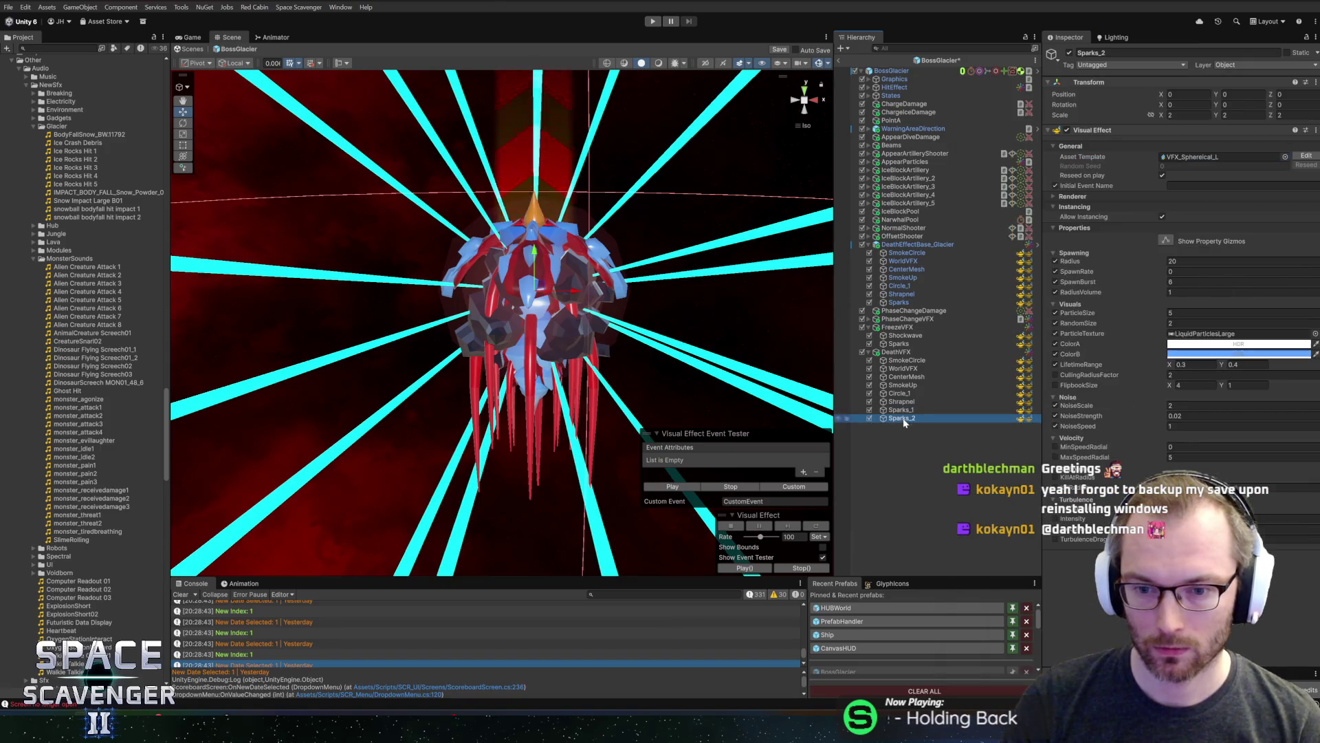
click(684, 486)
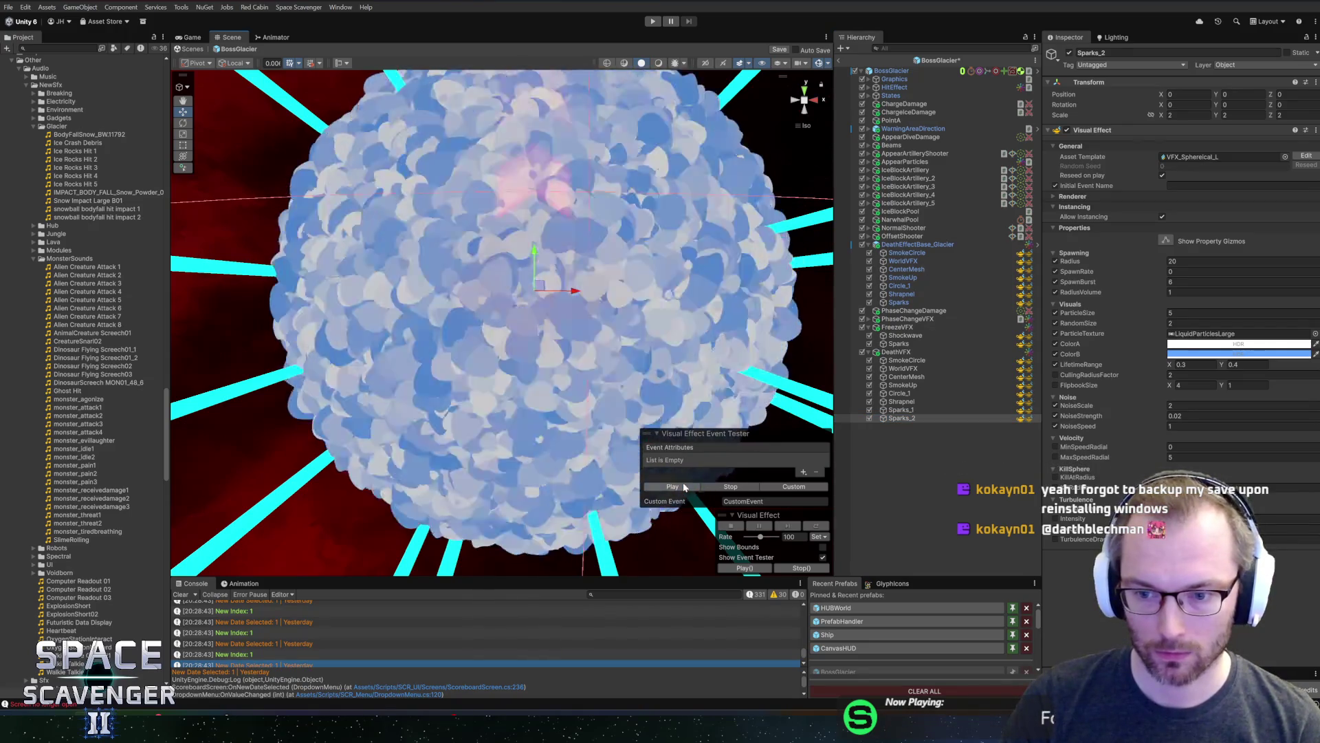
Replay the Sparks_2 sphere burst around the boss and enlarge the console and project panels
drag(684, 486, 568, 413)
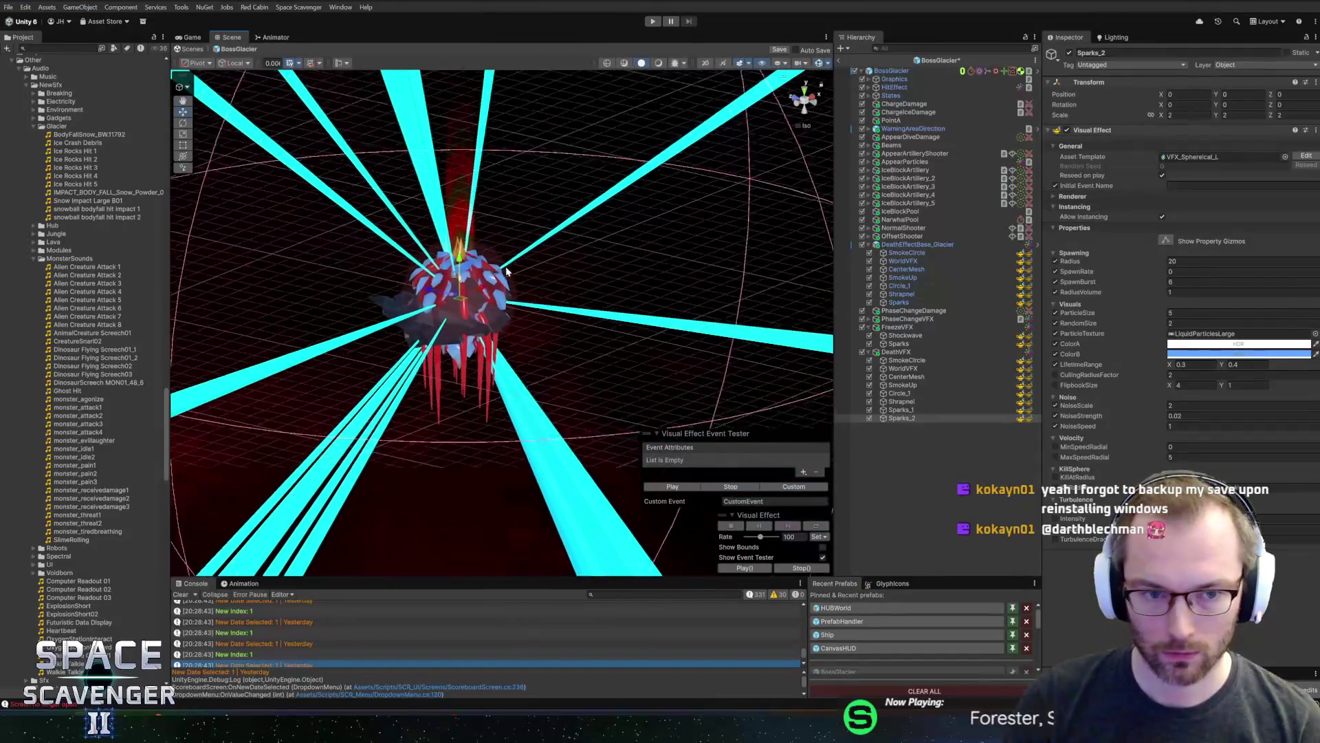
click(667, 487)
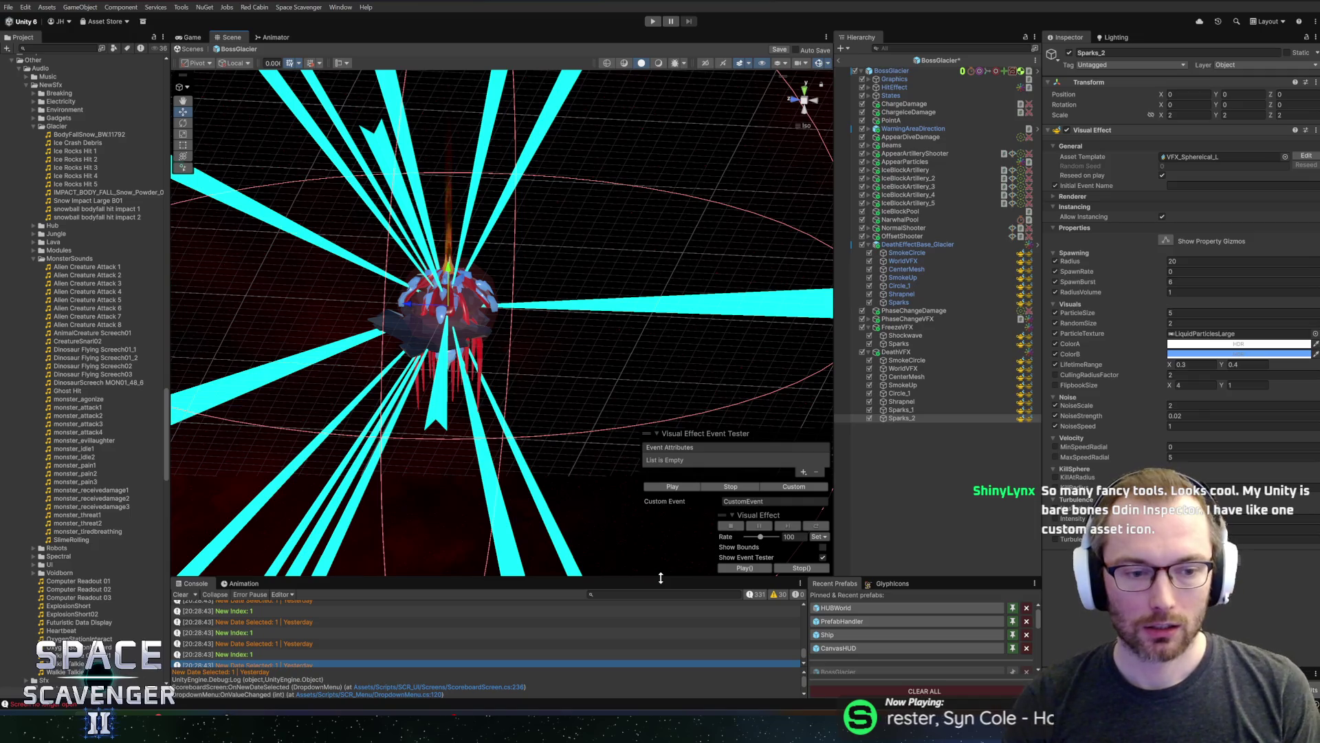
drag(661, 579, 665, 525)
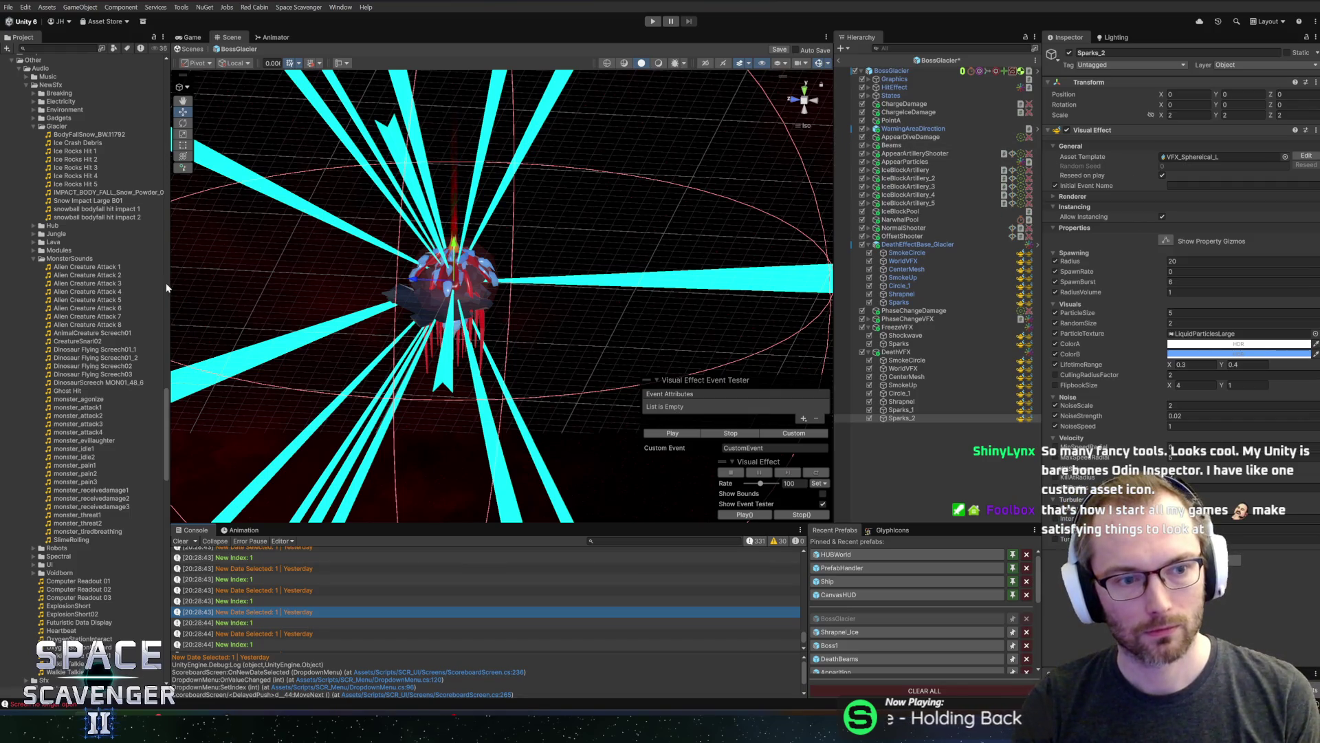
drag(169, 284, 177, 285)
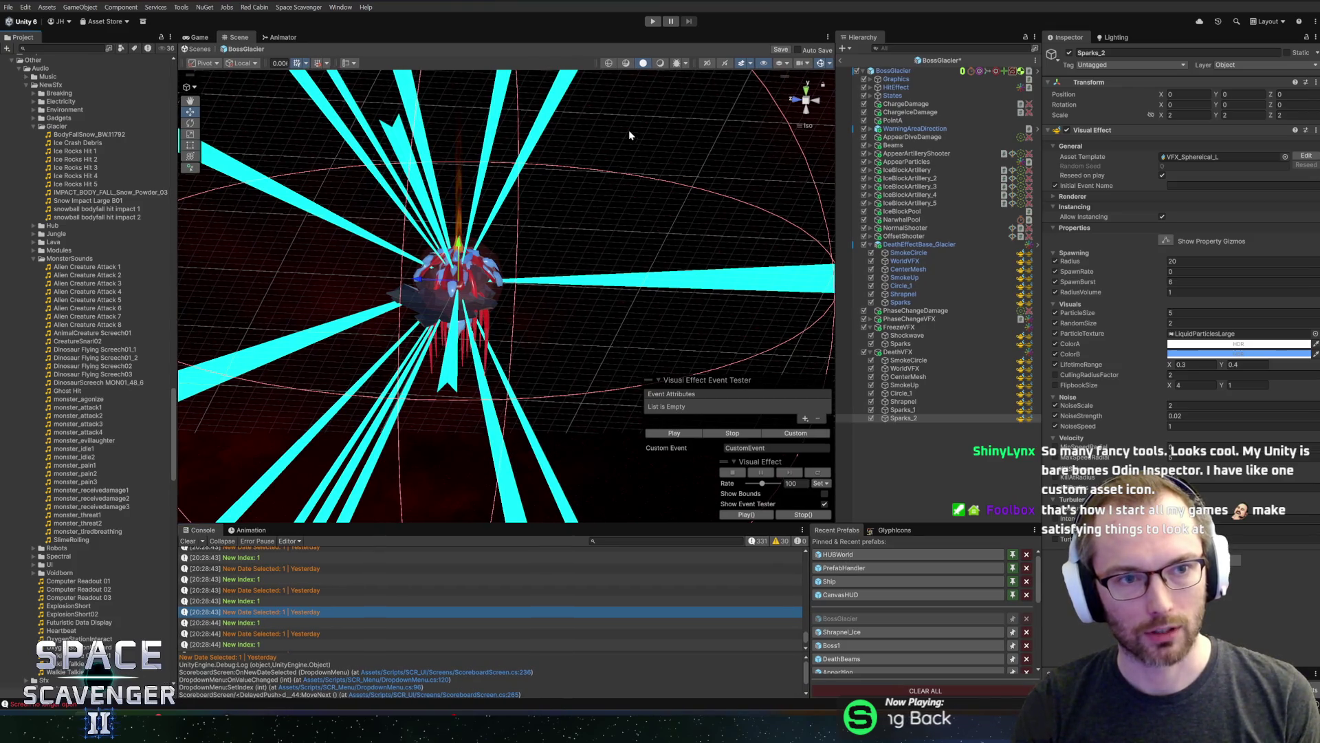
click(298, 8)
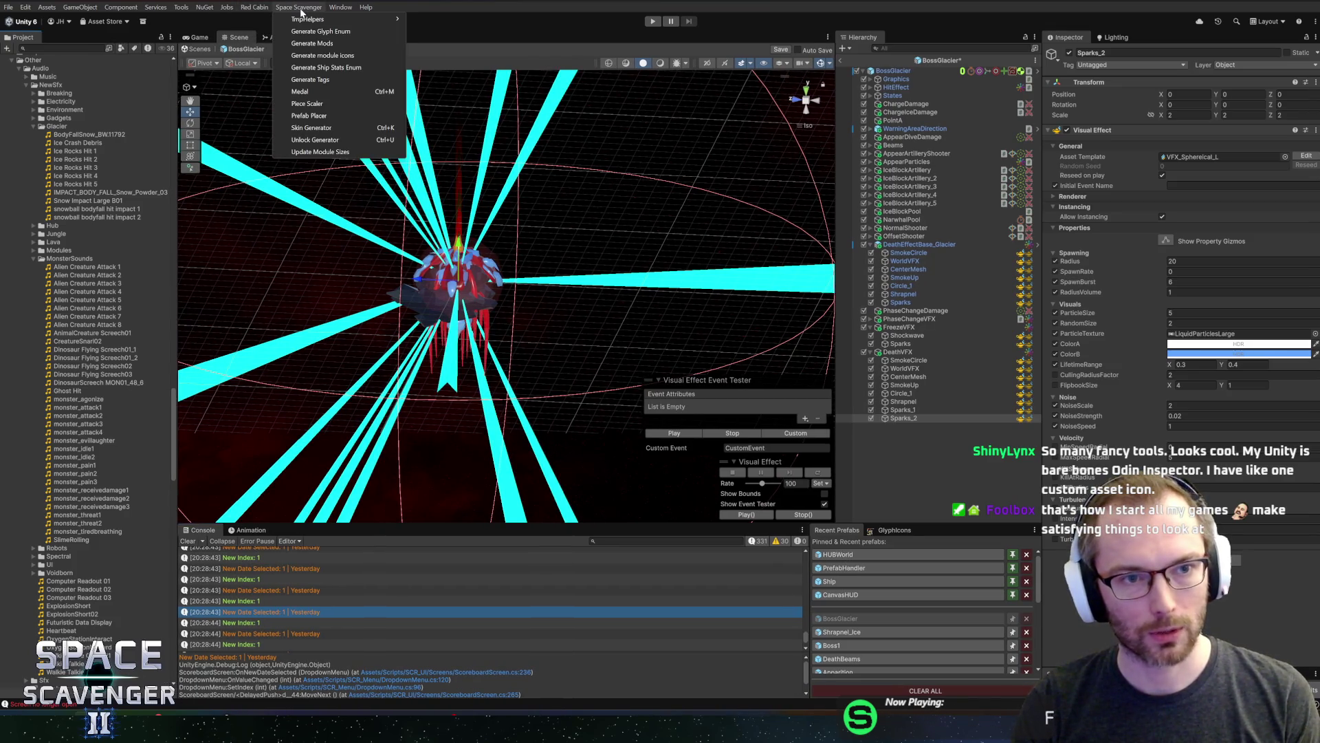
mouse_move(334, 11)
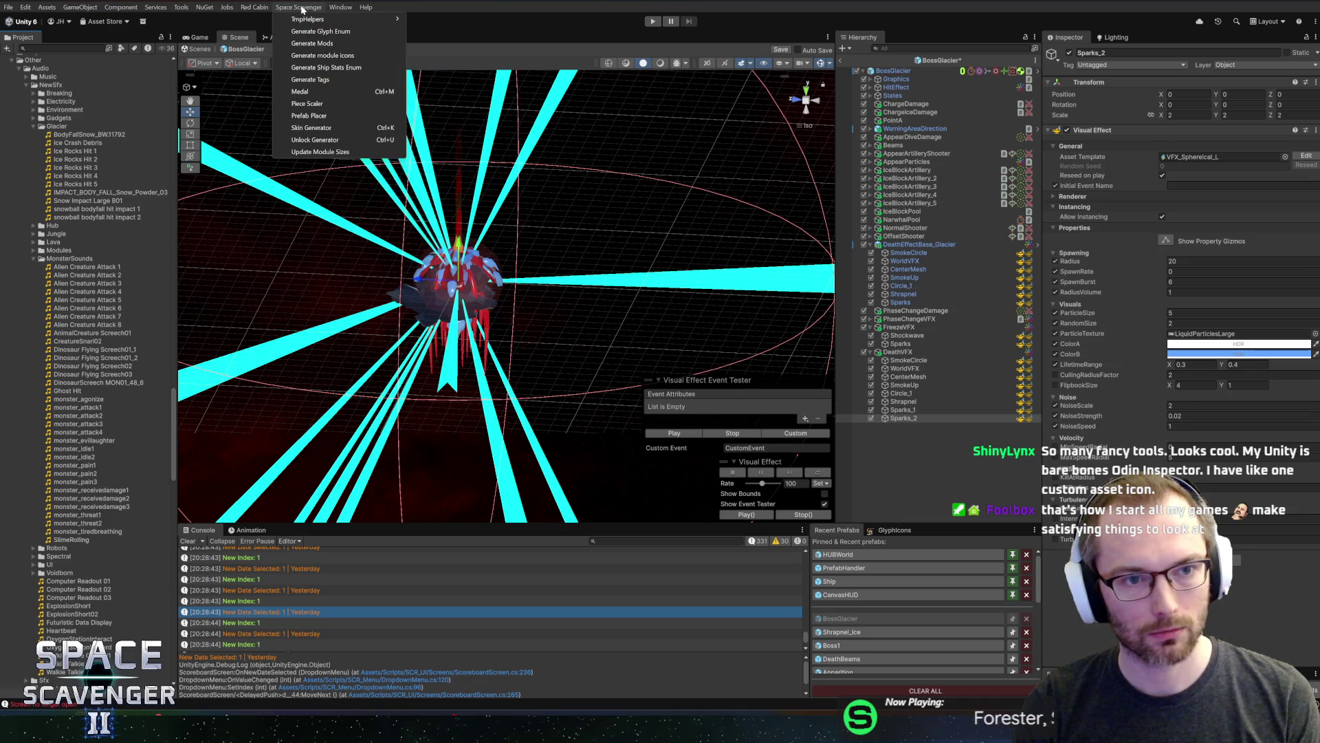
click(308, 90)
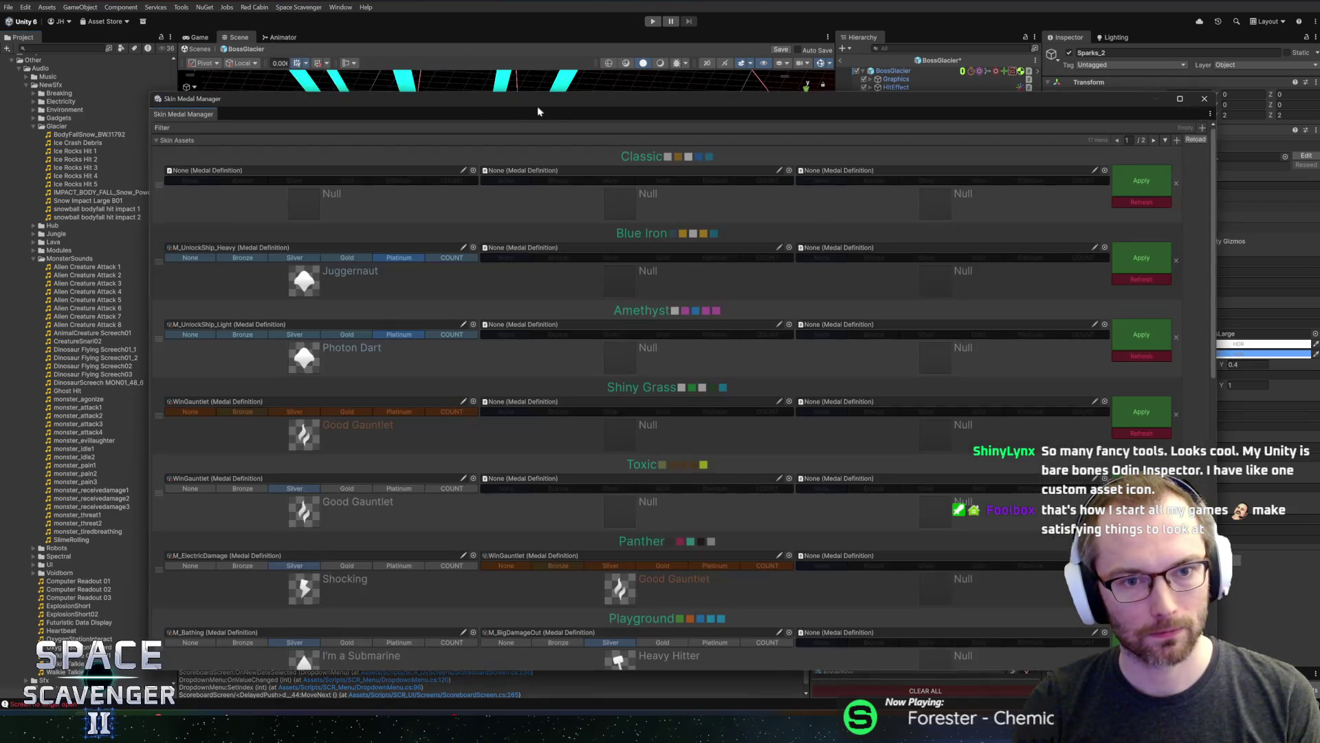
drag(540, 106, 523, 66)
scroll(570, 231, down, 10)
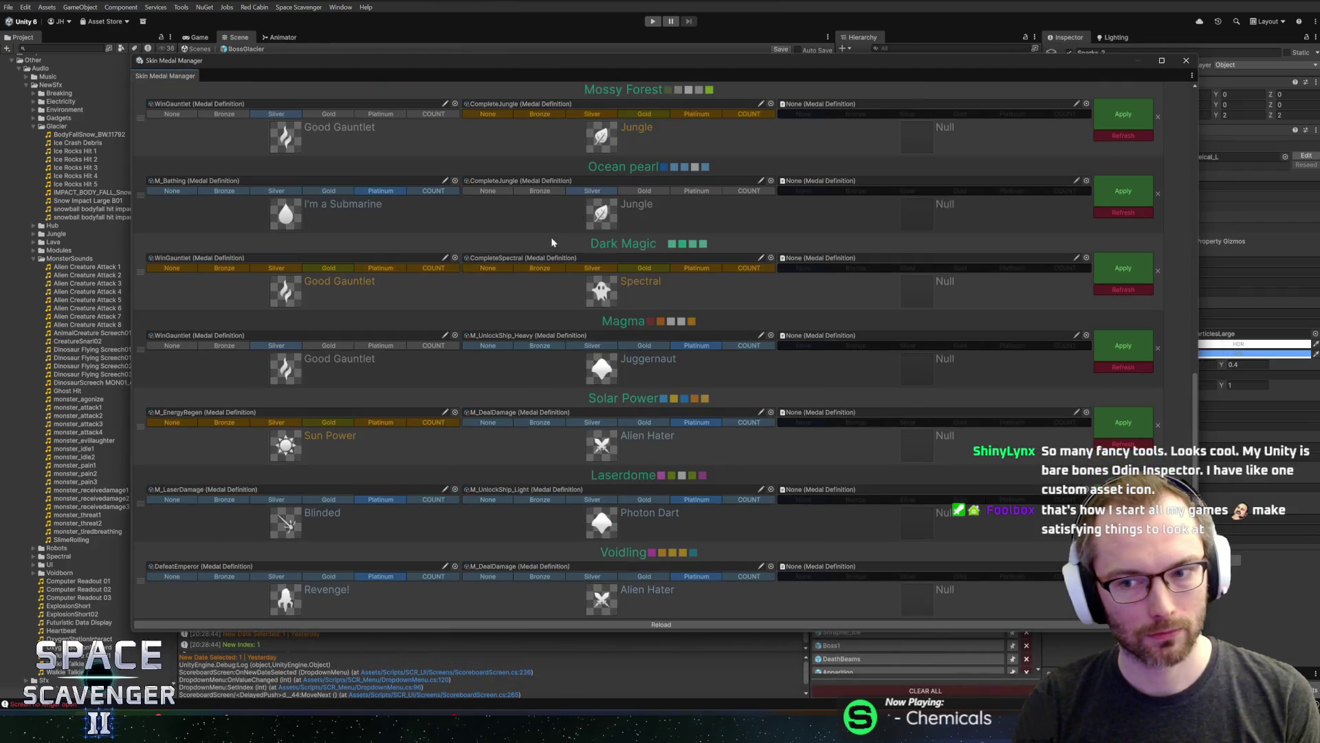
scroll(572, 257, up, 10)
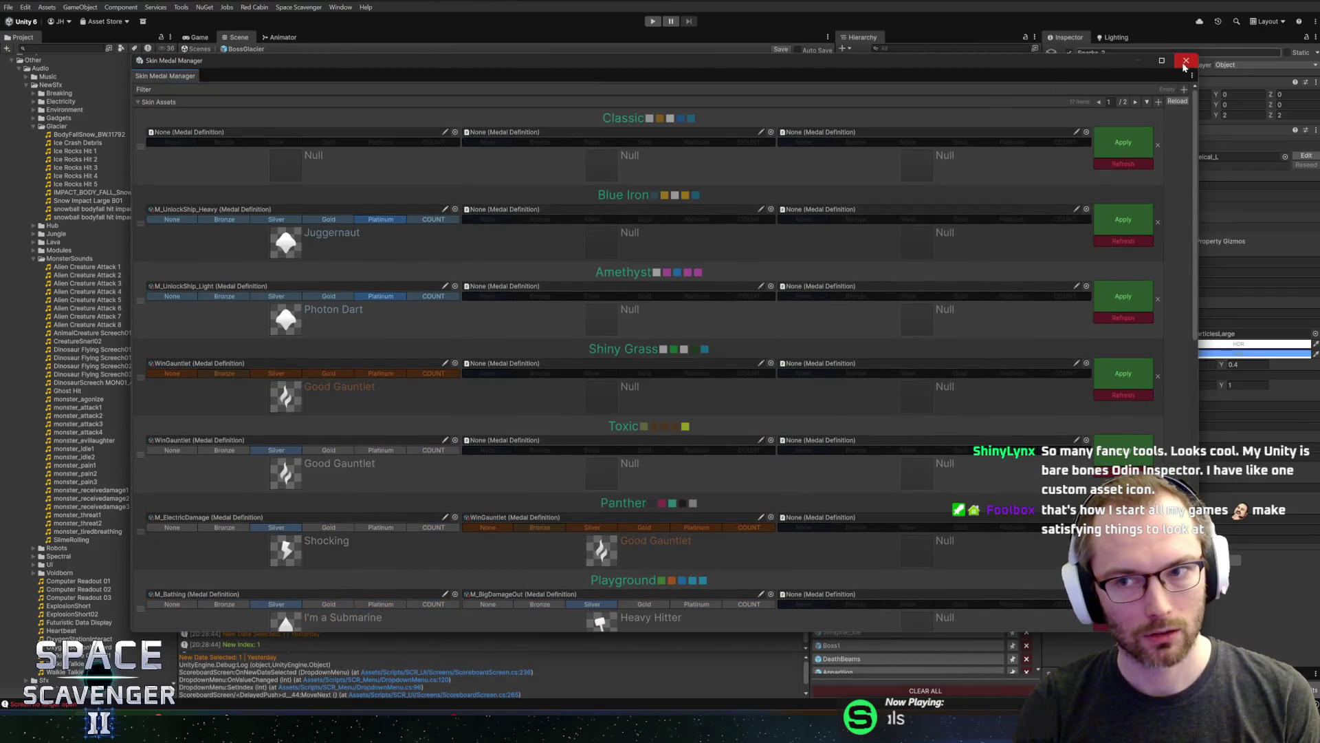
click(1185, 61)
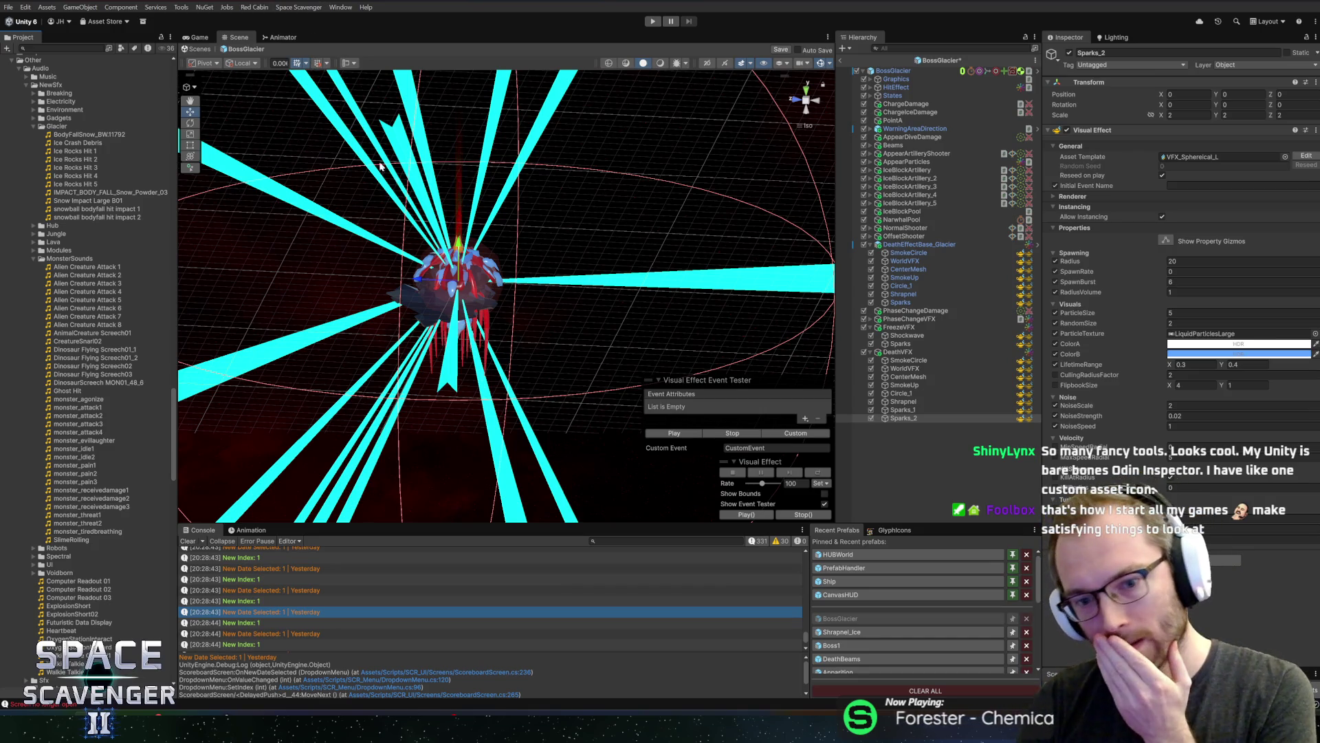
Set Sparks_2's particle texture to Frostice and preview the burst
click(912, 419)
click(673, 433)
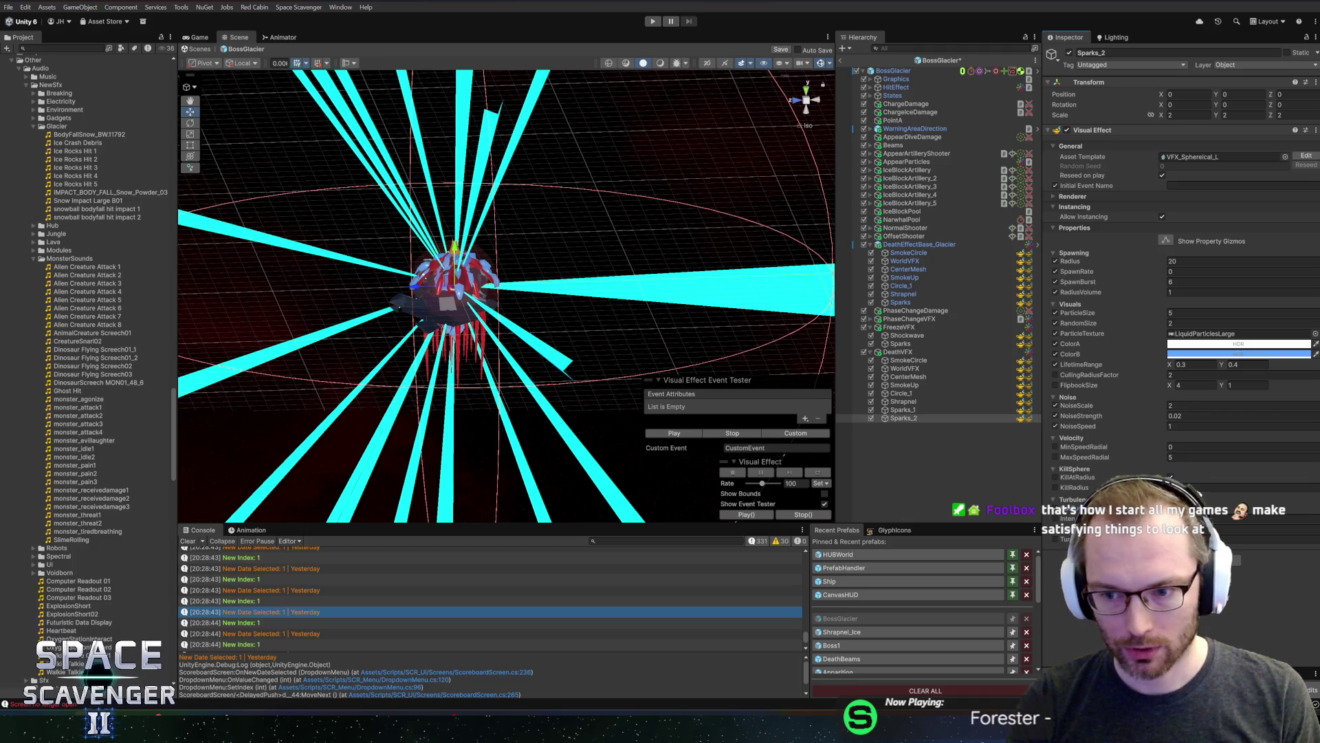
click(681, 433)
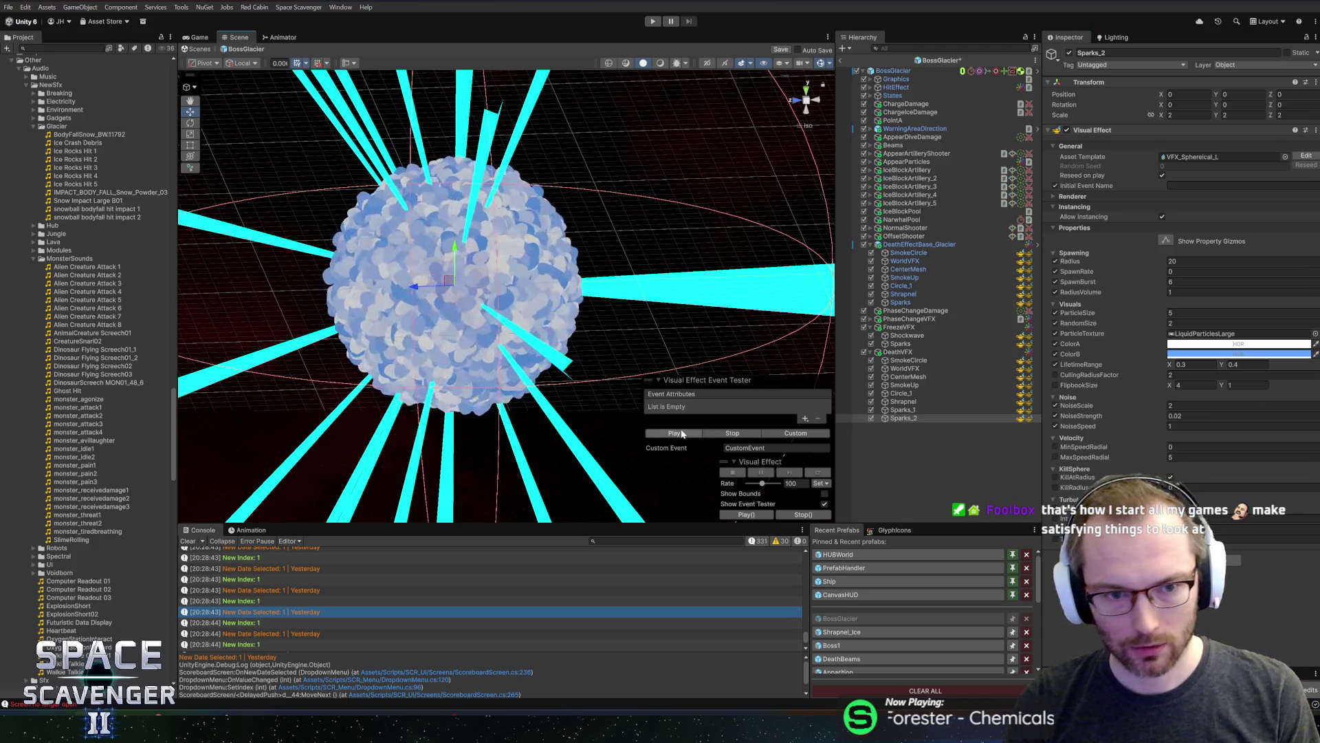
click(1315, 333)
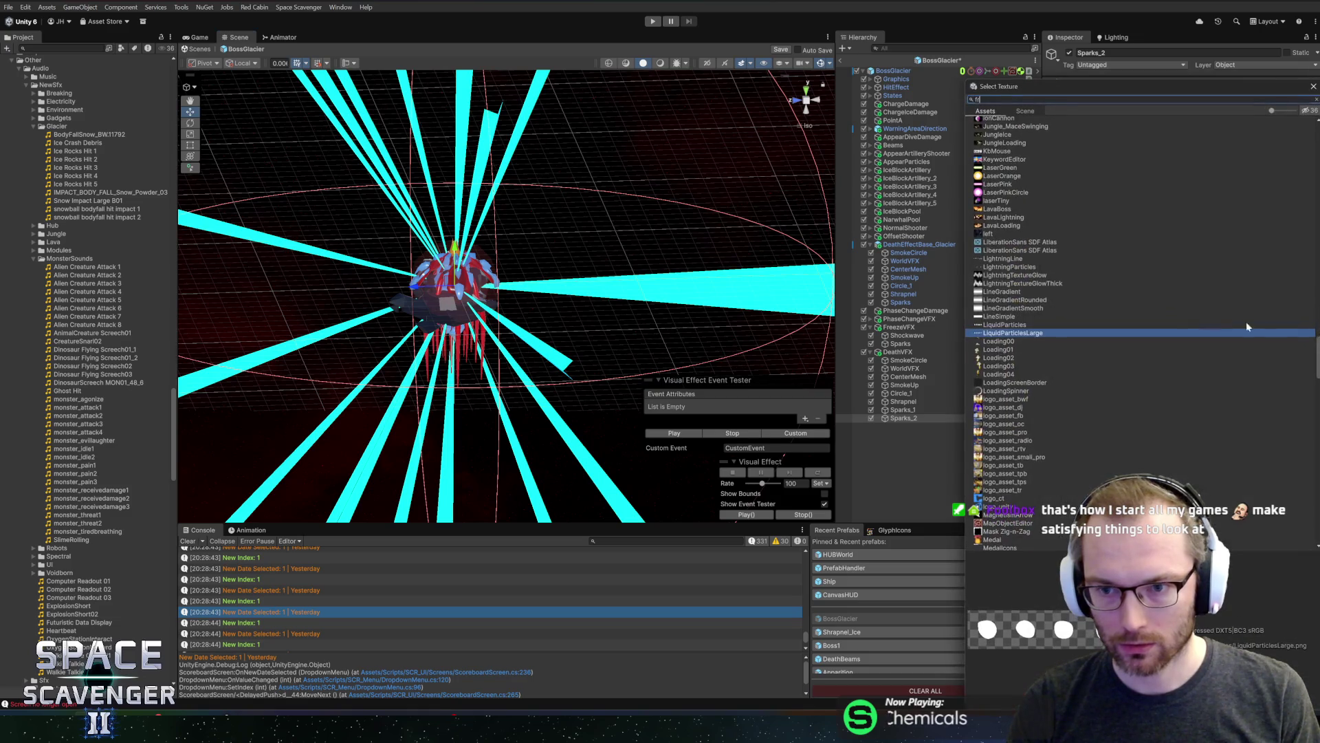
text(fr)
double_click(990, 220)
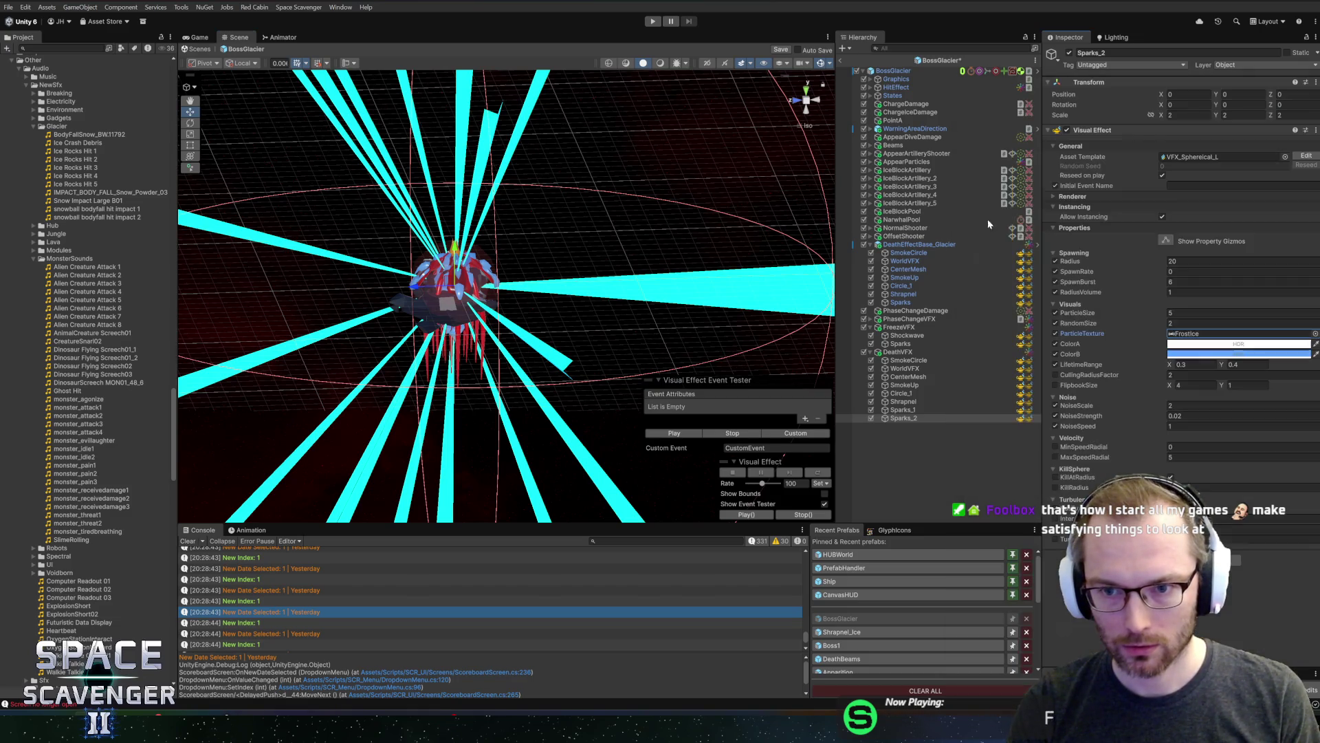
click(674, 433)
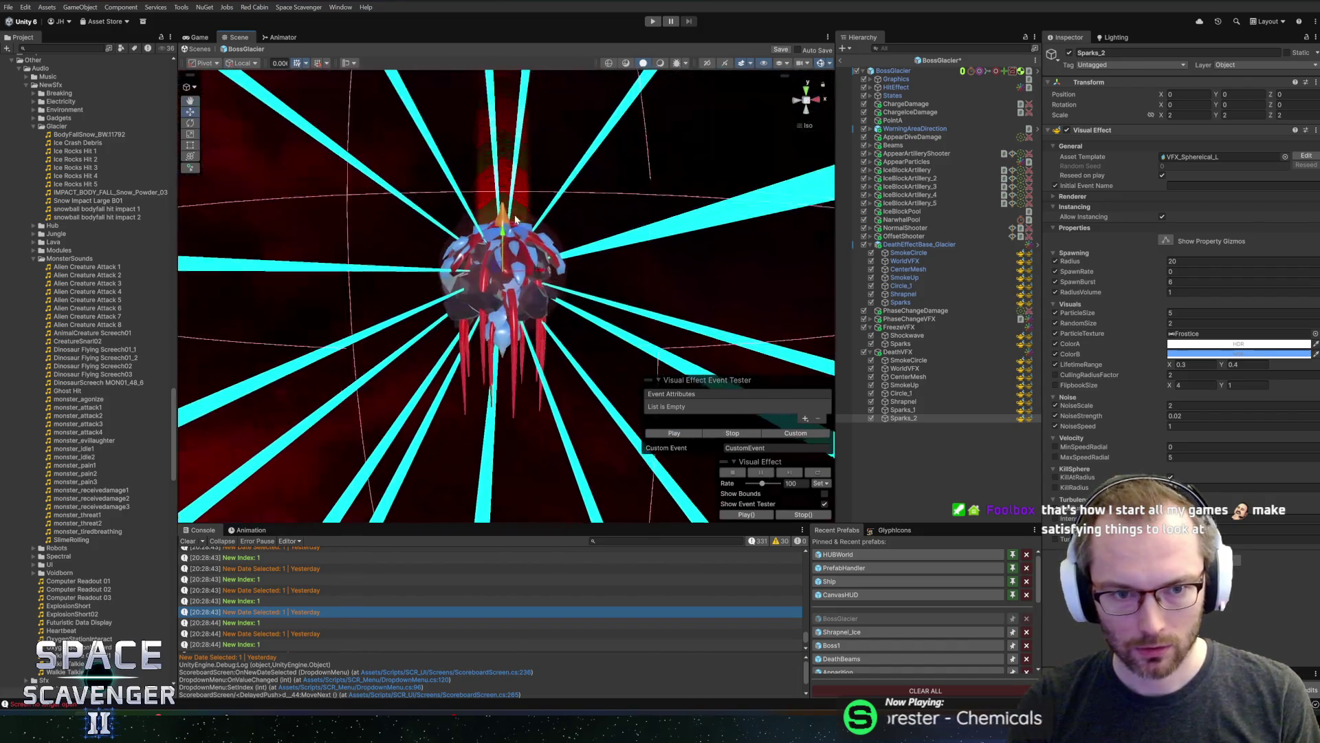
Enable KillAtRadius on Sparks_2 and replay the burst from above
drag(624, 263, 710, 283)
click(1055, 476)
click(682, 433)
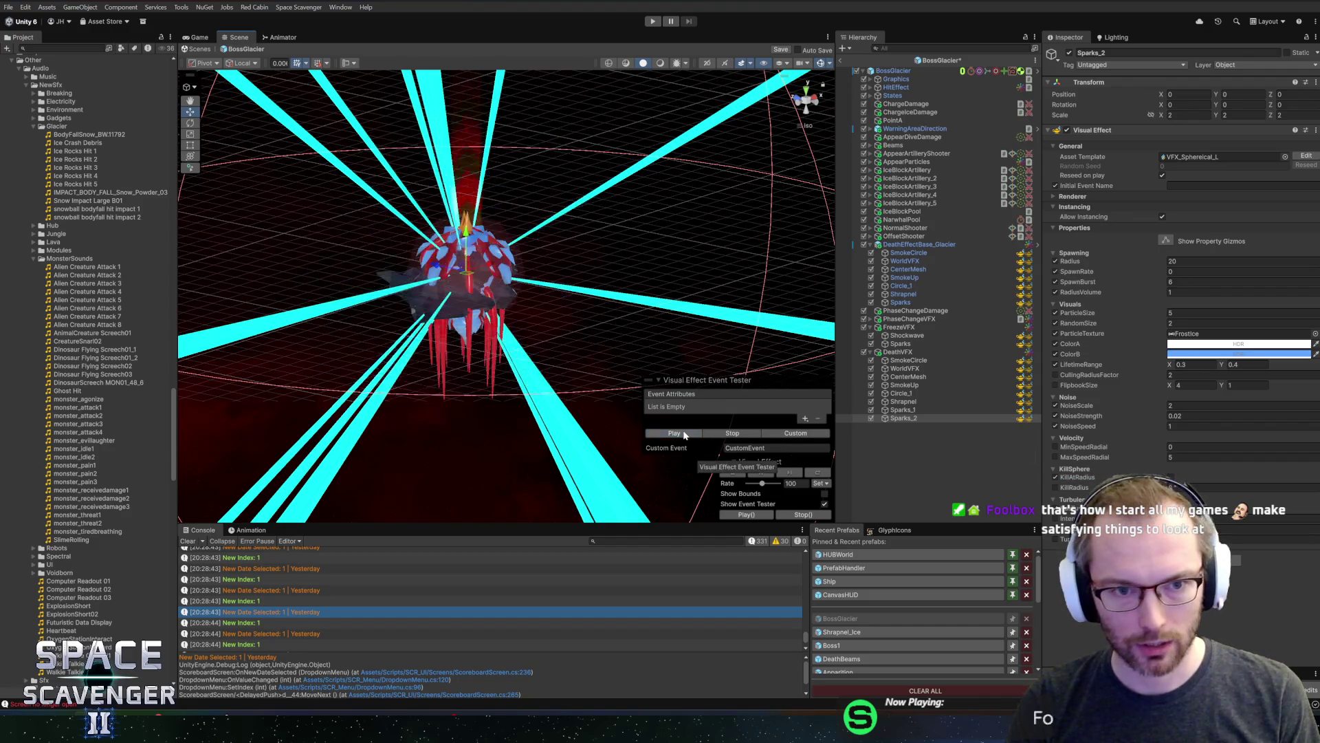
click(684, 434)
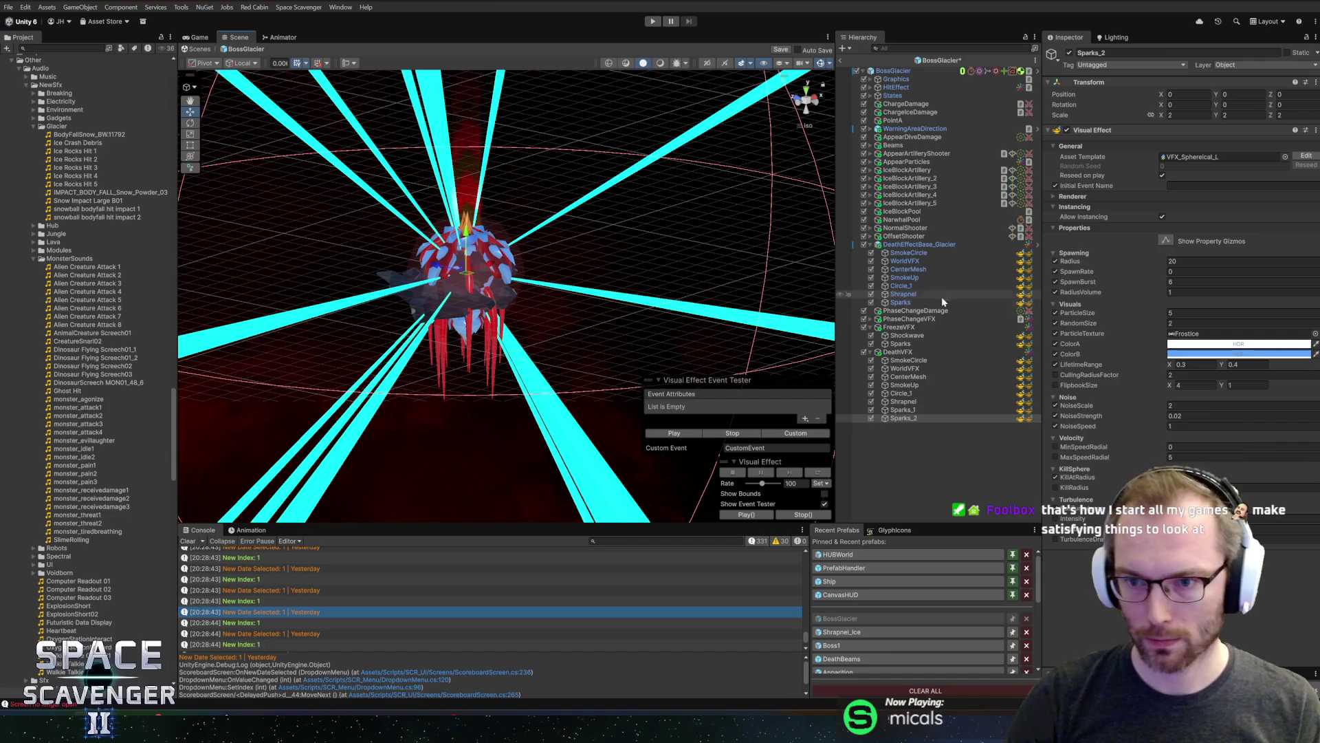
Change Sparks_2's spawn radius to 10 and replay the frost burst
click(1197, 261)
text(10)
click(655, 436)
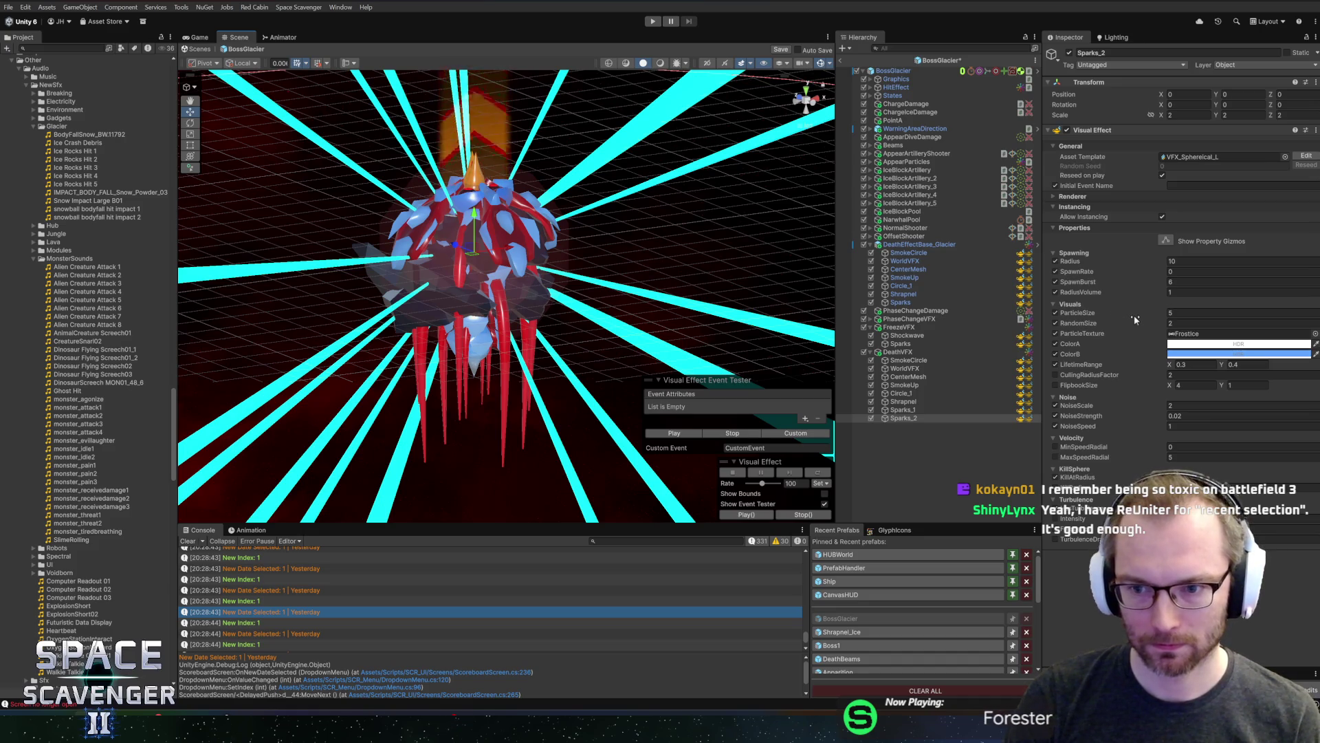
click(688, 433)
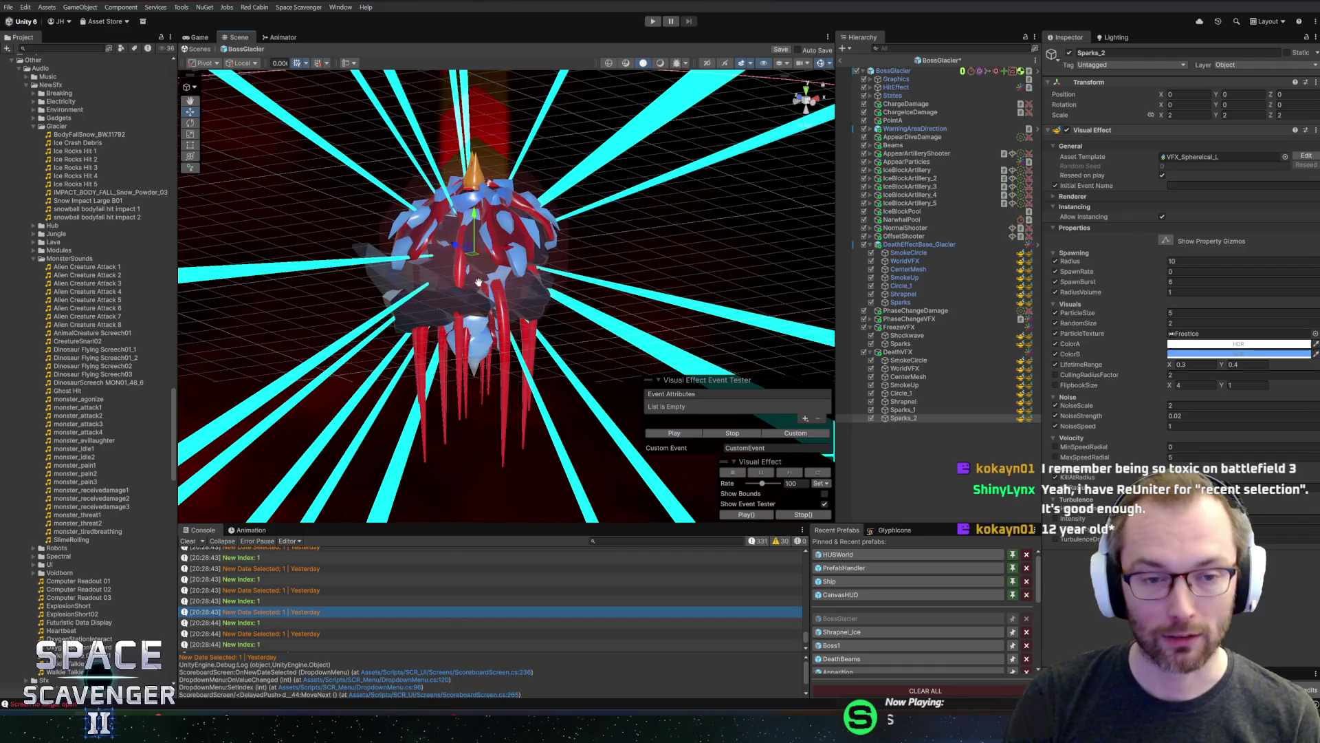
Orbit around the boss and replay the frost burst several times
drag(440, 309, 741, 301)
click(686, 433)
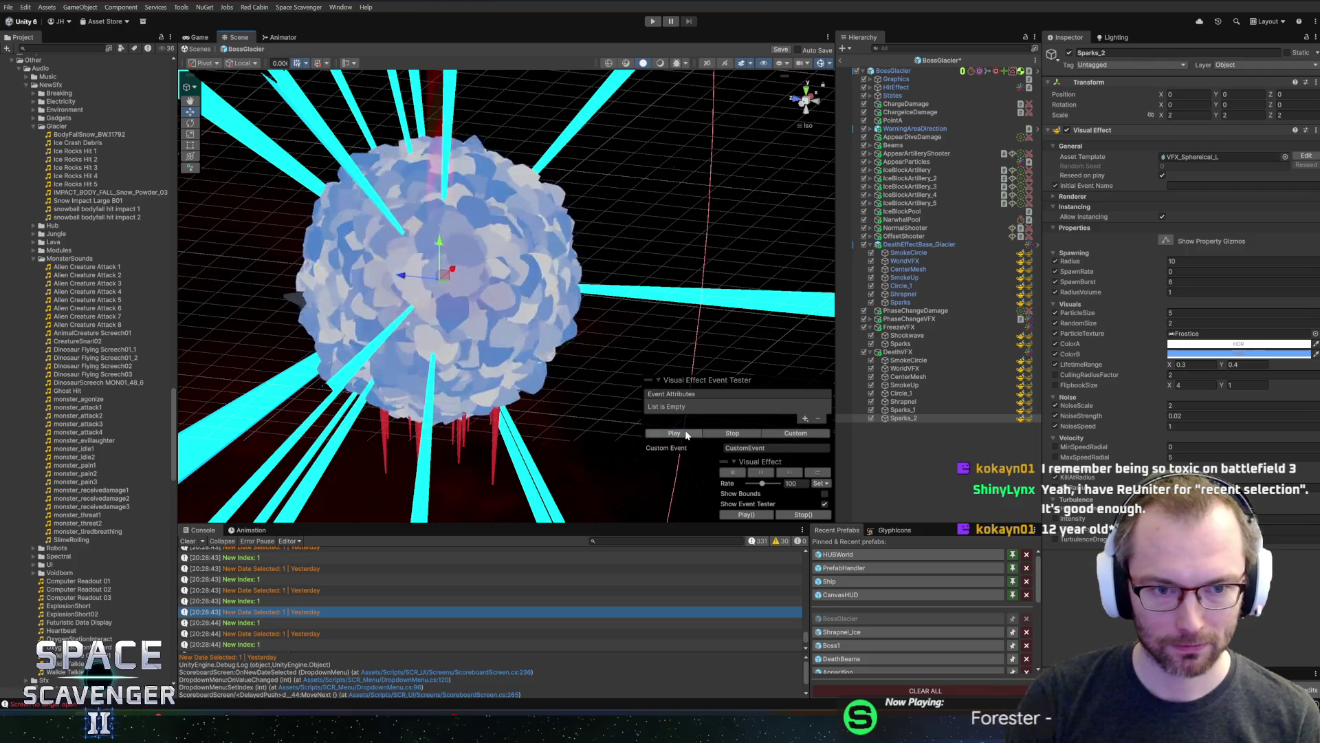
click(687, 435)
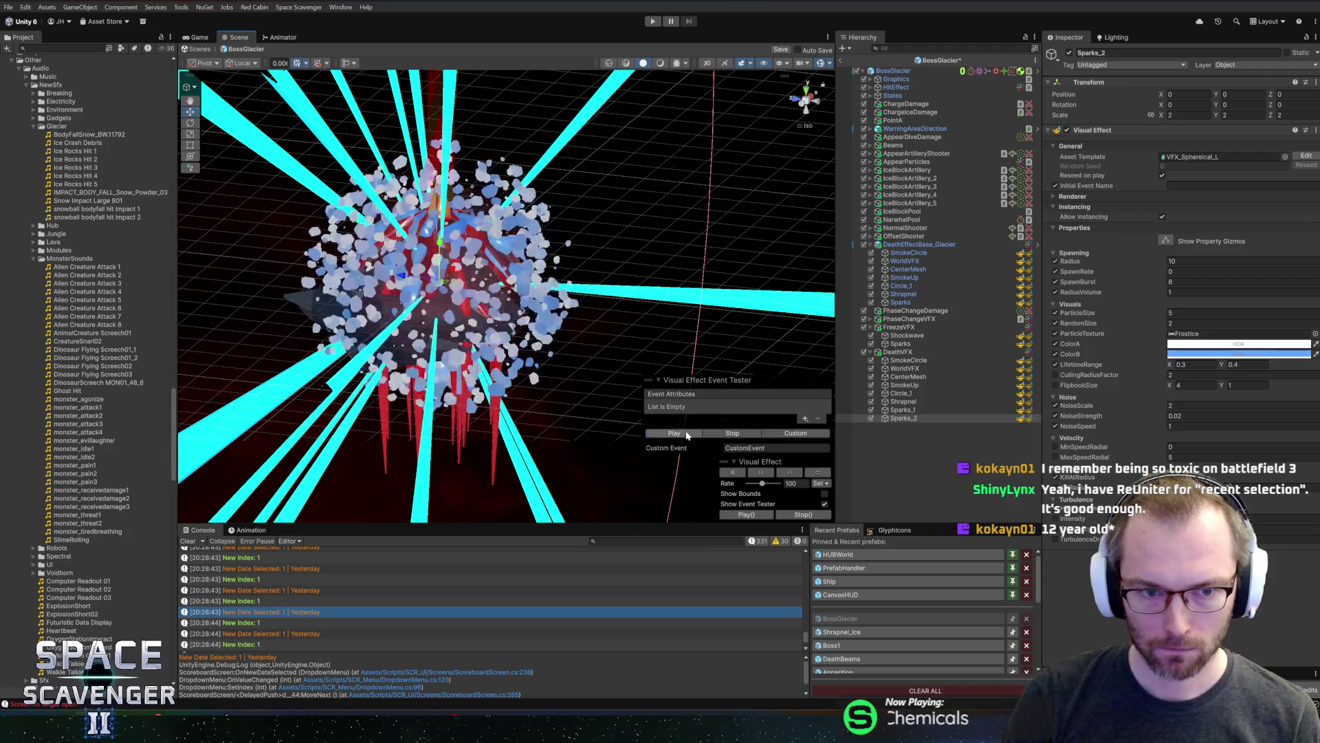
click(686, 434)
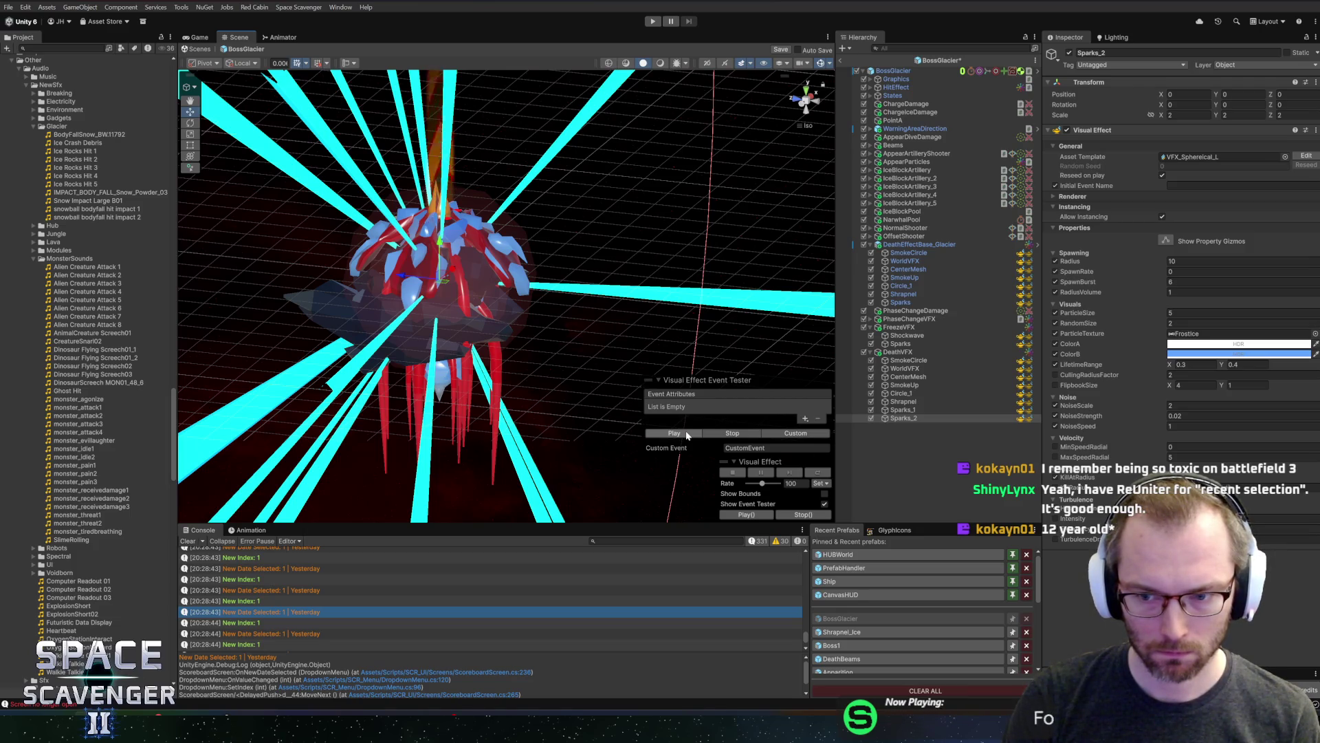
Raise MaxSpeedRadial to 20, replay the burst, and bring up the template asset list
click(1182, 456)
text(20)
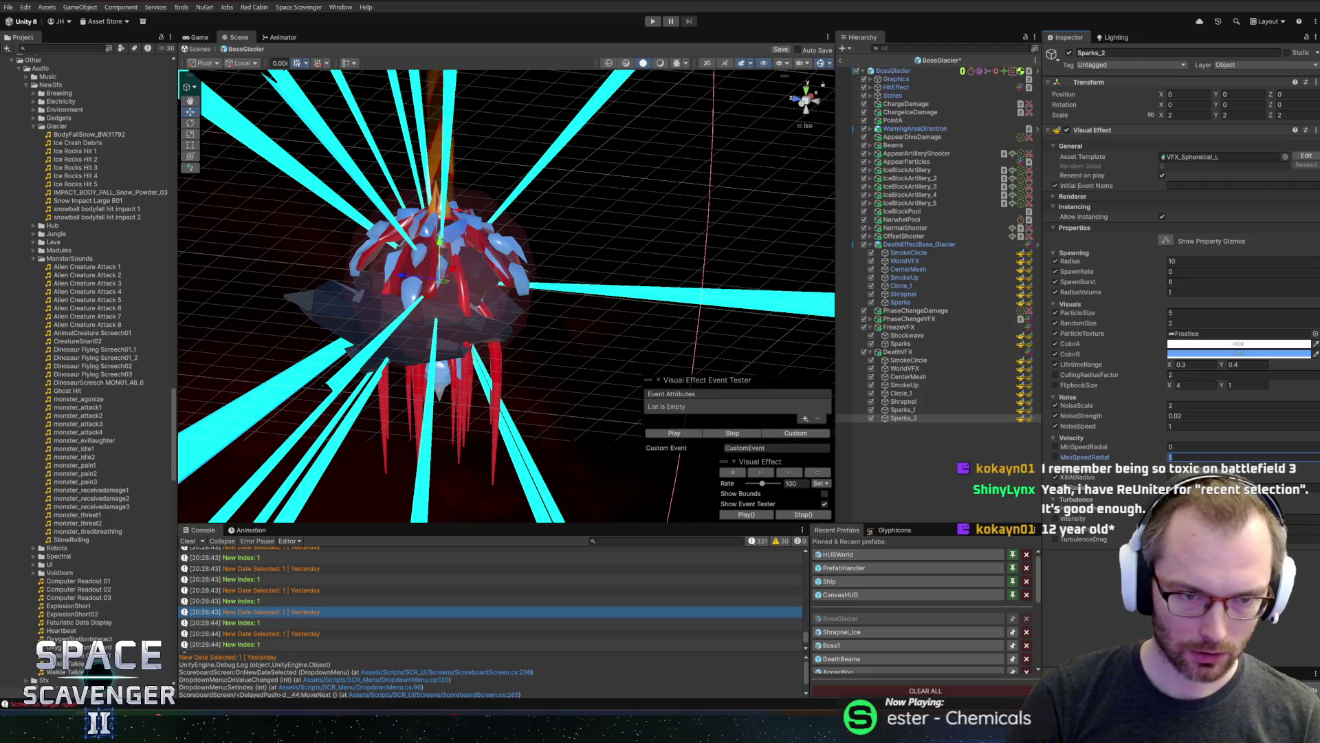
click(688, 436)
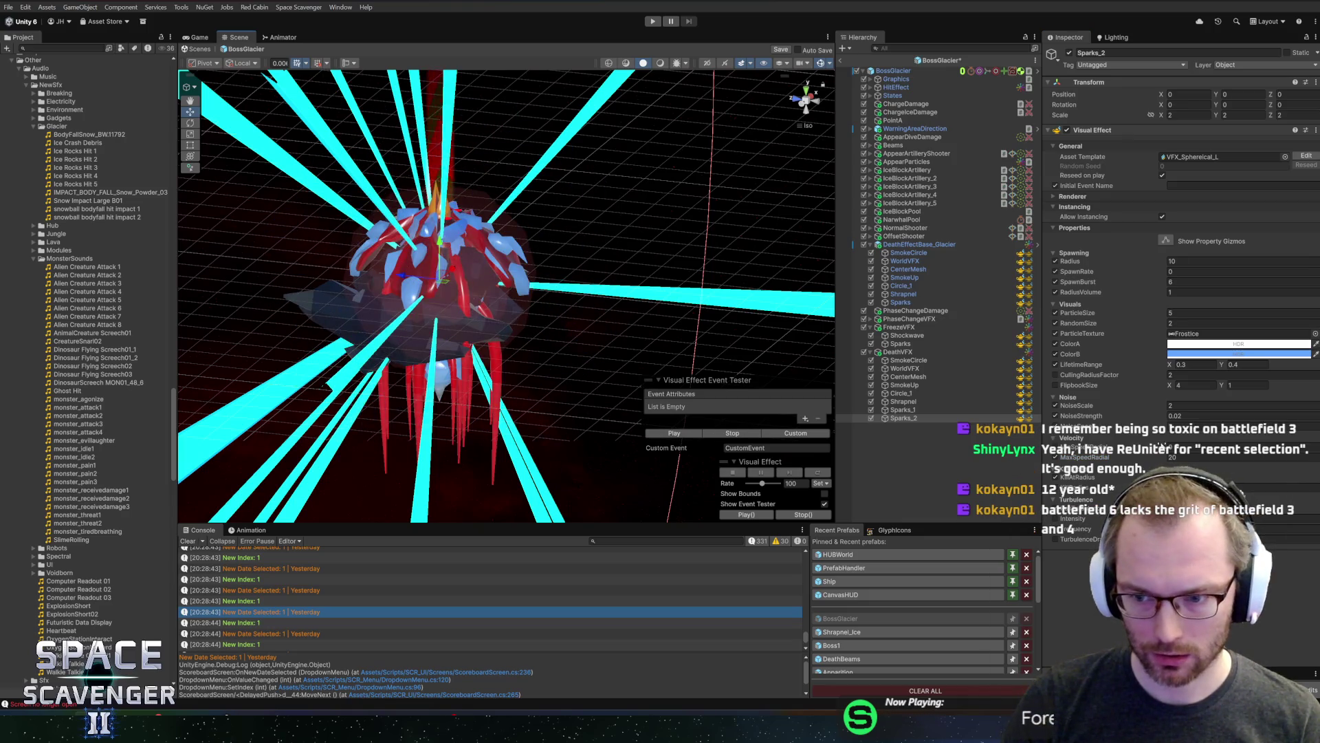
click(680, 434)
click(681, 434)
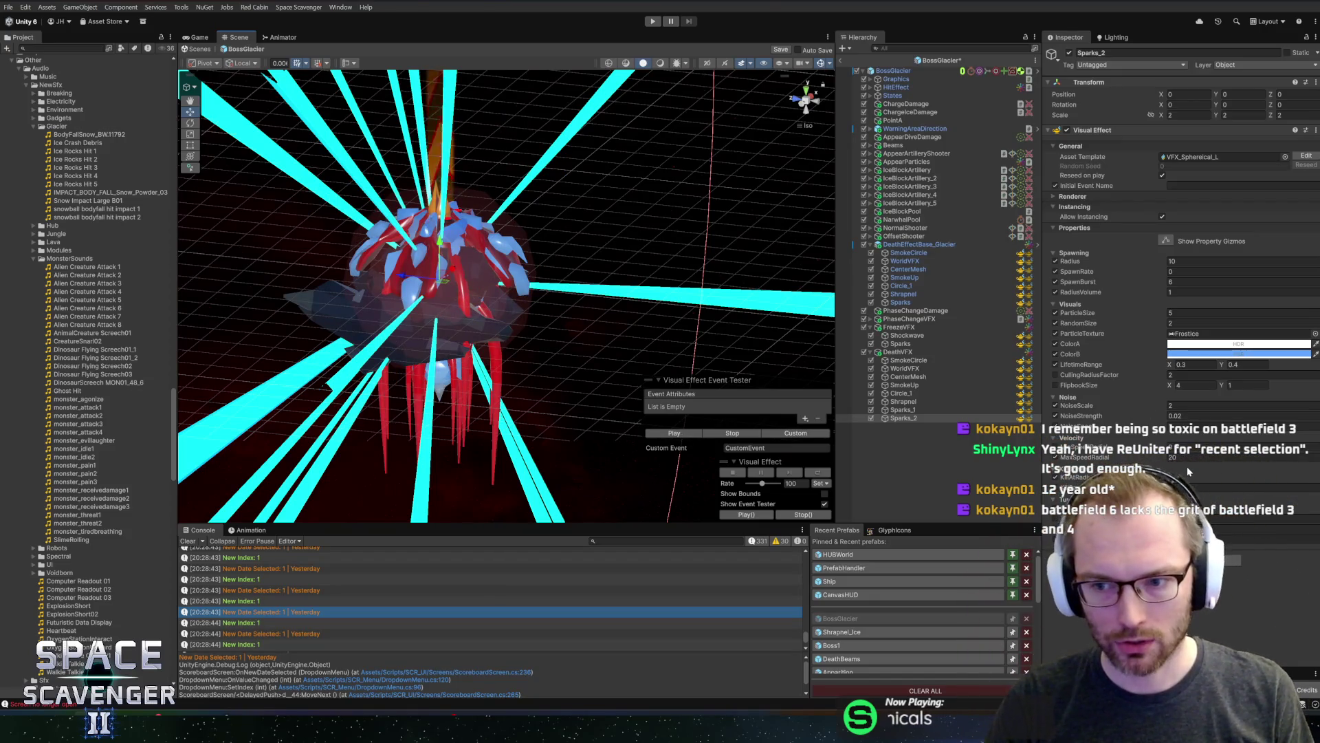
click(690, 433)
click(691, 435)
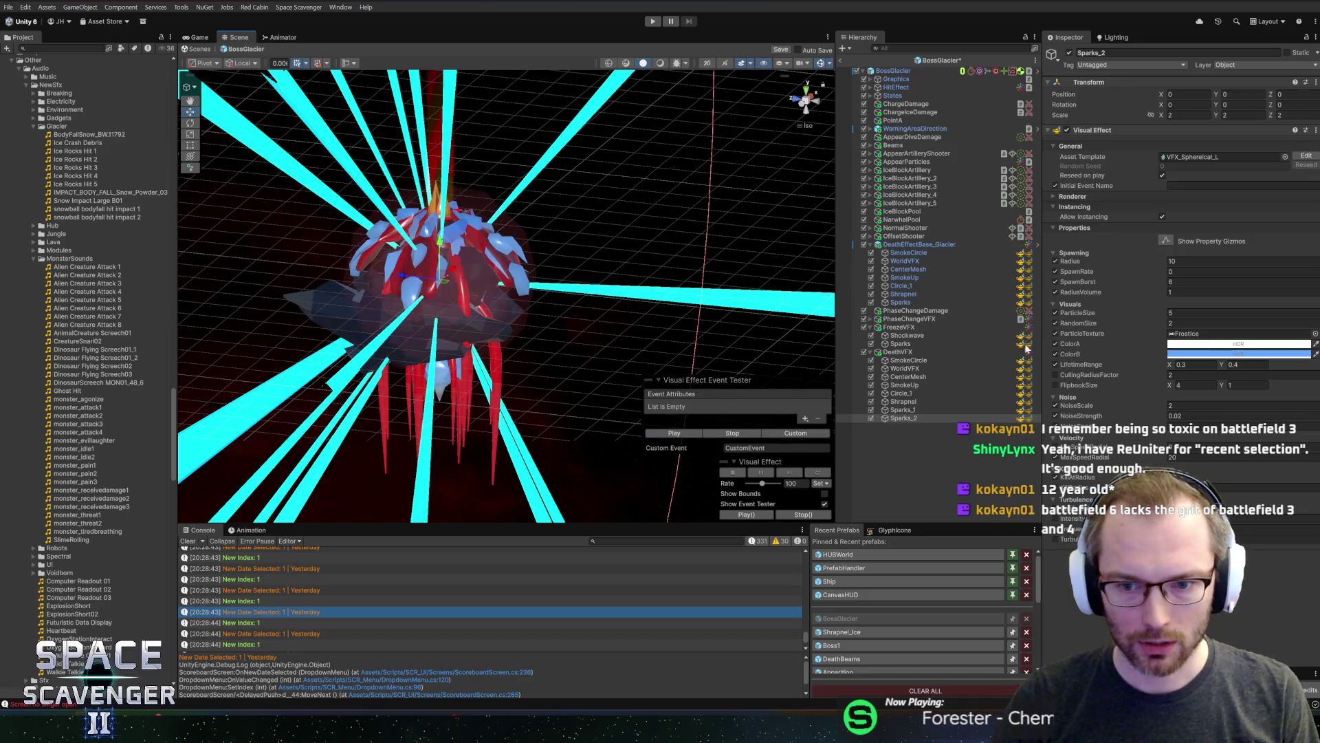
click(1283, 157)
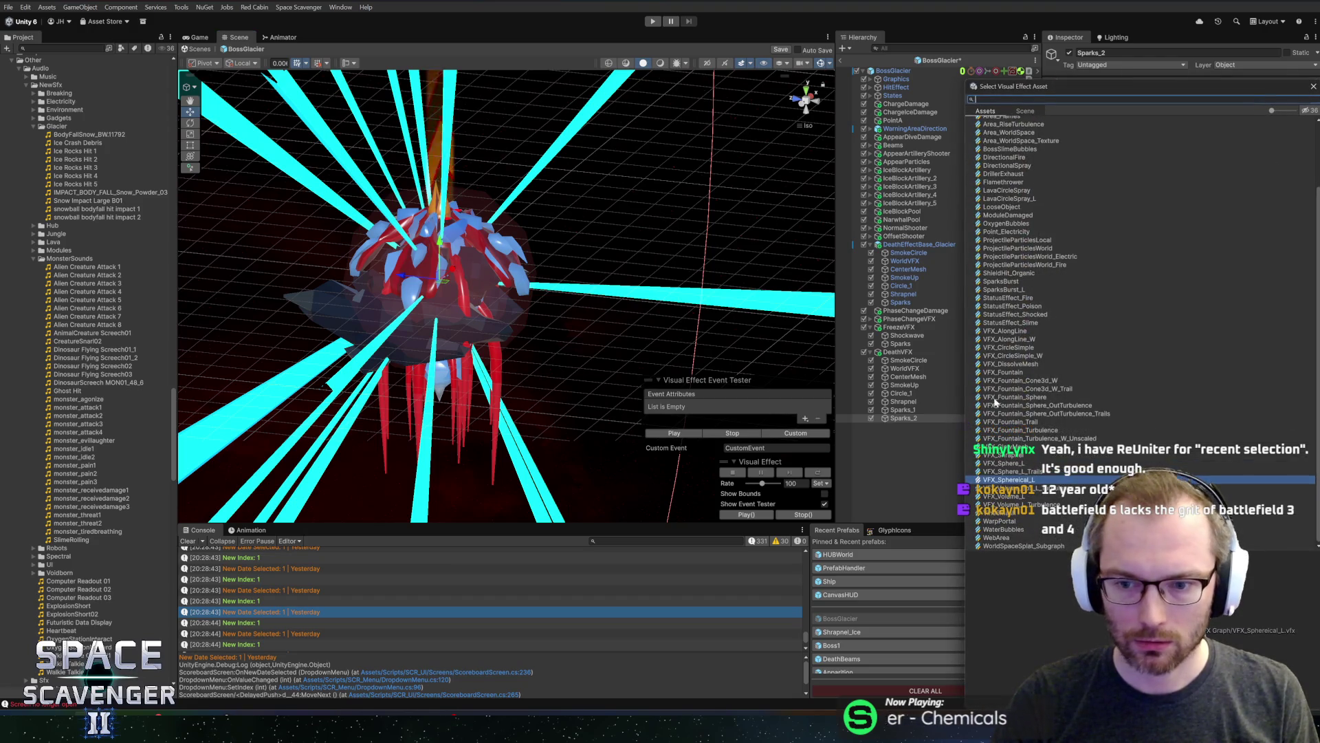
Keep the current template, set spawn burst to 0.5 and particle size to 10, and preview
key(Escape)
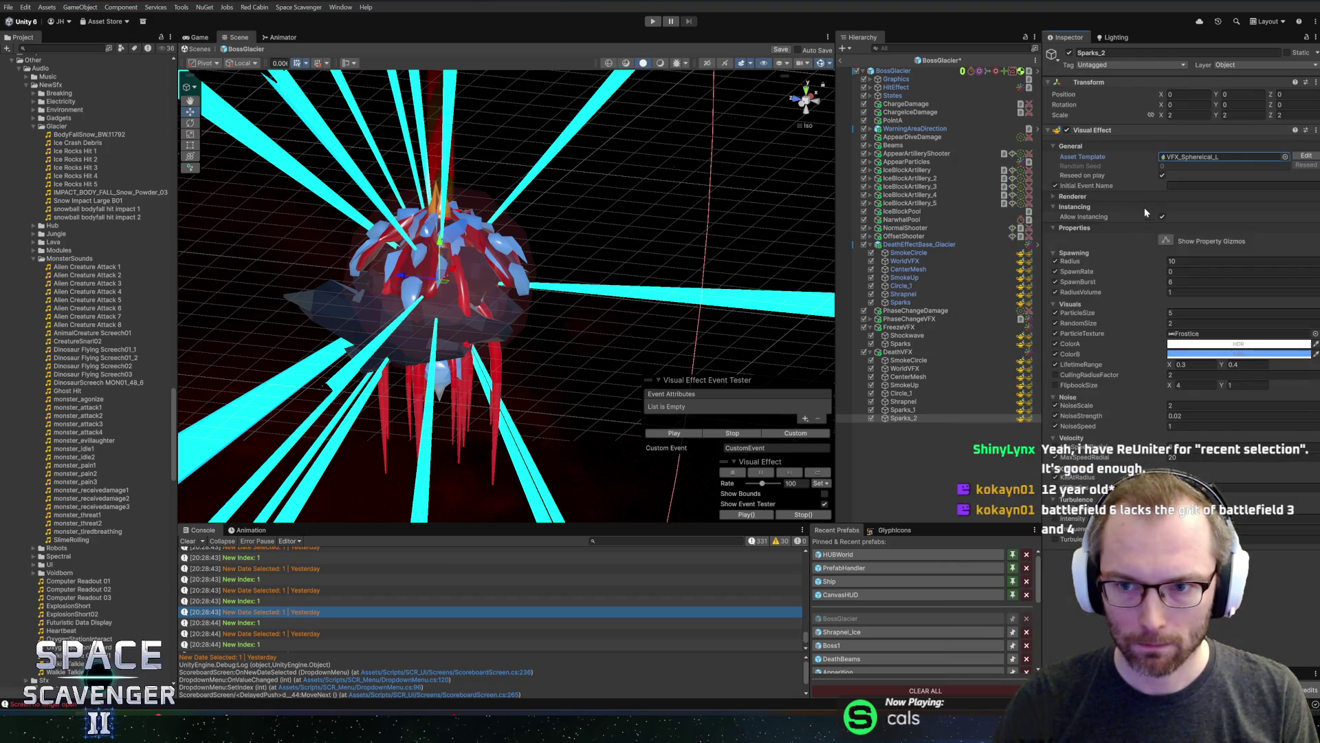
click(1176, 281)
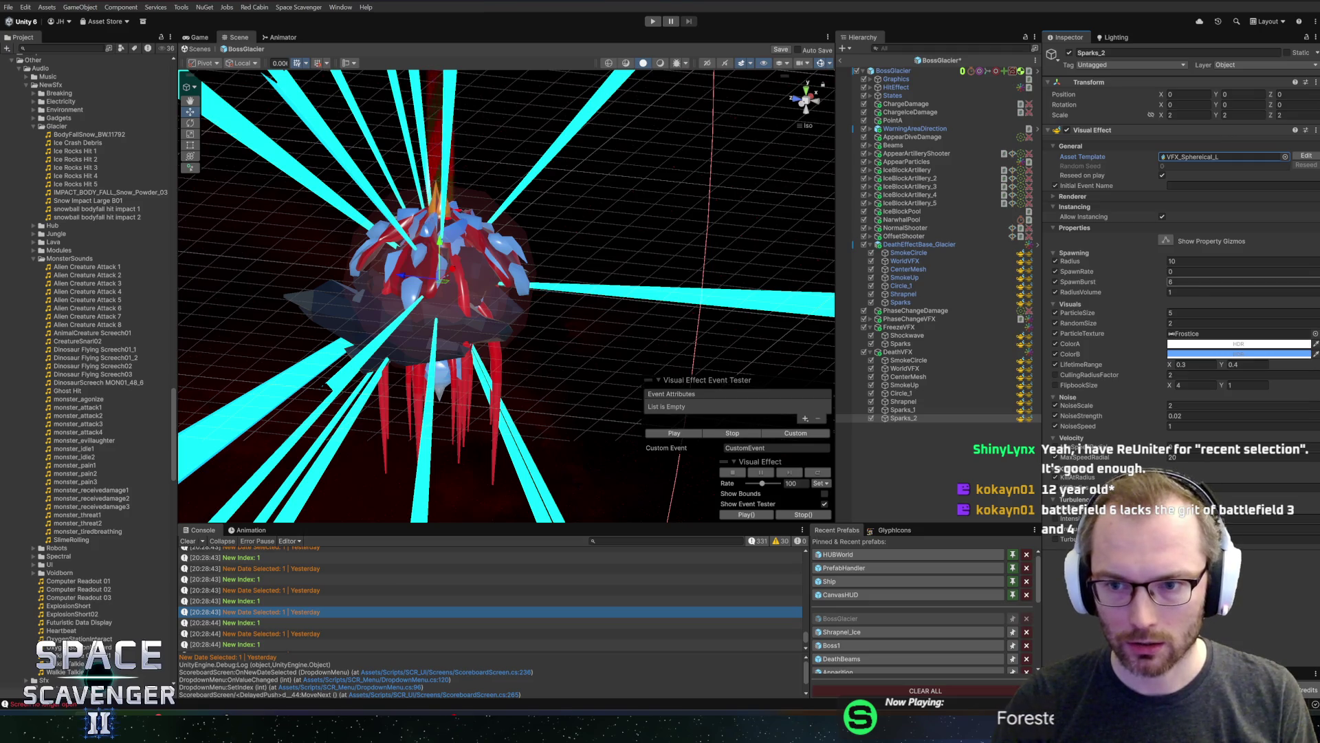
text(0.5)
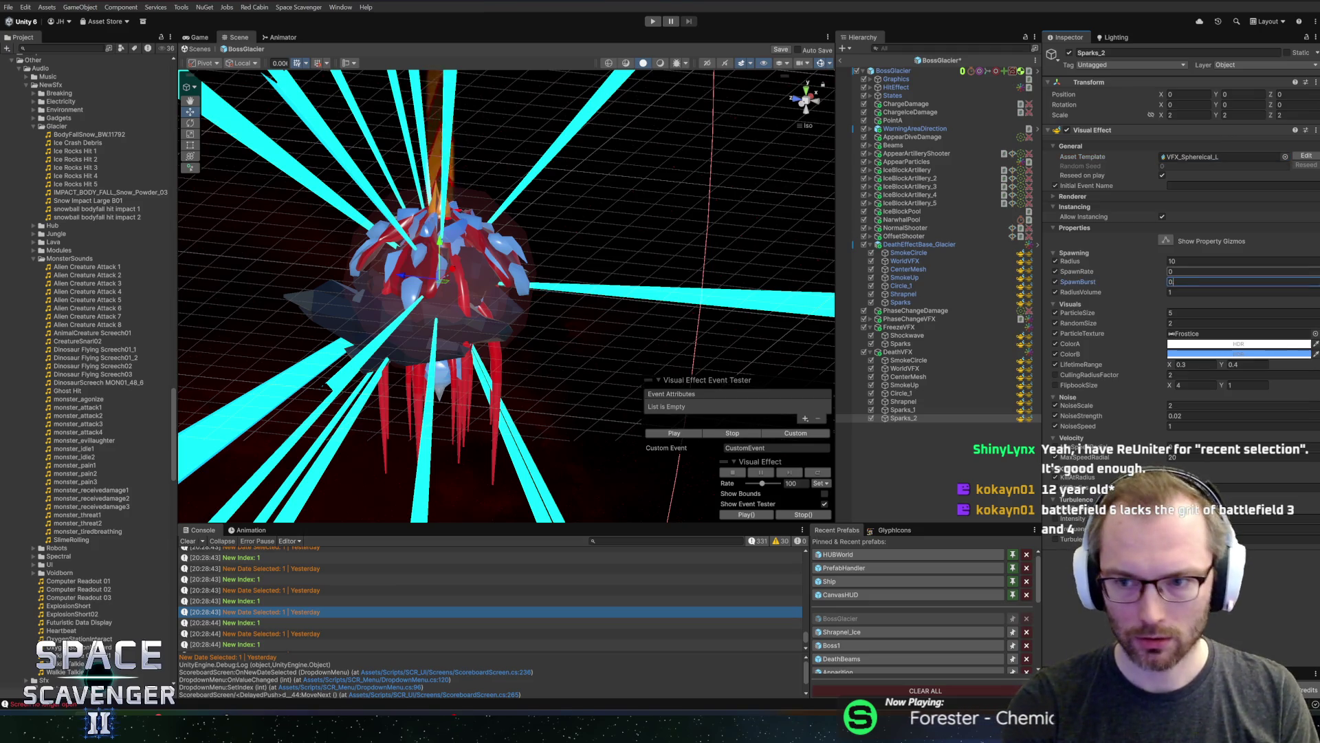
click(1211, 312)
text(10)
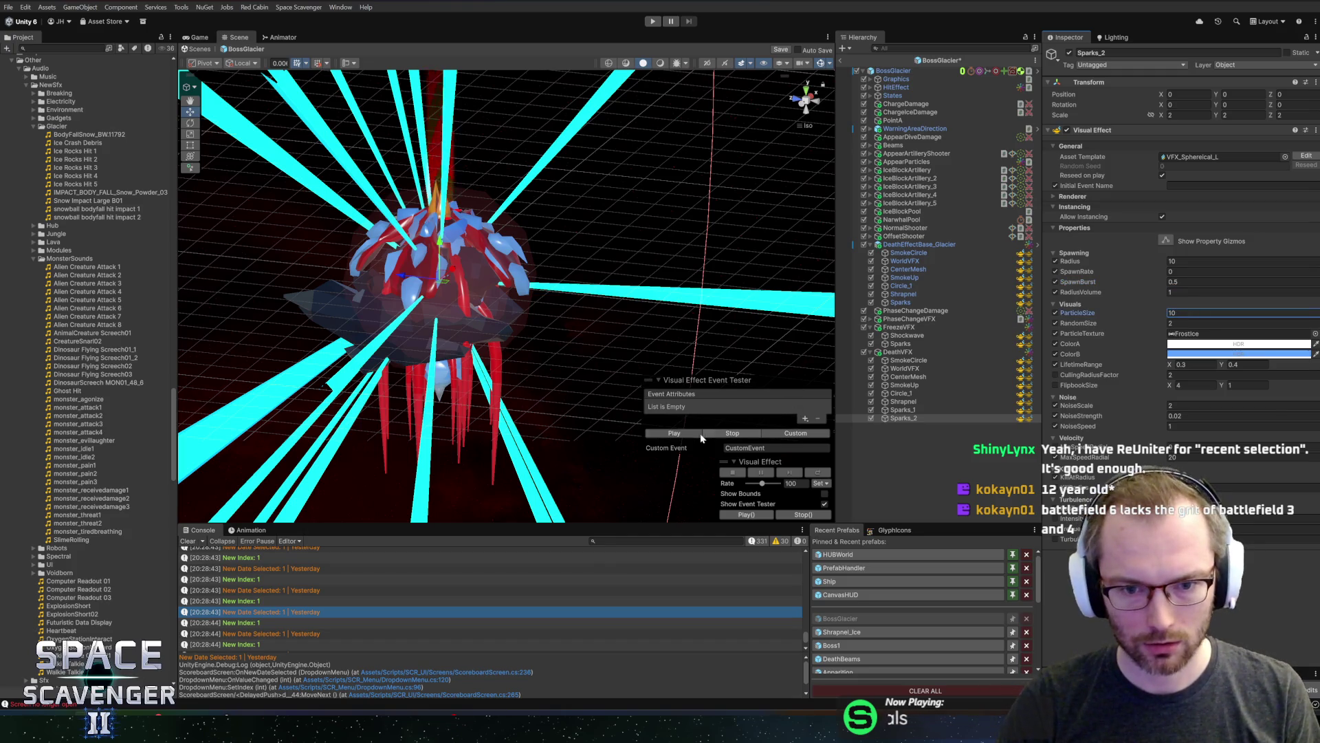
click(700, 435)
drag(688, 344, 751, 328)
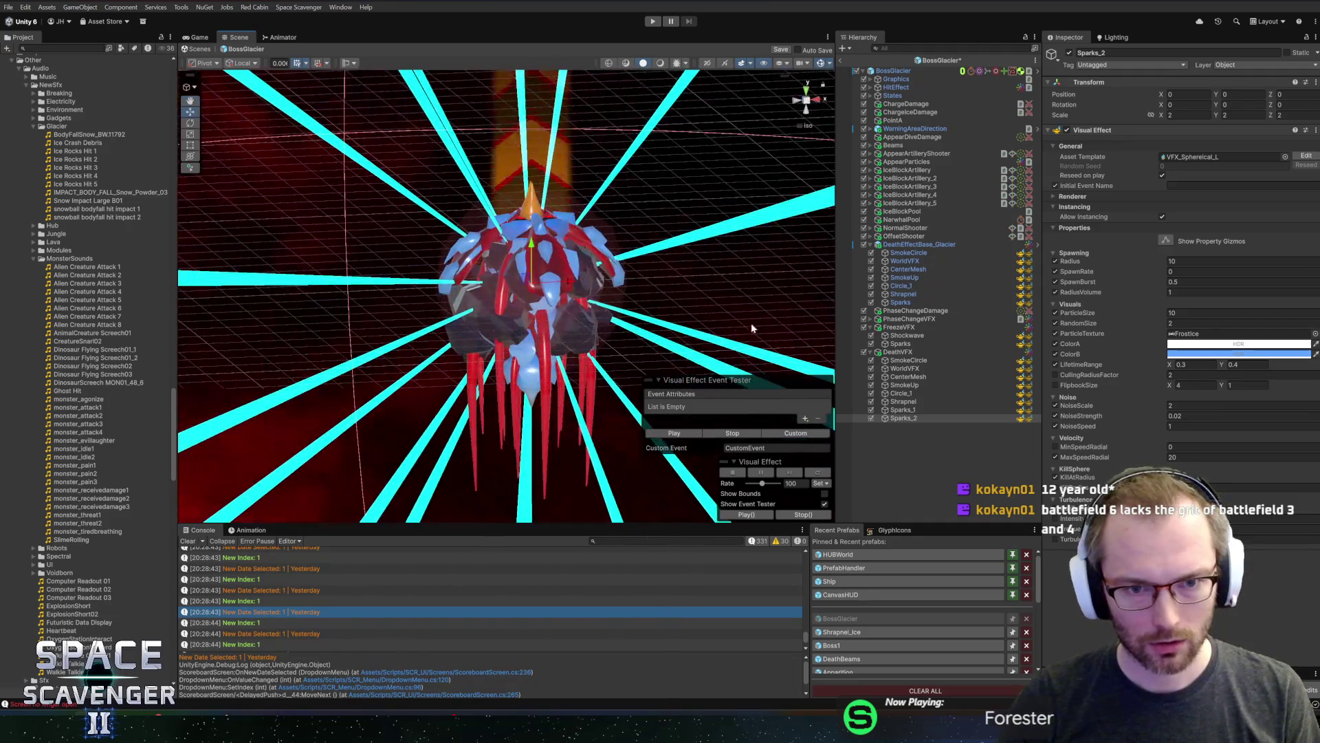
Make ColorB pale blue and set LifetimeRange to 0.6–1.2, then preview the effect
click(1199, 354)
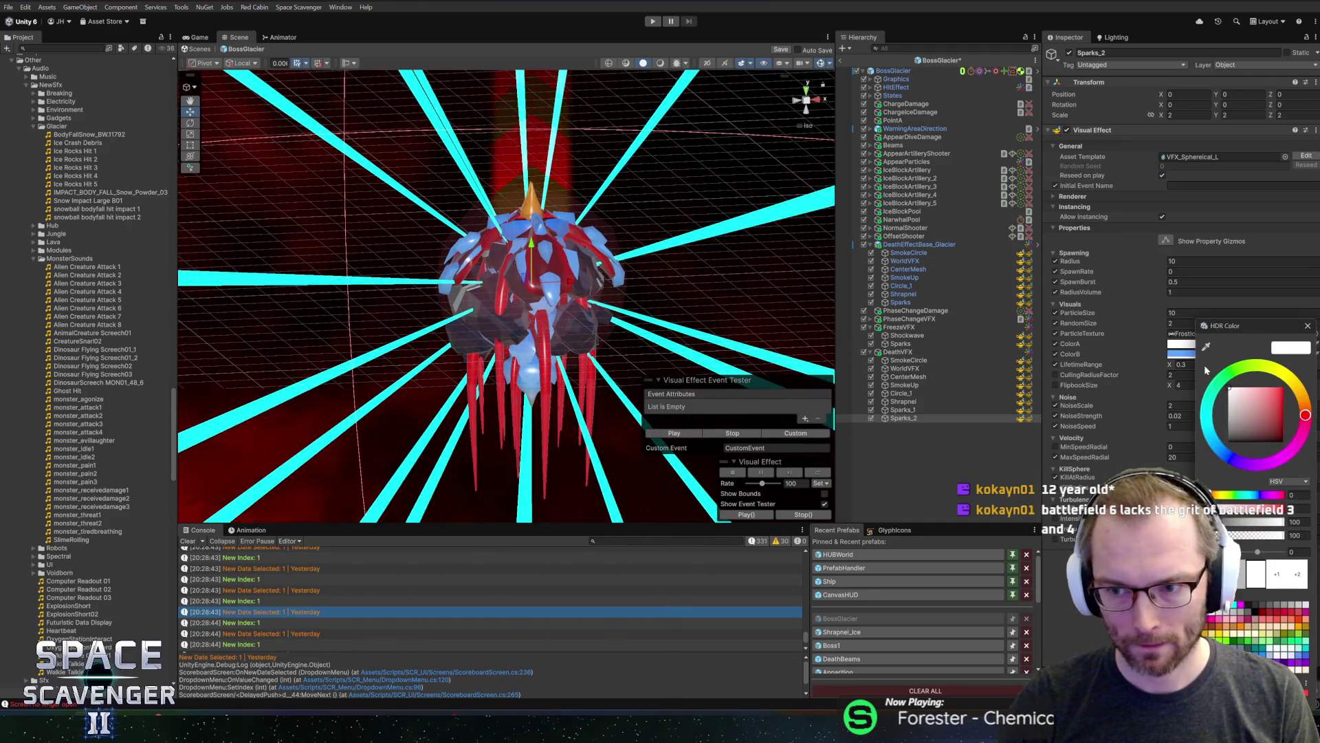
text(222)
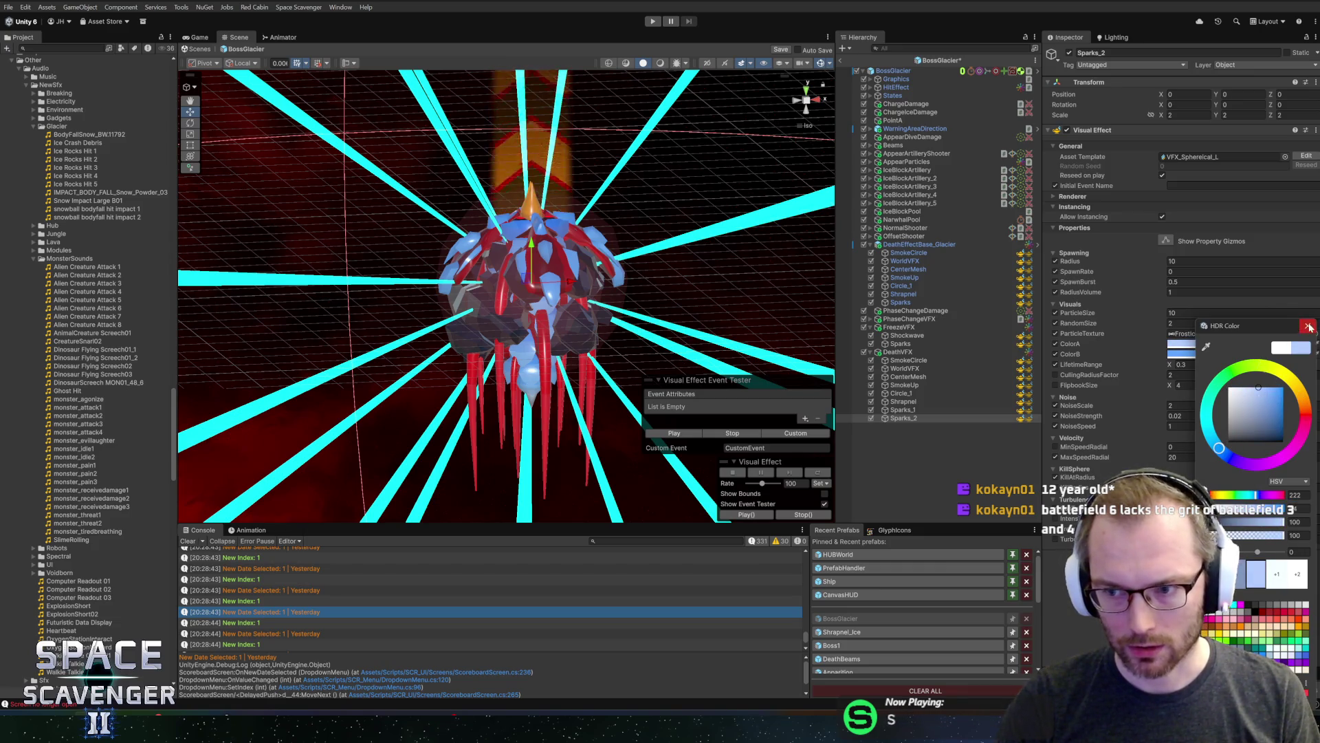
click(1308, 326)
click(1196, 364)
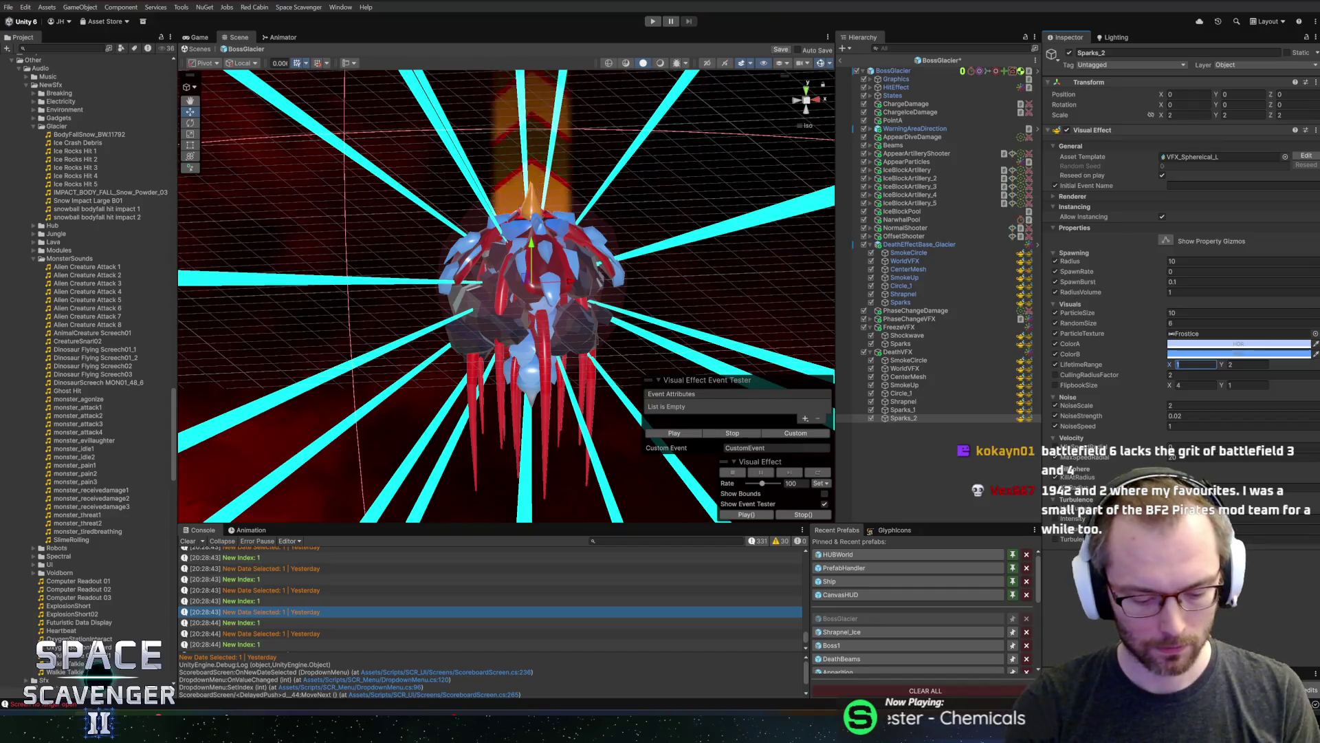
text(1.2)
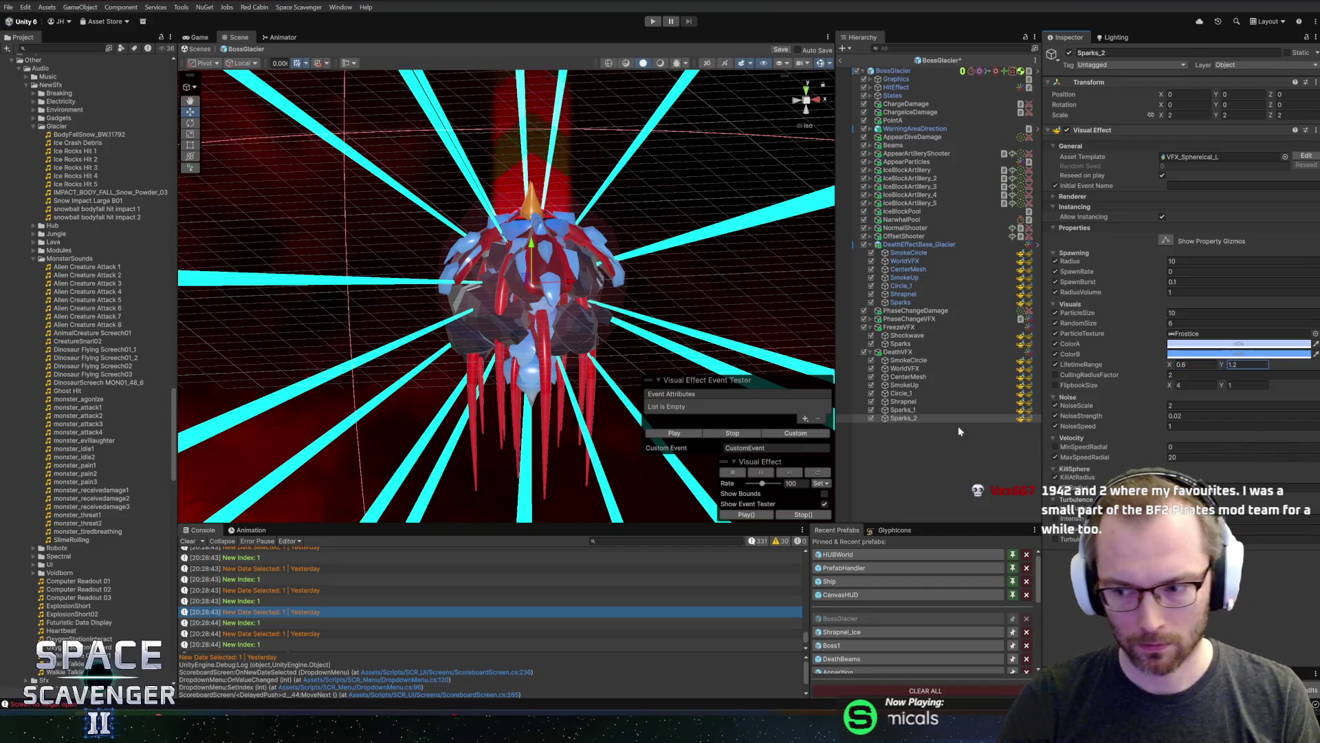
click(681, 437)
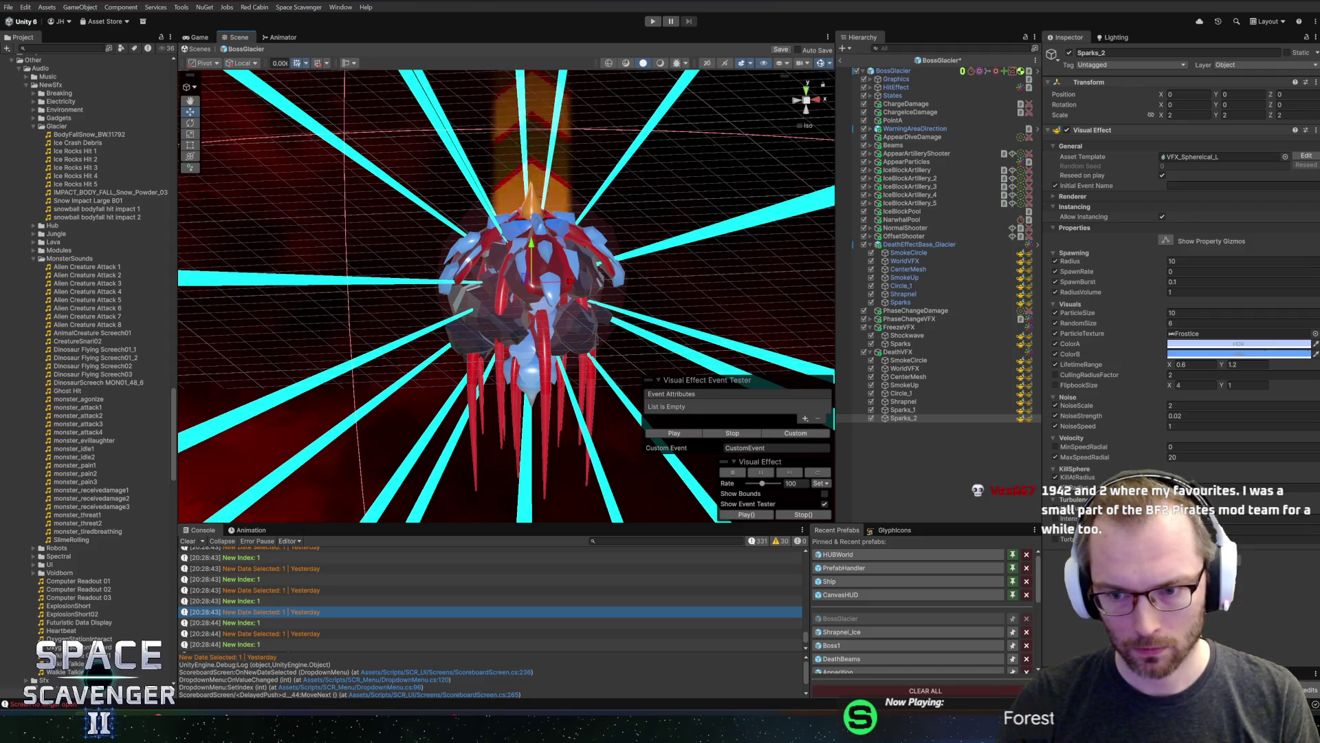
Set MaxSpeedRadial and NoiseStrength to 0, replay, and save the BossGlacier scene
text(0)
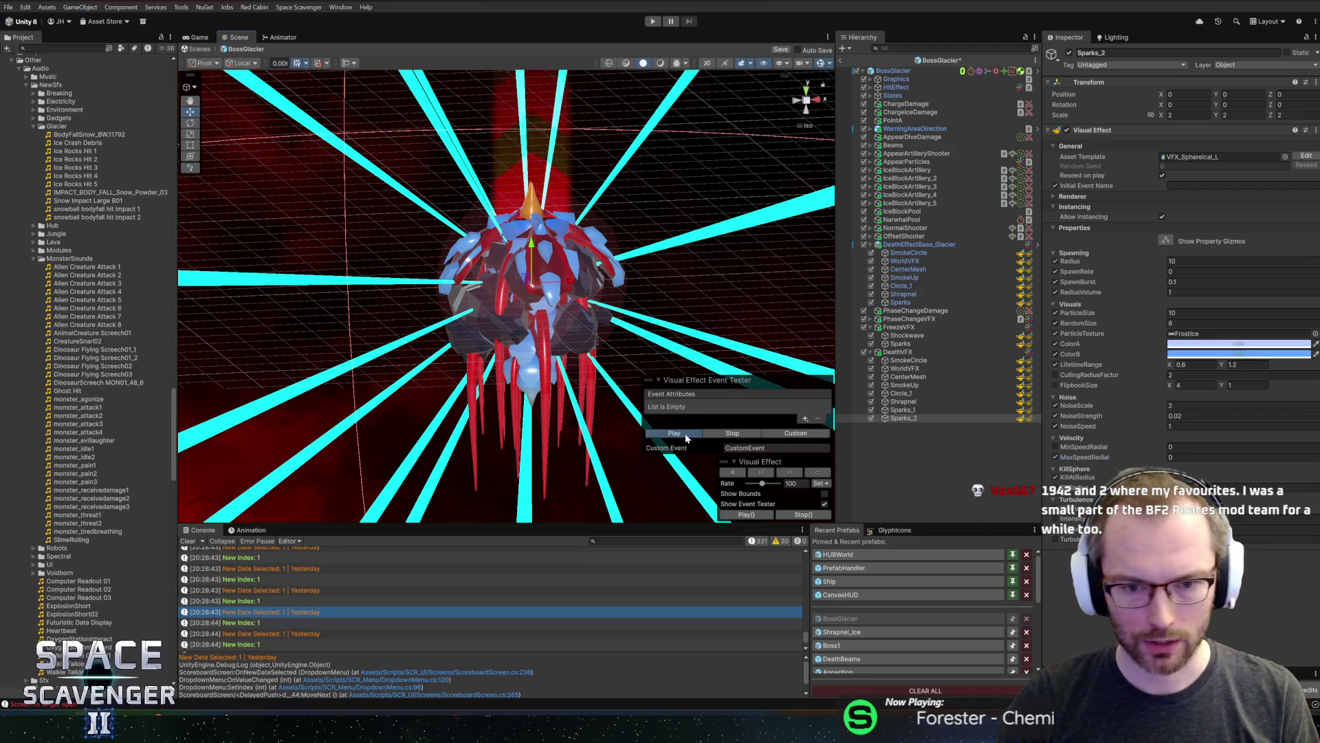
click(685, 434)
click(686, 436)
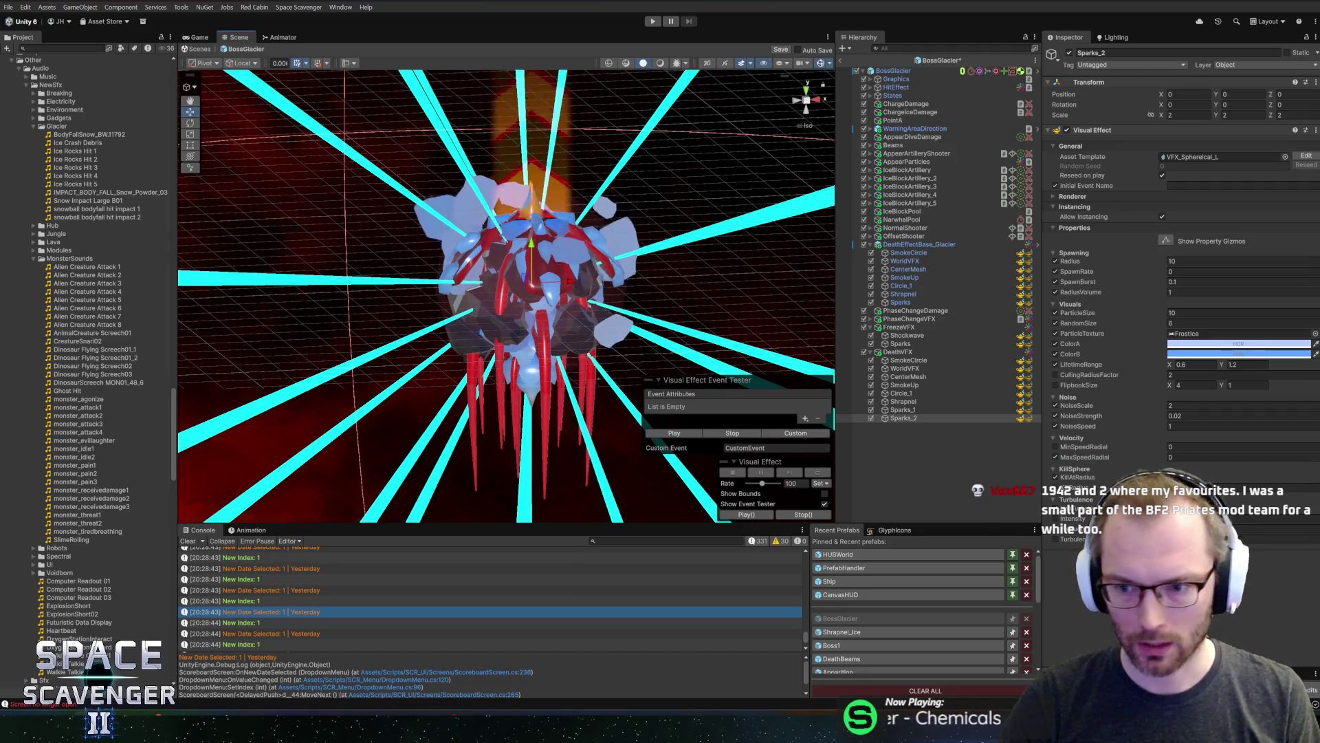
text(0)
click(669, 435)
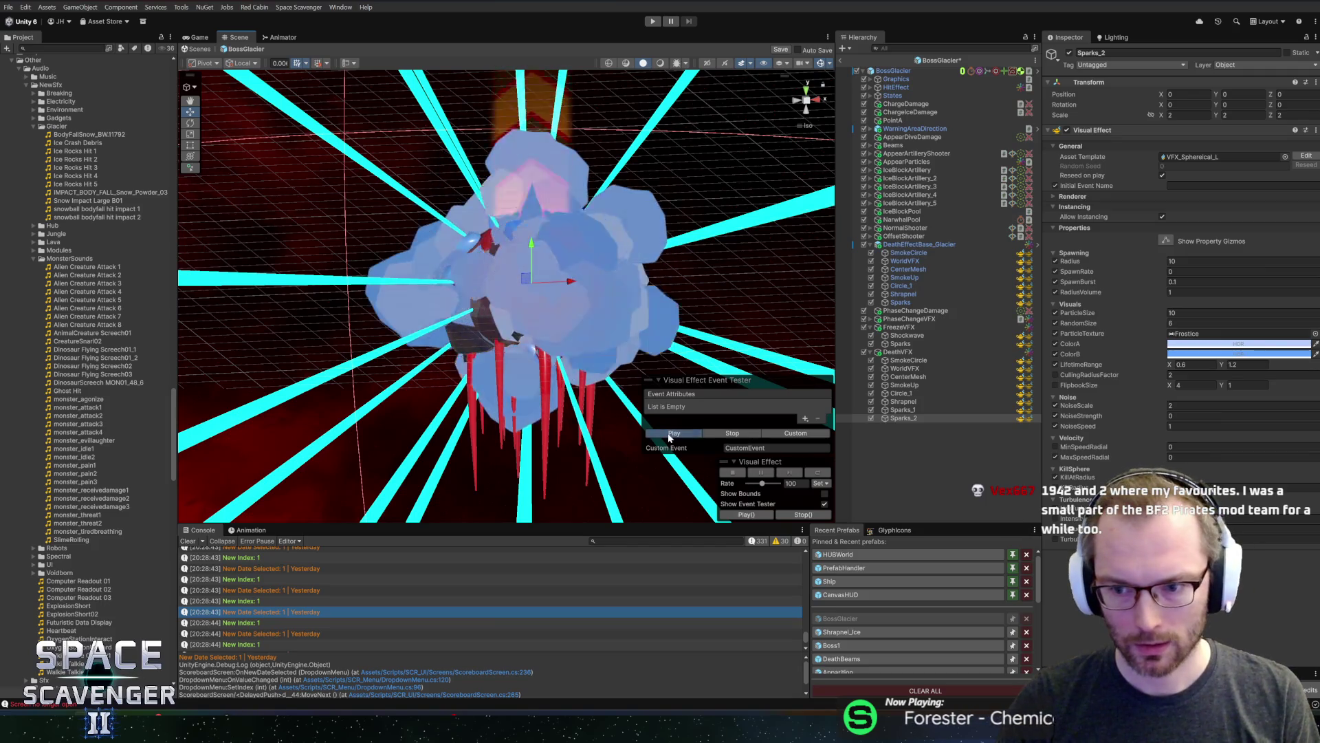
key(ctrl+s)
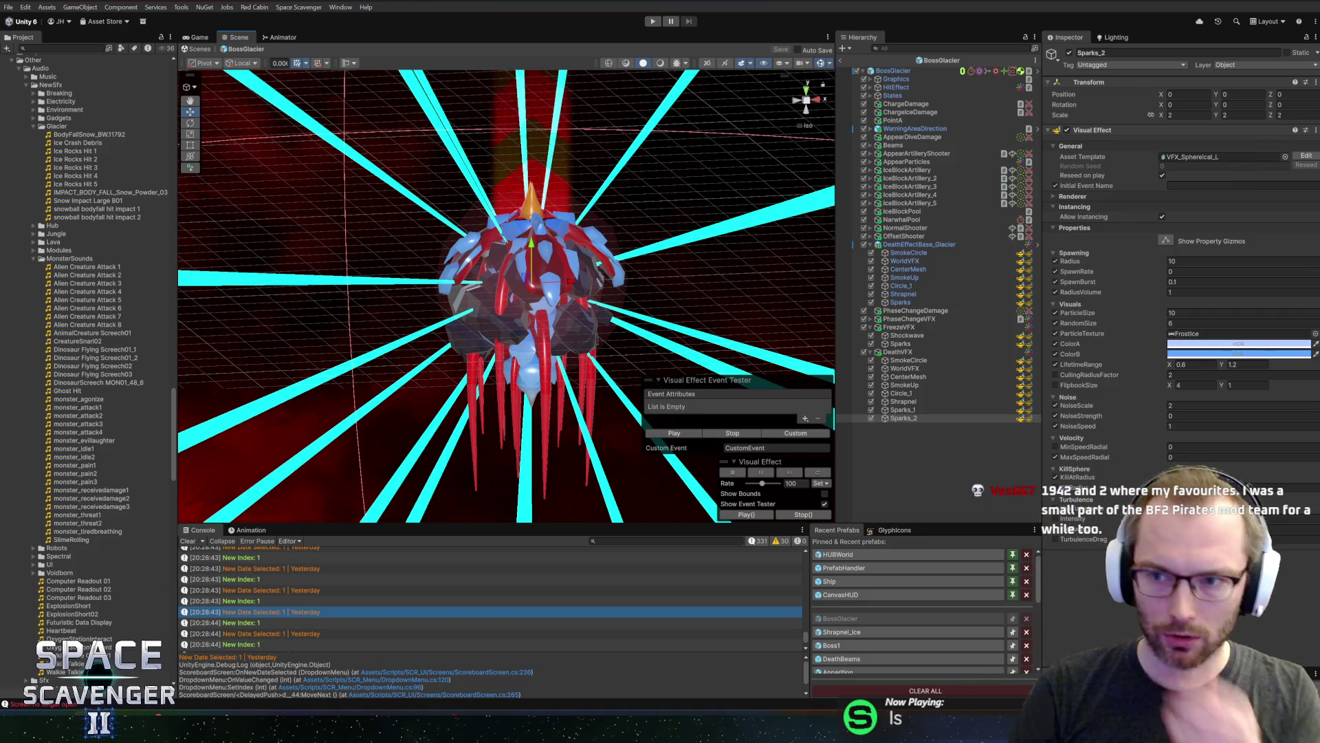
click(1285, 157)
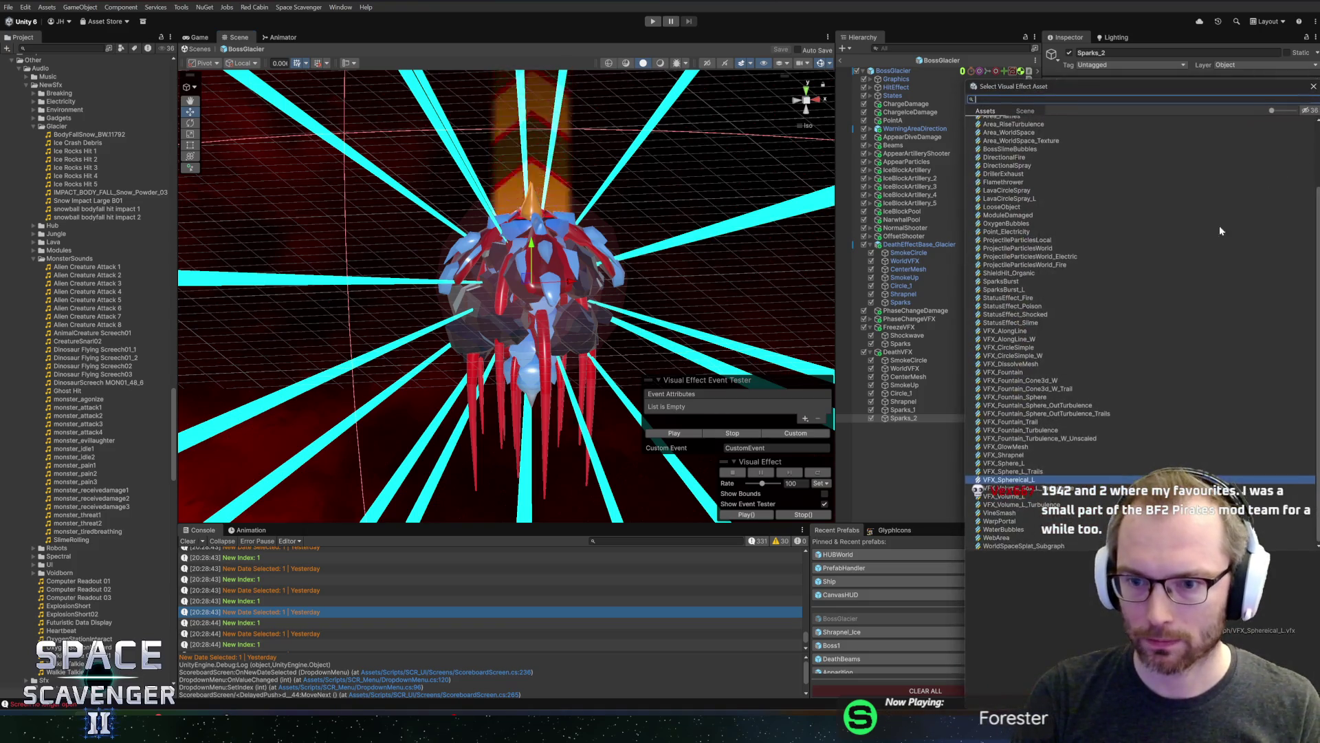
Switch the template to VFX_Sphere_L and drag Radius up to 64.93, replaying the effect
double_click(1018, 463)
click(674, 434)
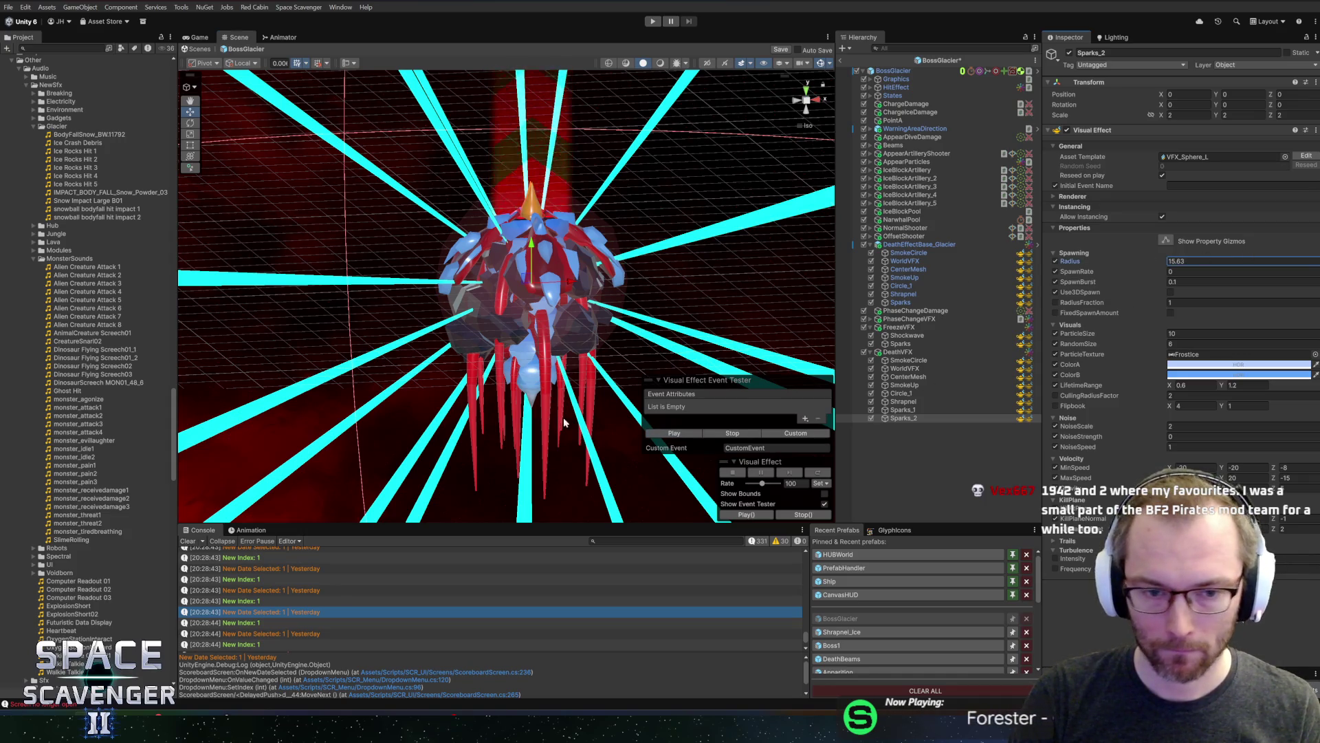
drag(1121, 258, 1286, 258)
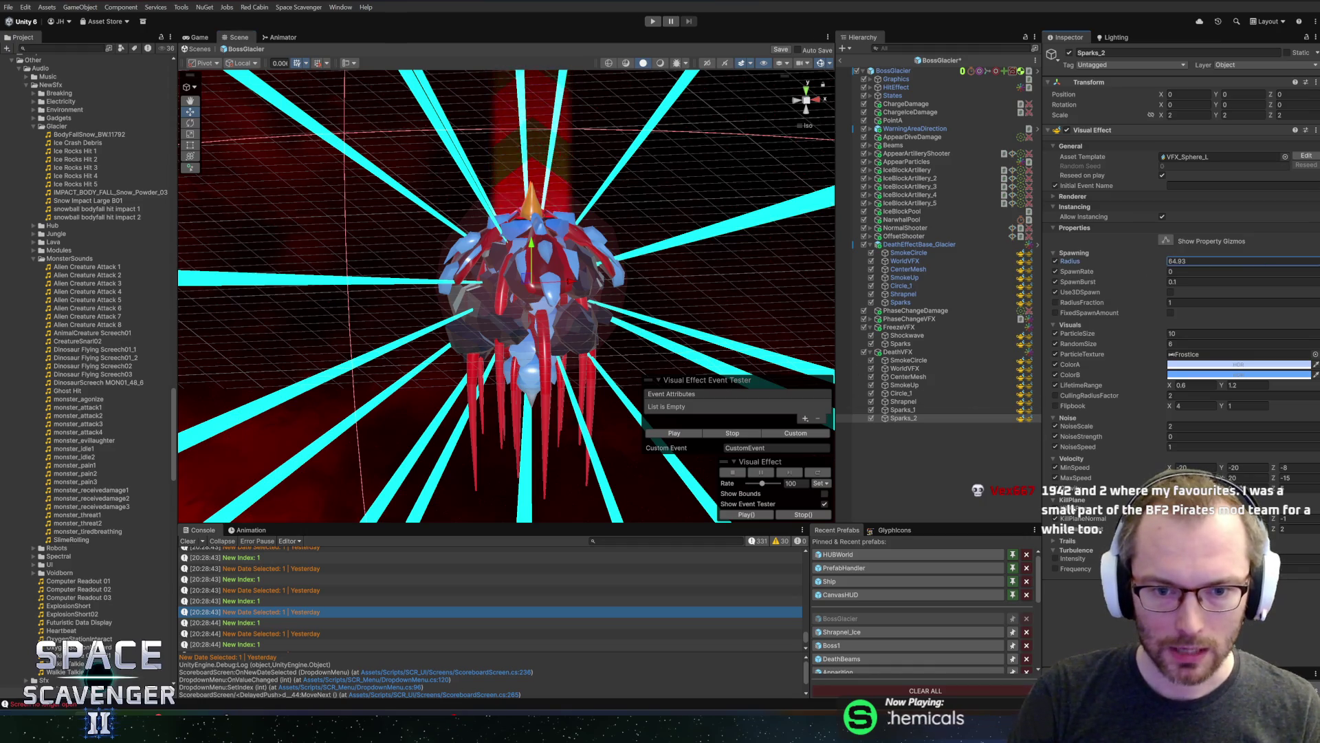
click(680, 434)
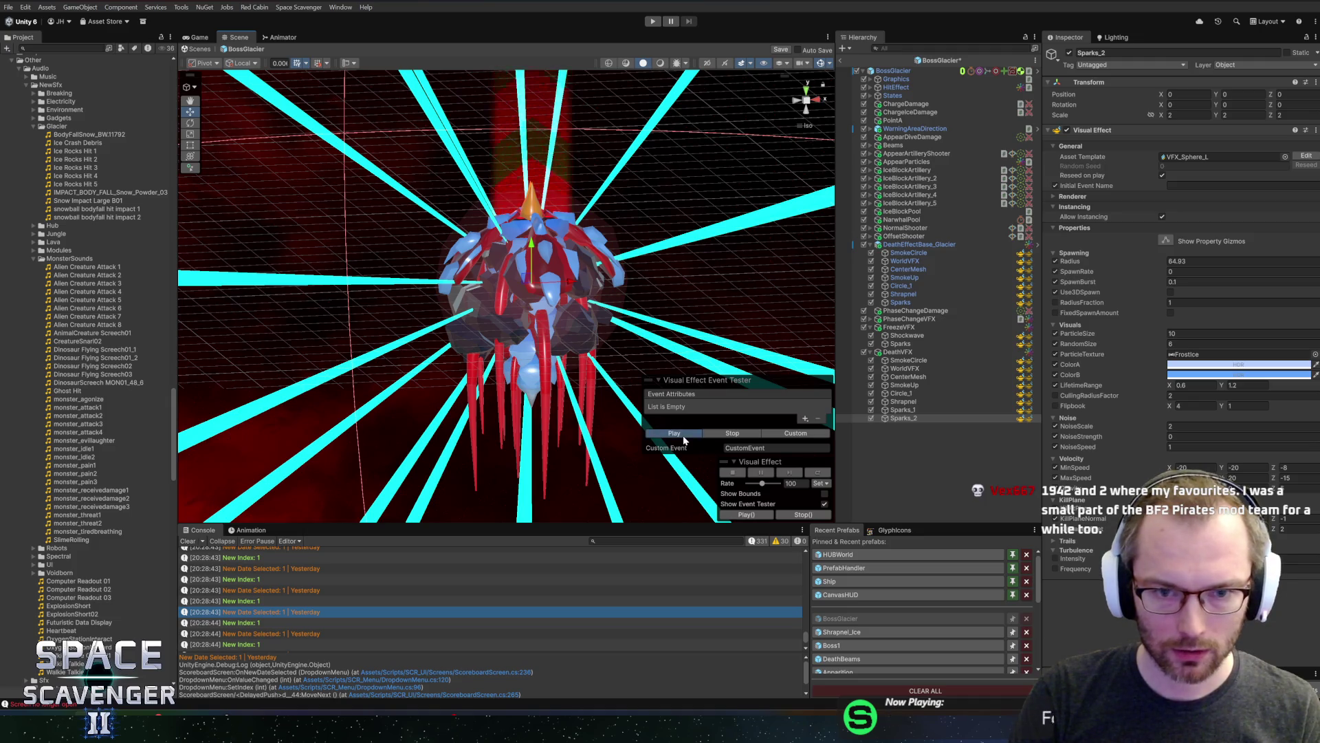
click(684, 434)
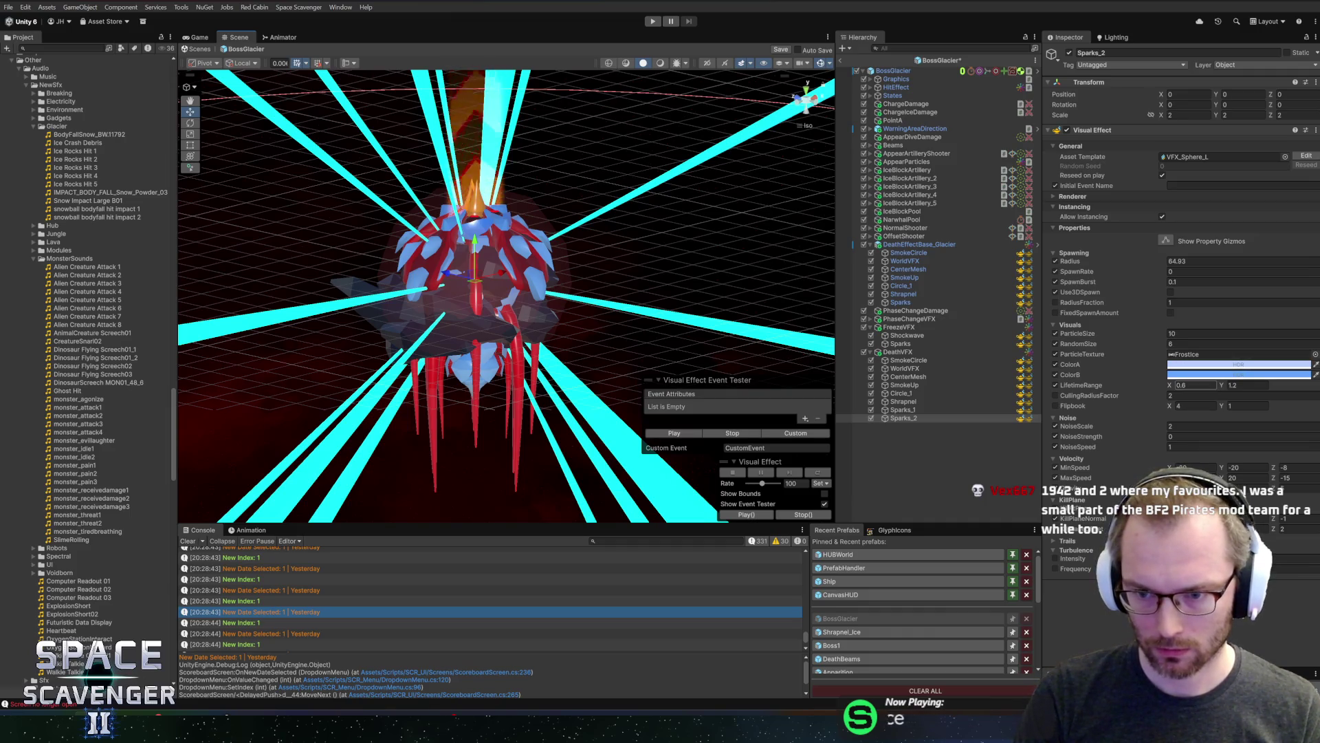
Set LifetimeRange to 4–4 and replay the ice shards from a closer view of the boss
text(4)
key(Tab)
text(4)
text(4)
scroll(474, 259, up, 5)
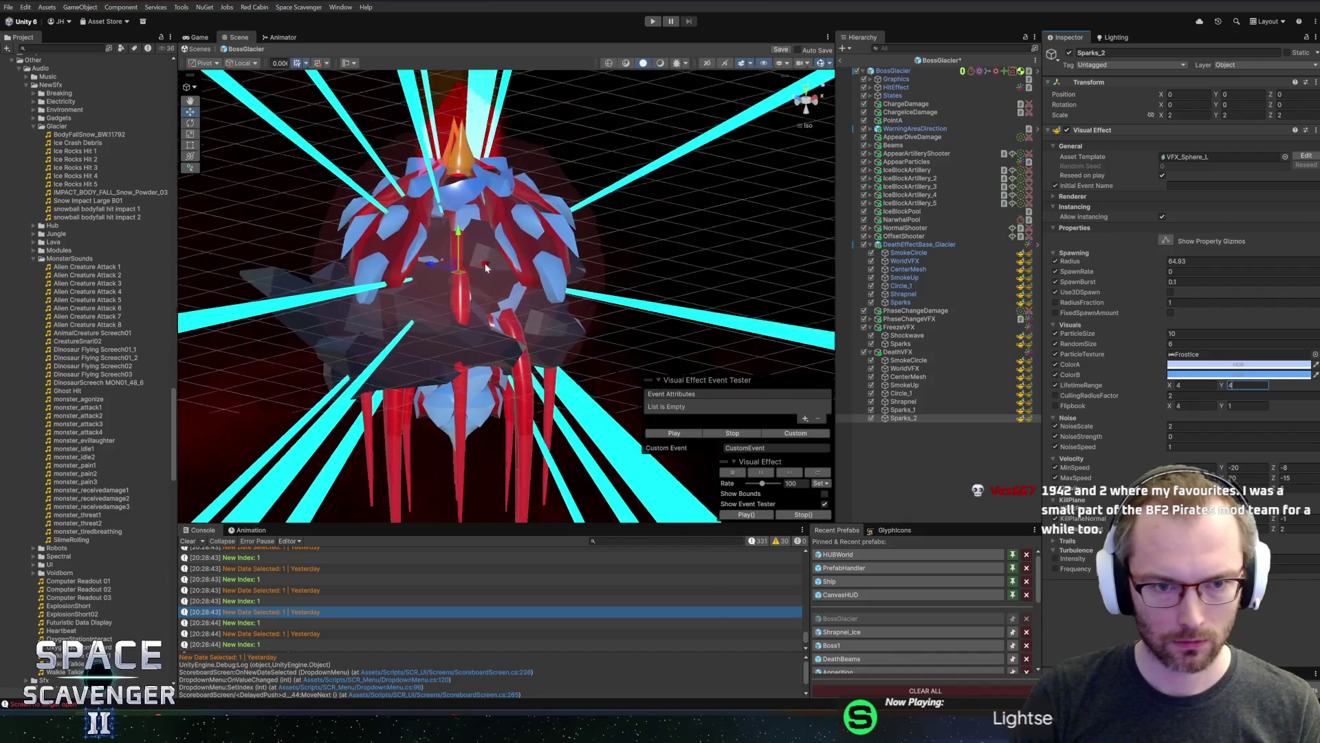
scroll(481, 268, up, 6)
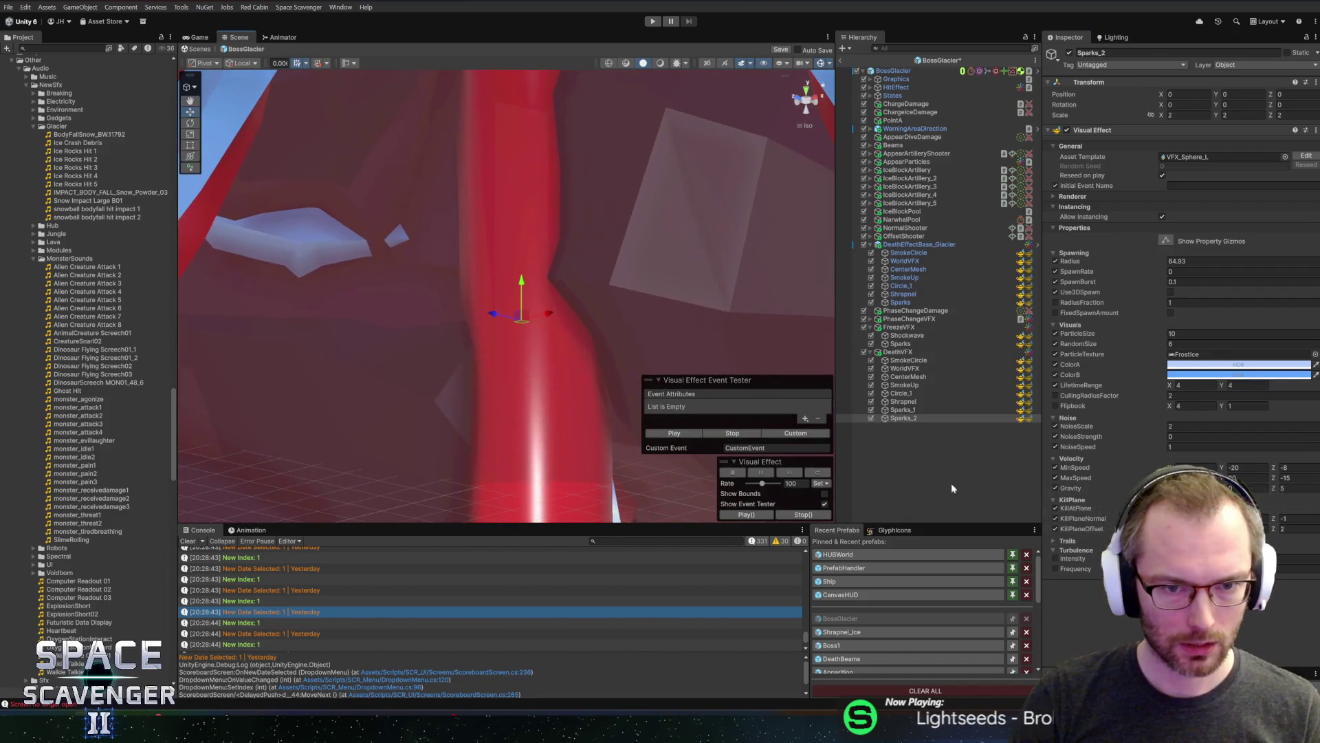
mouse_move(630, 253)
mouse_down()
mouse_move(428, 196)
mouse_move(578, 286)
mouse_move(489, 301)
mouse_move(716, 448)
mouse_up()
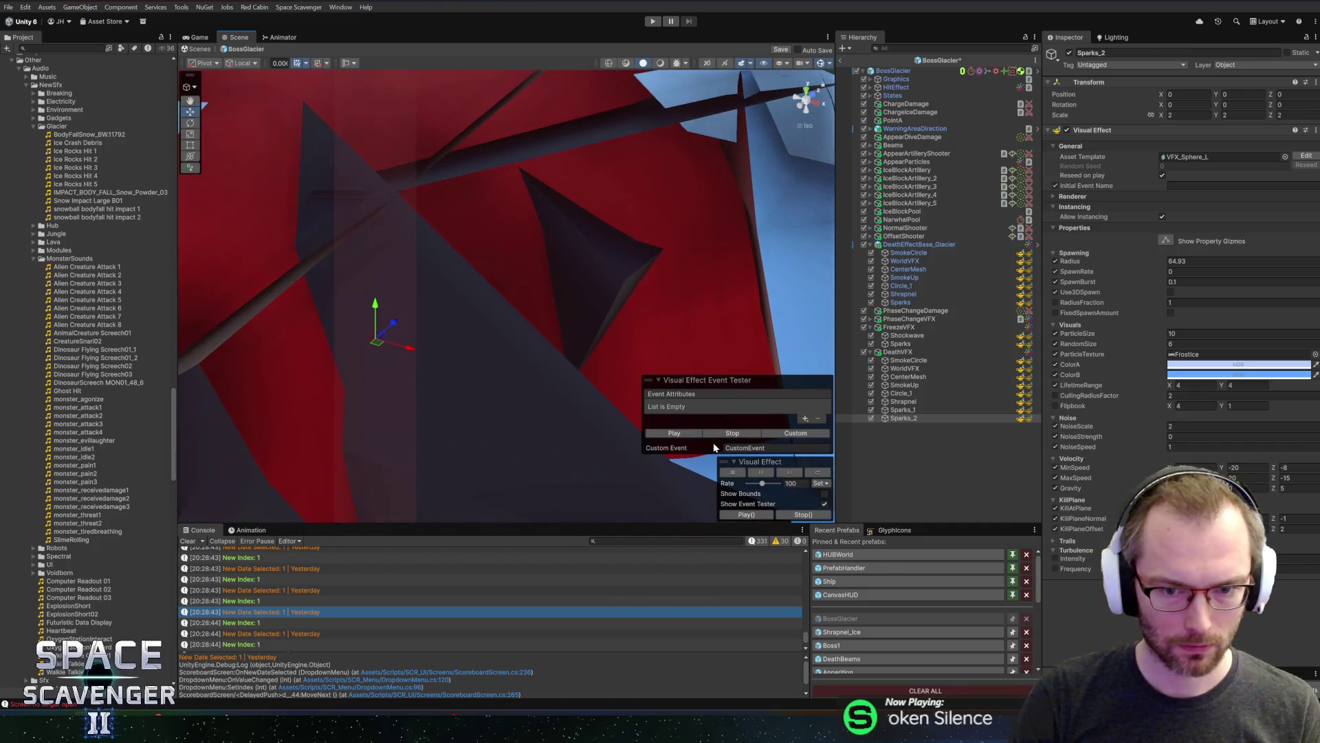
click(686, 433)
scroll(524, 353, down, 10)
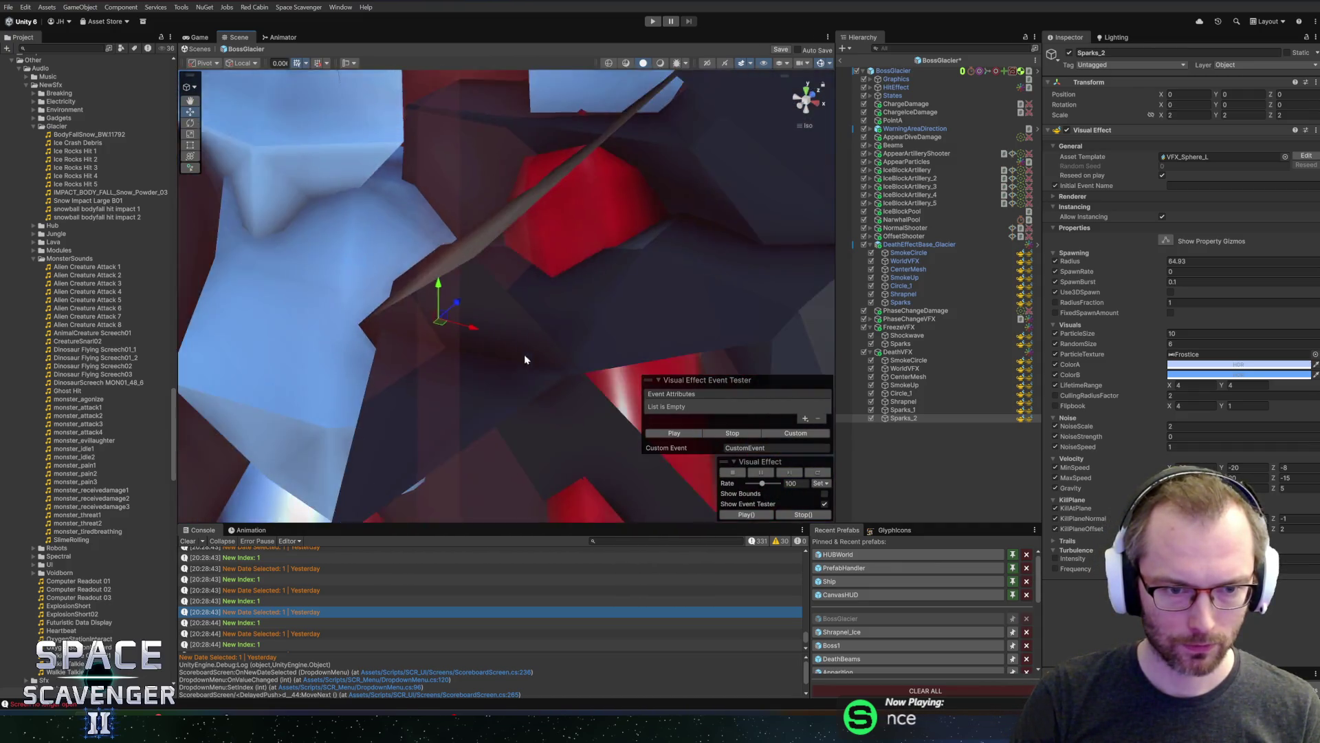
scroll(425, 363, down, 10)
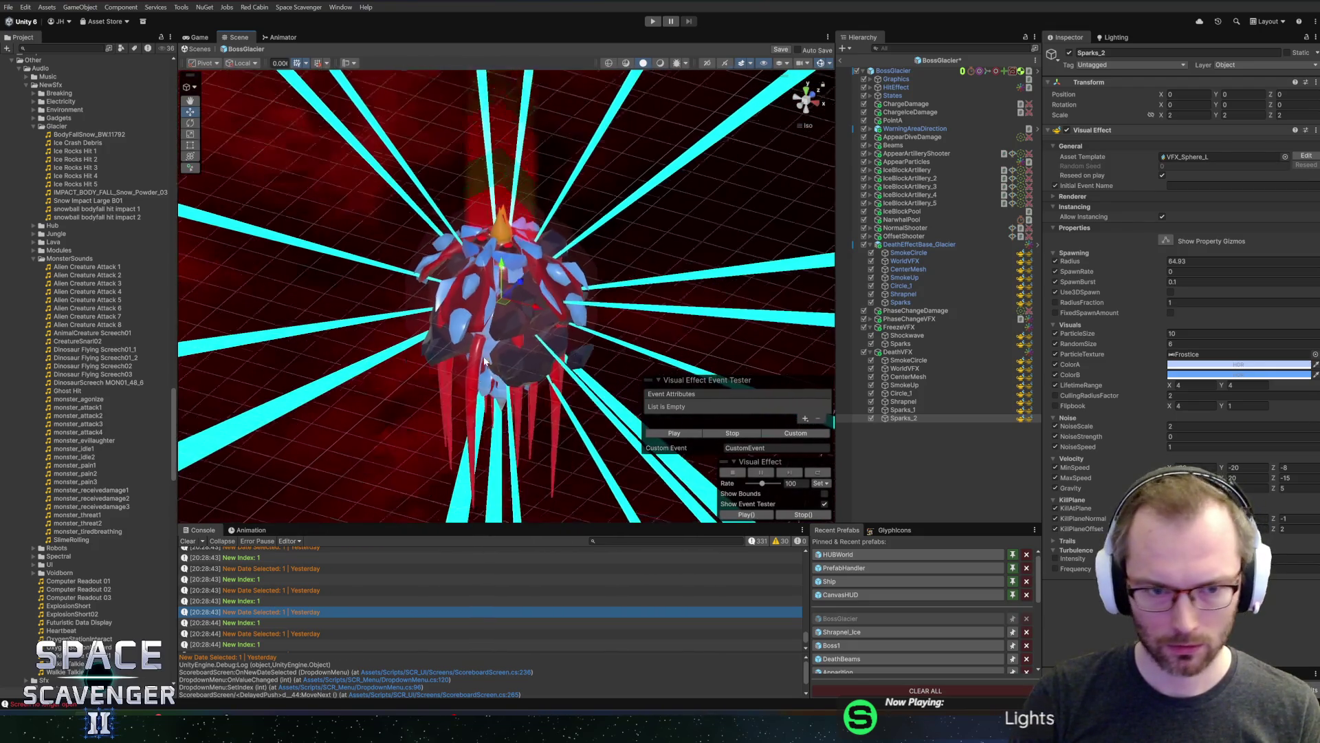
mouse_move(548, 322)
mouse_down()
mouse_move(580, 315)
mouse_move(663, 383)
mouse_up()
click(681, 434)
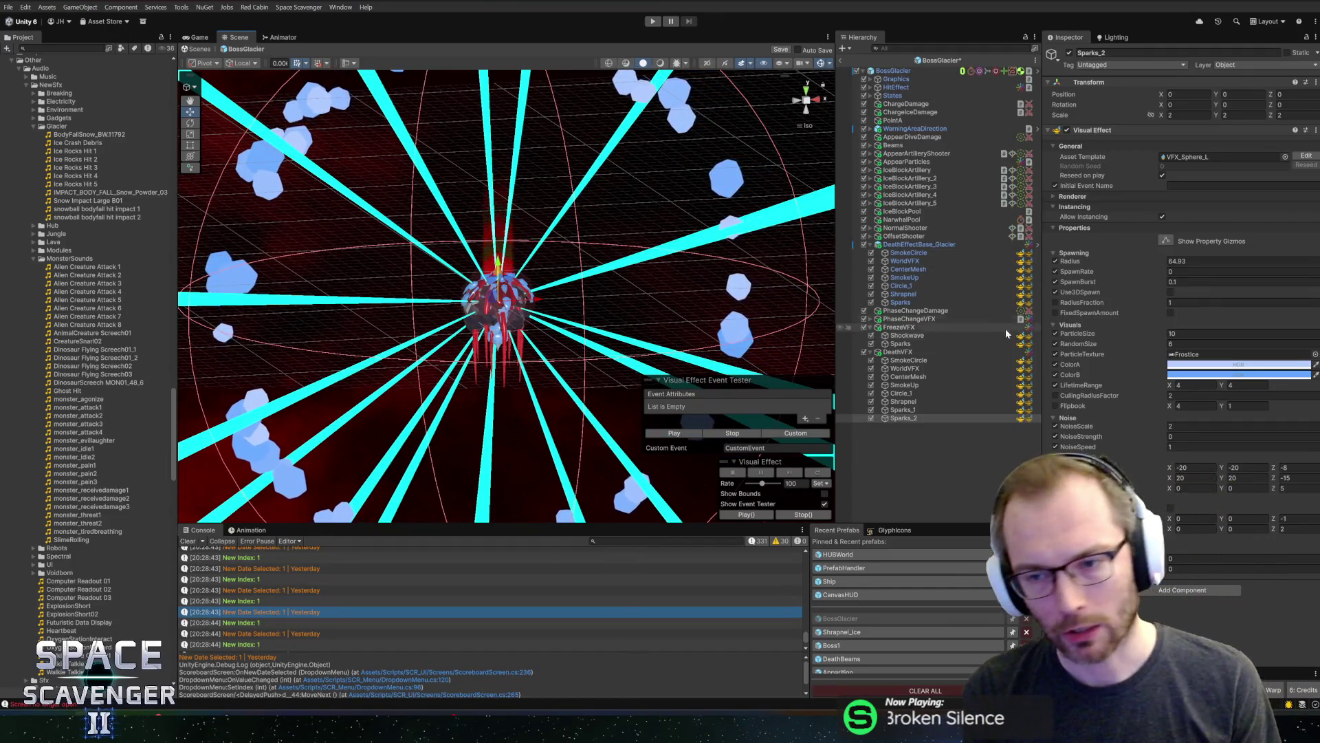
Switch the Sparks_2 template to VFX_Volume_L and play it
click(1285, 157)
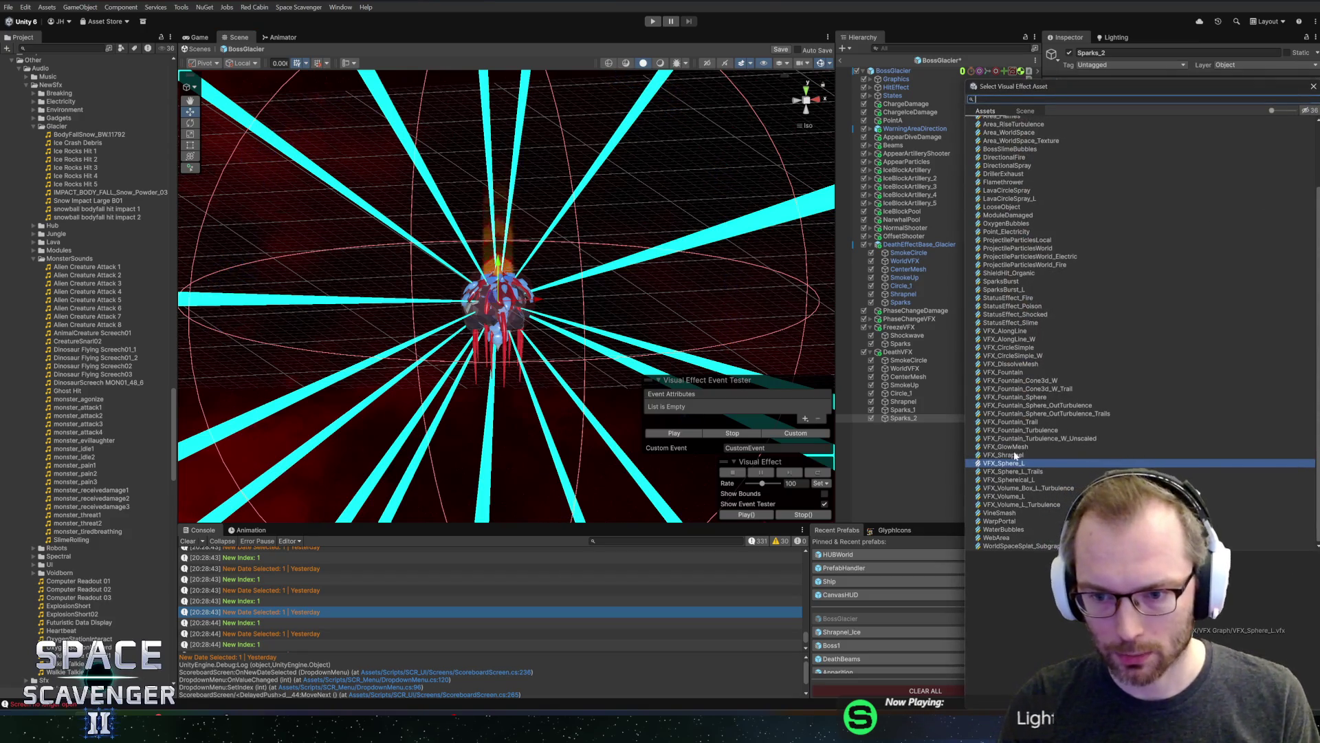
click(1013, 496)
double_click(1013, 495)
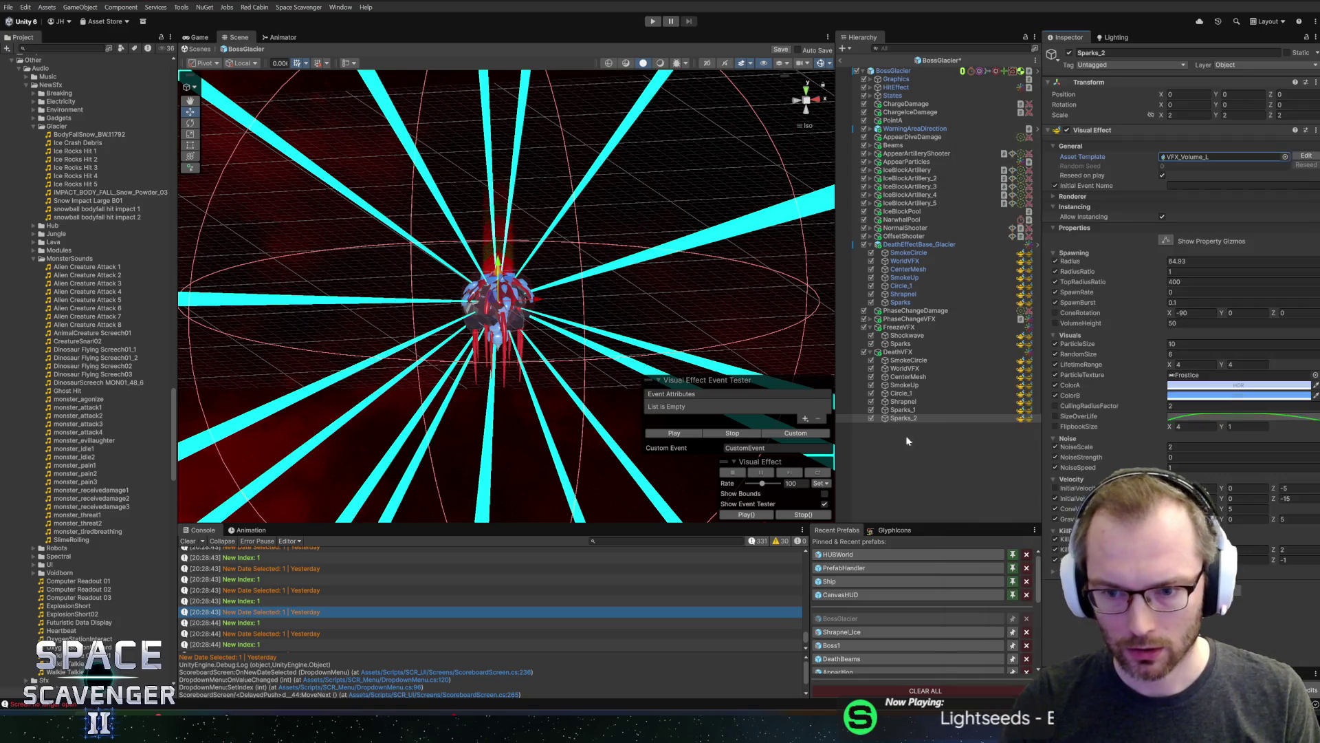
click(687, 436)
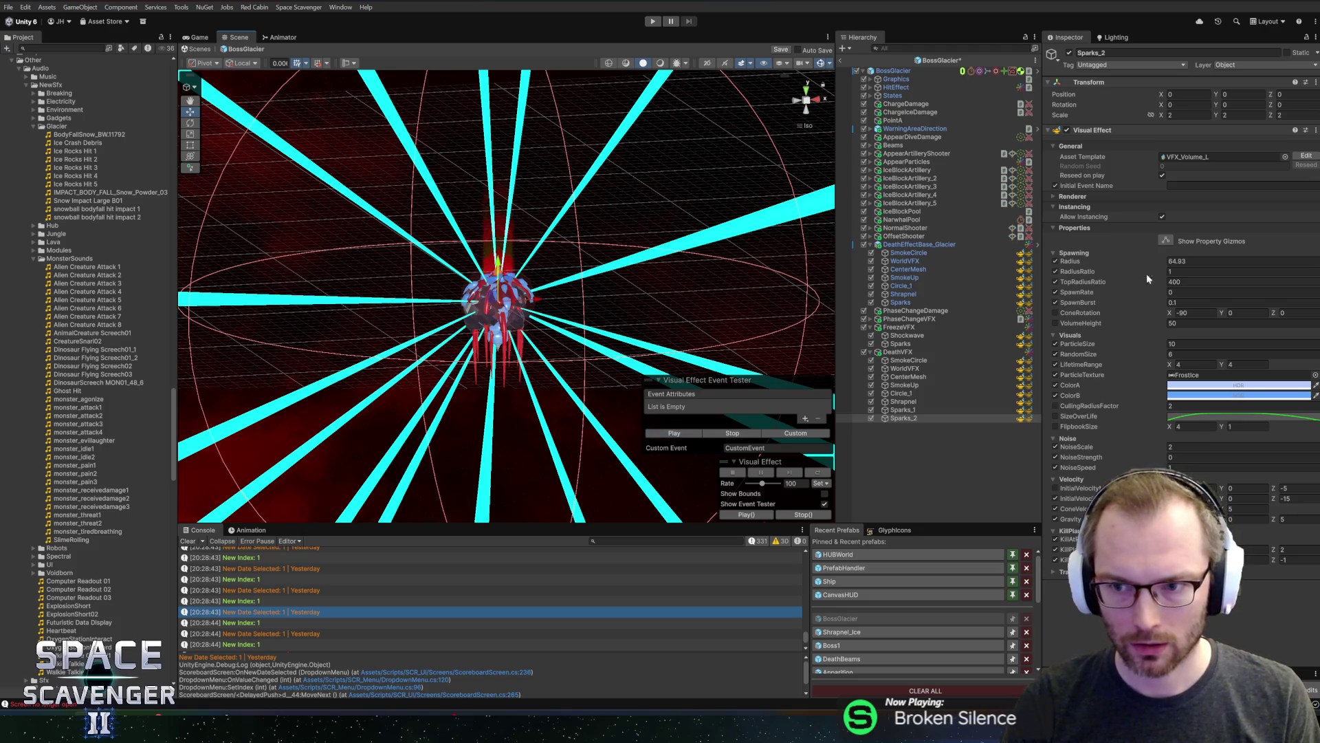
Set the Spawning Radius to 20 and preview the effect
click(1193, 255)
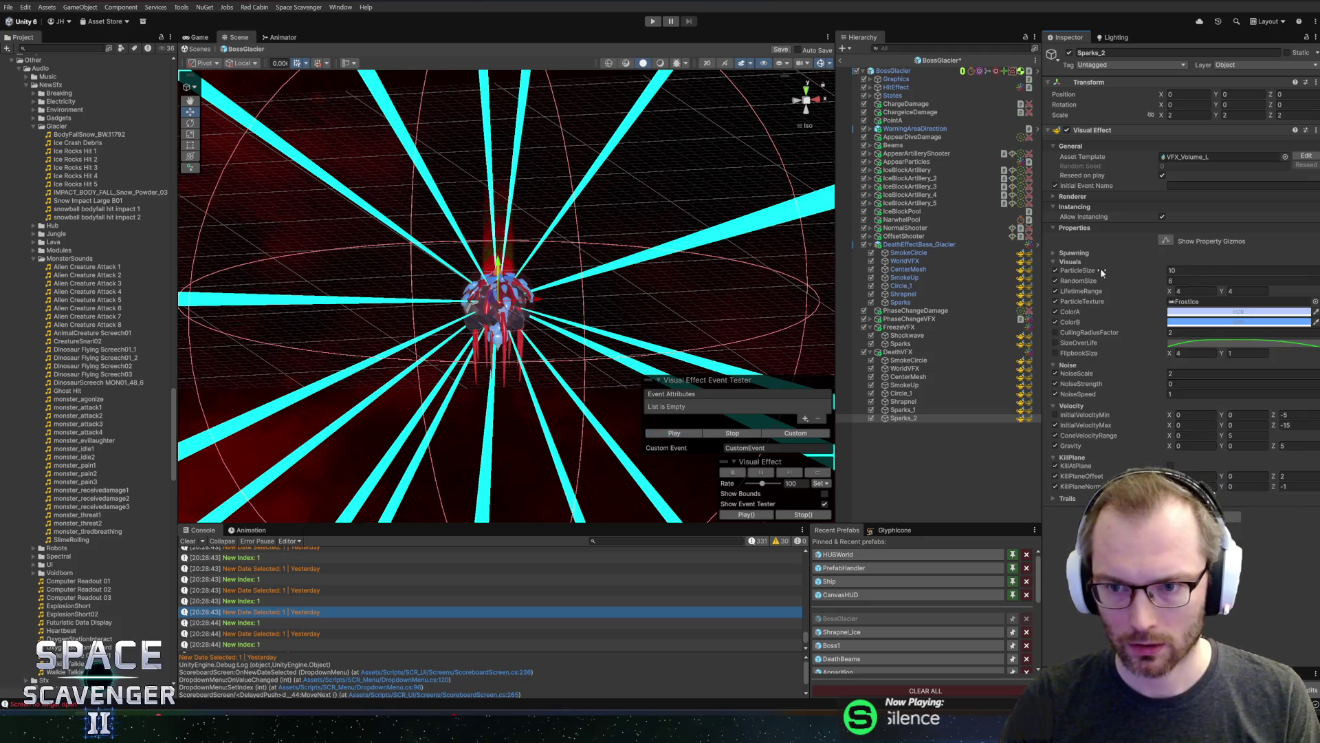
click(1070, 254)
double_click(1183, 261)
text(20)
click(673, 435)
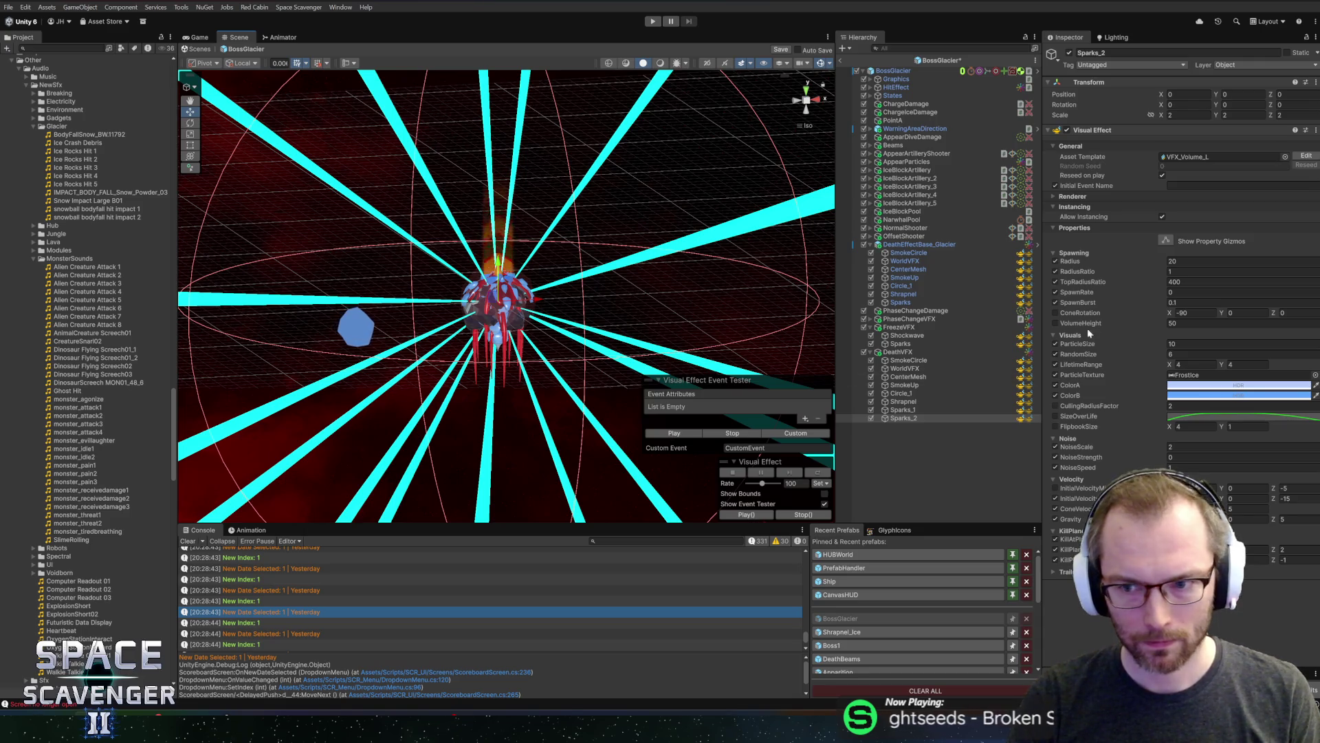
Set SpawnBurst to 50 and replay the burst
click(1169, 271)
click(1173, 282)
click(1173, 302)
text(5)
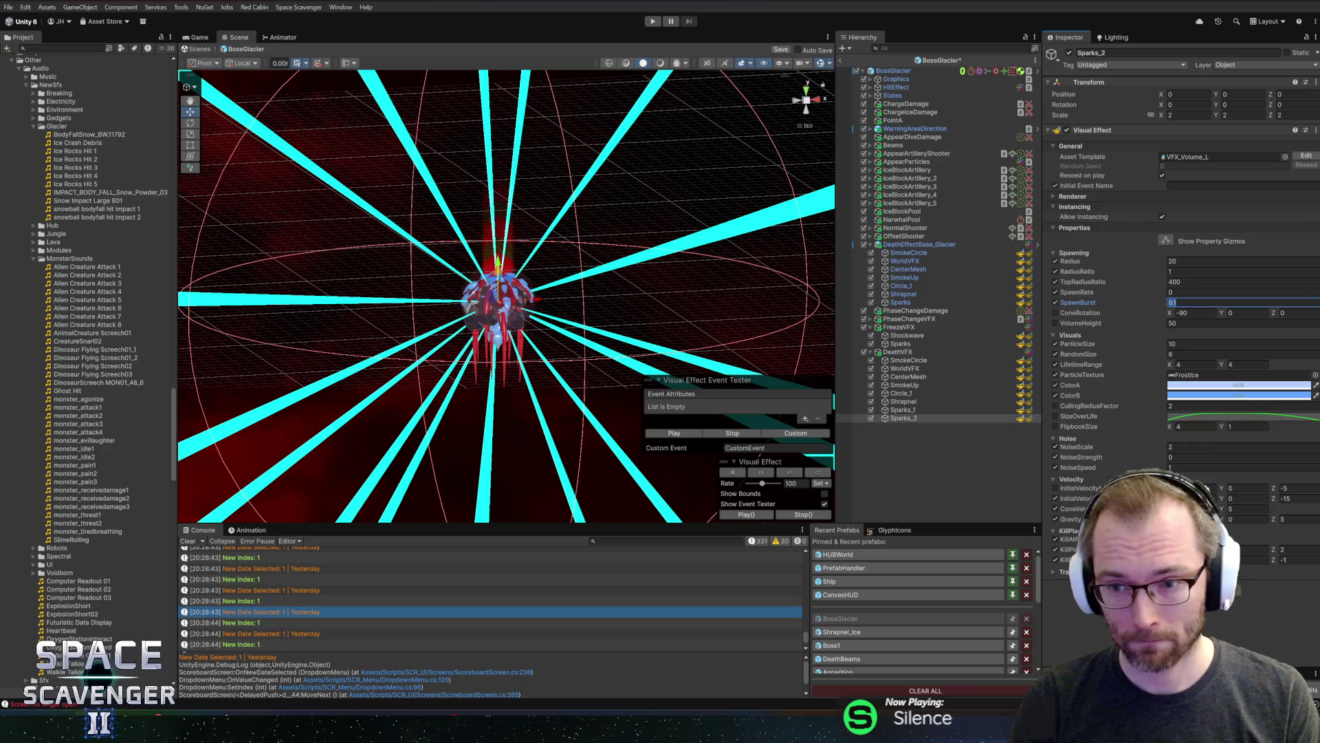
click(677, 432)
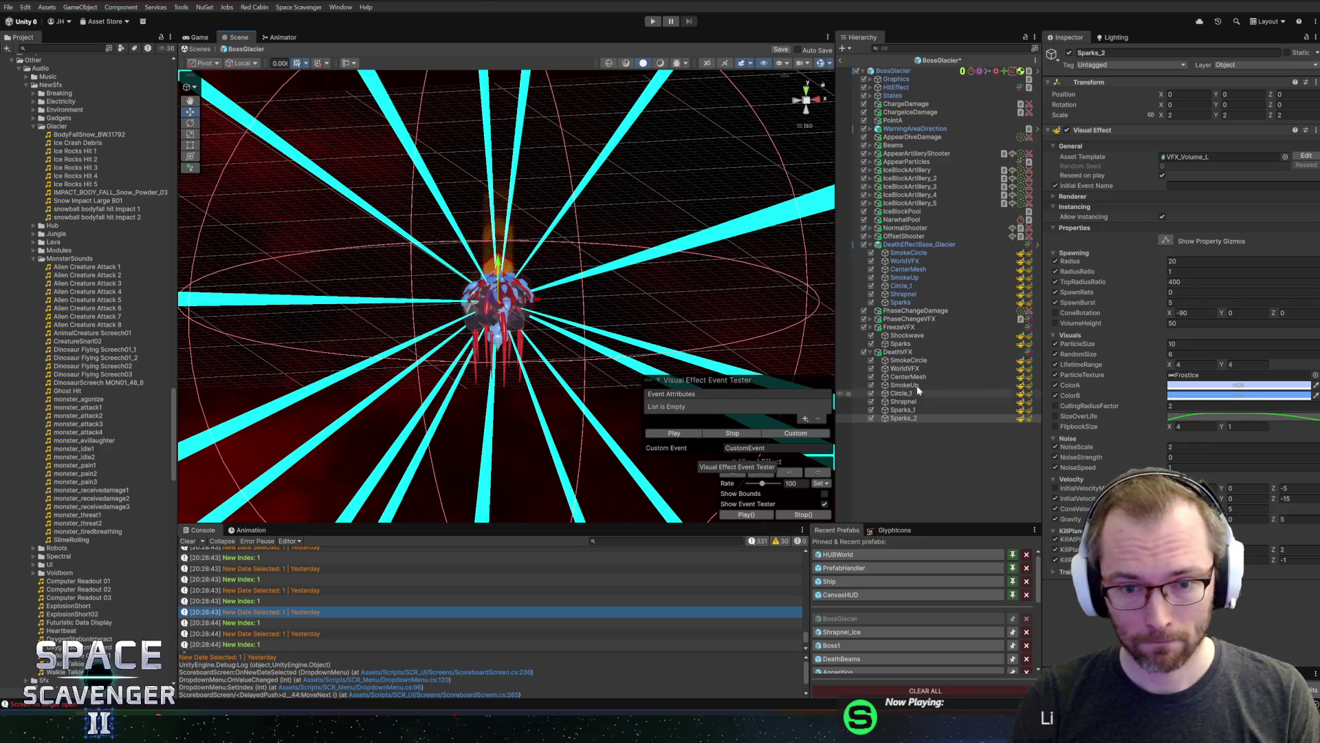
text(0)
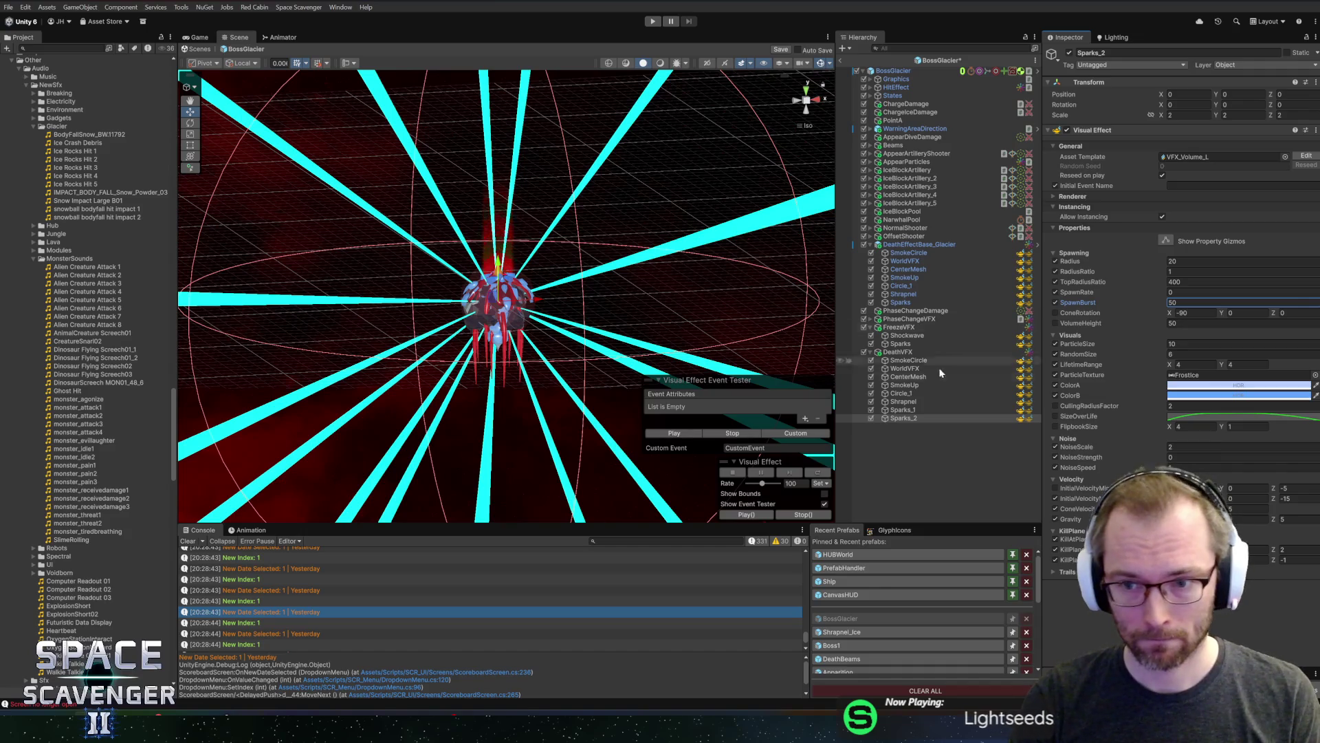
click(659, 435)
click(659, 436)
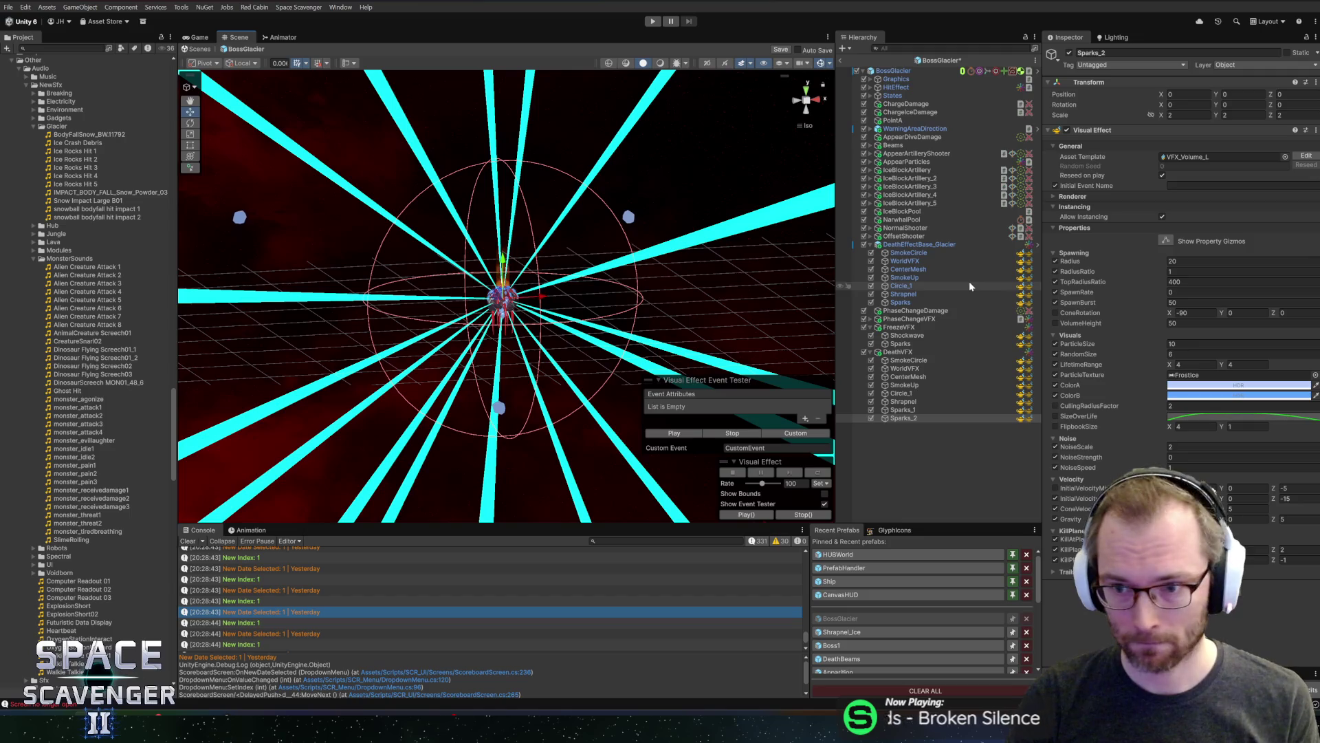
Set VolumeHeight to 2 and replay the effect, orbiting to see the column end-on
click(1183, 323)
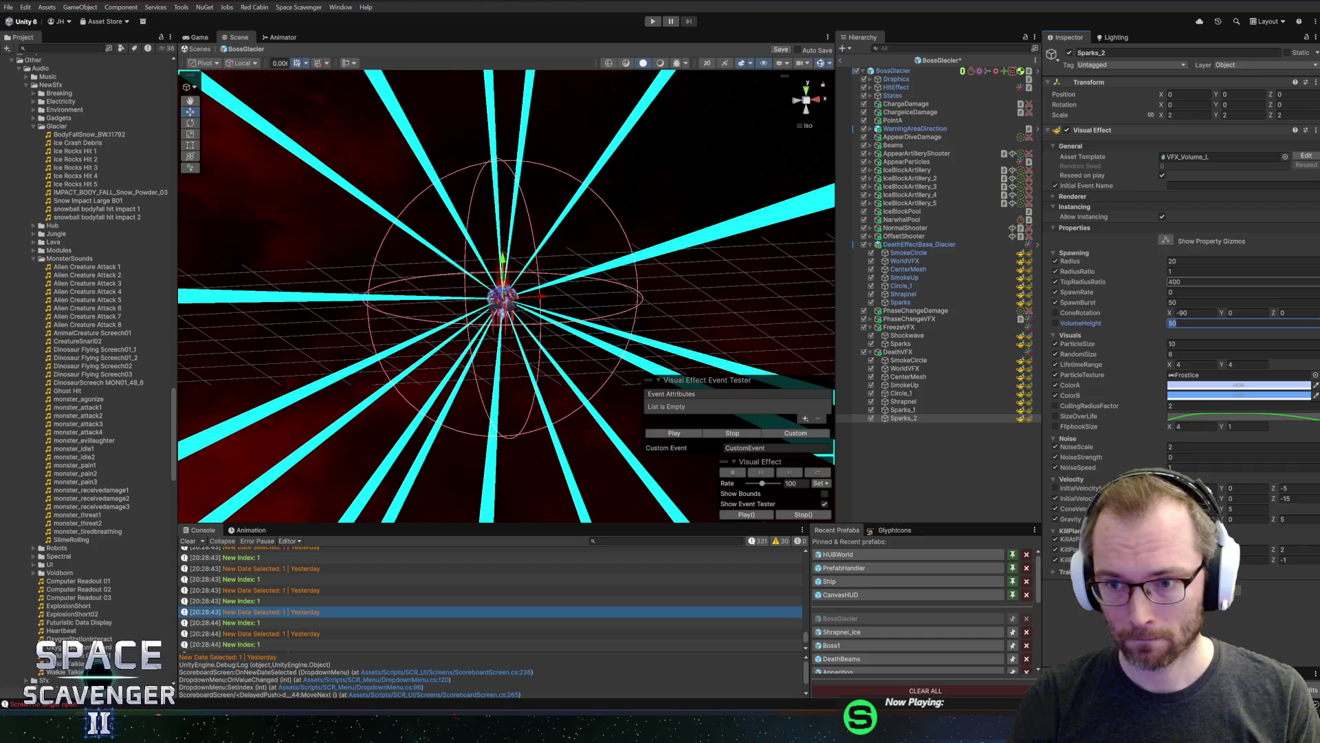
click(1183, 323)
text(2)
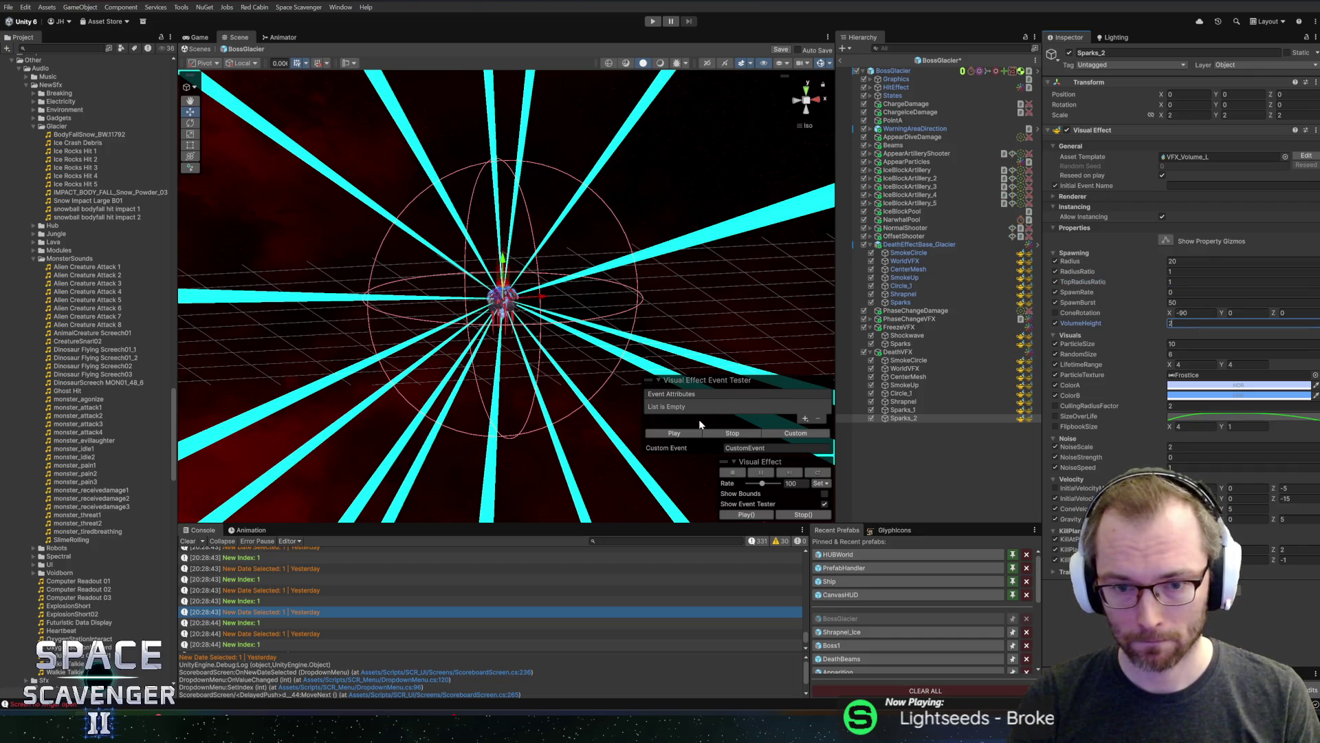
click(674, 432)
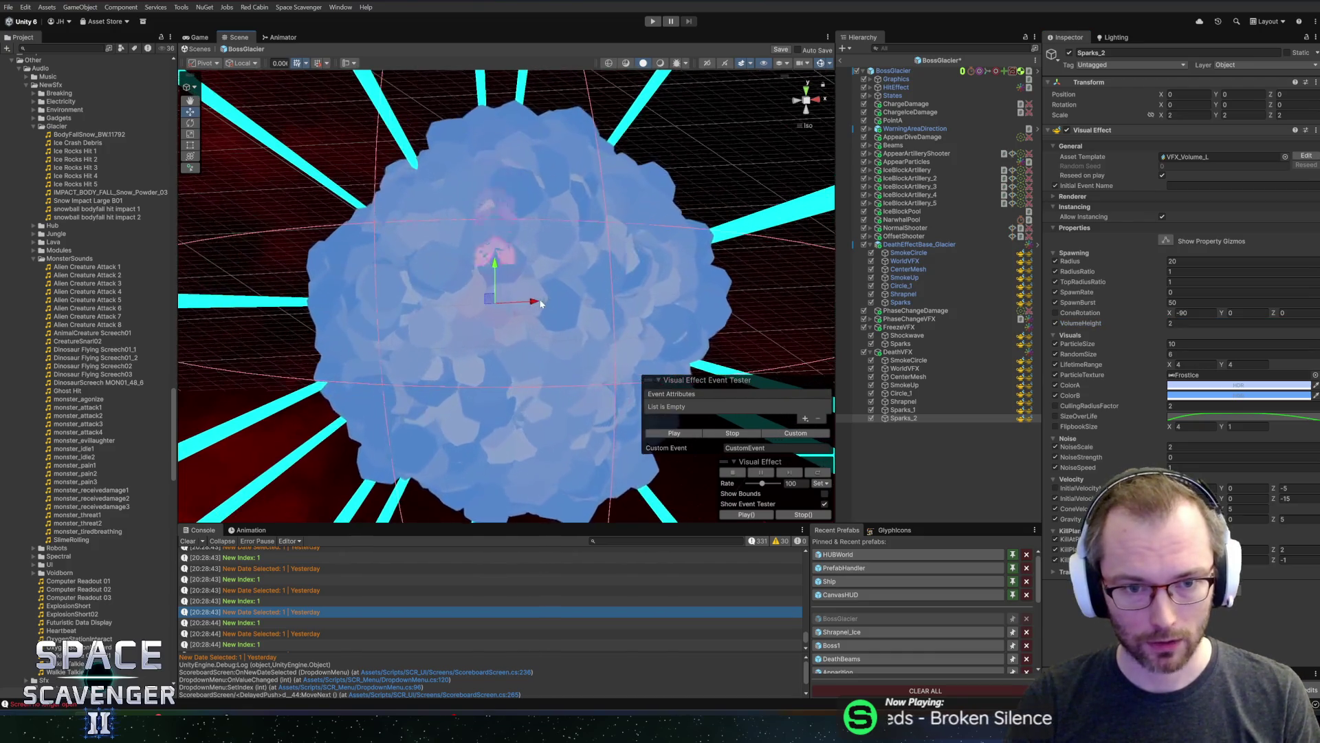
click(686, 438)
mouse_move(724, 331)
mouse_down()
mouse_move(592, 317)
mouse_move(821, 320)
mouse_up()
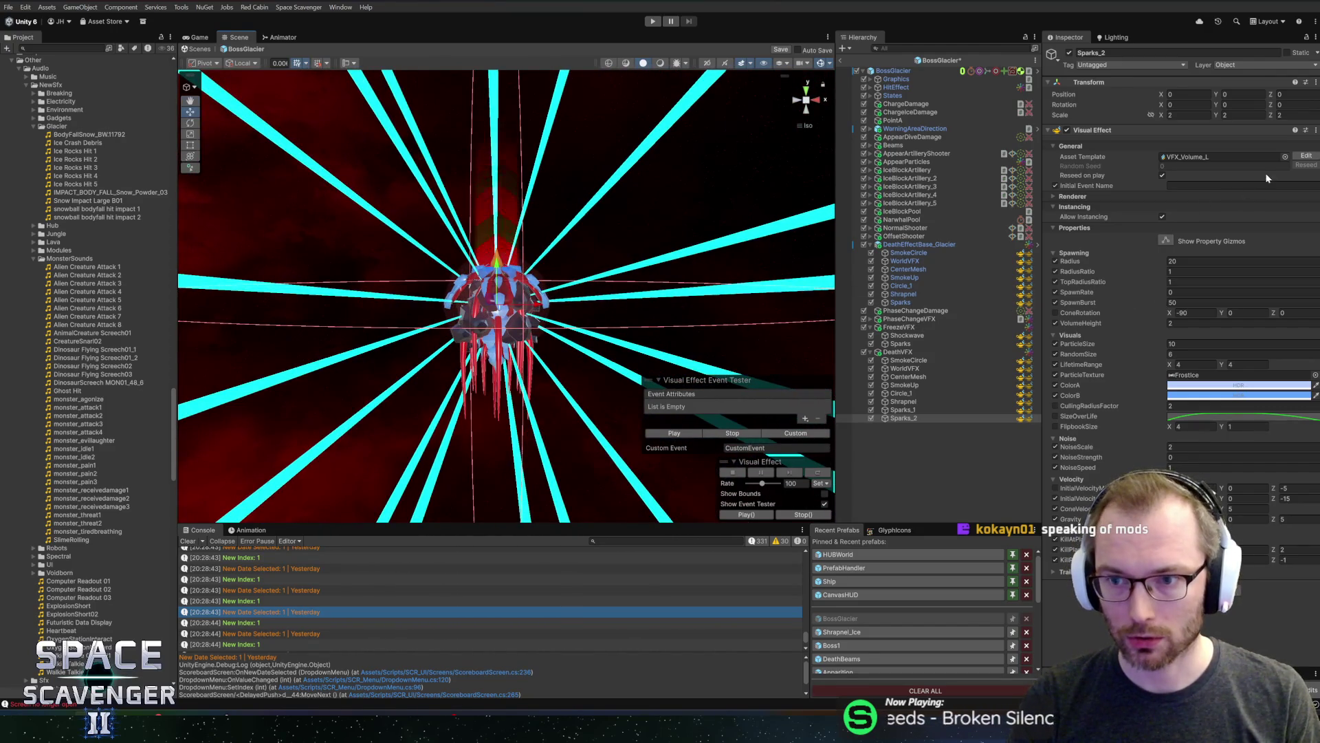
click(1306, 159)
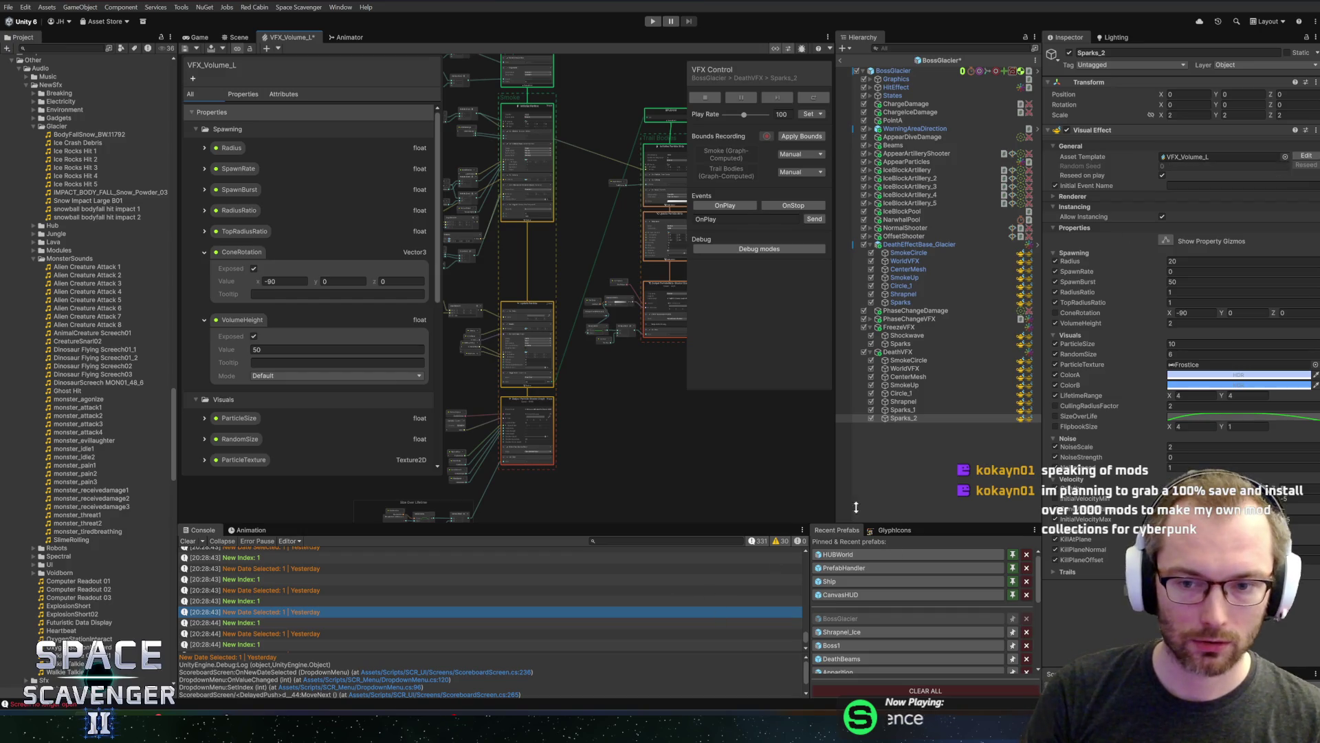
Pan and zoom the VFX_Volume_L graph to the trail nodes and select TrailLifetime
mouse_move(833, 481)
mouse_down()
mouse_move(873, 478)
mouse_move(860, 476)
mouse_up()
click(817, 401)
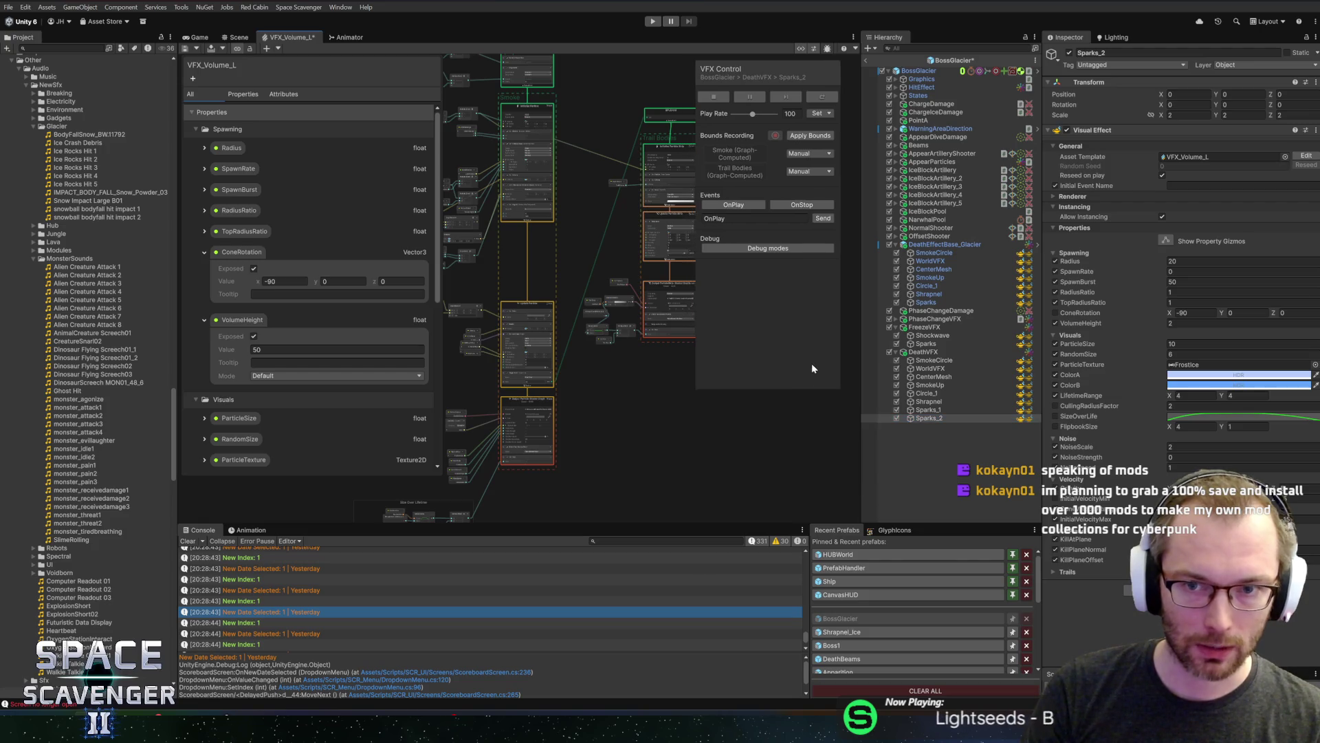
mouse_move(591, 406)
mouse_down()
mouse_move(619, 443)
mouse_move(595, 389)
mouse_up()
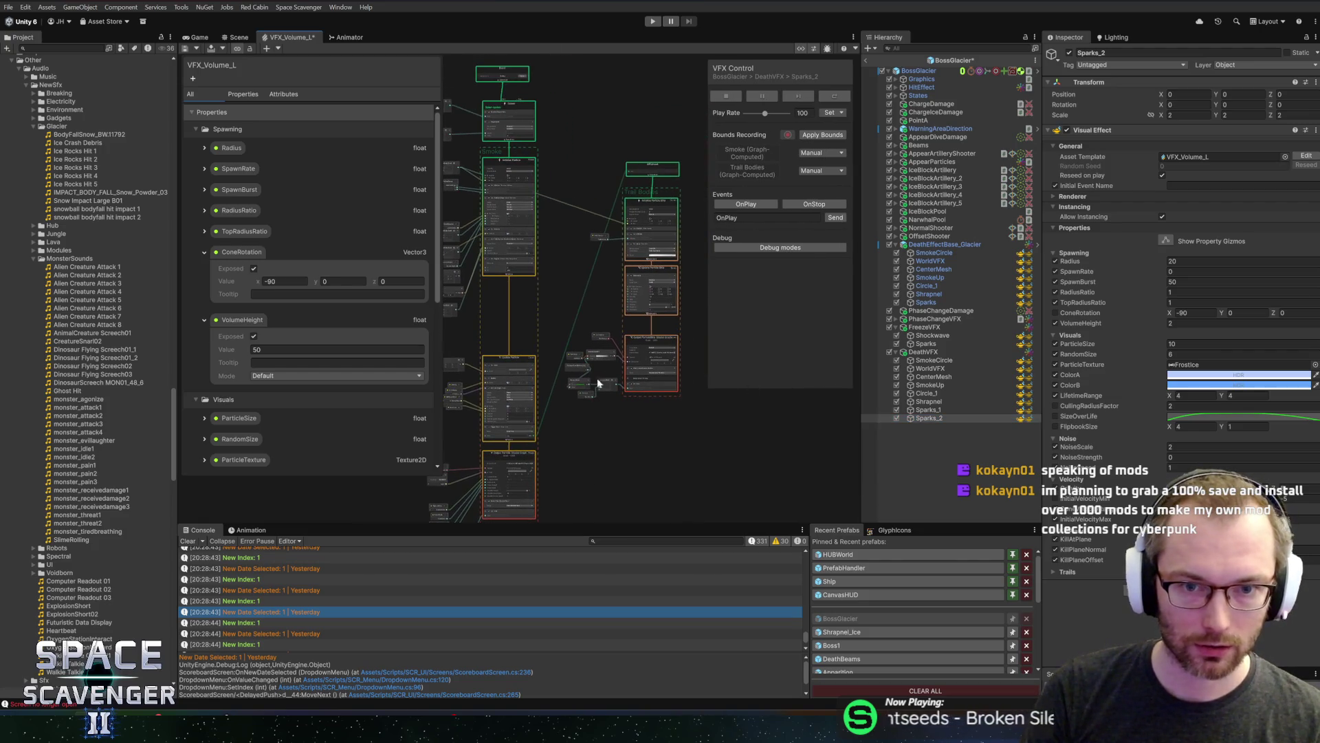
scroll(549, 234, down, 3)
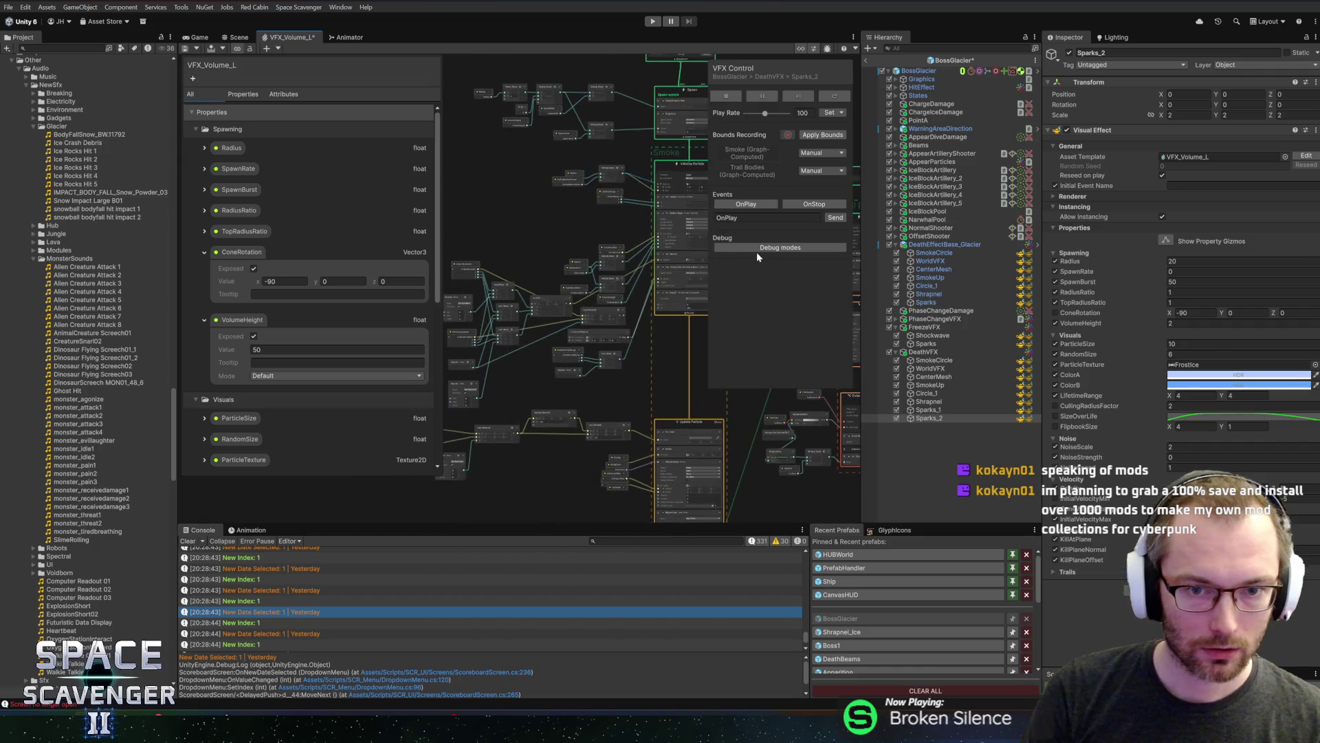
scroll(526, 259, up, 4)
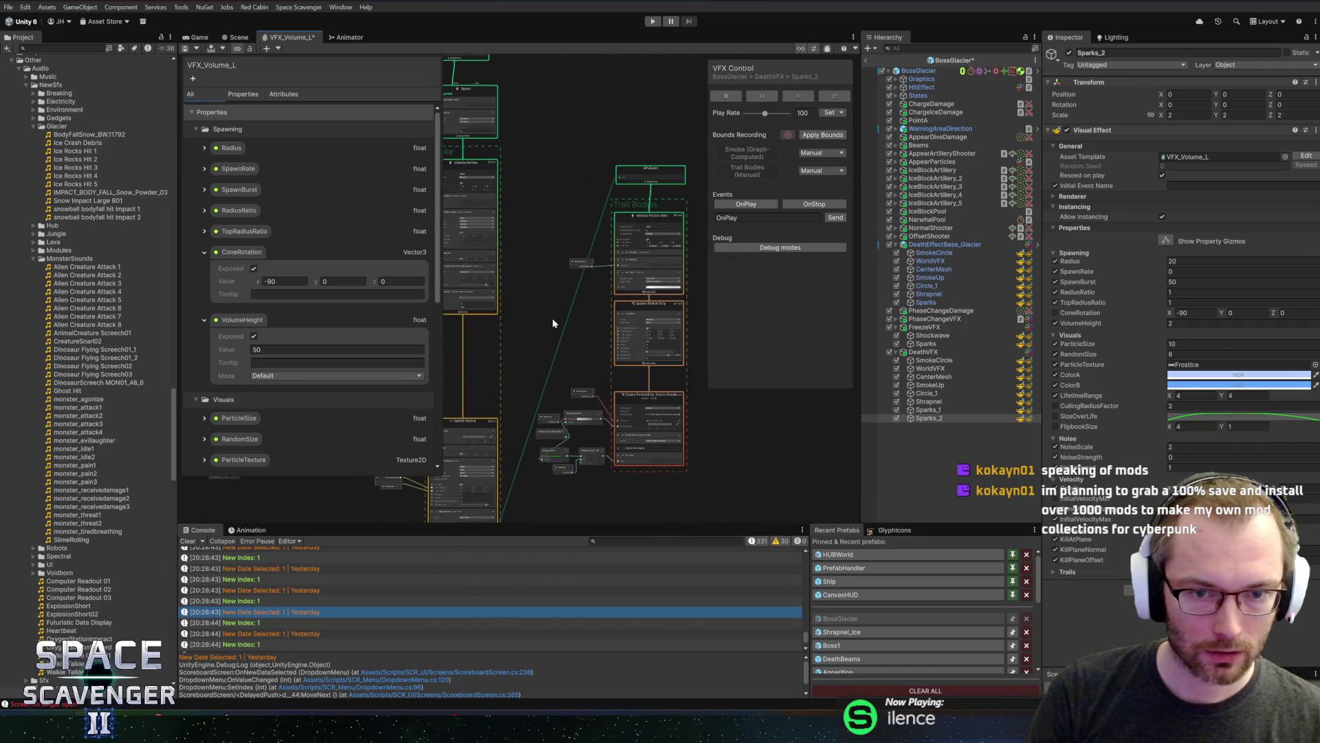
drag(552, 324, 568, 247)
scroll(568, 183, up, 3)
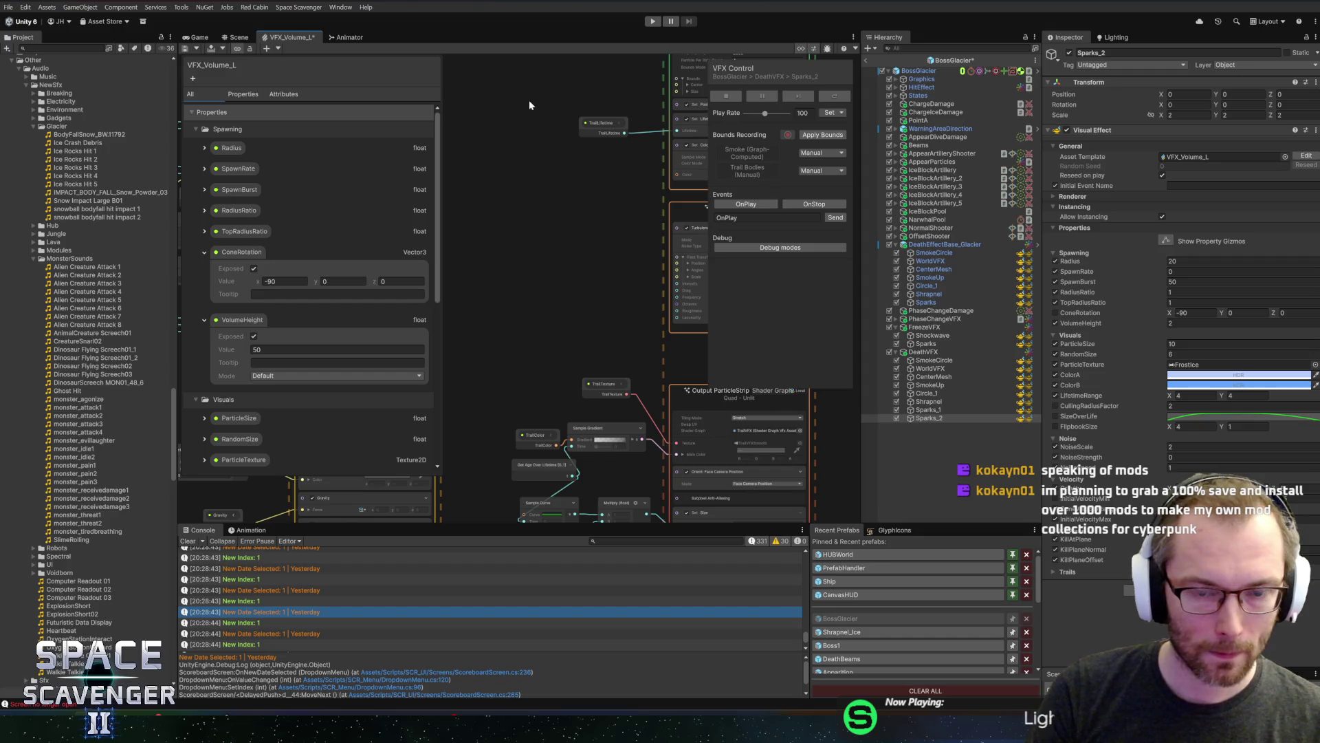
drag(604, 155, 604, 156)
scroll(279, 365, down, 5)
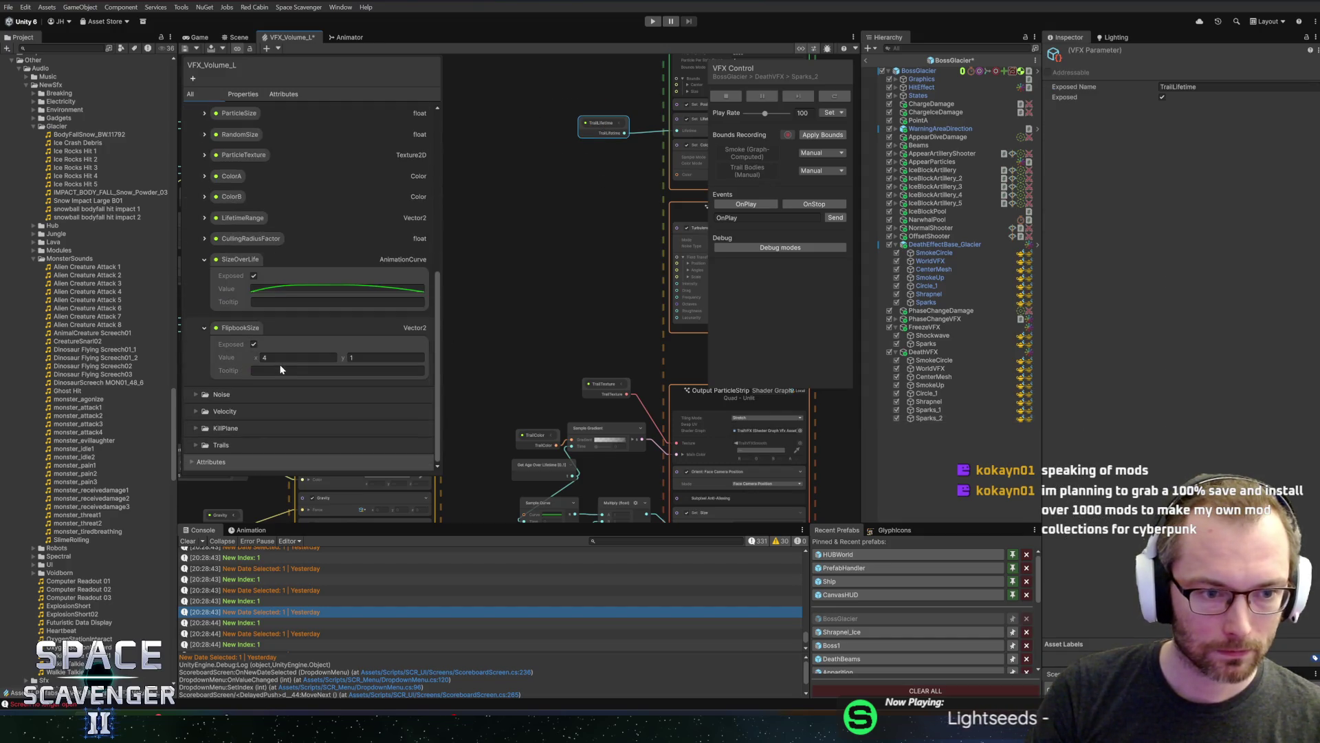
Select and expand the Trails property group in the Blackboard
click(208, 445)
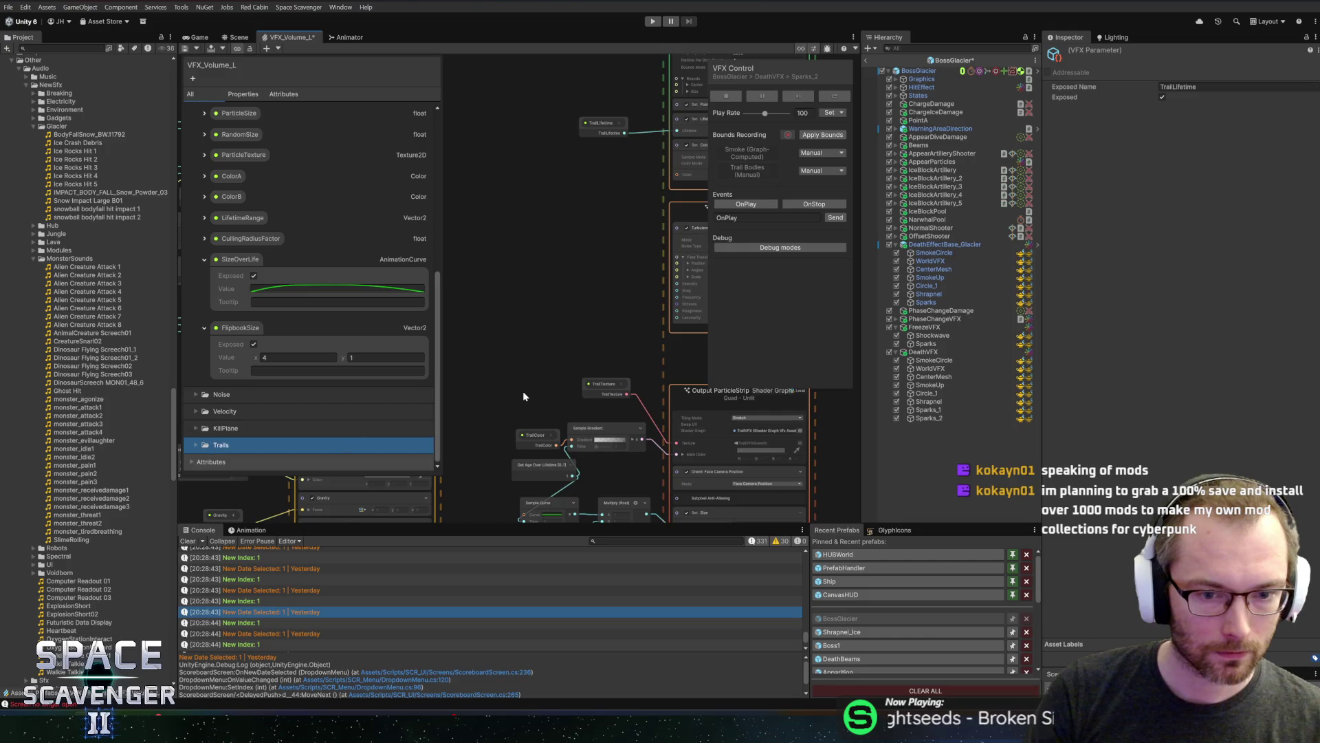
scroll(522, 392, down, 2)
scroll(501, 372, up, 1)
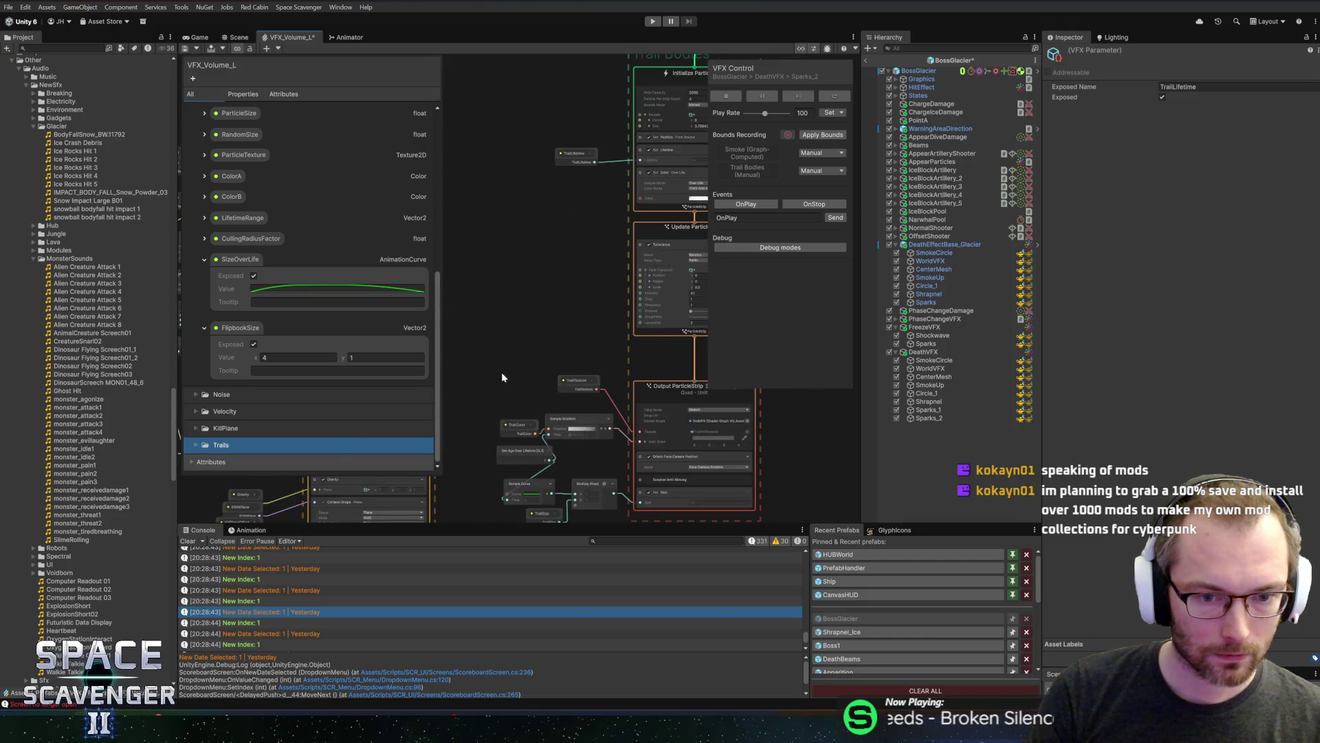
click(192, 445)
scroll(266, 401, down, 5)
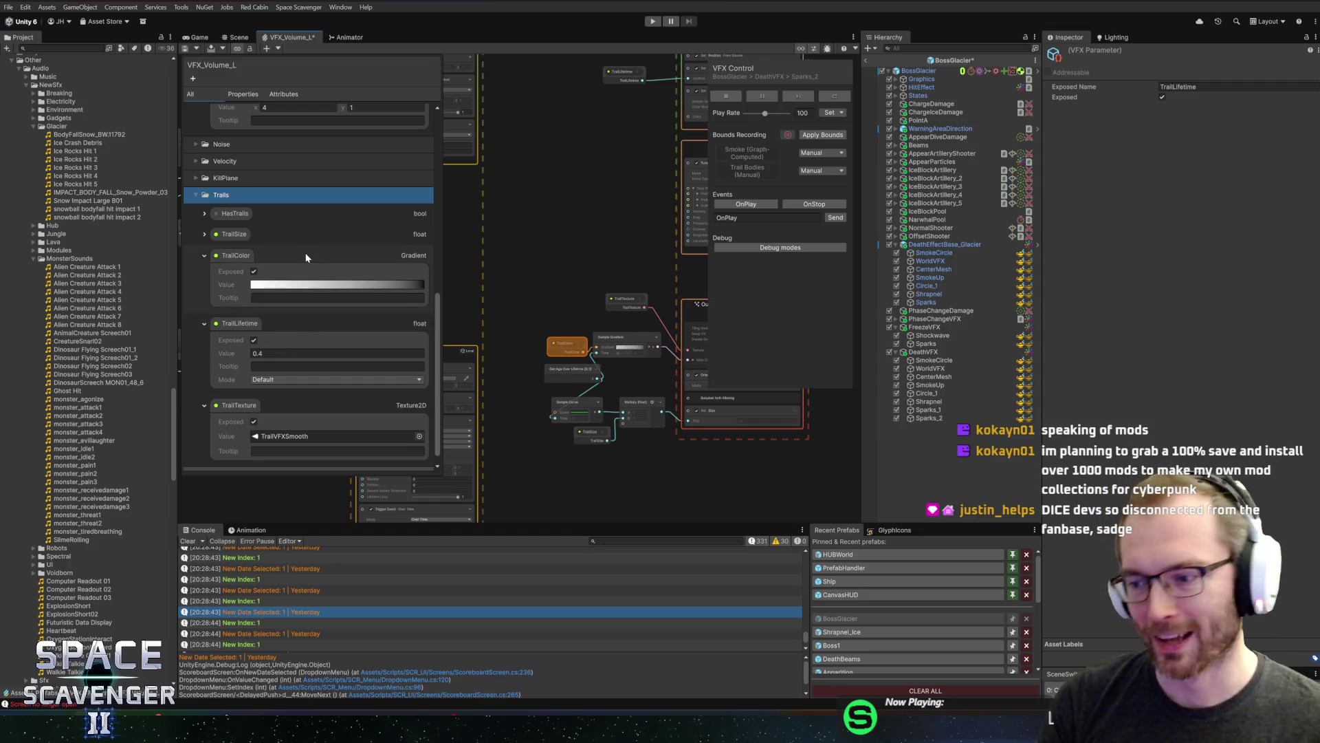
Delete the HasTrails, TrailColor and TrailSize properties, confirming each removal
click(241, 214)
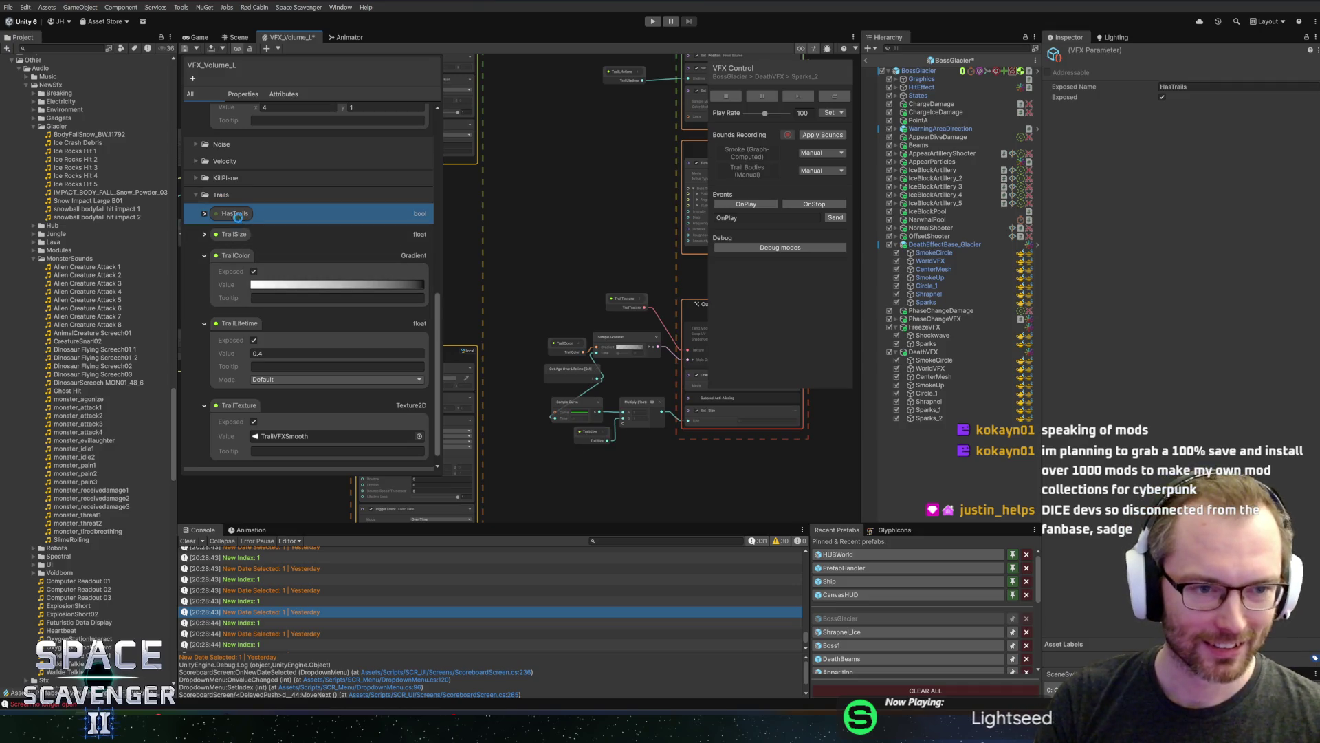
key(Delete)
click(684, 371)
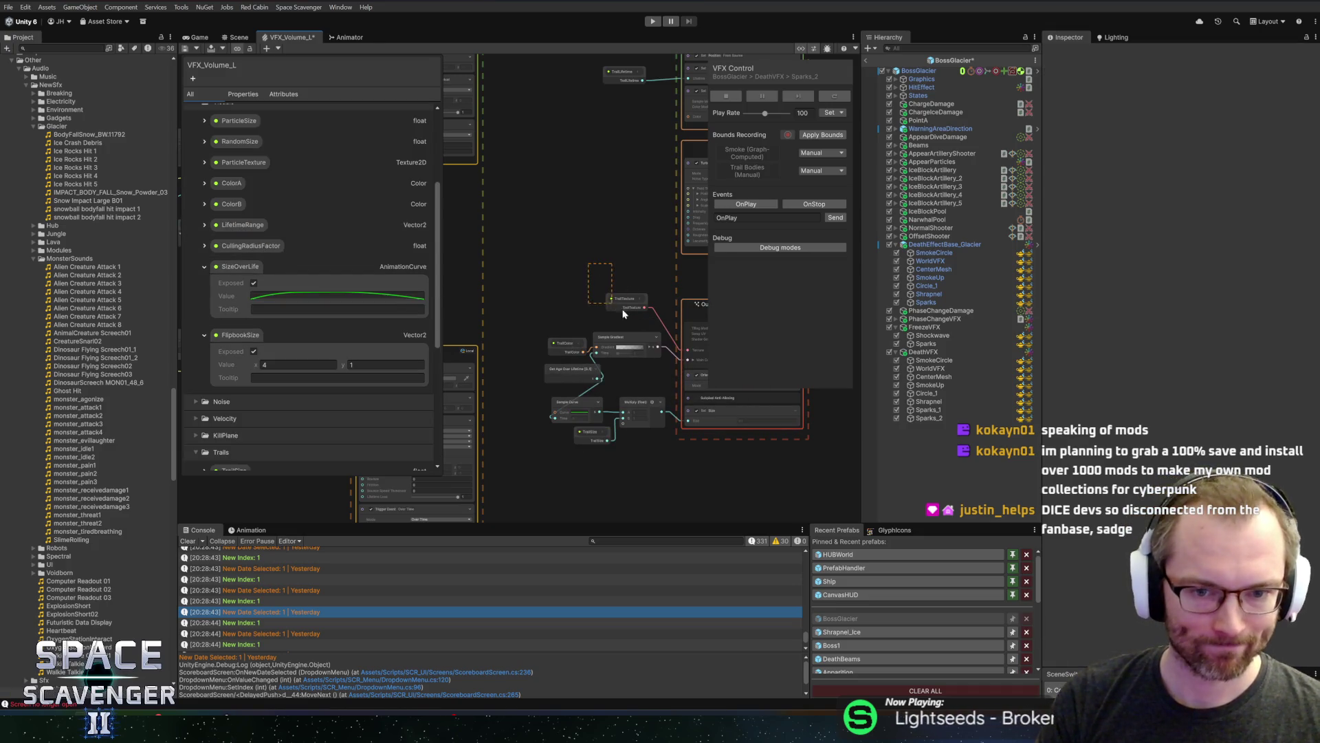
scroll(289, 337, down, 5)
click(231, 272)
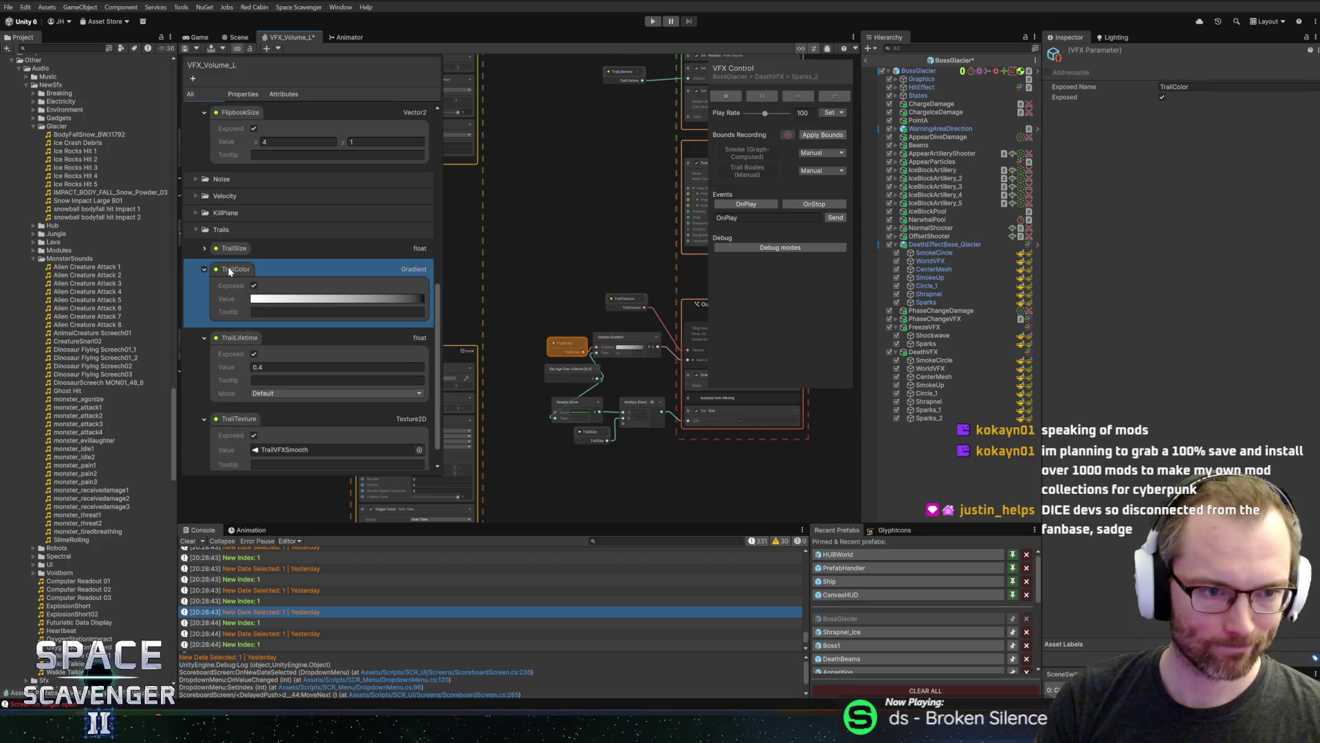
key(Delete)
click(683, 370)
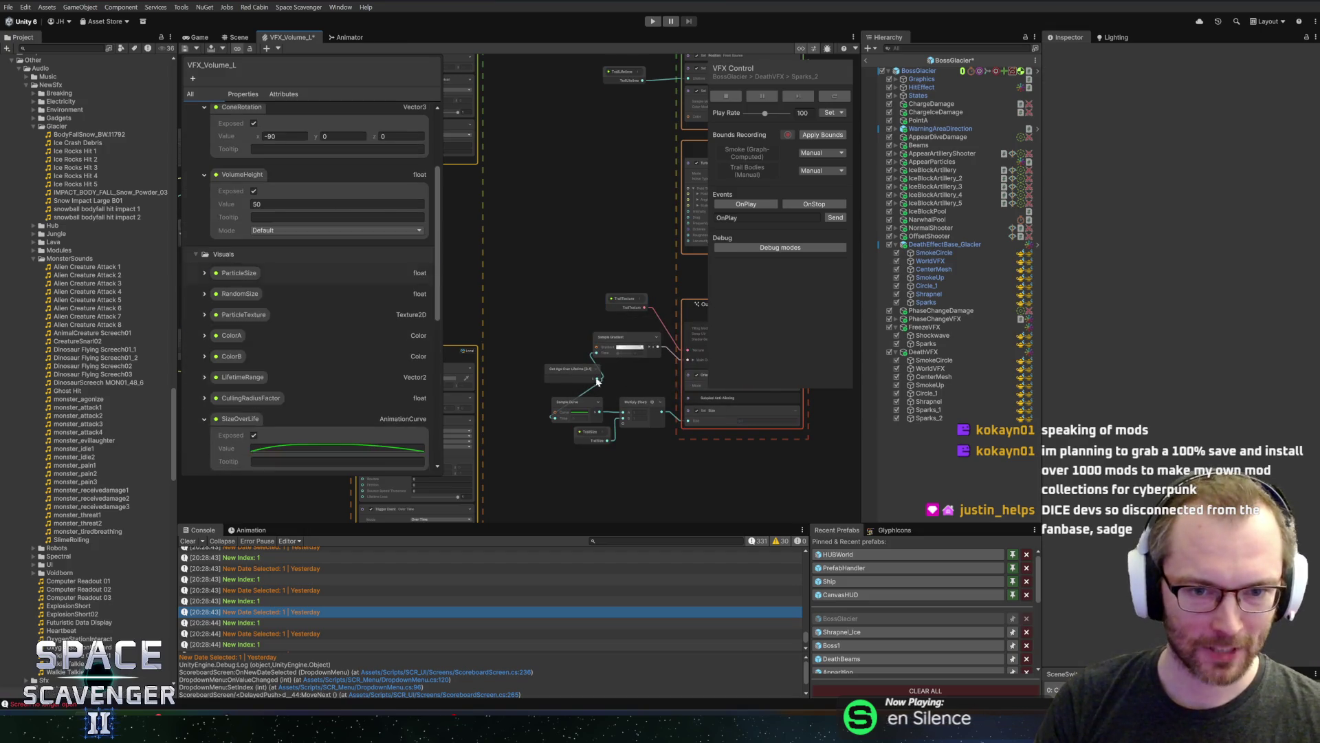
click(261, 344)
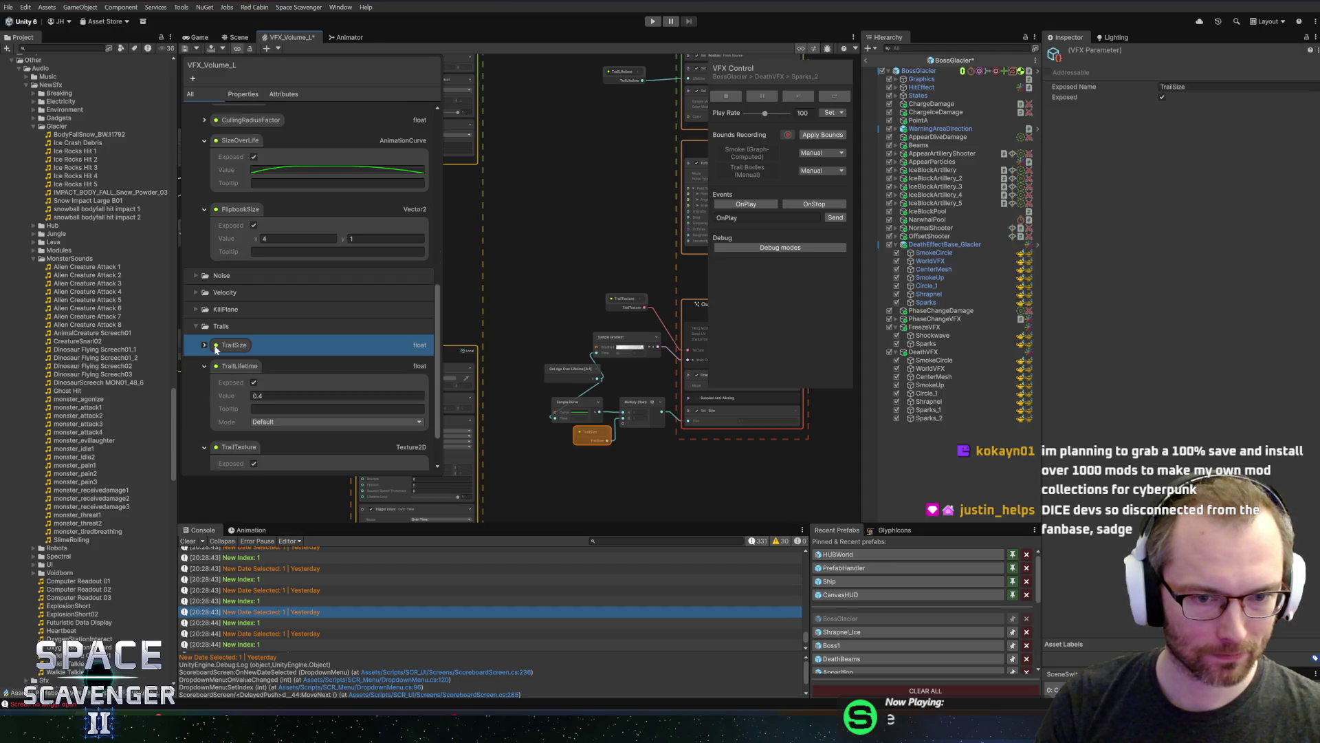
key(Delete)
click(684, 371)
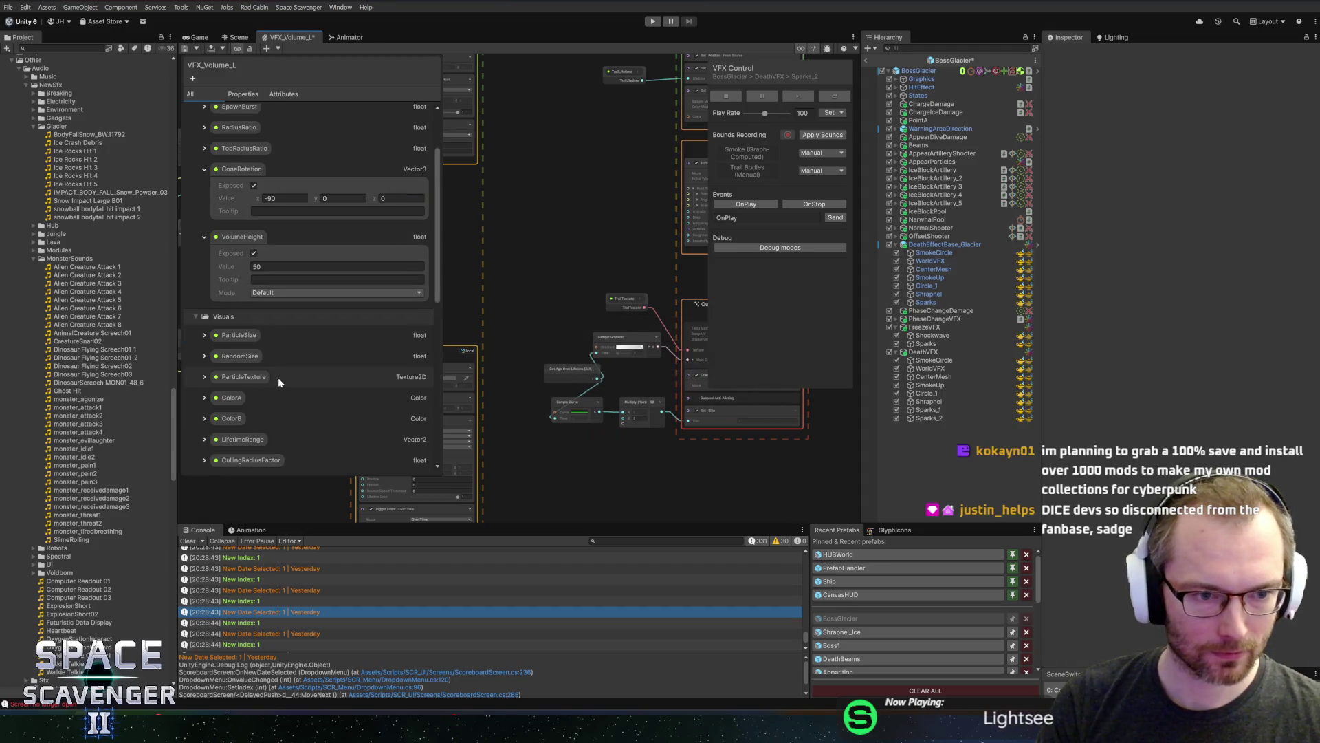
Delete TrailTexture and TrailLifetime, then remove the Trail Bodies system nodes
click(232, 392)
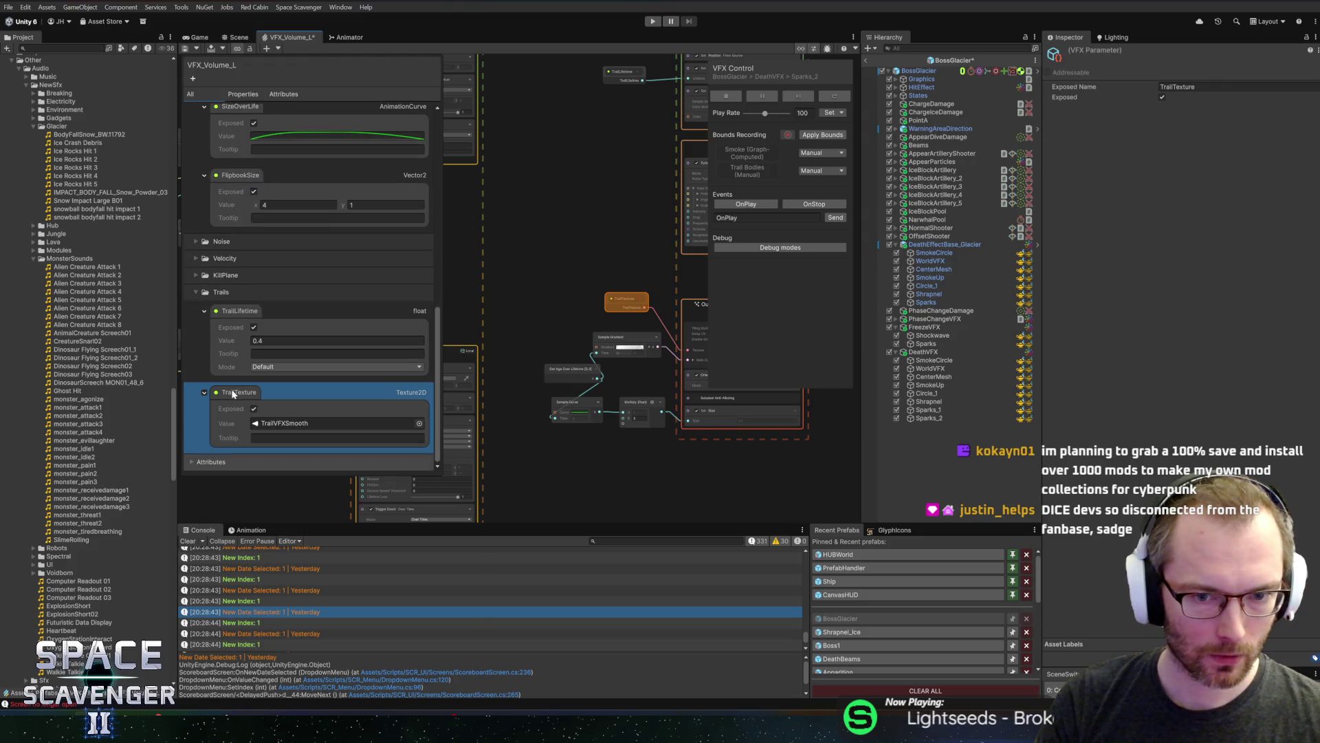
key(Delete)
click(684, 371)
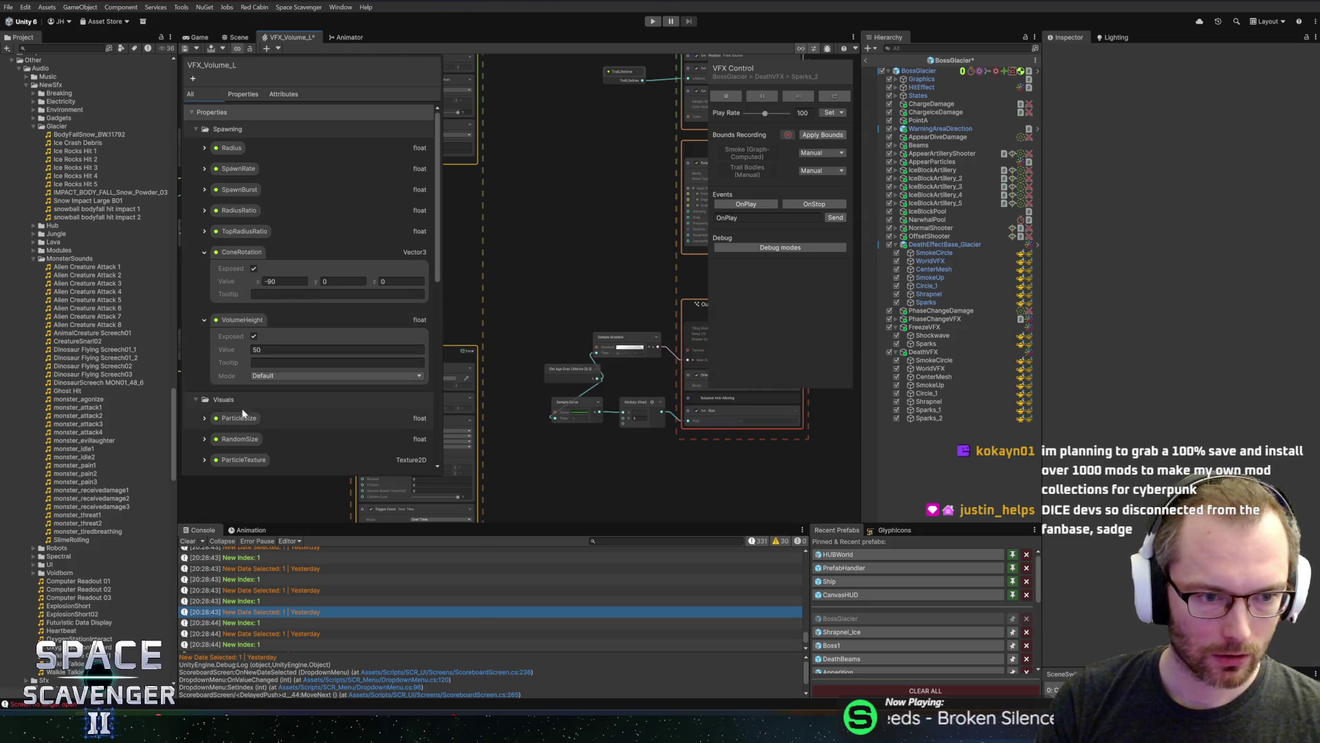
scroll(239, 411, down, 10)
click(240, 383)
key(Delete)
click(684, 370)
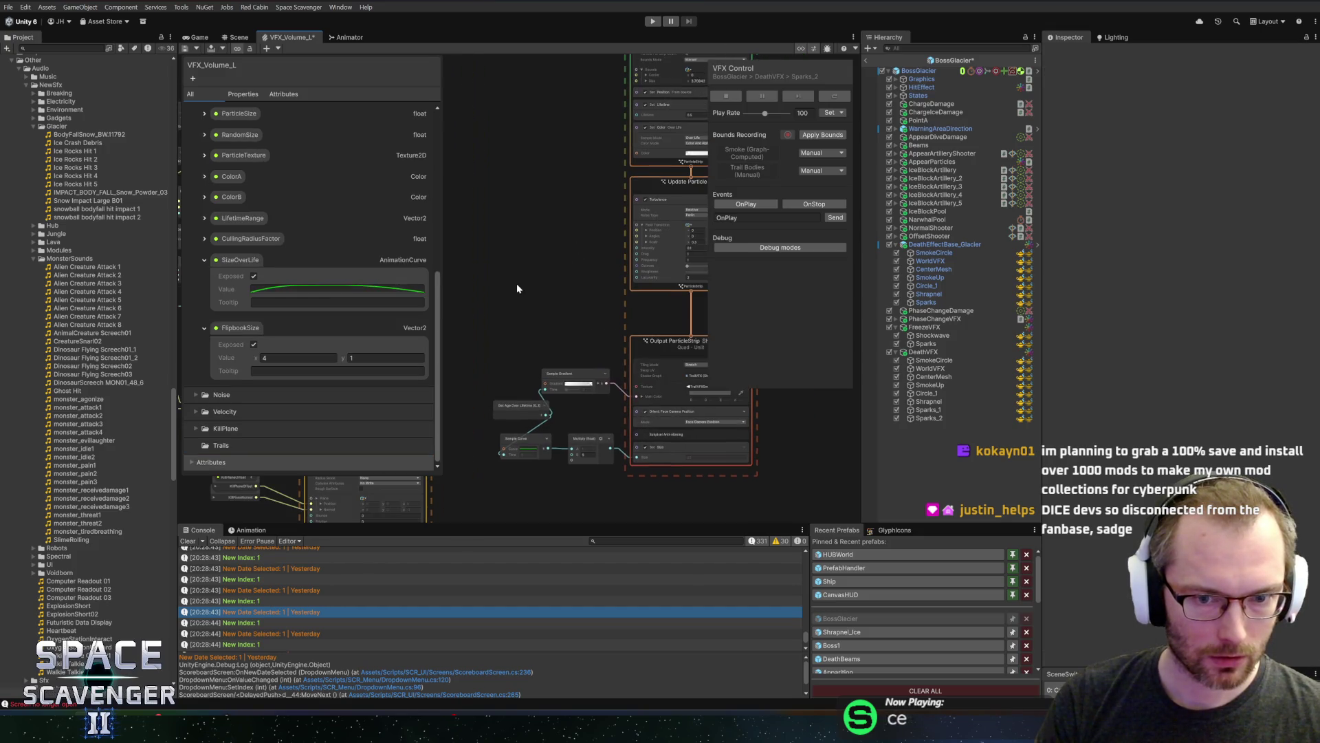
scroll(517, 290, down, 5)
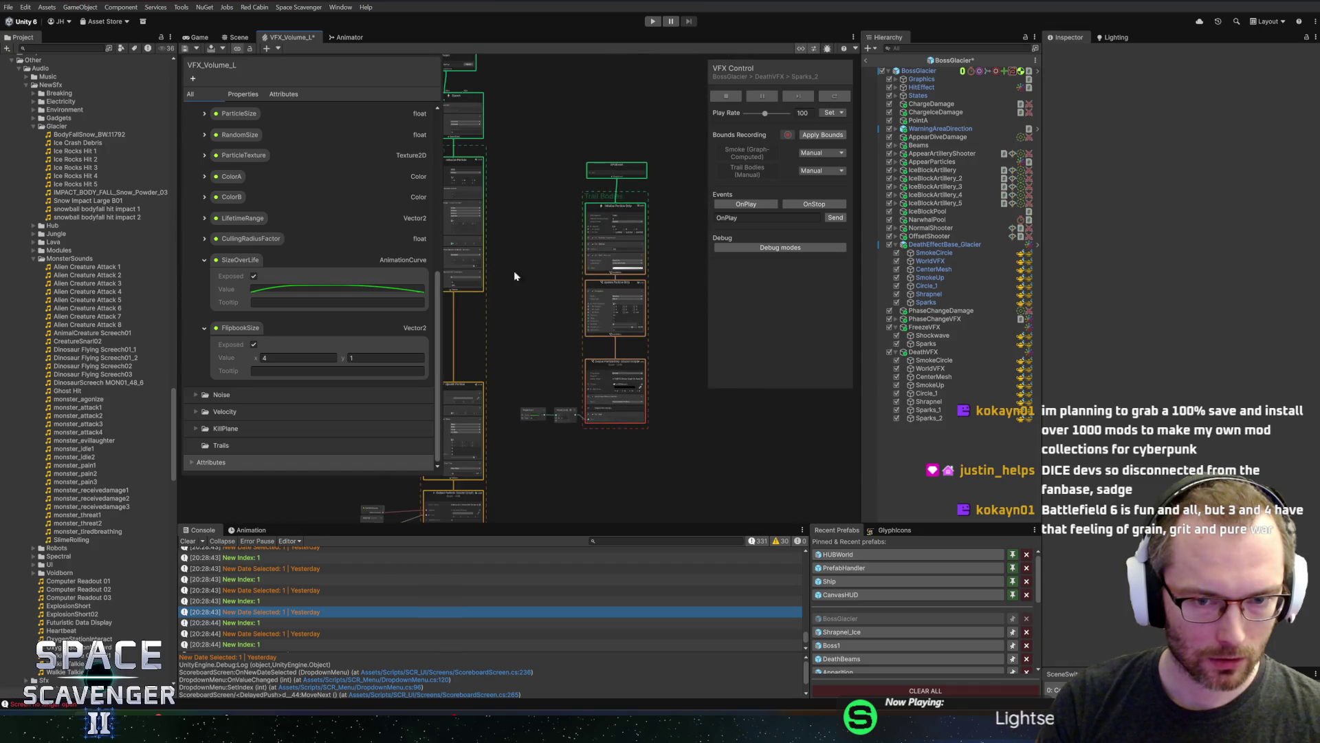
key(Delete)
click(184, 50)
click(239, 38)
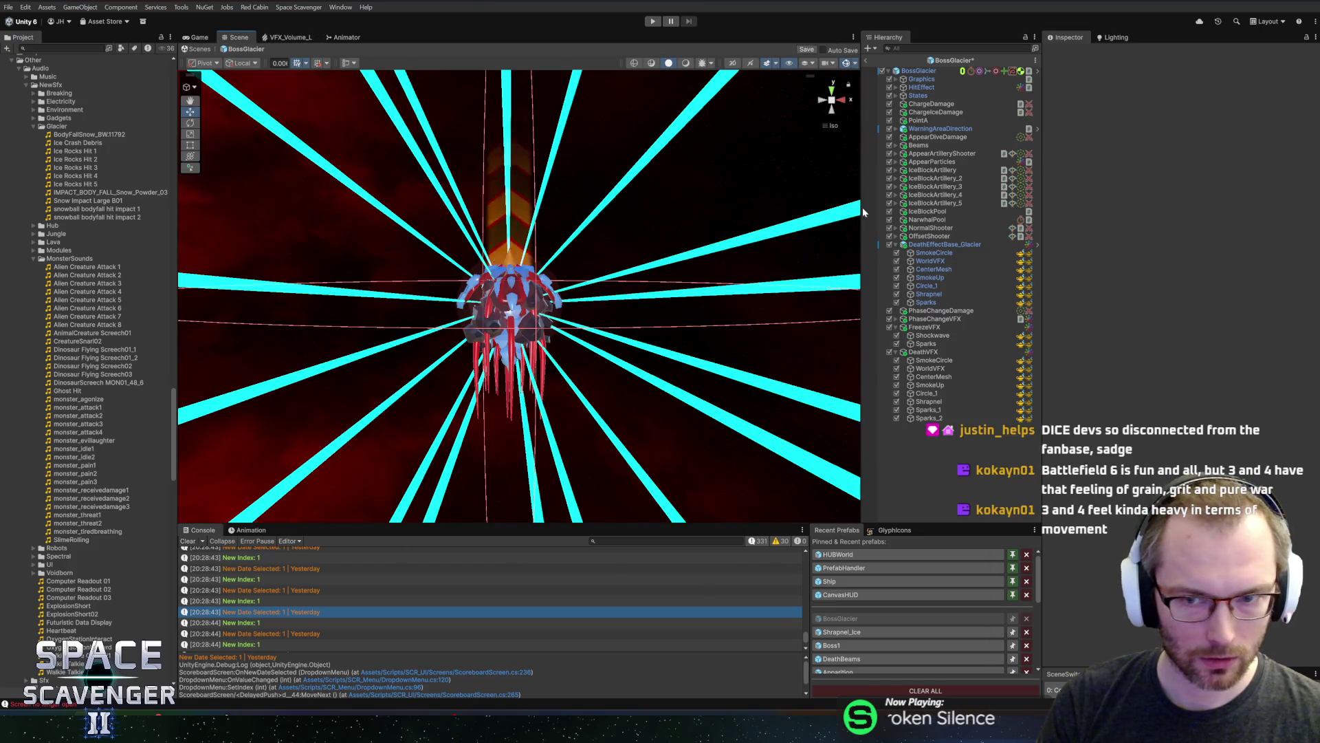
Select Sparks_2 under DeathVFX, reduce its Radius to 10, and replay the burst
click(926, 343)
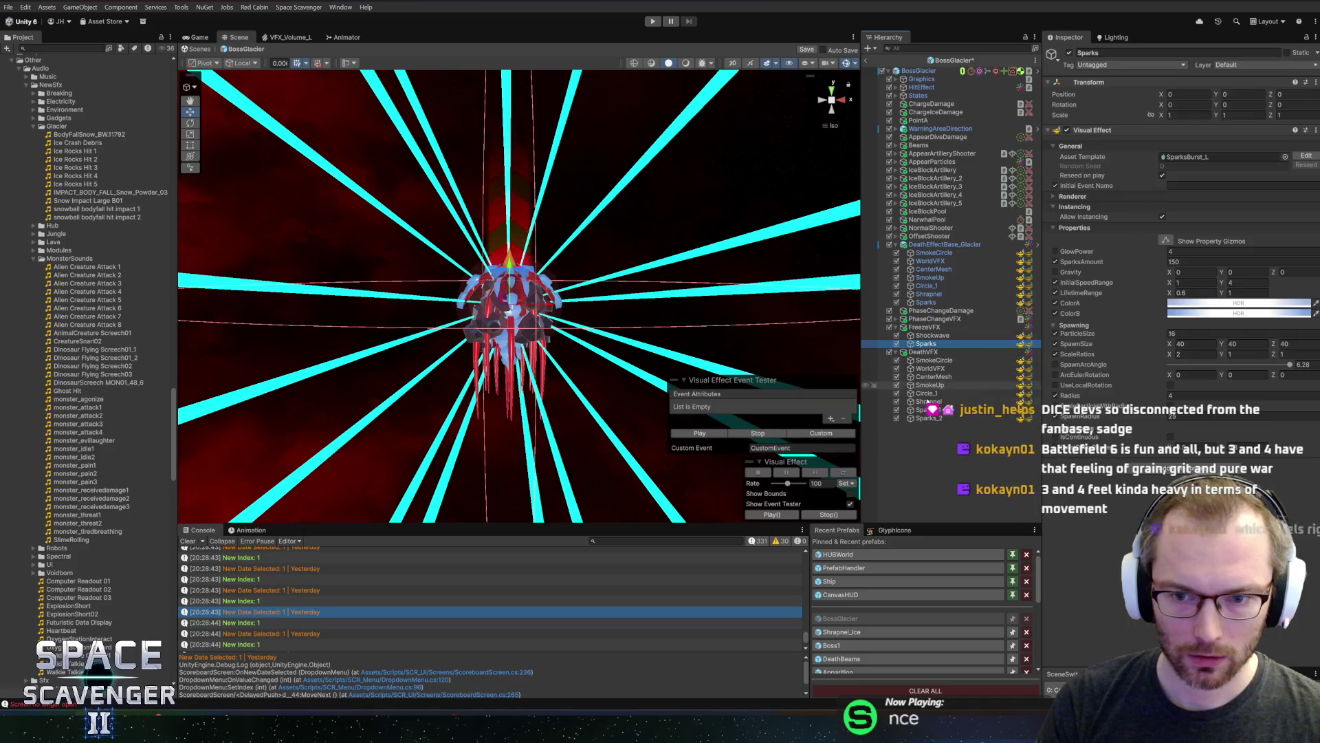
click(929, 417)
click(700, 433)
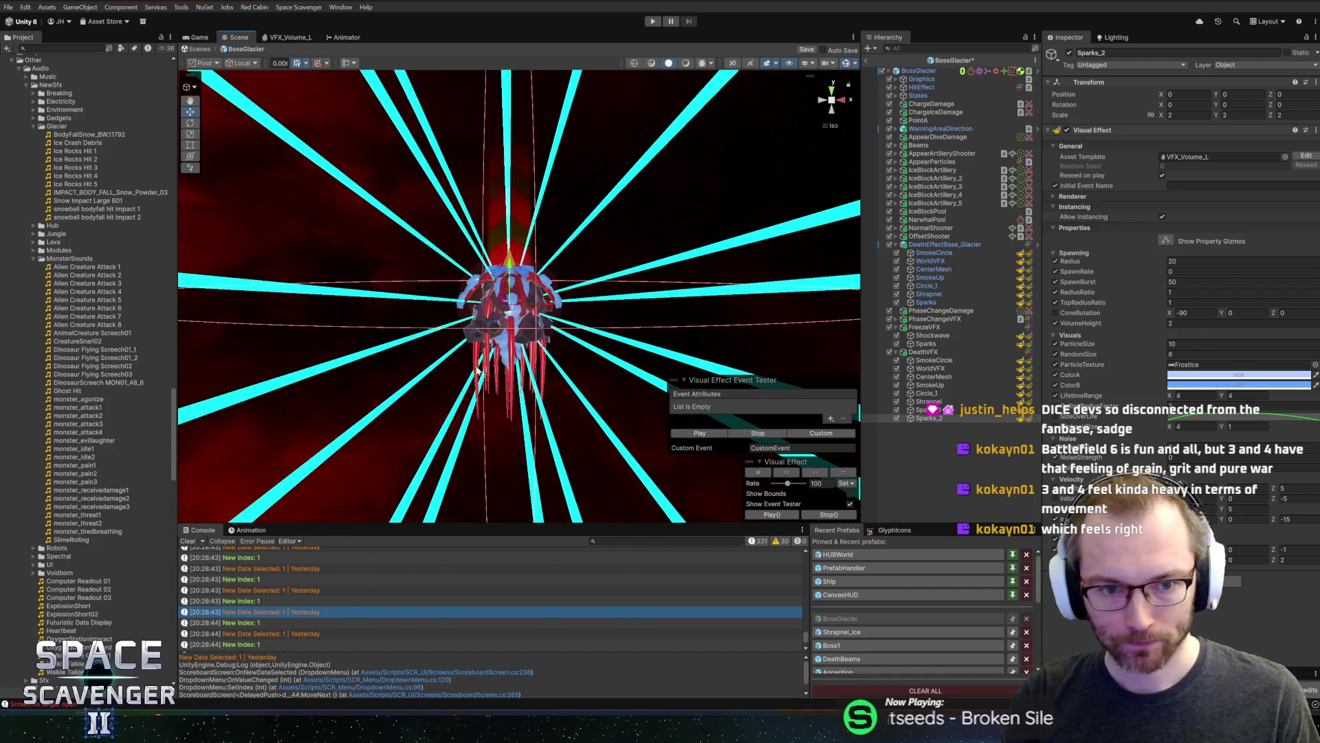
click(1172, 261)
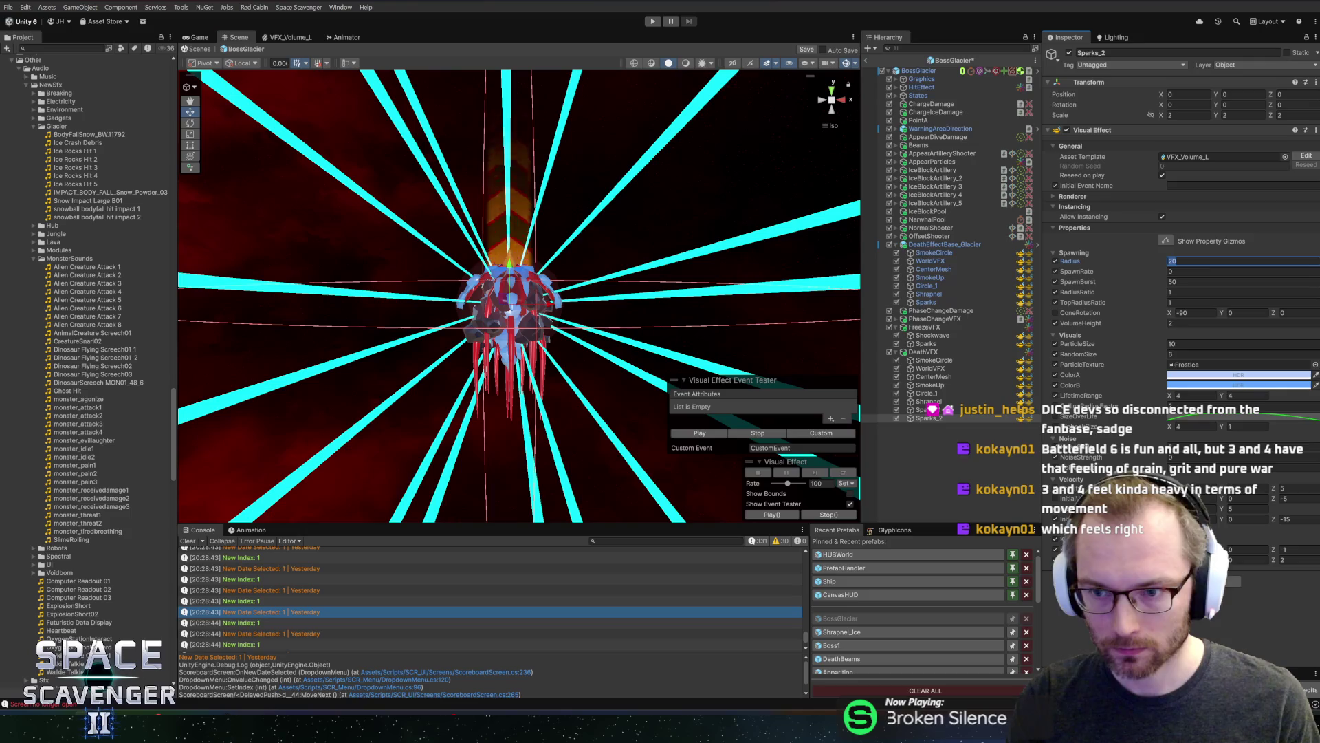
click(704, 433)
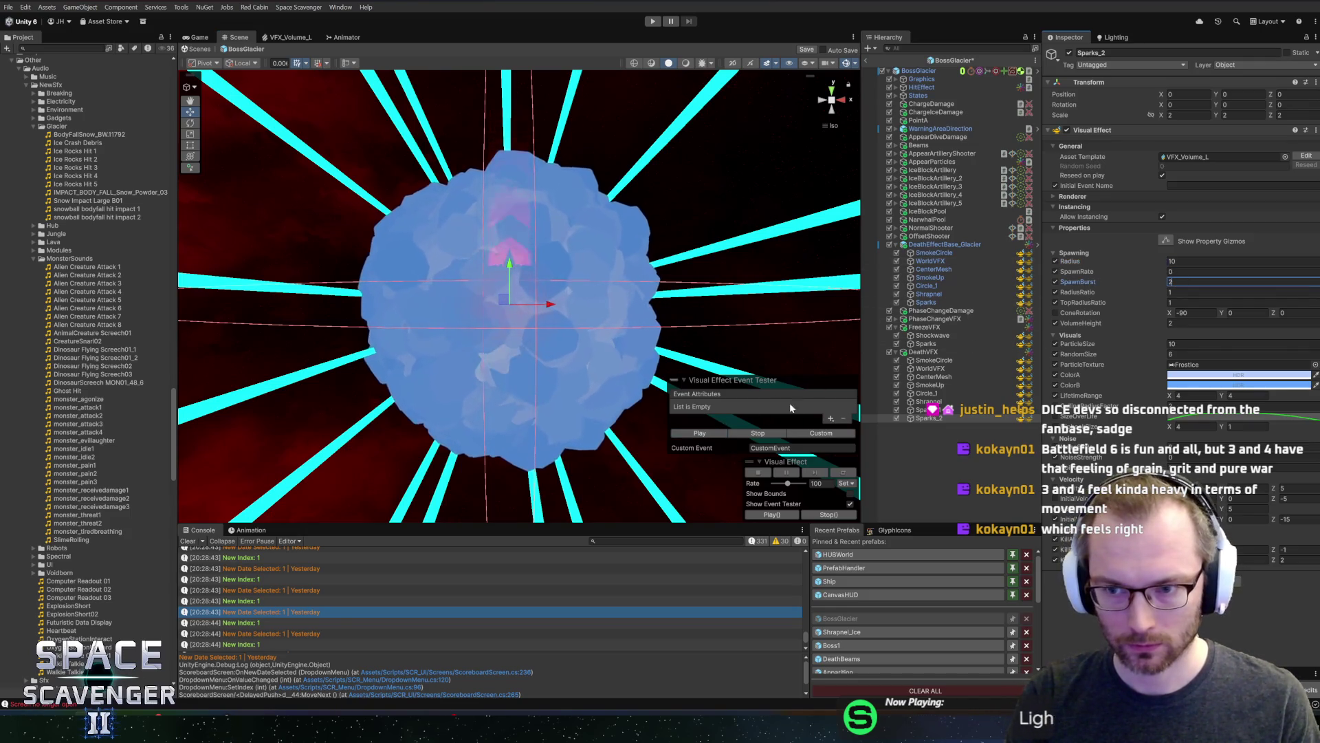
click(701, 434)
click(703, 435)
drag(517, 331, 719, 354)
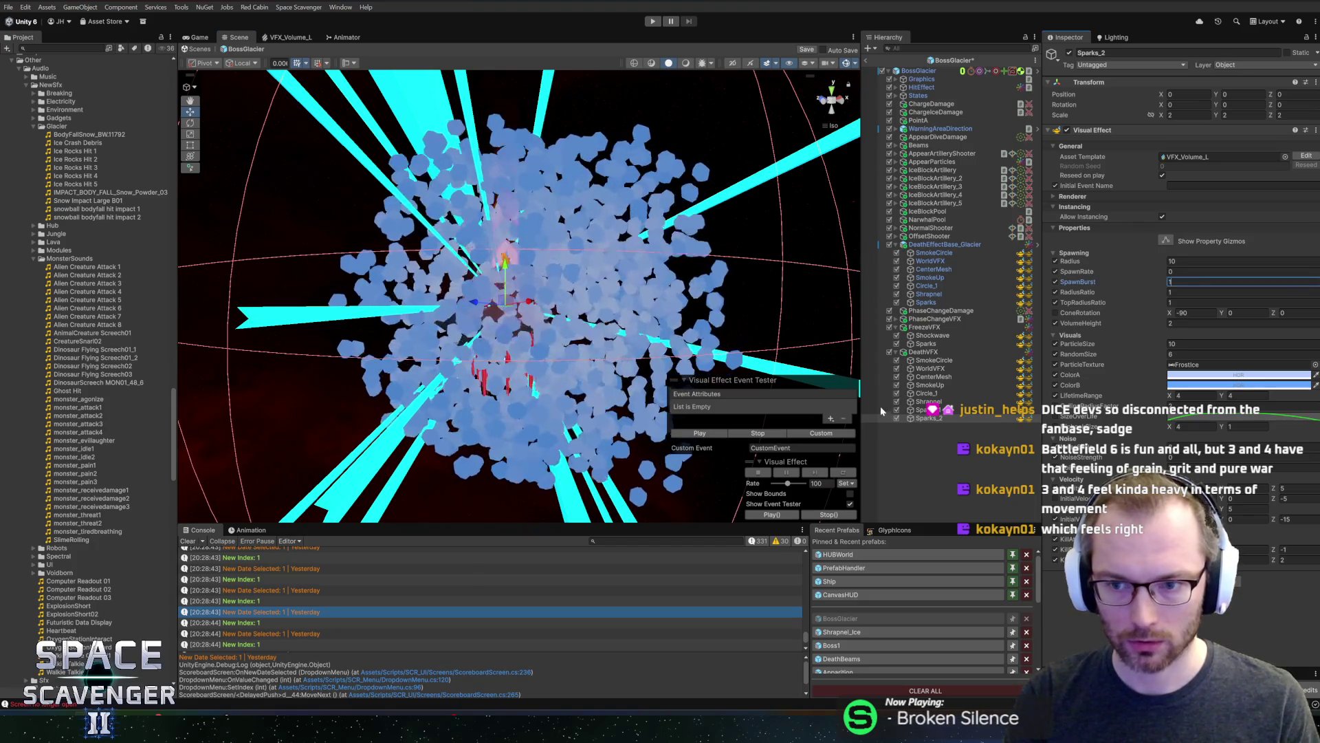
Set SpawnBurst to 0.1 and VolumeHeight to 5, replaying after each change
click(1156, 293)
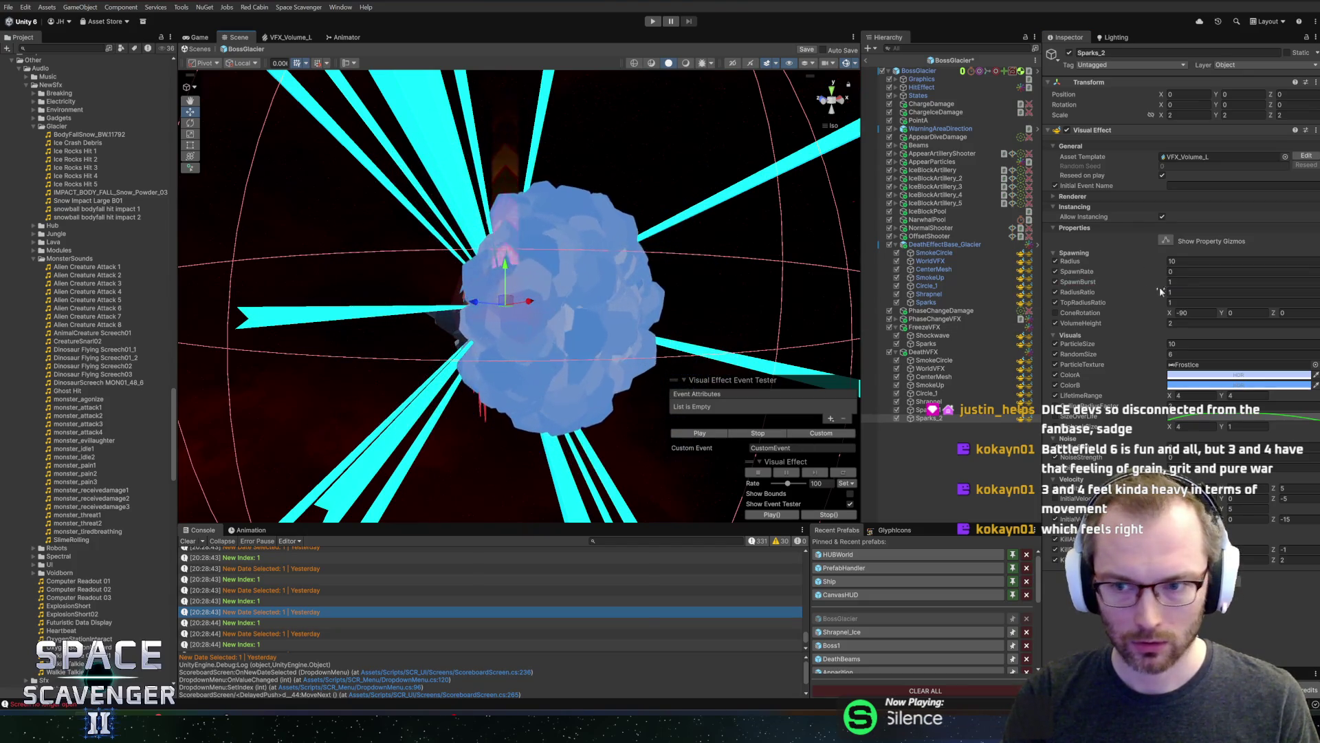
click(1183, 281)
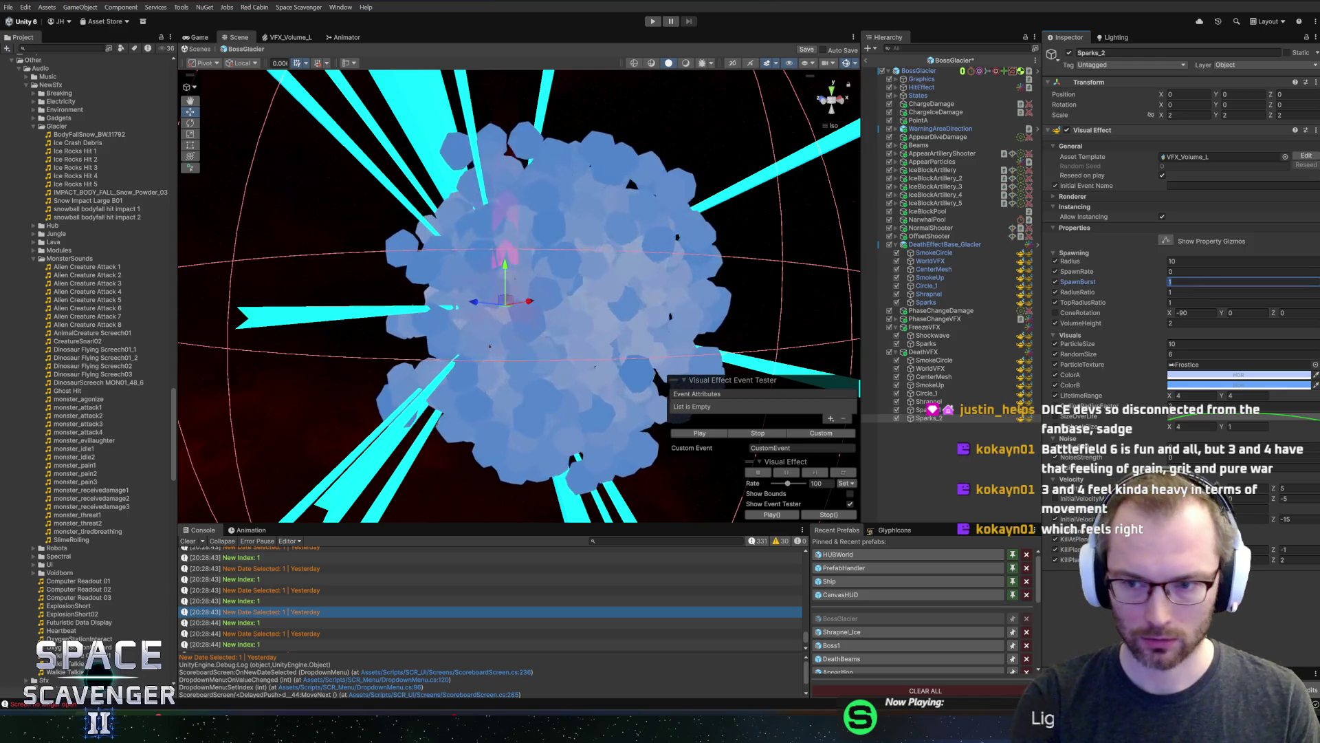
text(0.1)
click(701, 433)
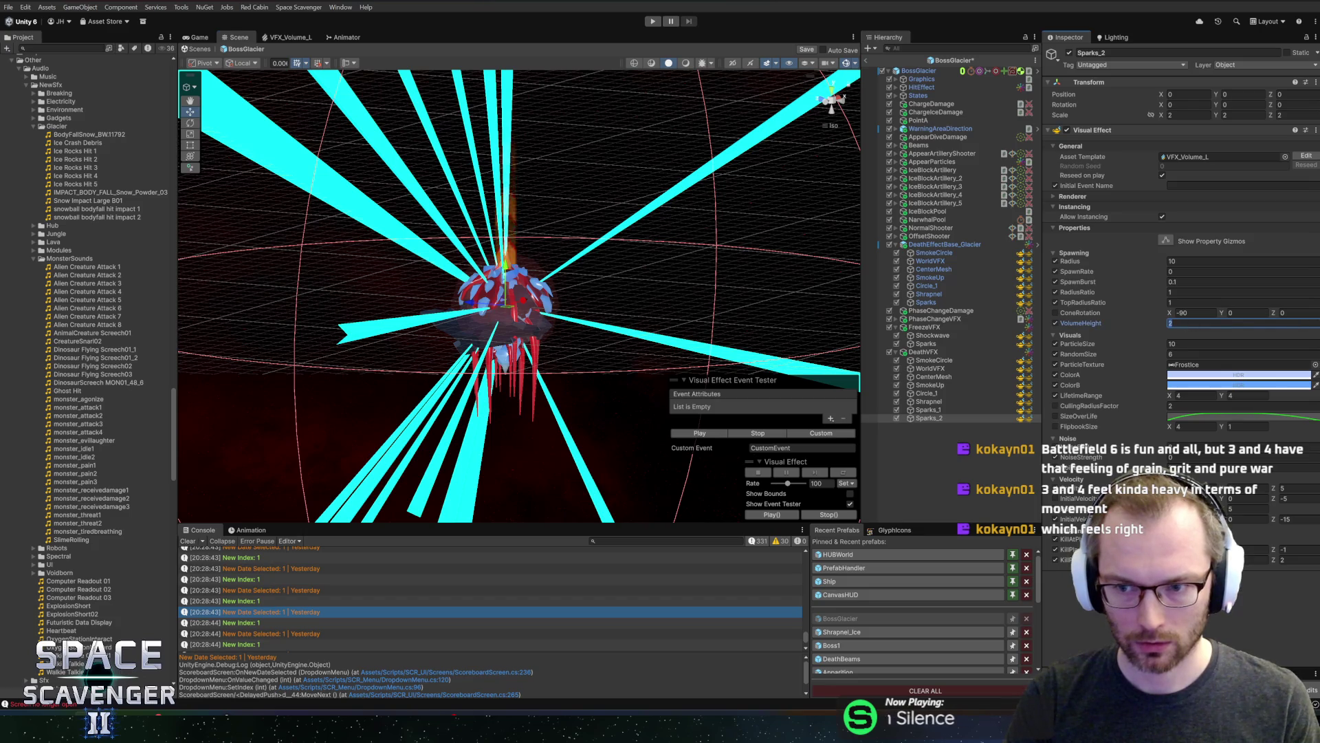
text(5)
click(714, 433)
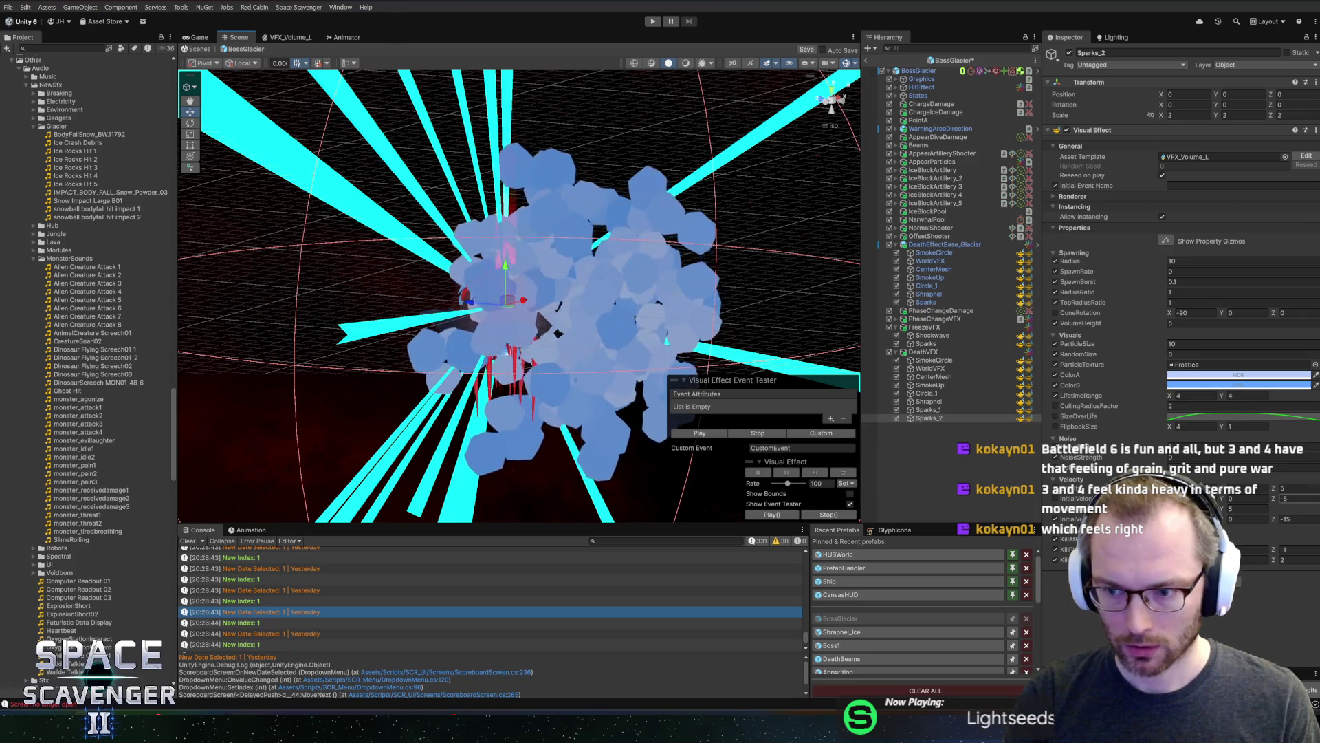
click(1284, 519)
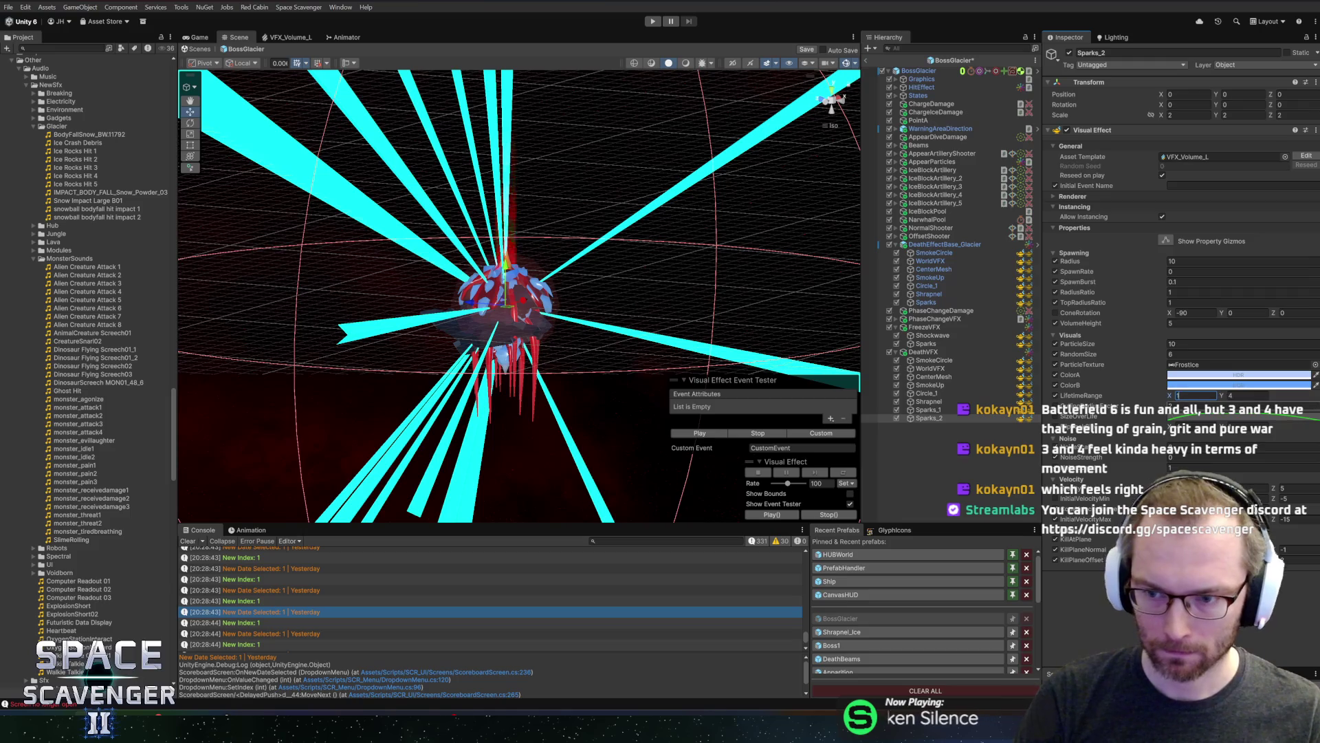
Set LifetimeRange to 1–1.2 and velocity Z to 50, replaying the death burst
click(1248, 395)
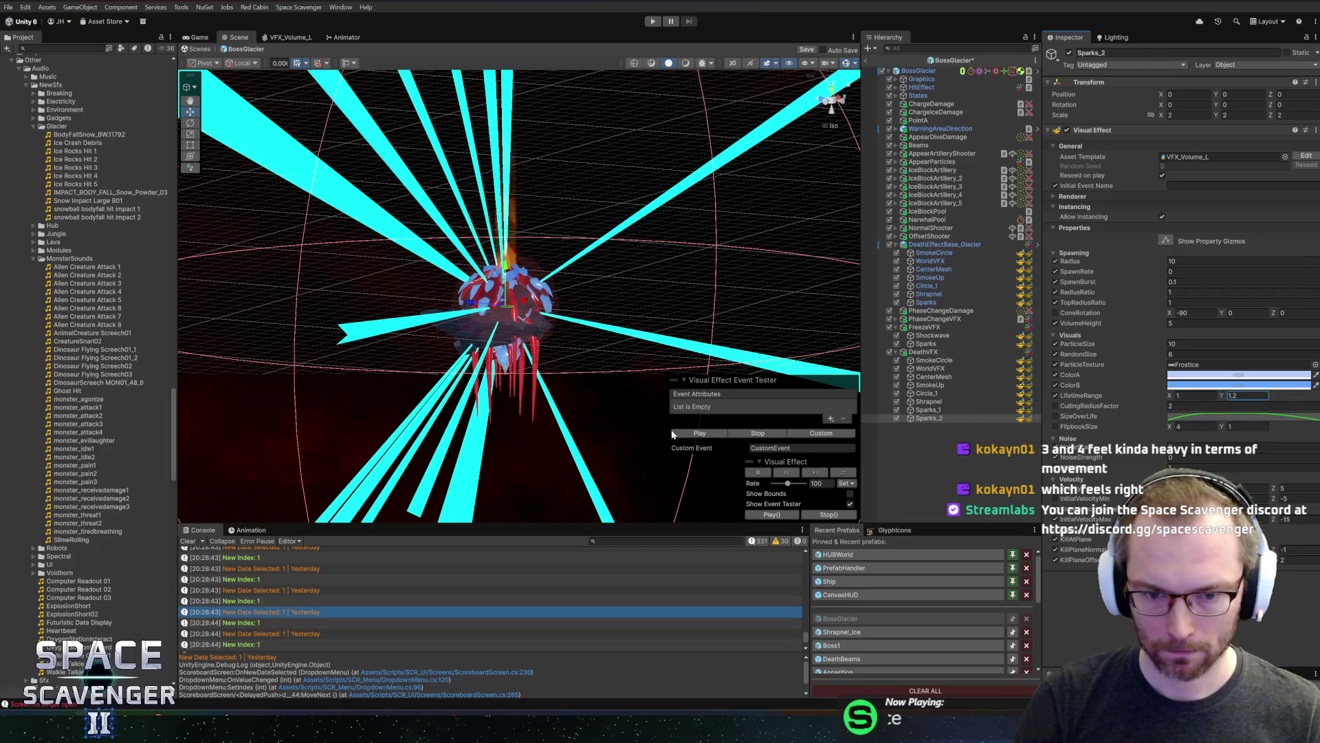
click(694, 433)
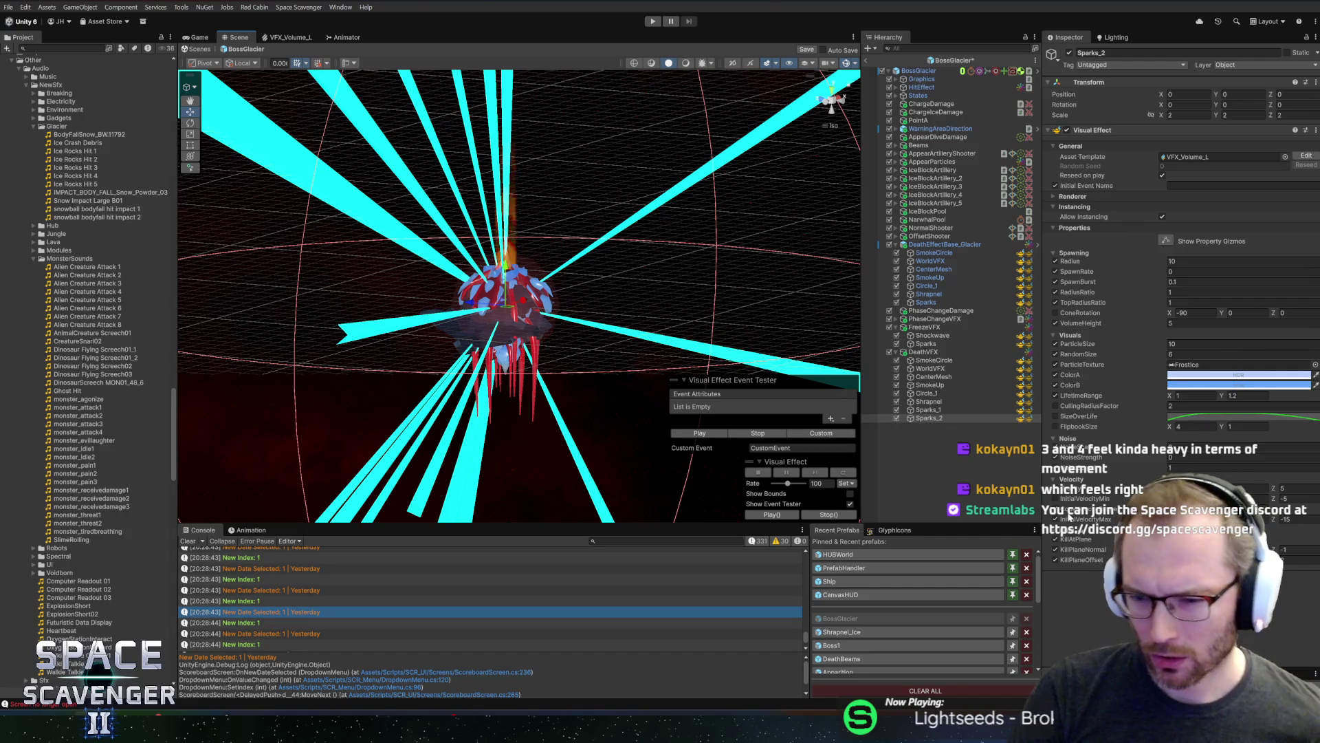
click(1293, 487)
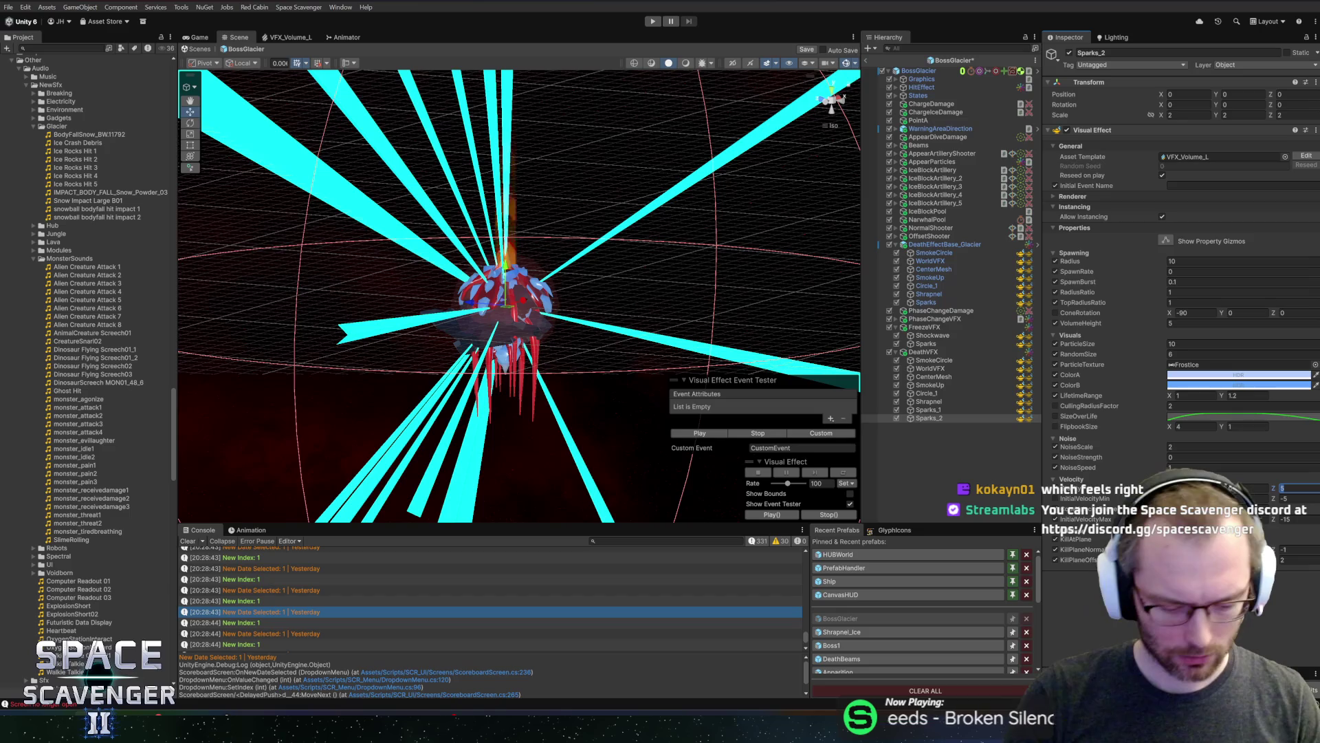
click(699, 433)
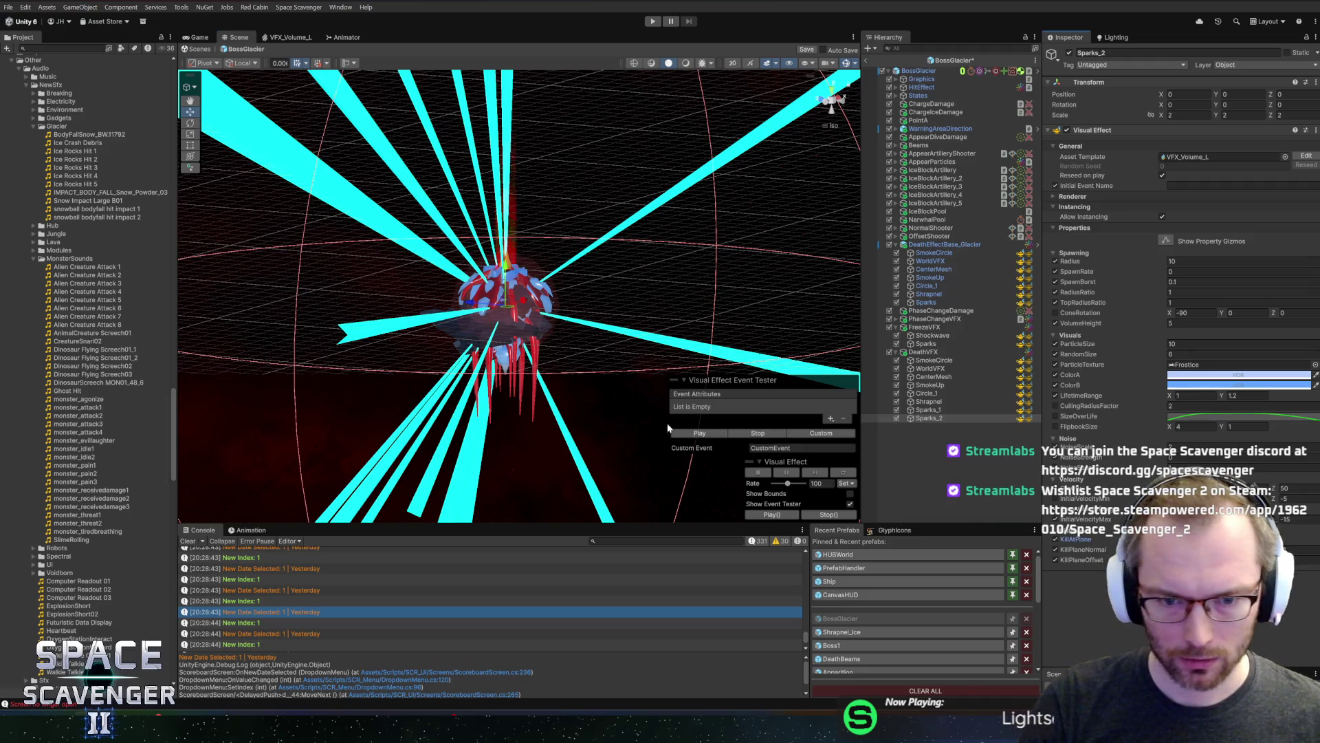
click(691, 434)
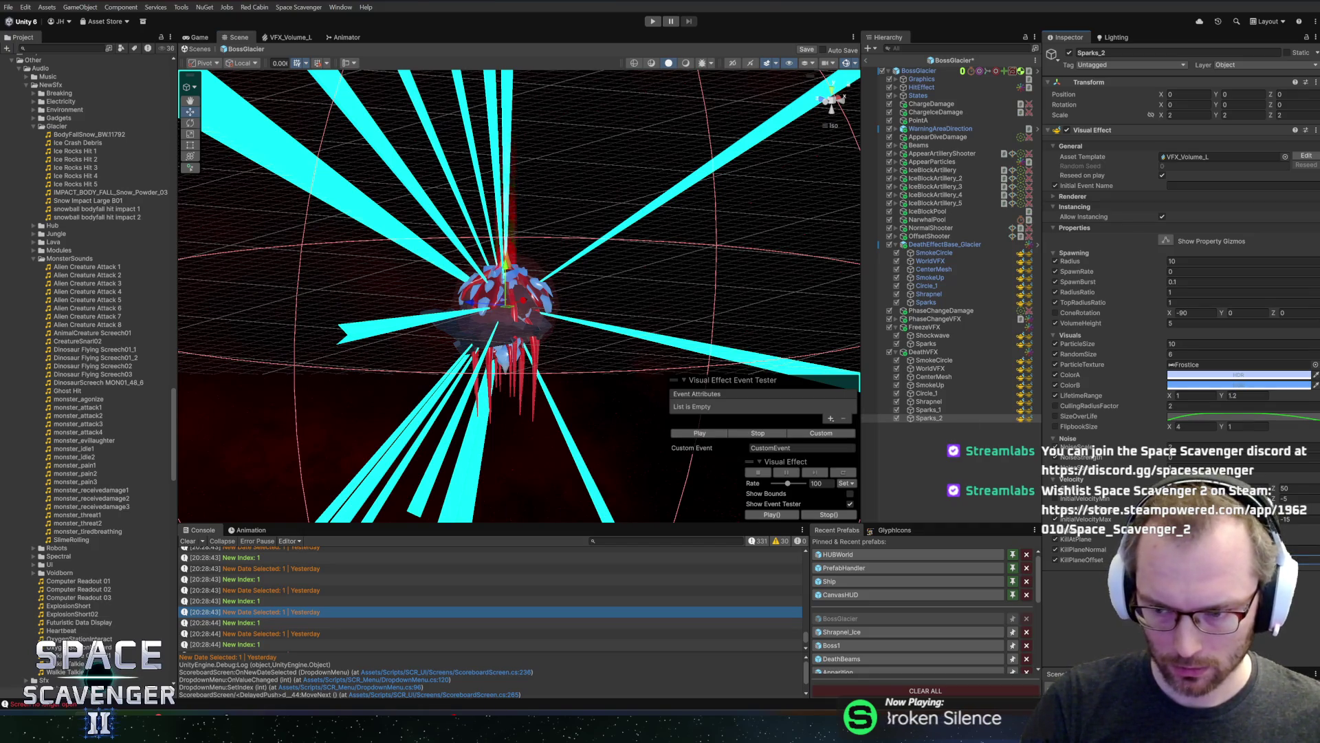
click(700, 434)
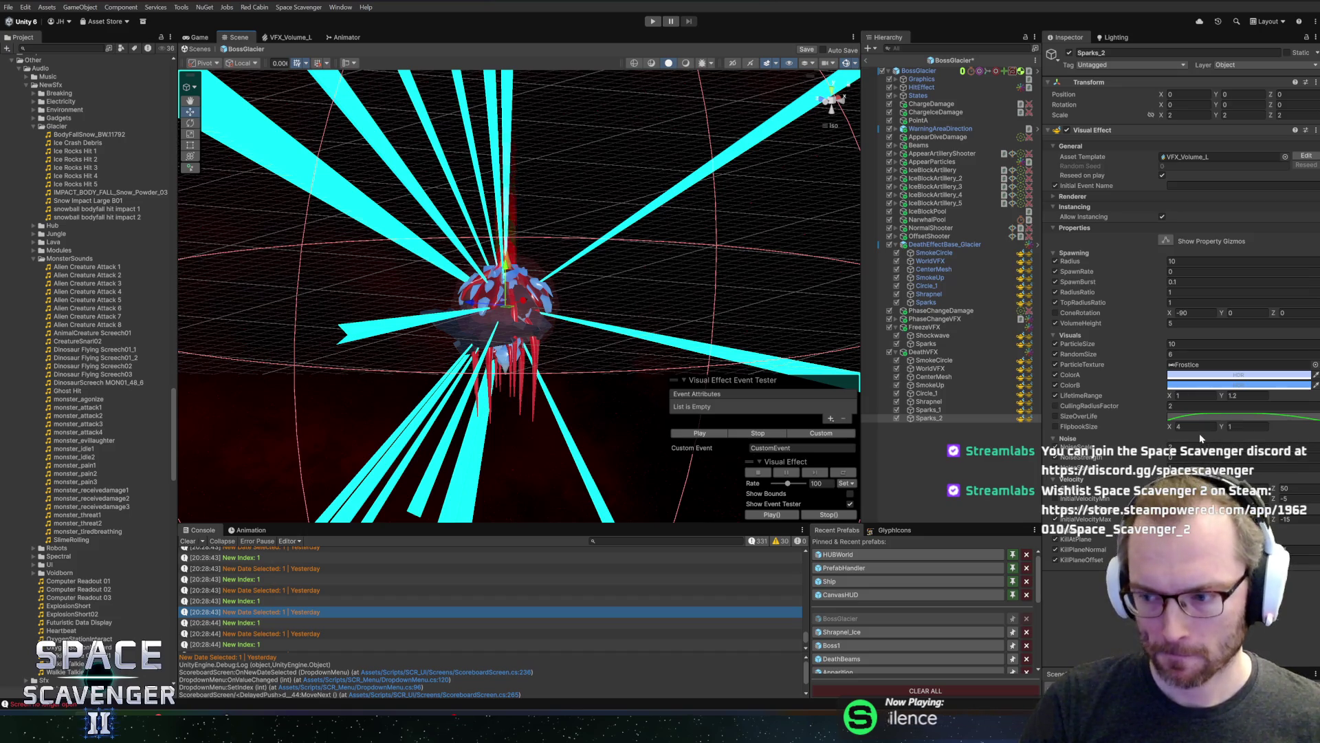
Select the Sparks_2 object and begin renaming it
click(1195, 427)
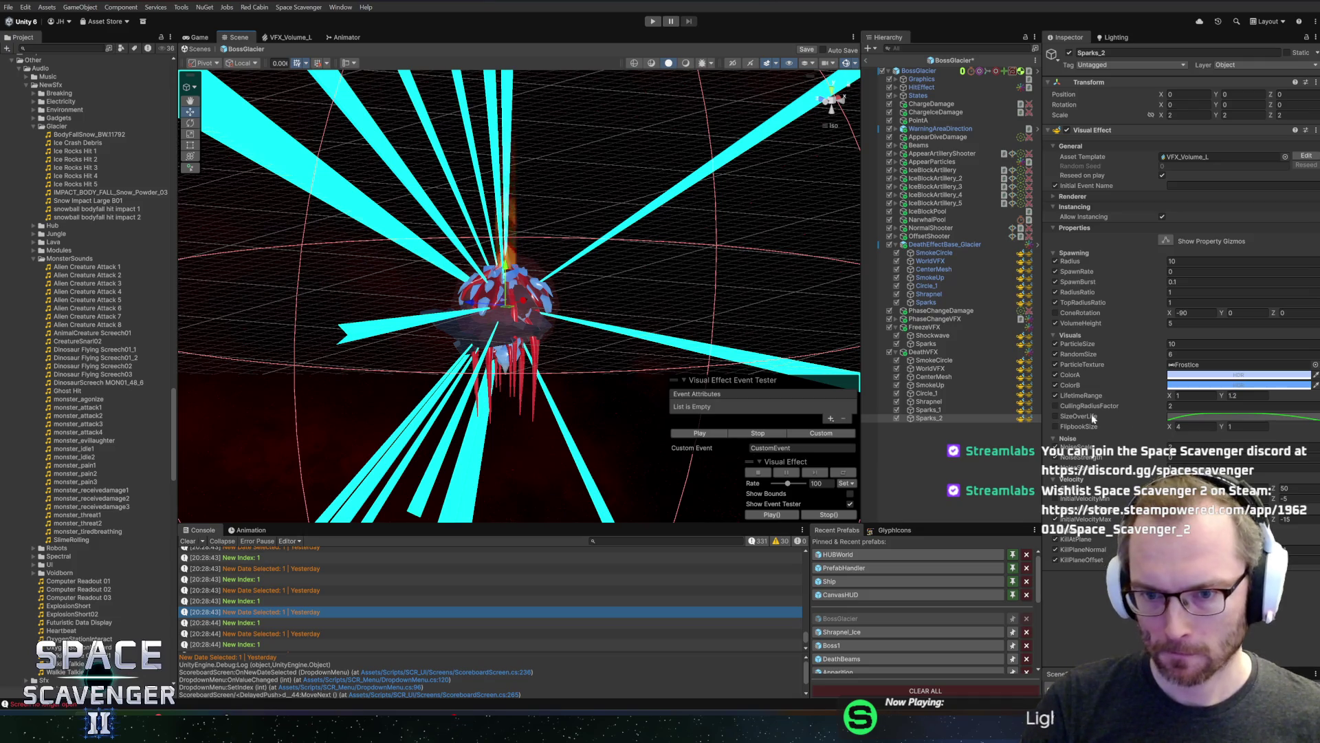
click(928, 418)
click(930, 417)
text(IceShard)
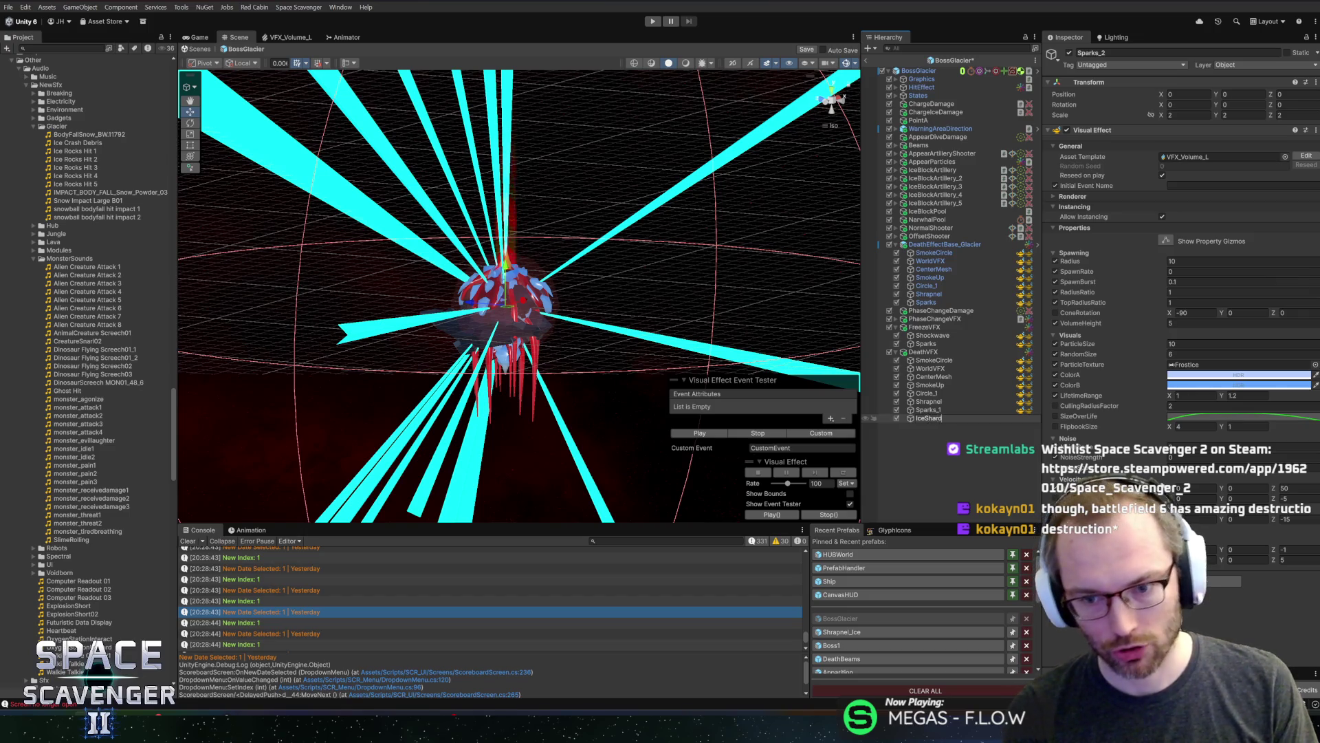
Confirm the effect name as IceShards and play it
text(s)
key(Return)
click(689, 434)
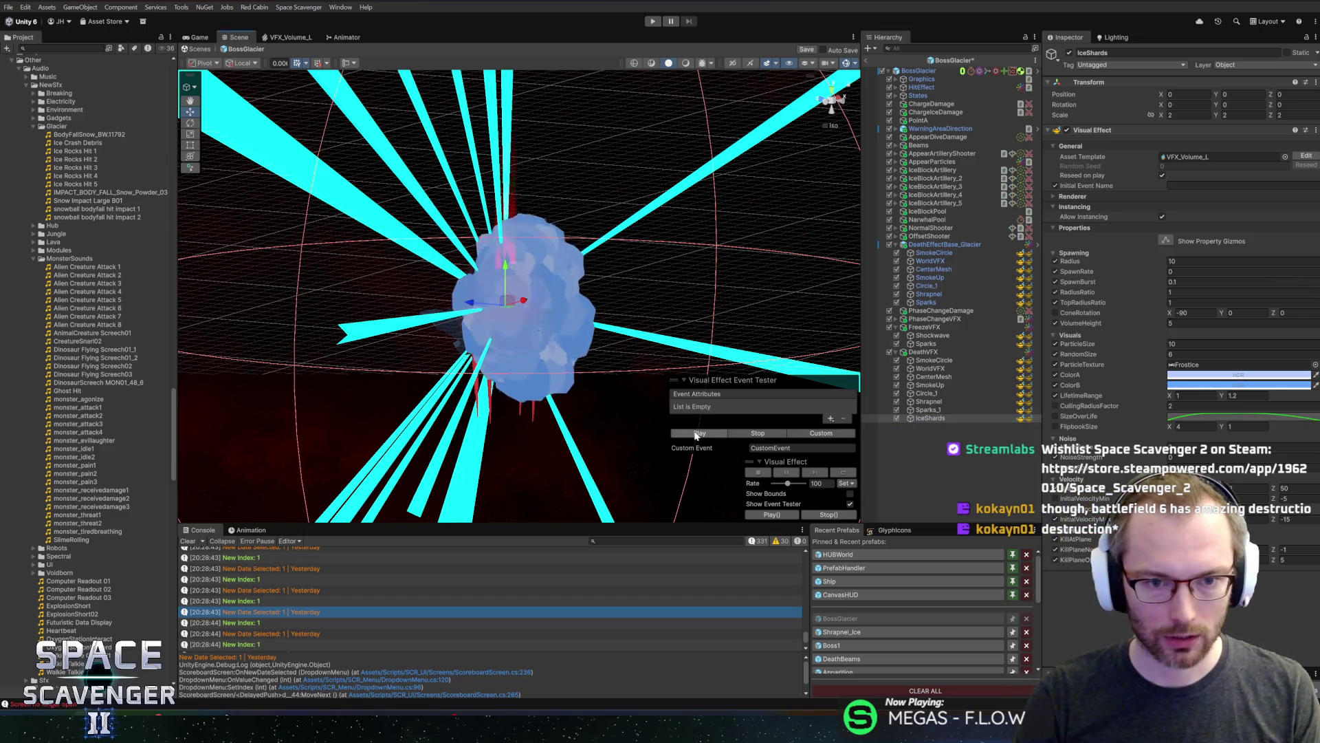
Set SpawnBurst to 0.03 and VolumeHeight to 10, replaying the effect after each change
click(1172, 281)
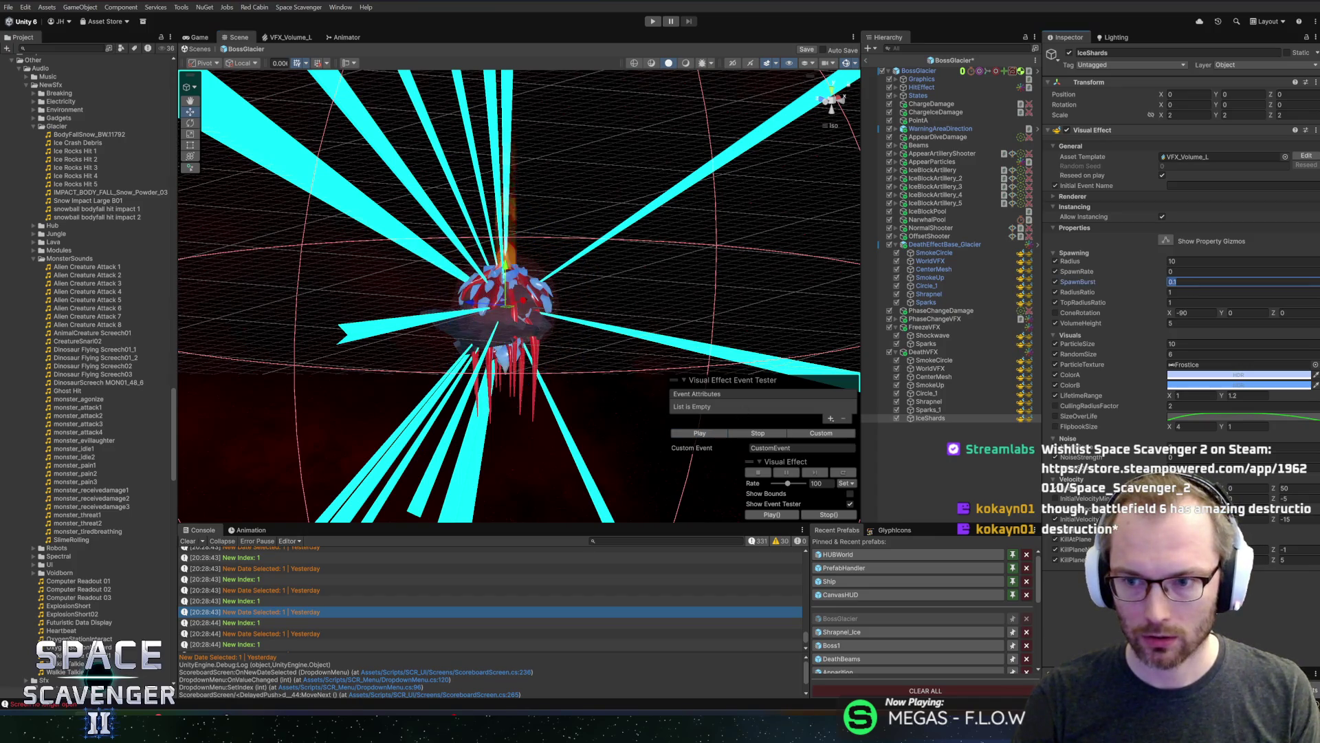
text(3)
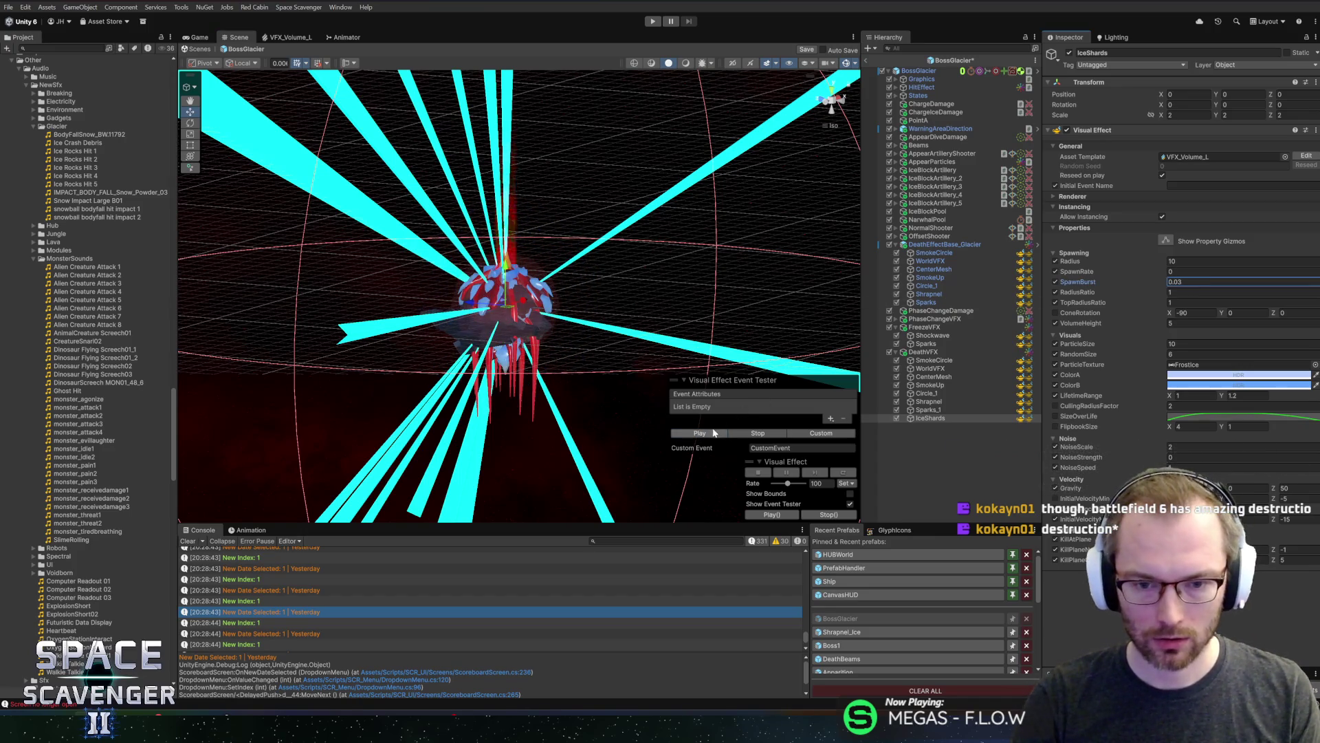
click(699, 432)
key(Tab)
key(Tab)
key(Tab)
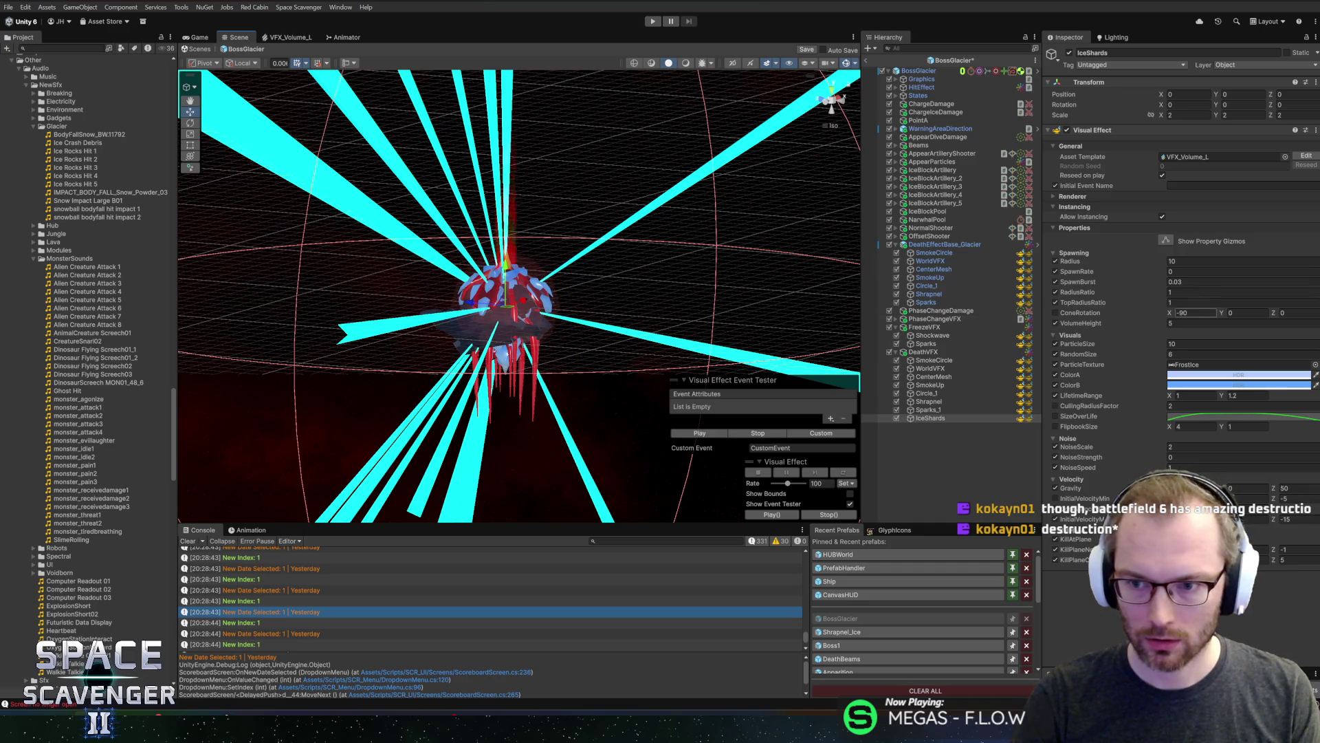
text(20)
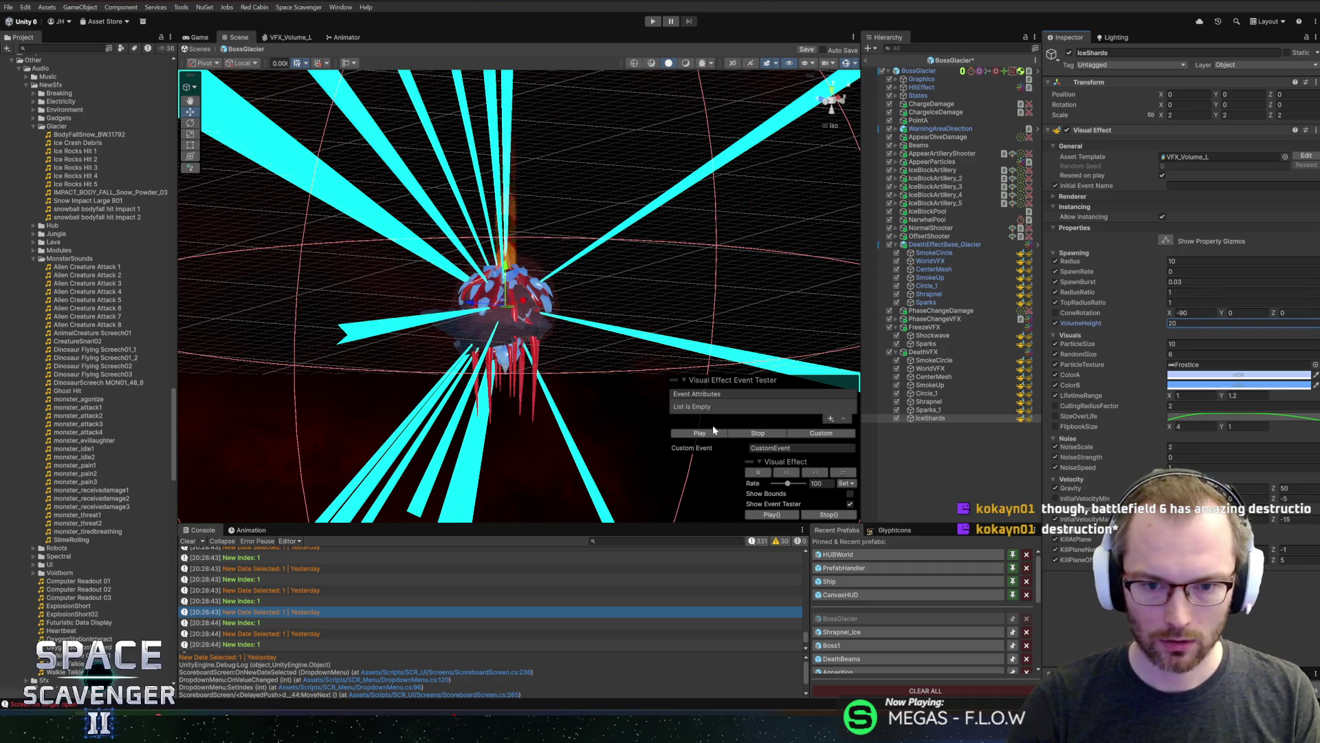
click(699, 433)
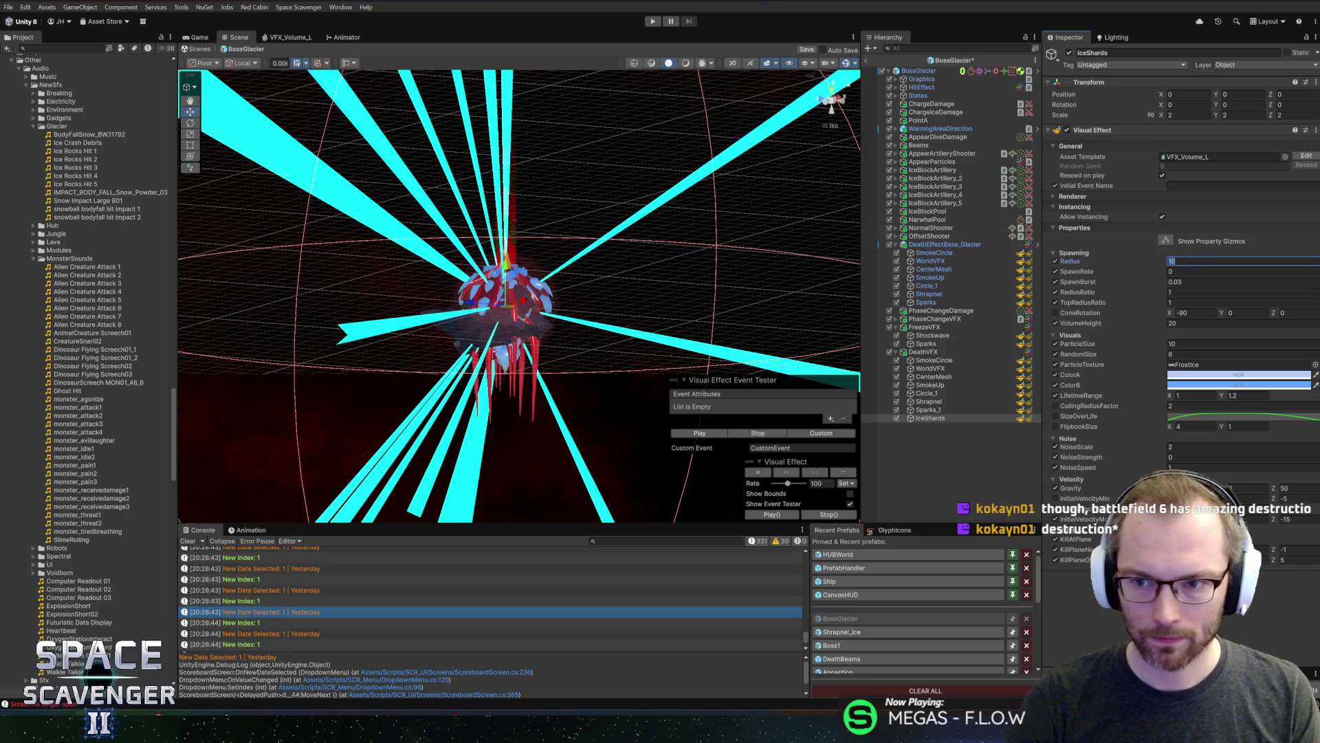
click(1243, 261)
text(510)
click(715, 432)
mouse_move(722, 332)
mouse_down()
mouse_move(593, 297)
mouse_move(636, 357)
mouse_up()
Give IceShards pale HDR ColorA and ColorB values, replaying the ice burst to compare
click(703, 436)
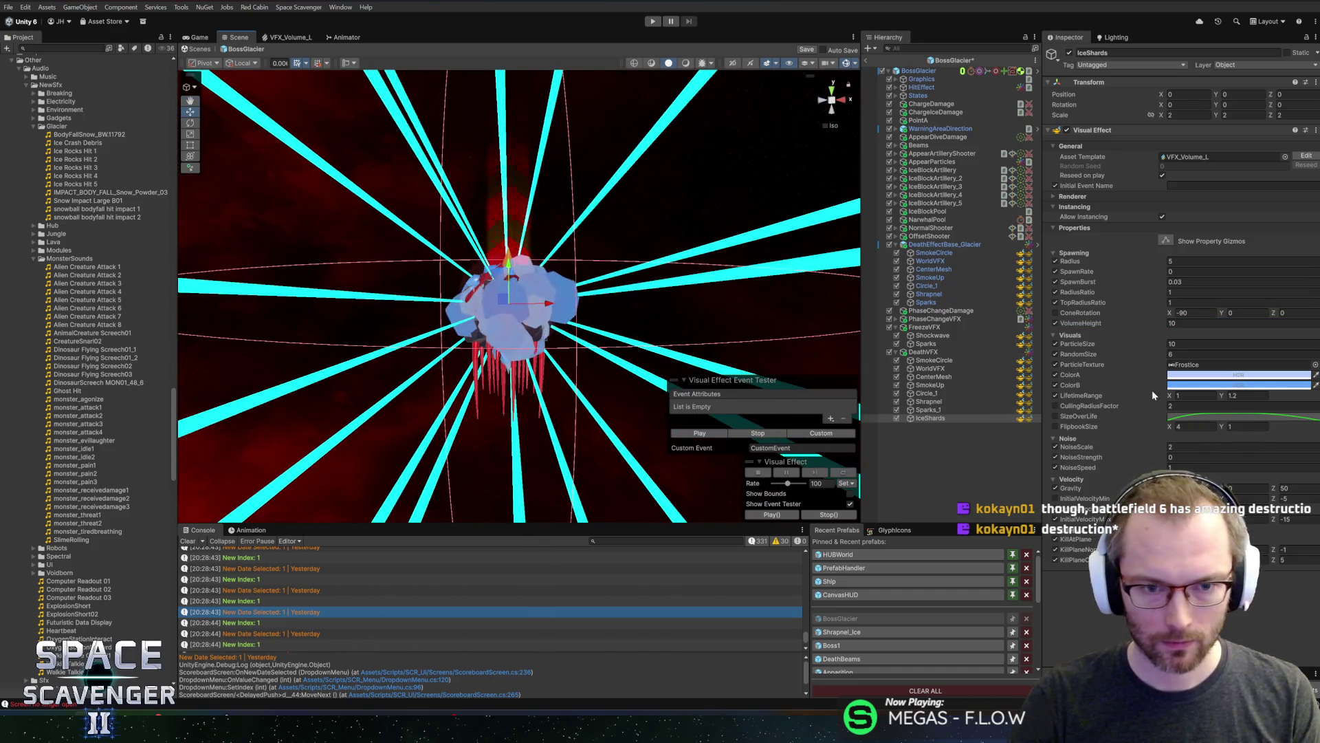
click(1238, 374)
key(Escape)
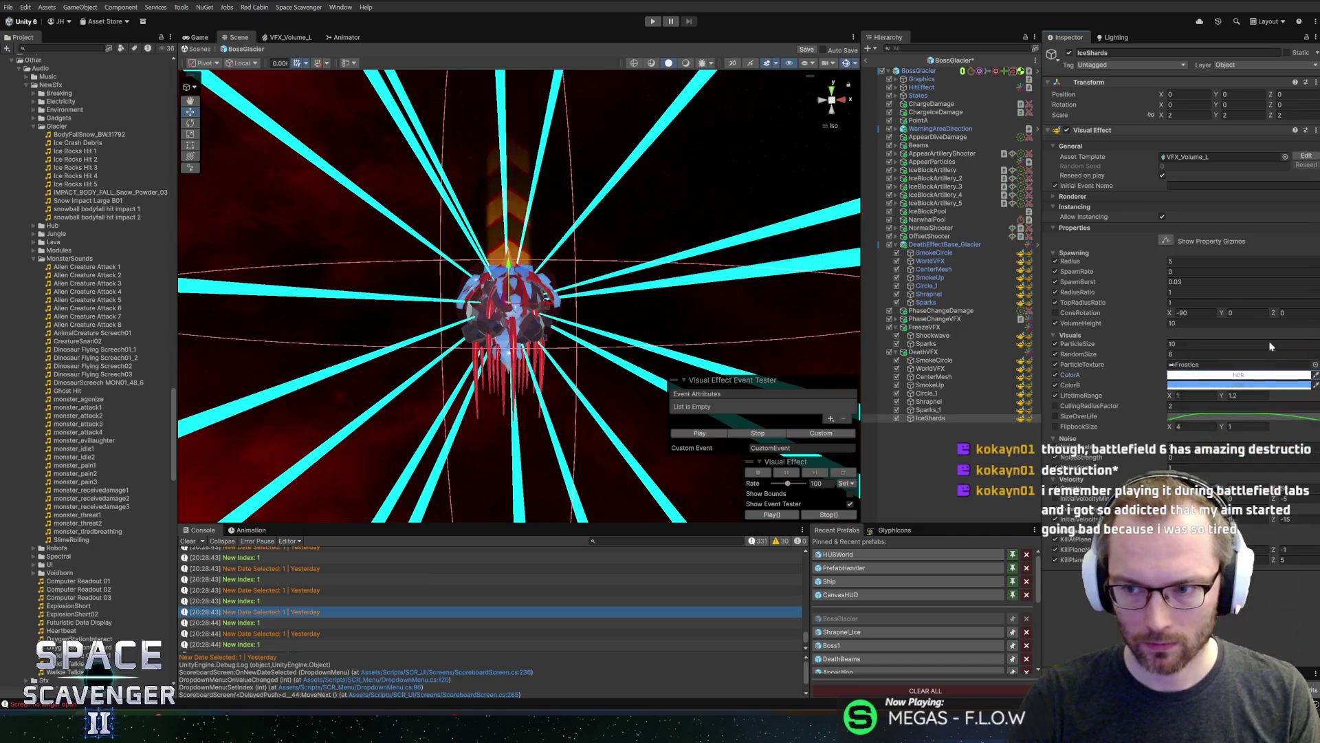
click(684, 431)
click(1238, 375)
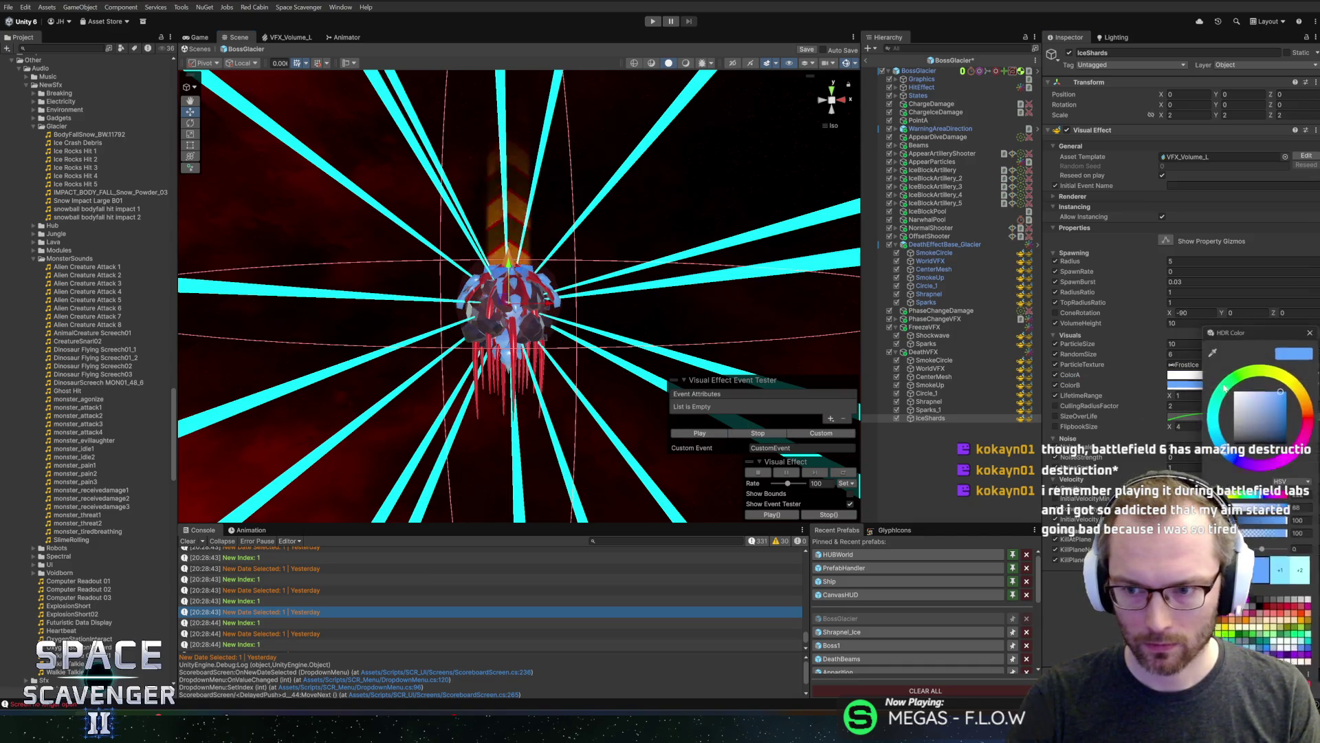
key(Escape)
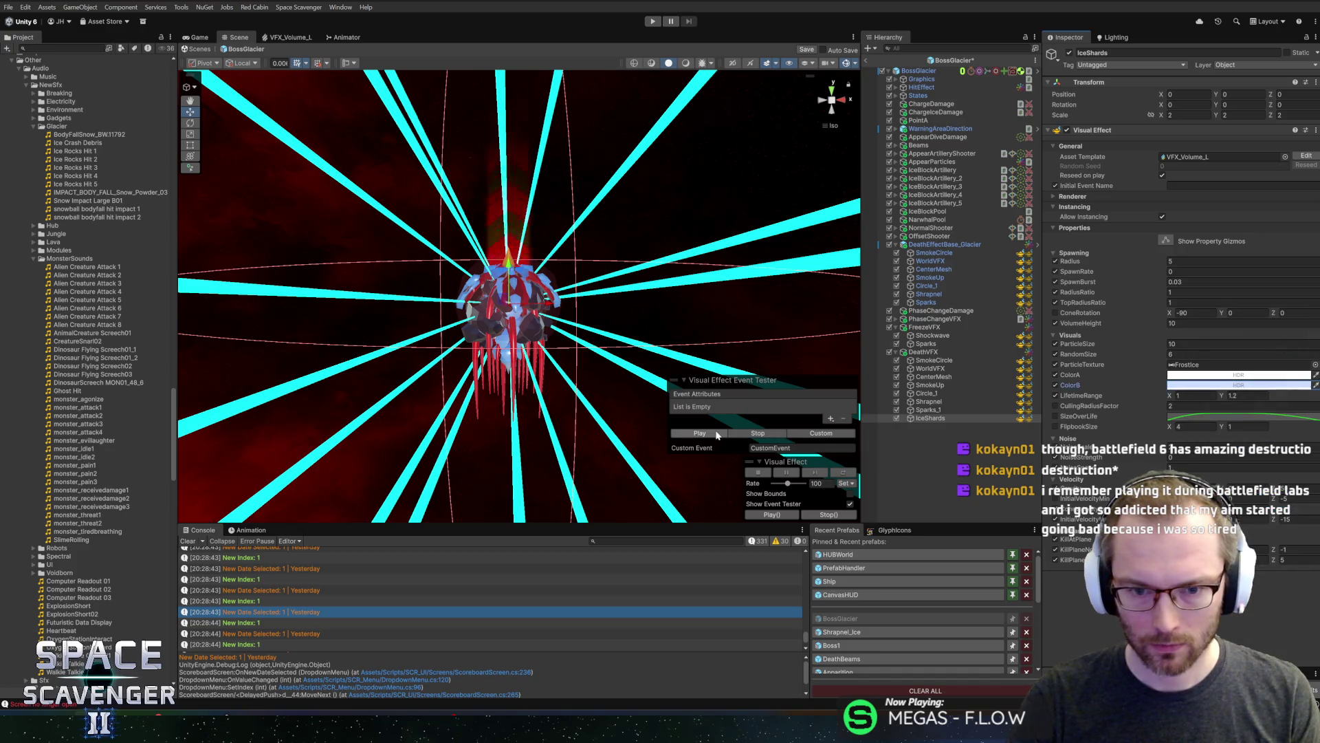
click(717, 435)
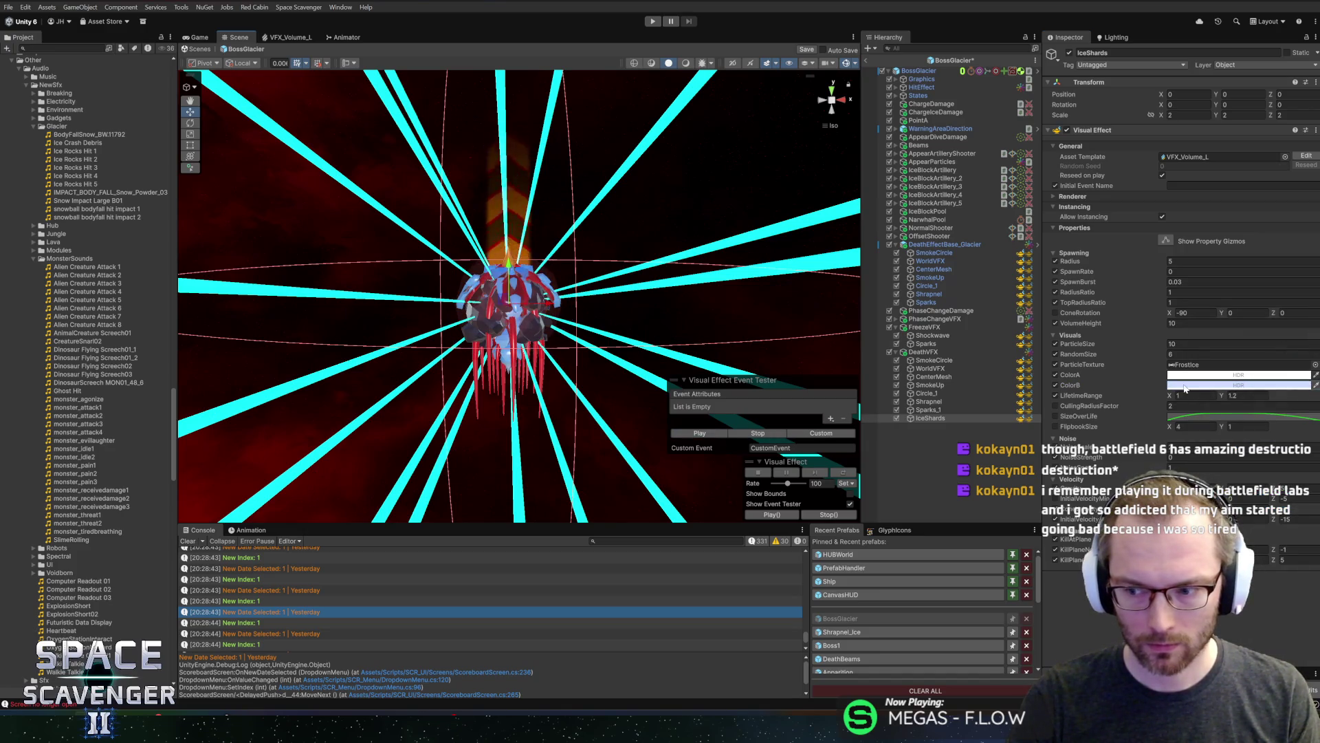
Preview all DeathVFX effects together, then duplicate IceShards
shift+click(933, 360)
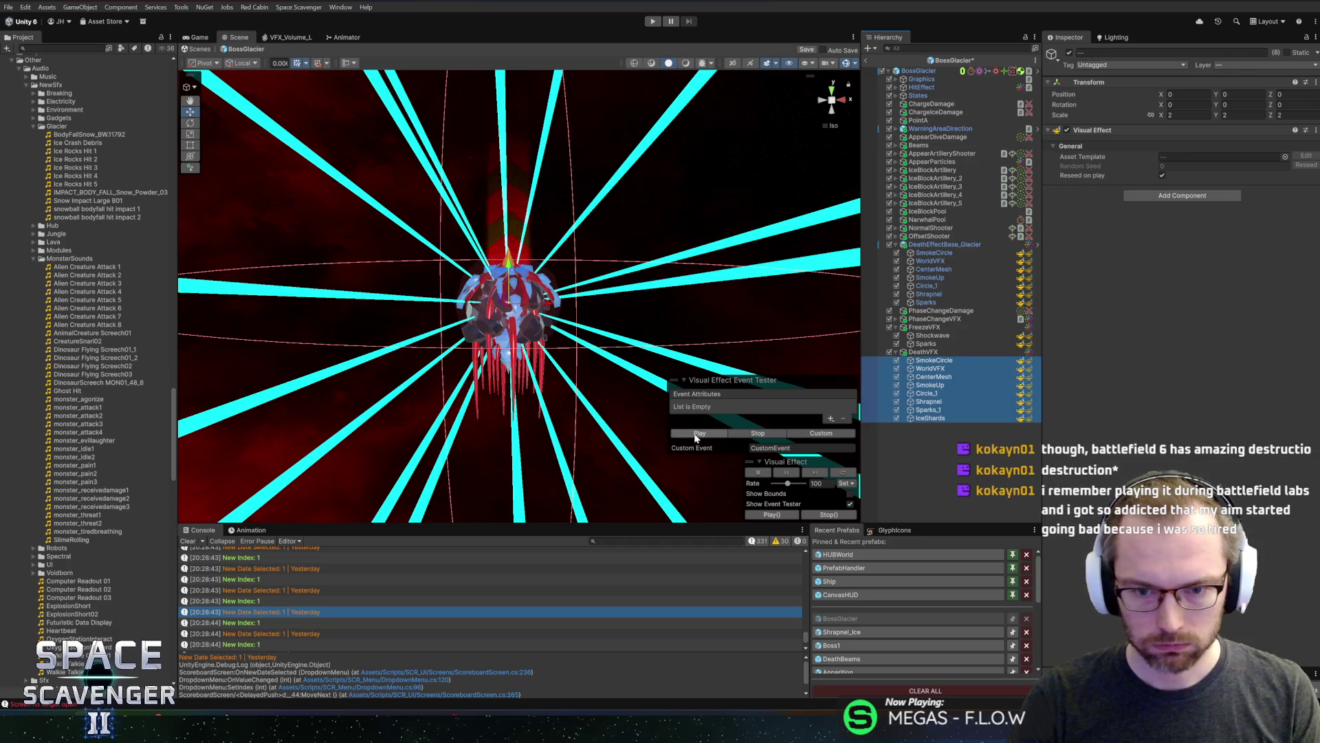
click(686, 435)
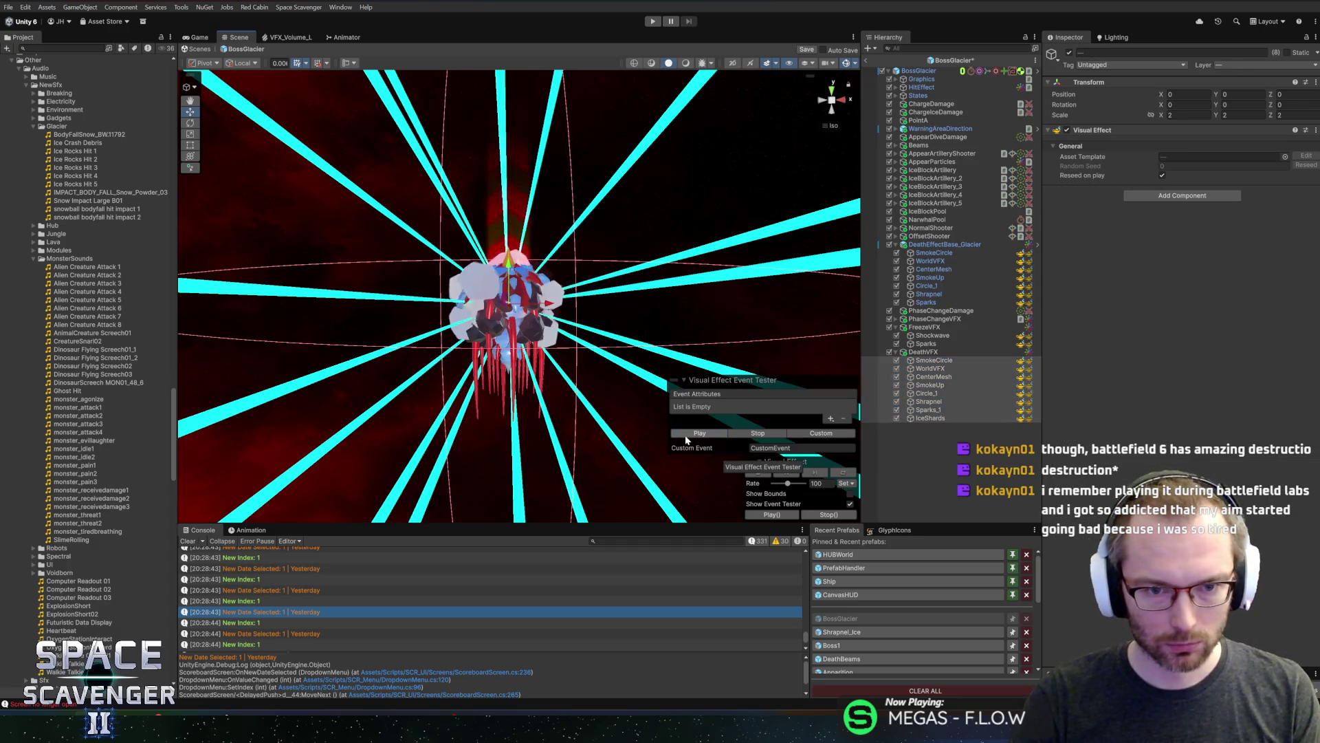
click(928, 417)
key(ctrl+d)
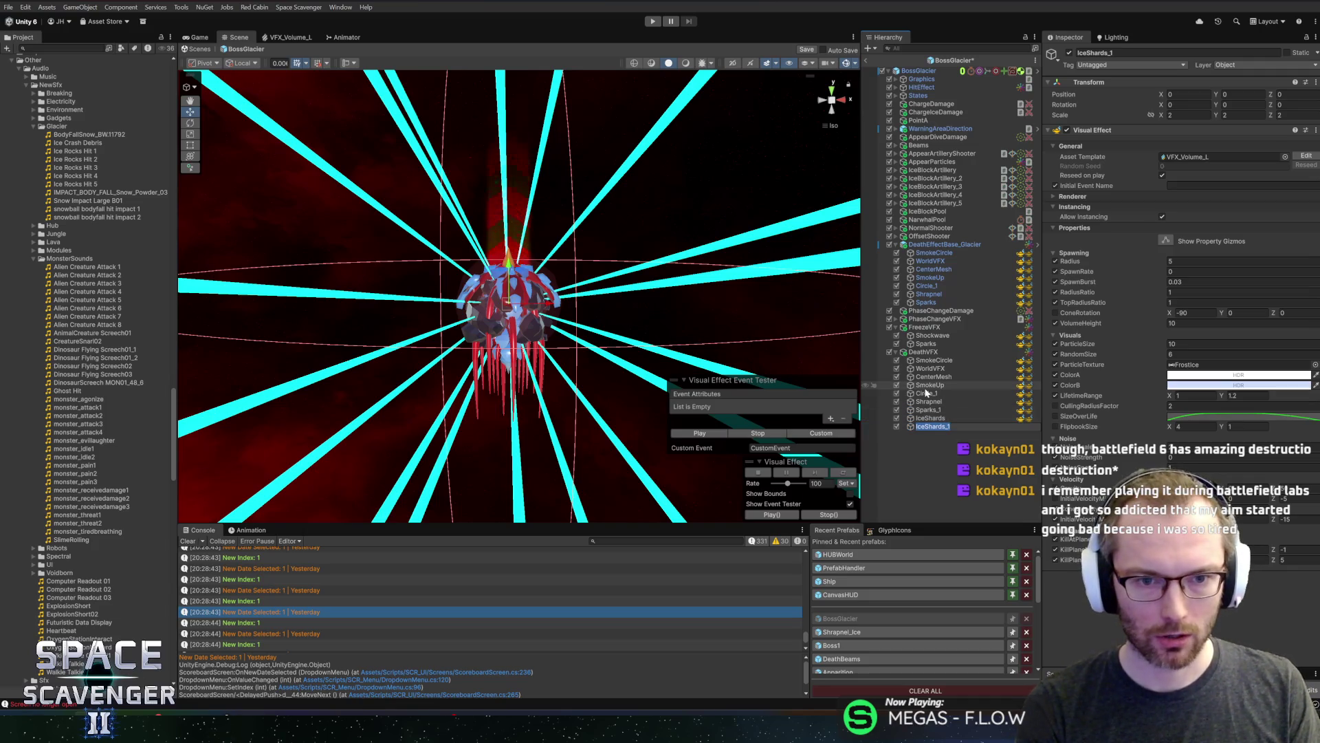
Rename the duplicate to IceShards_2 and set its Radius to 9 and VolumeHeight to 5
key(Right)
key(BackSpace)
text(2)
key(Return)
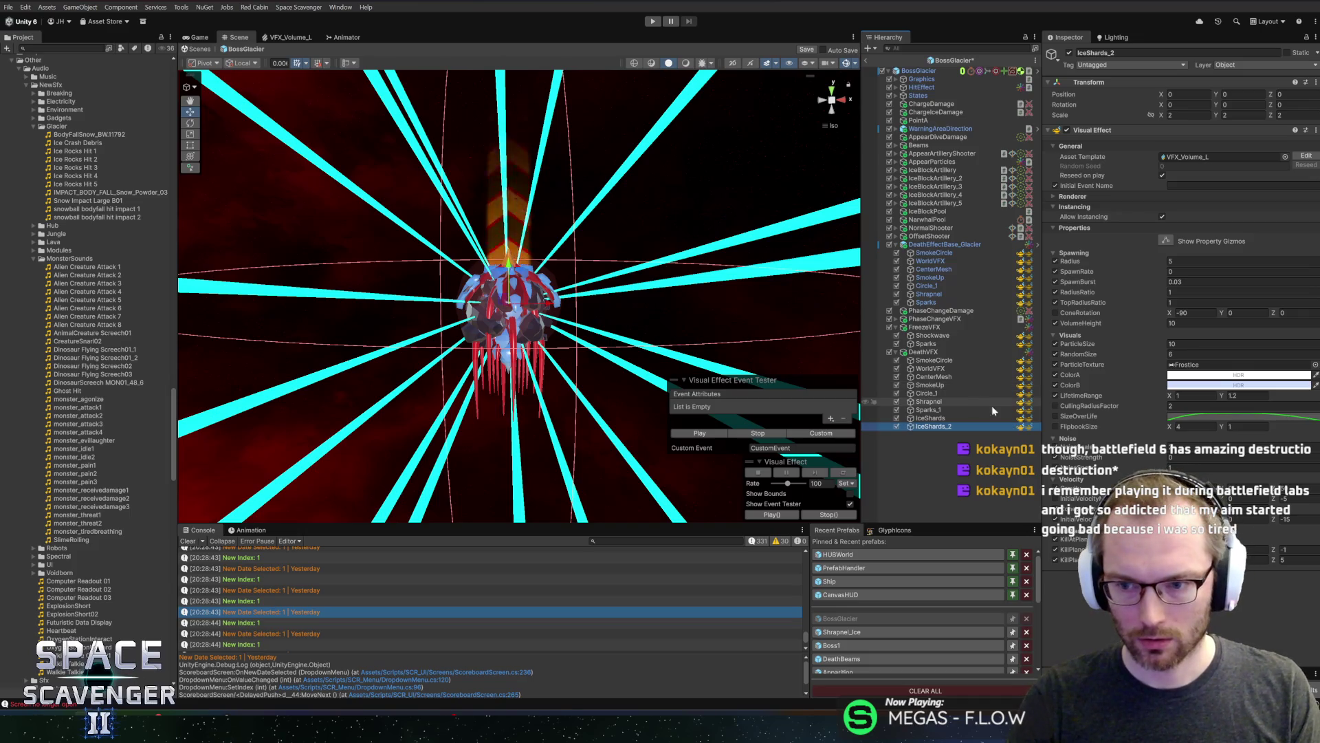
click(1183, 262)
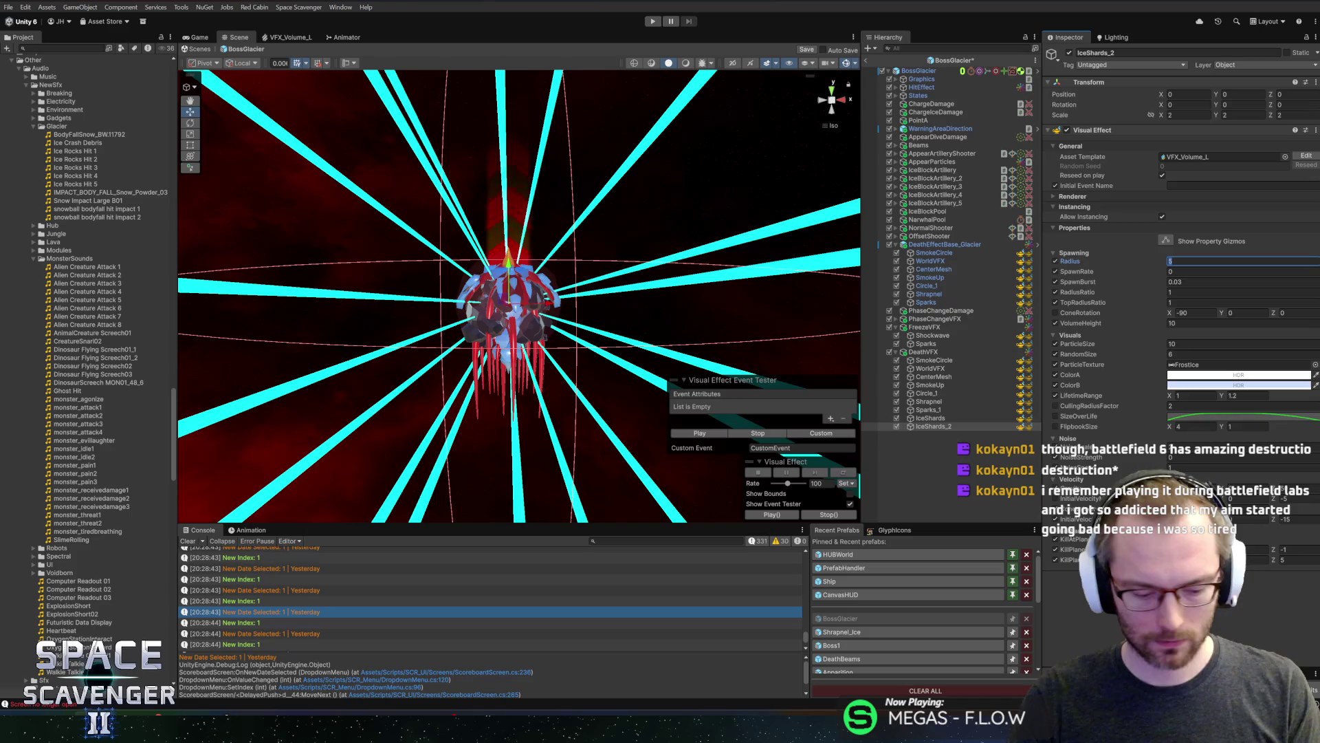
click(1184, 323)
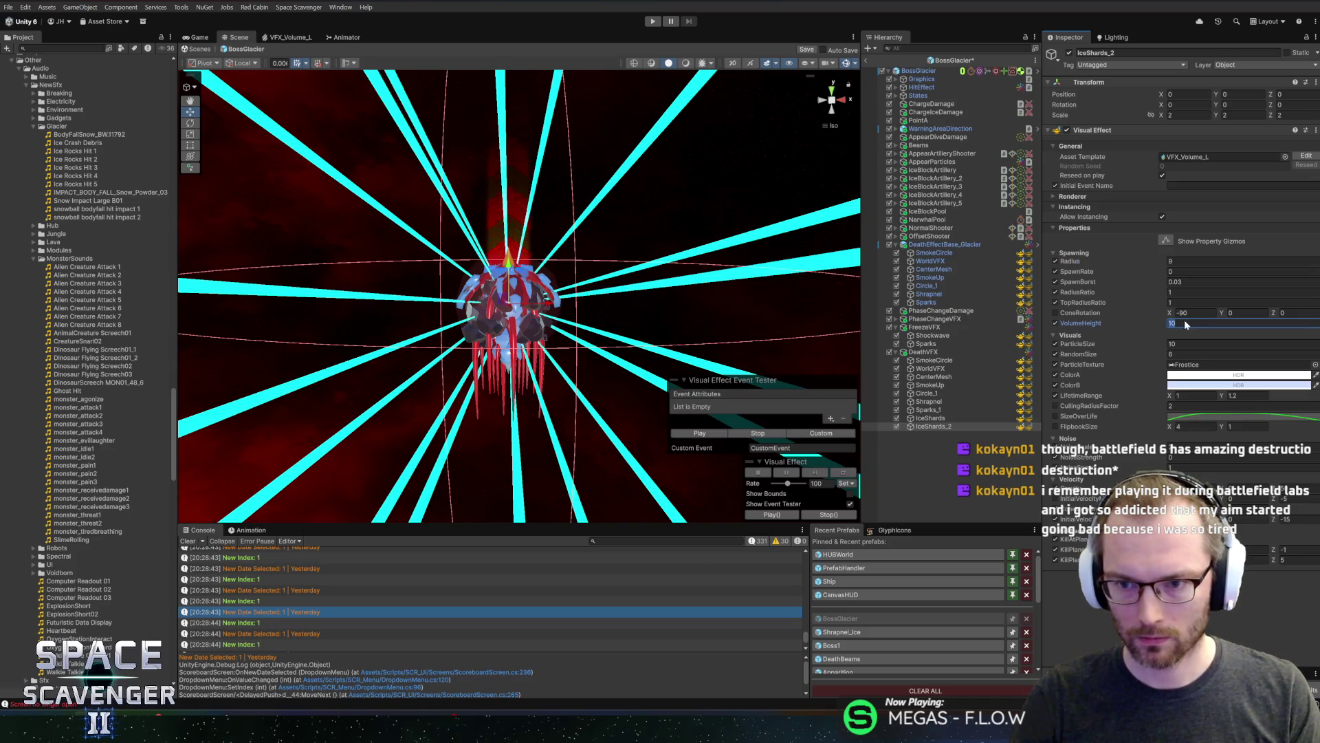
click(1087, 336)
Set ParticleSize 5 and RandomSize 2, then replay the death effects across the DeathVFX children
click(1086, 337)
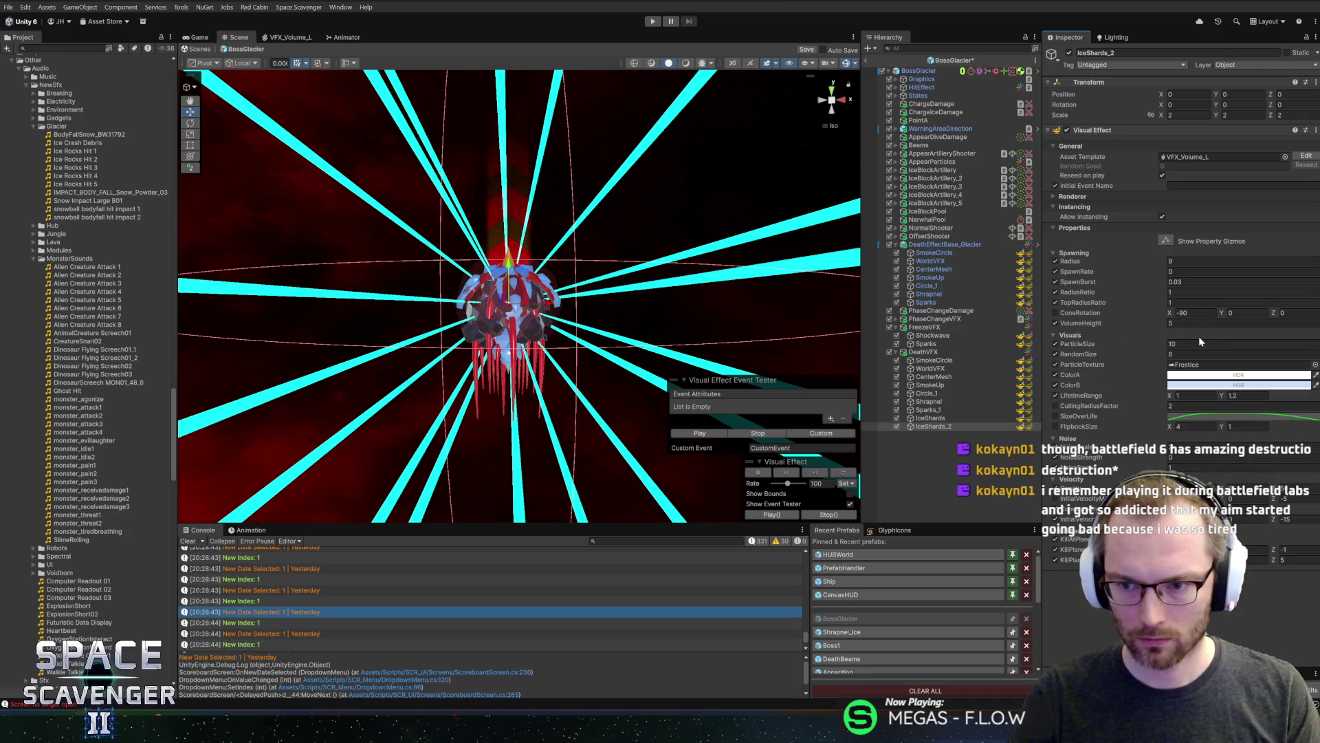
click(1176, 343)
text(5)
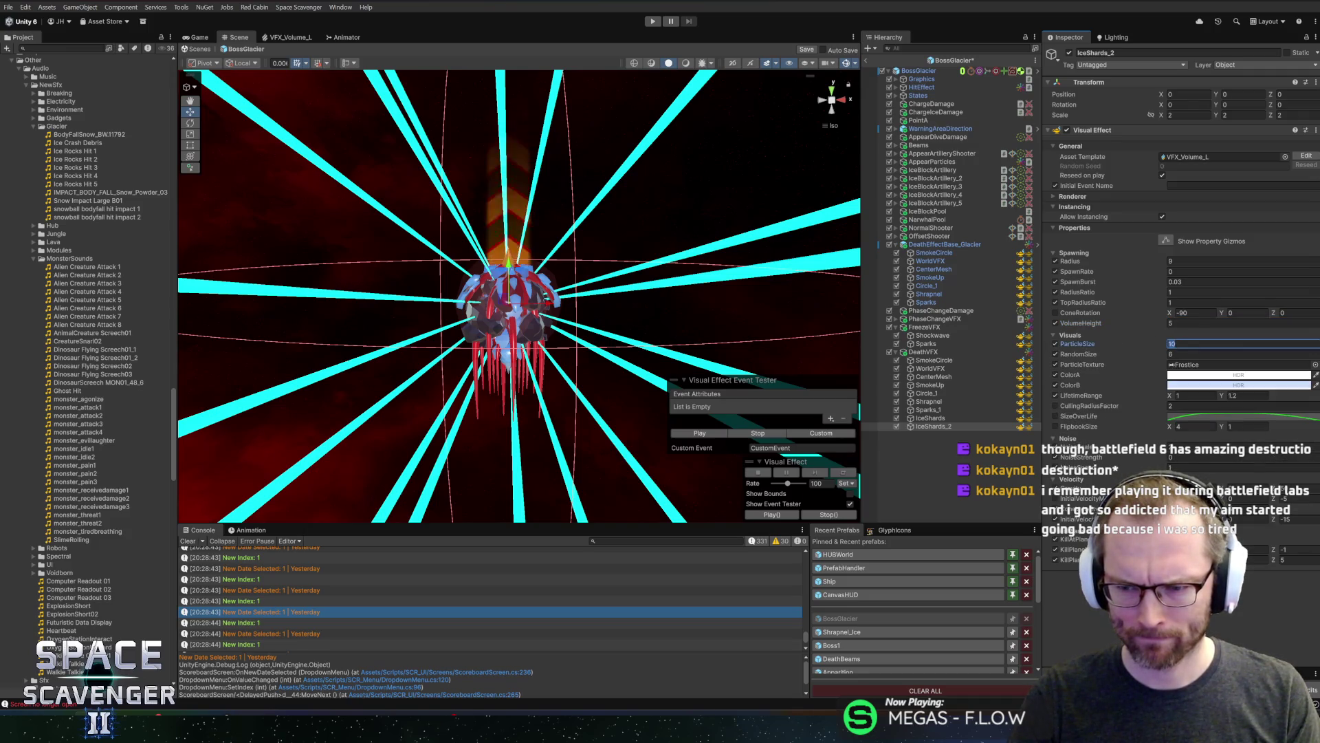
key(Tab)
text(2)
click(705, 434)
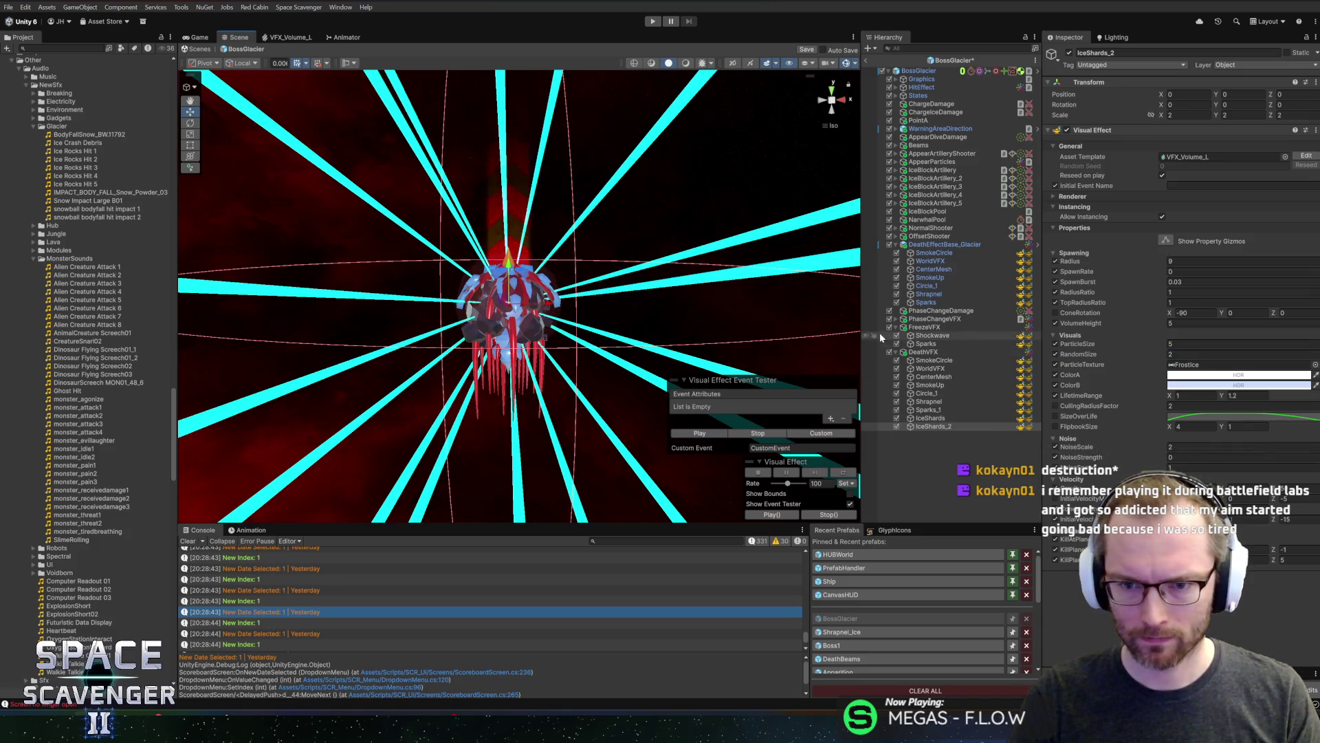
shift+click(930, 360)
click(691, 434)
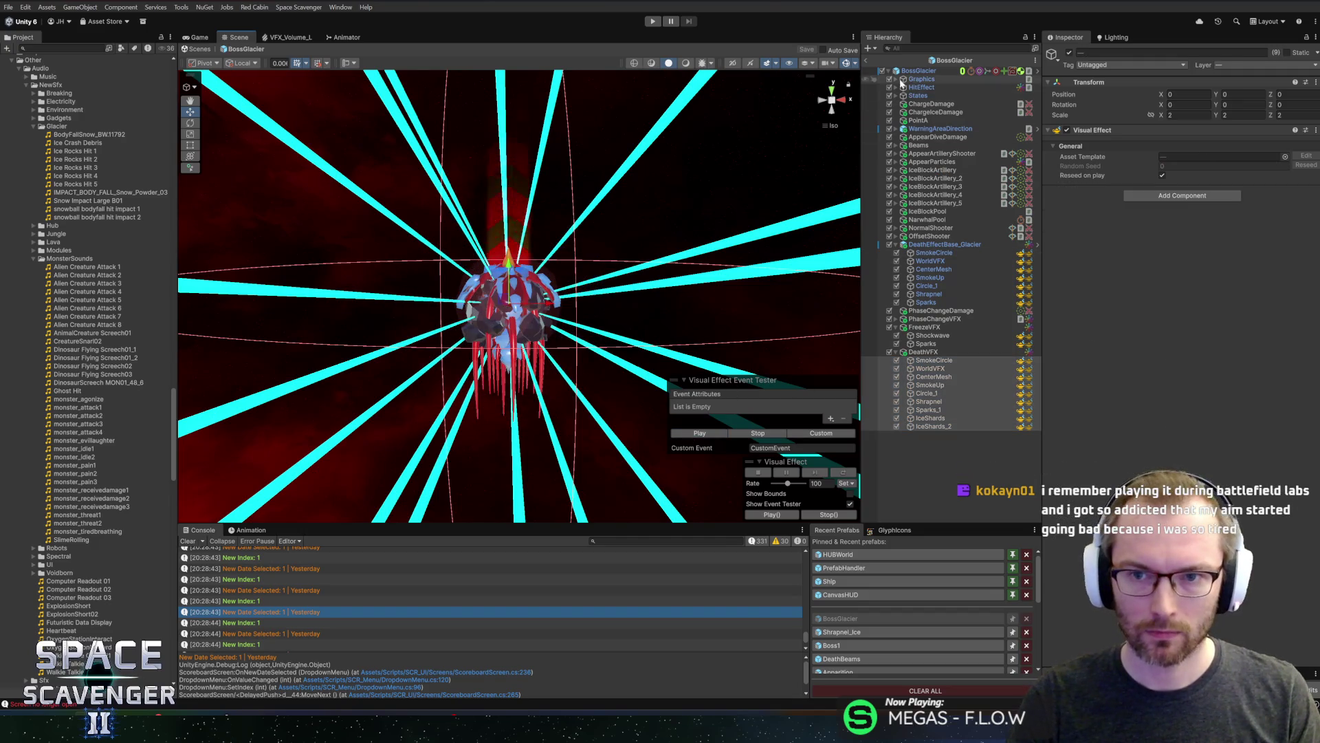
Leave the prefab, start Play in a maximized Game view, and kill the boss with 'debug damage'
click(867, 59)
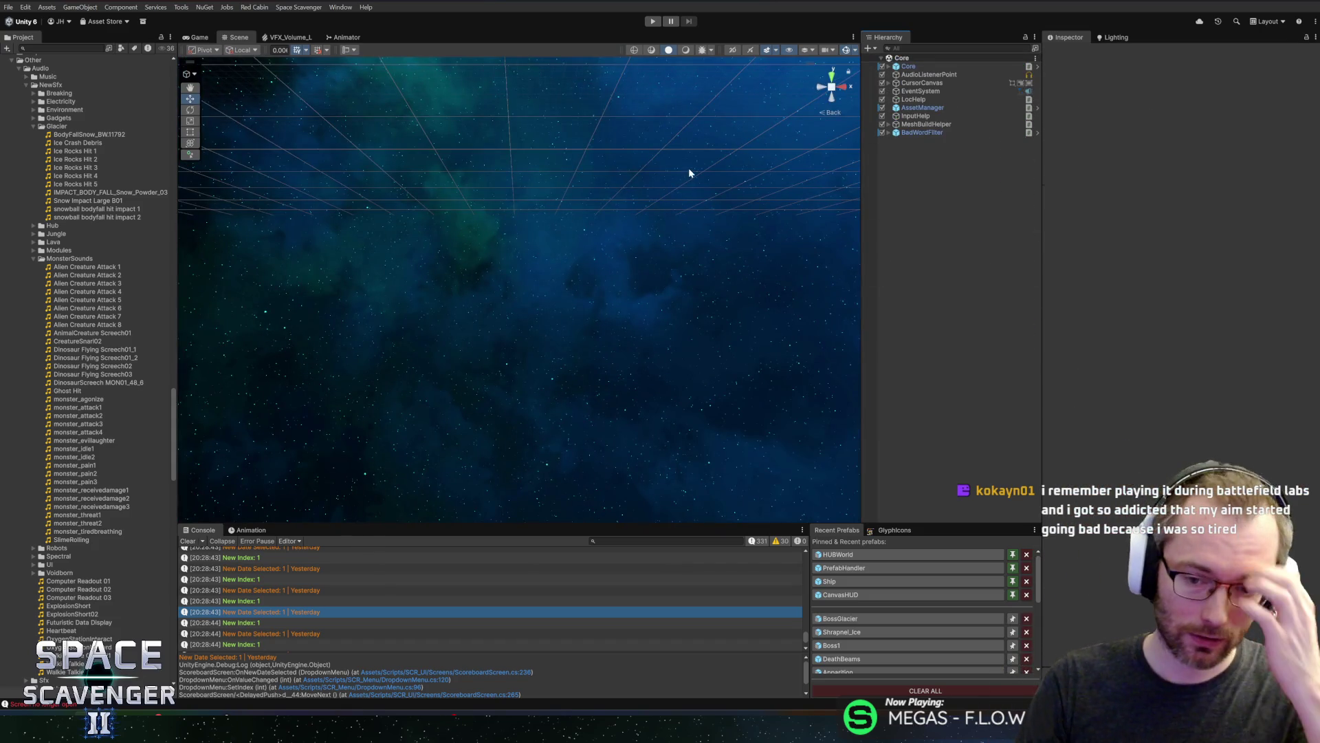
click(651, 22)
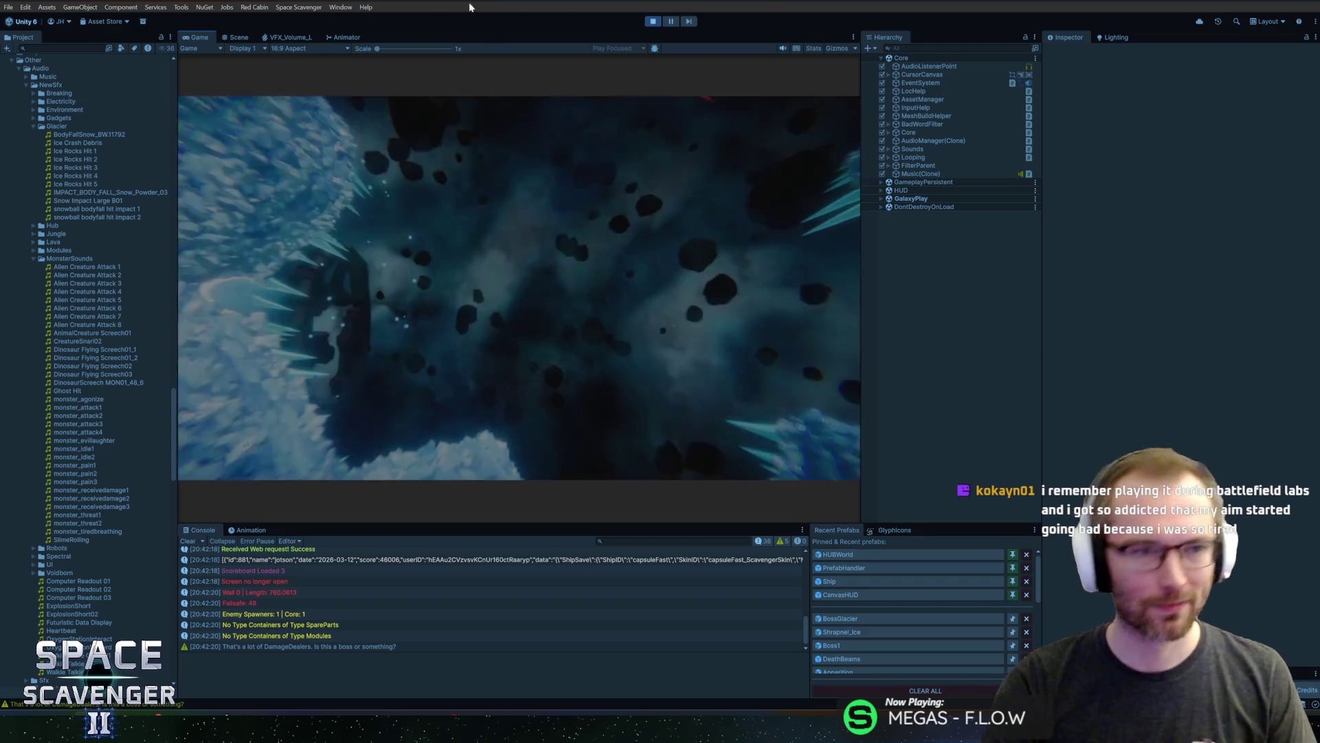
key(shift+space)
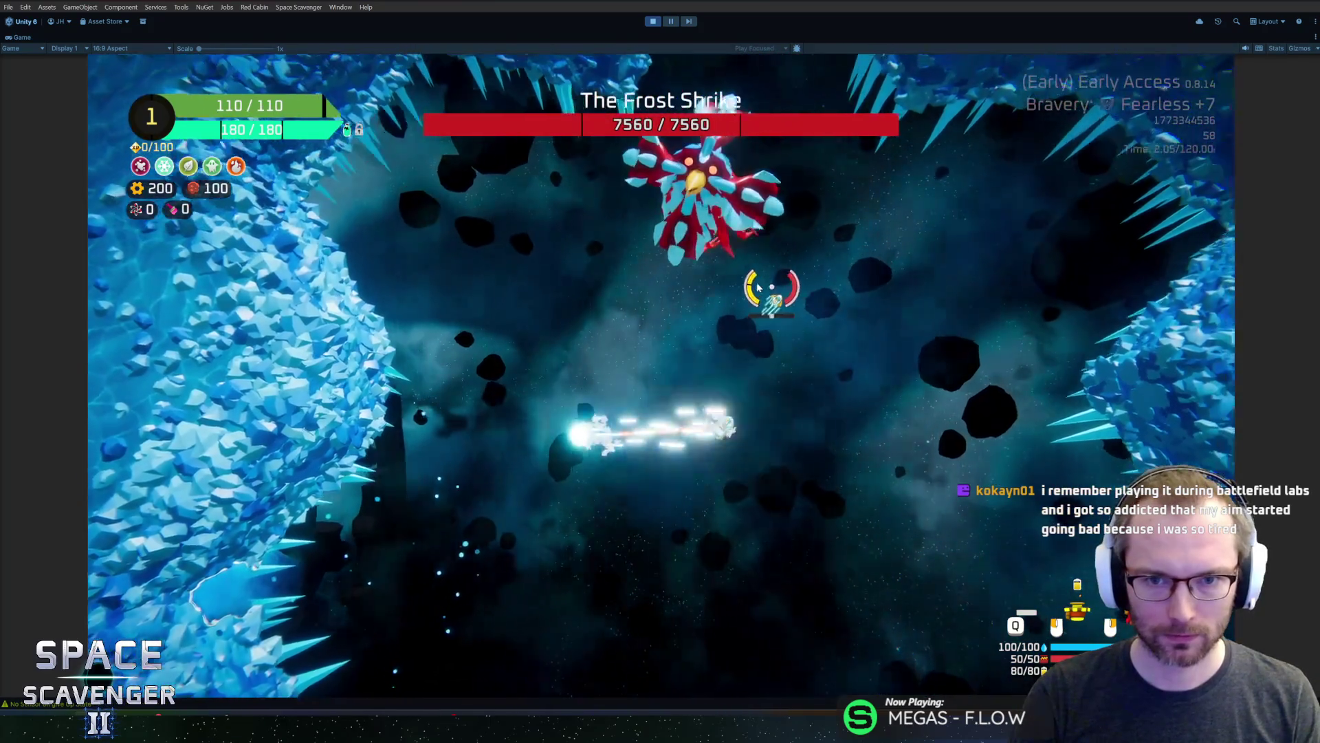
key(grave)
text(debug damage)
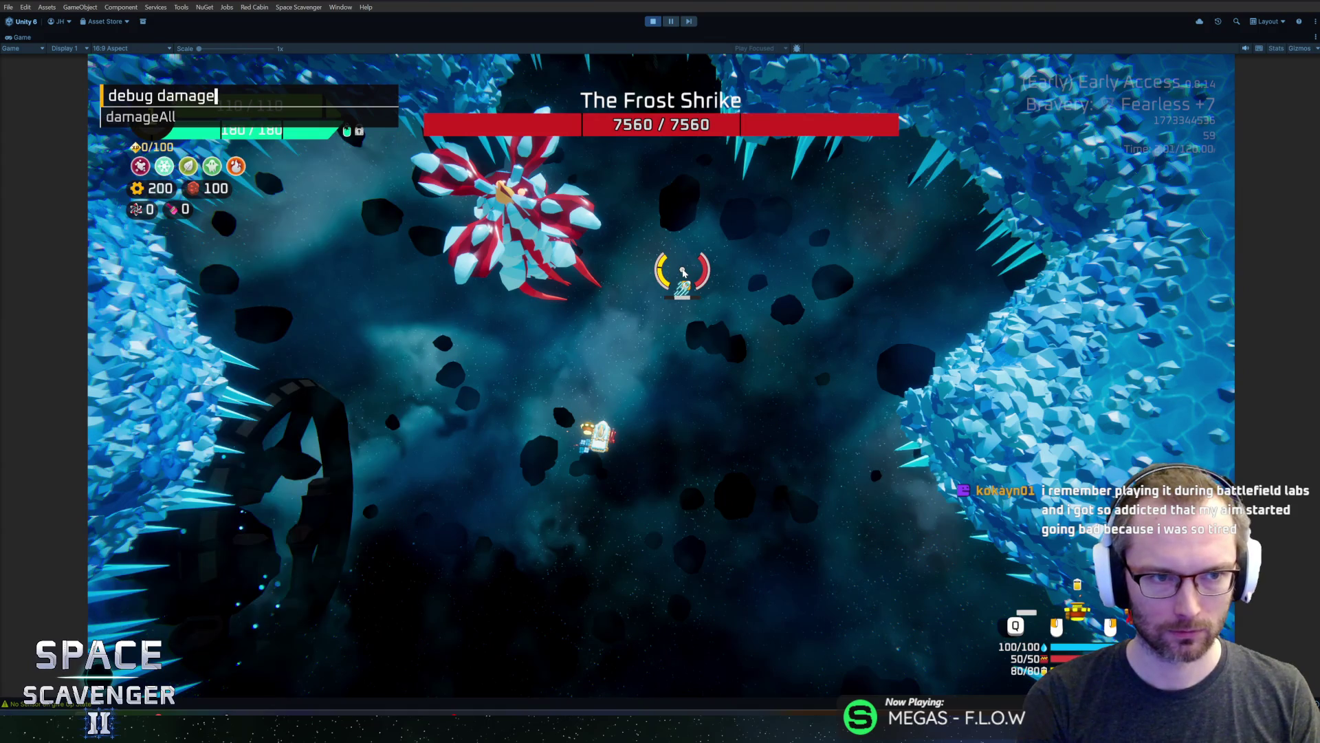
key(Return)
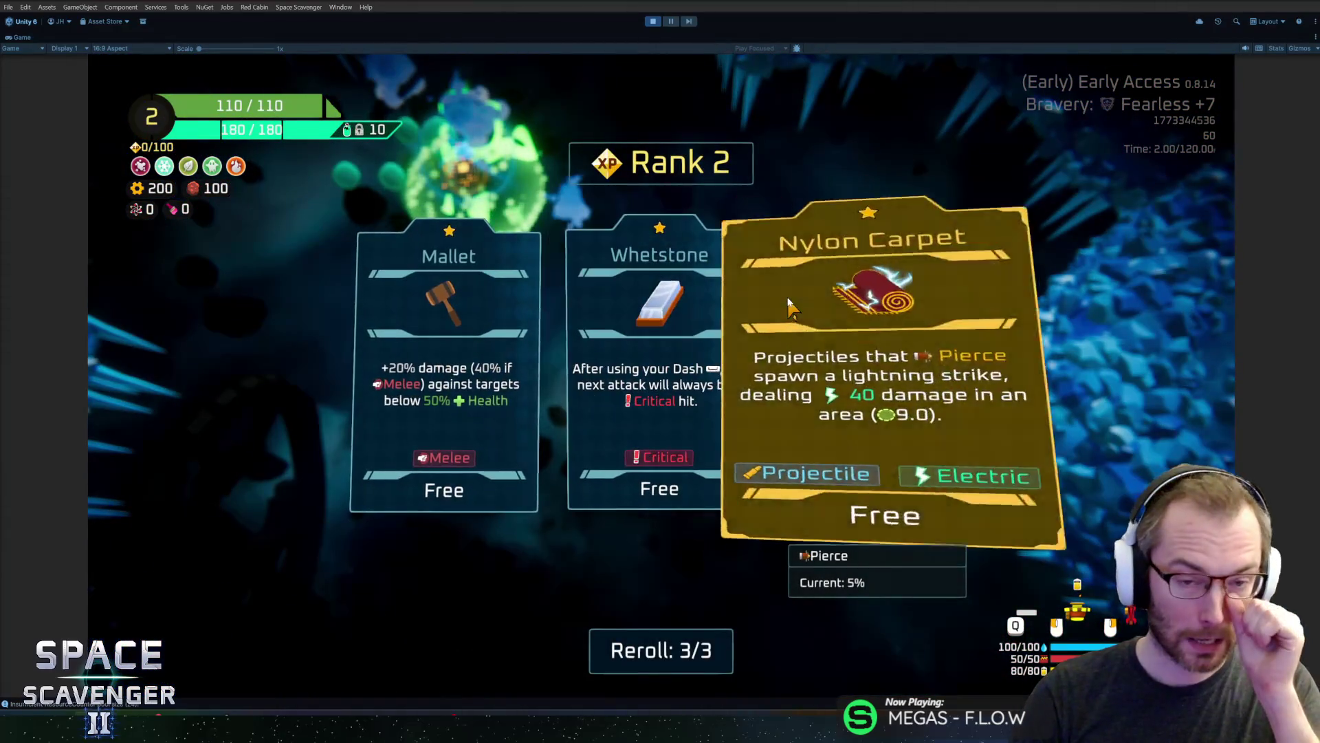
Choose the Nylon Carpet reward, fly the ship around the Heavy Crate, then stop Play
click(790, 310)
key(w)
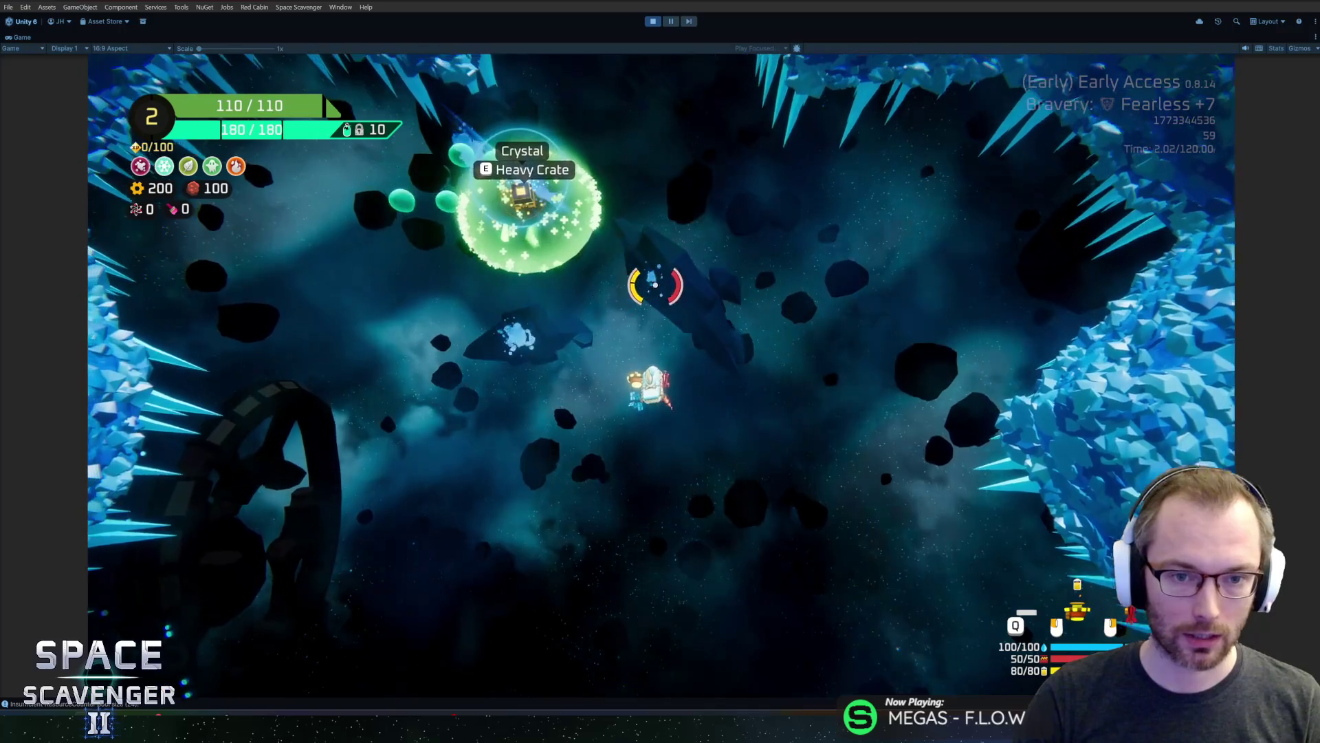
key(w)
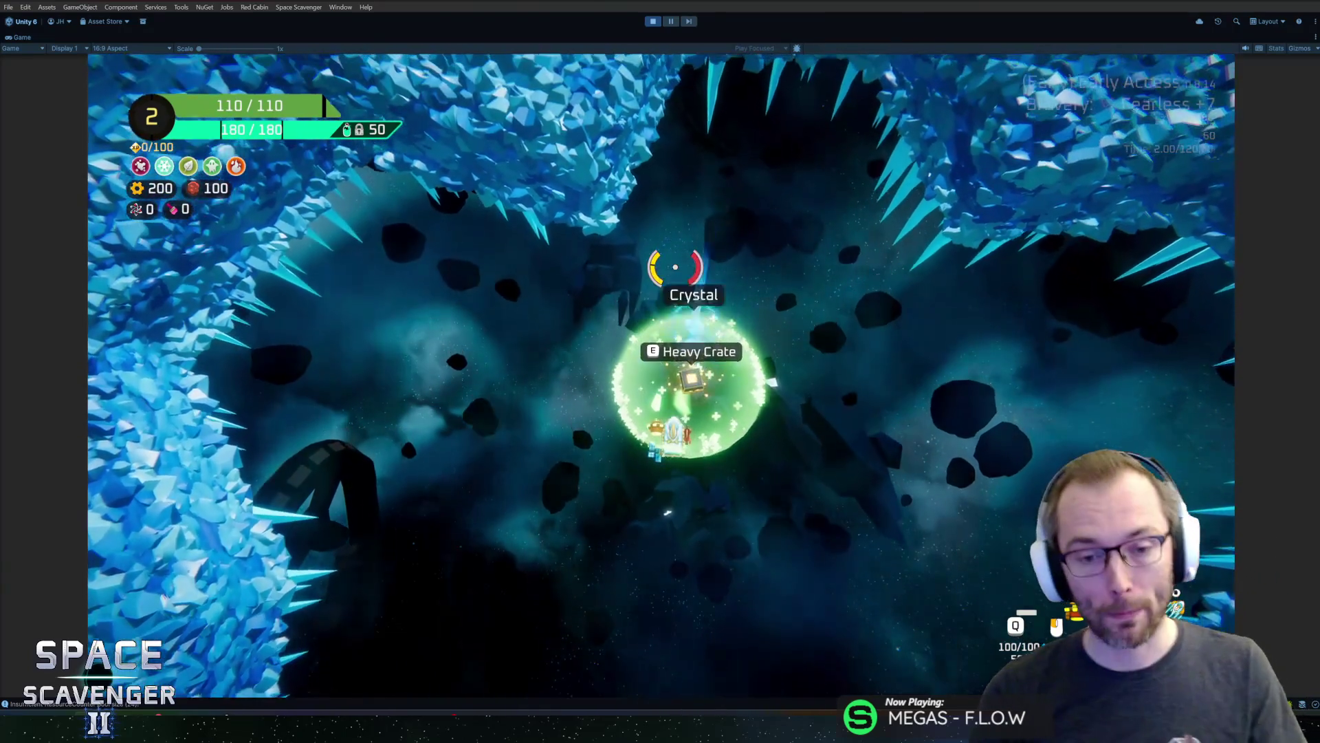
key(w)
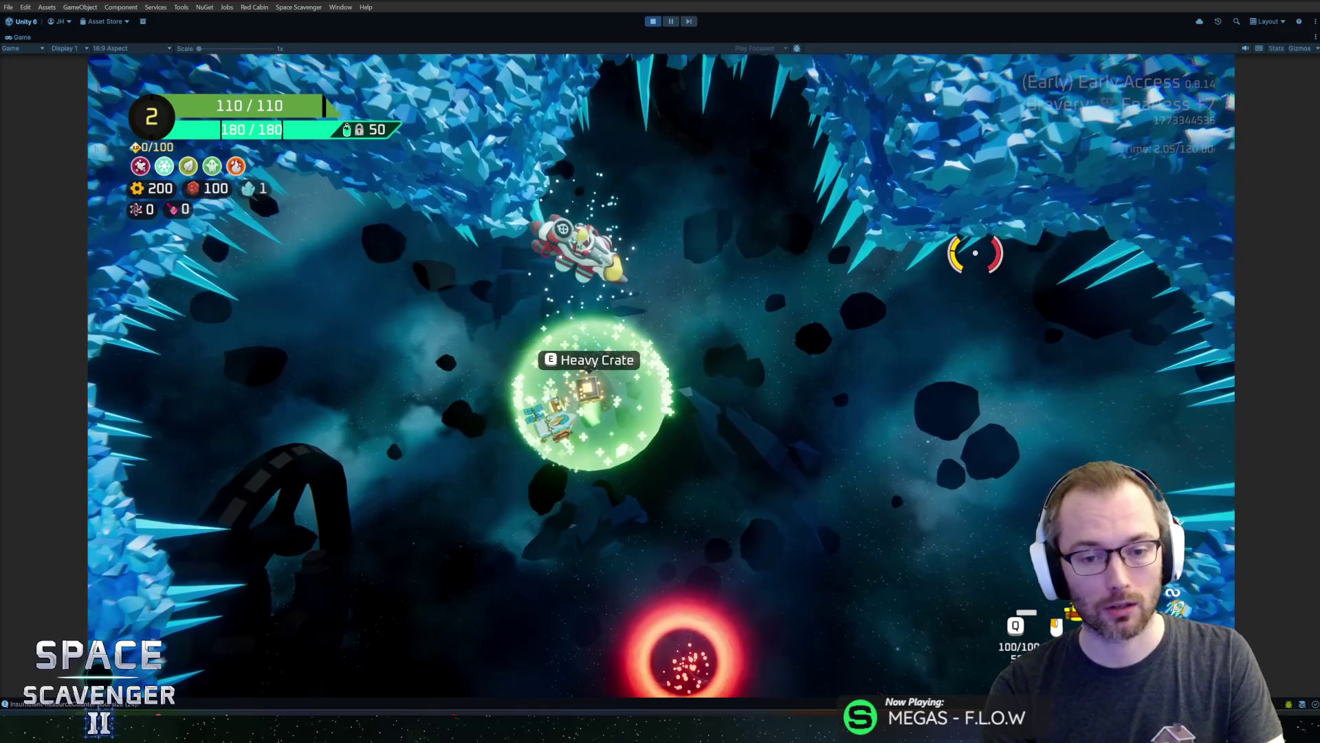
key(w)
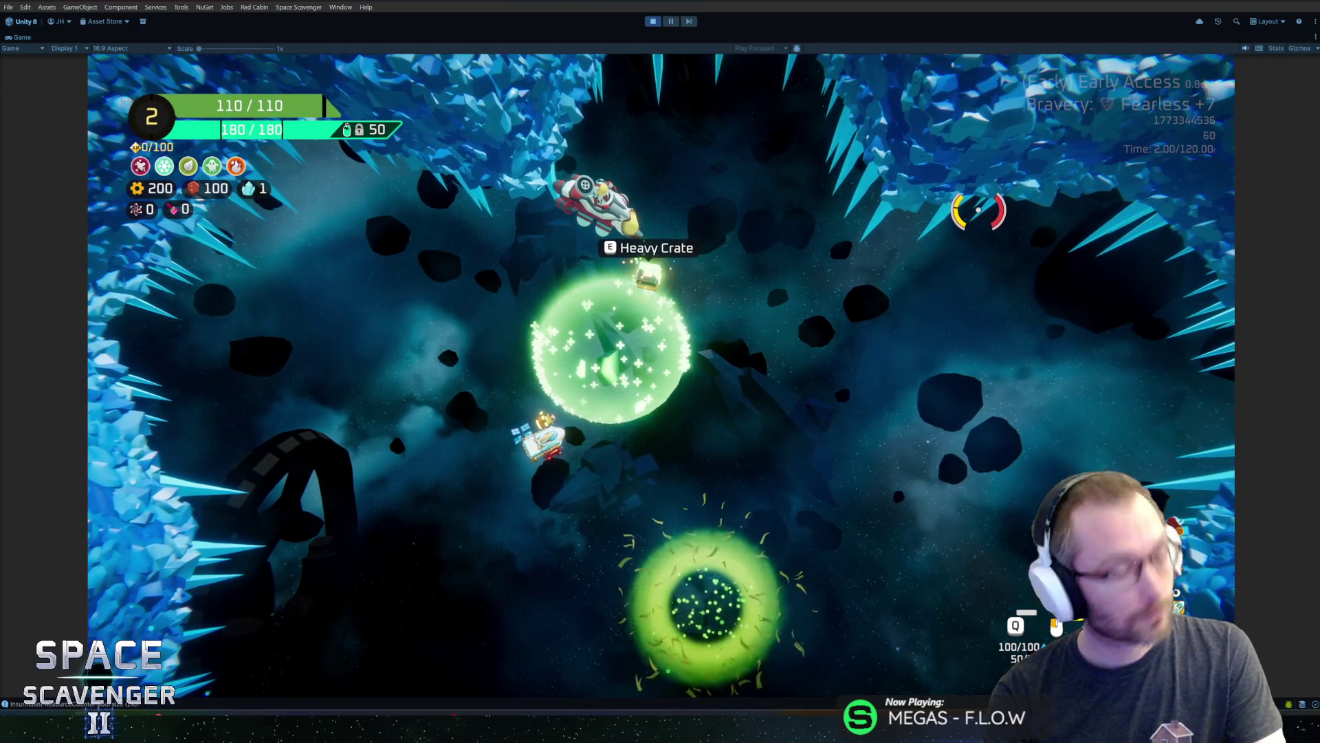
key(ctrl+p)
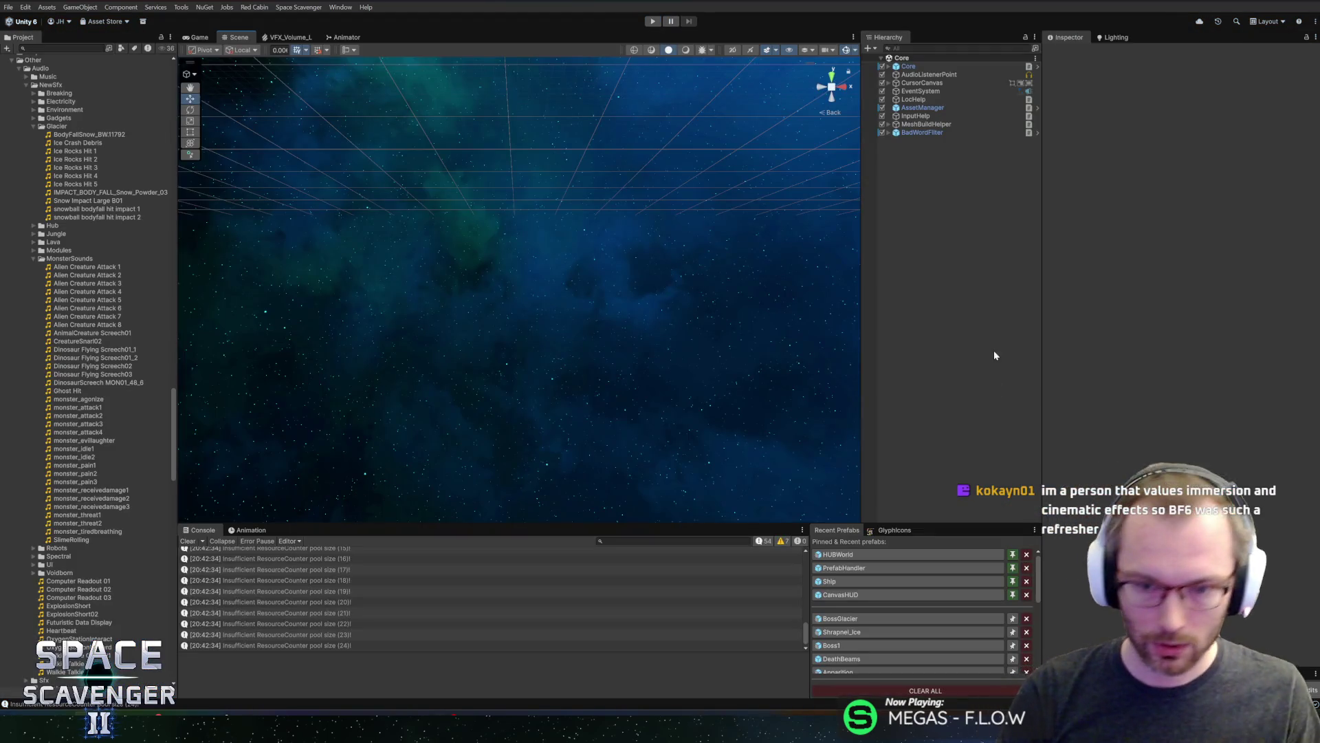
Reopen the BossGlacier prefab, collapse its FreezeVFX and DeathVFX groups, and switch to Rider
click(849, 619)
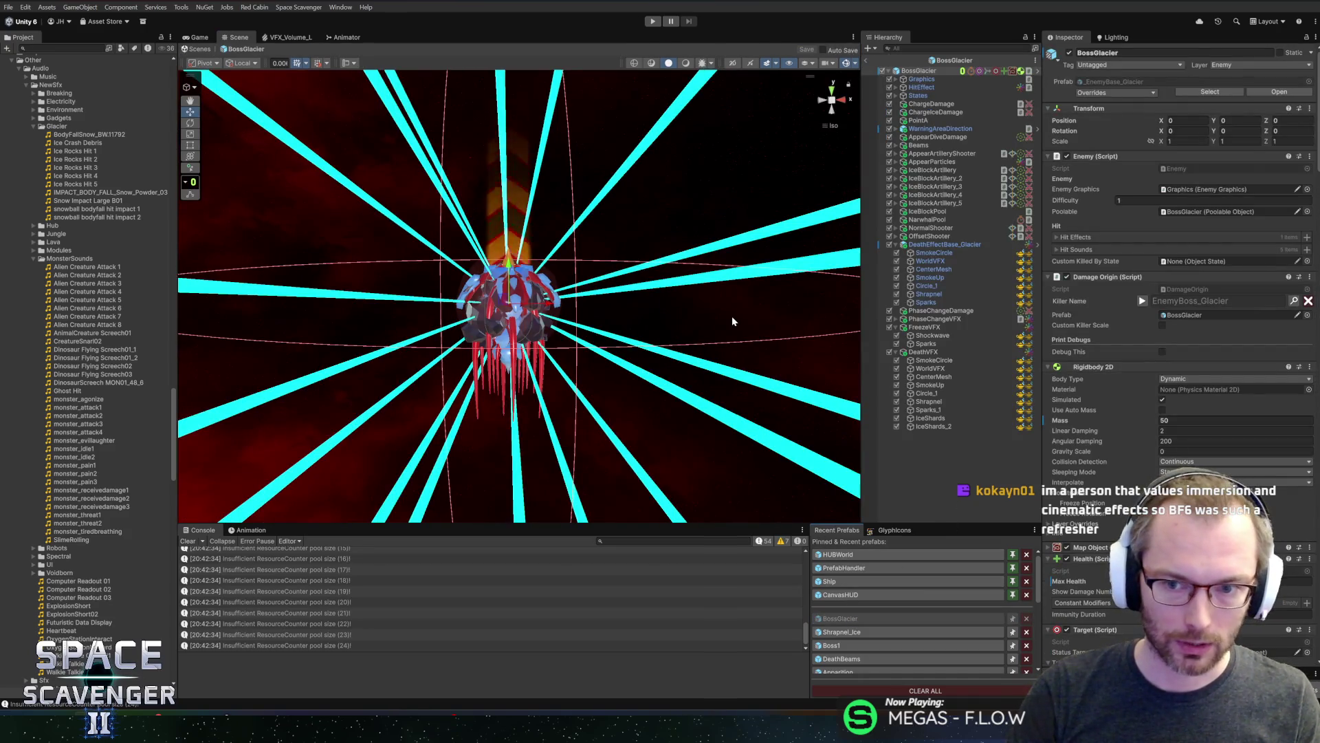
click(953, 245)
key(Left)
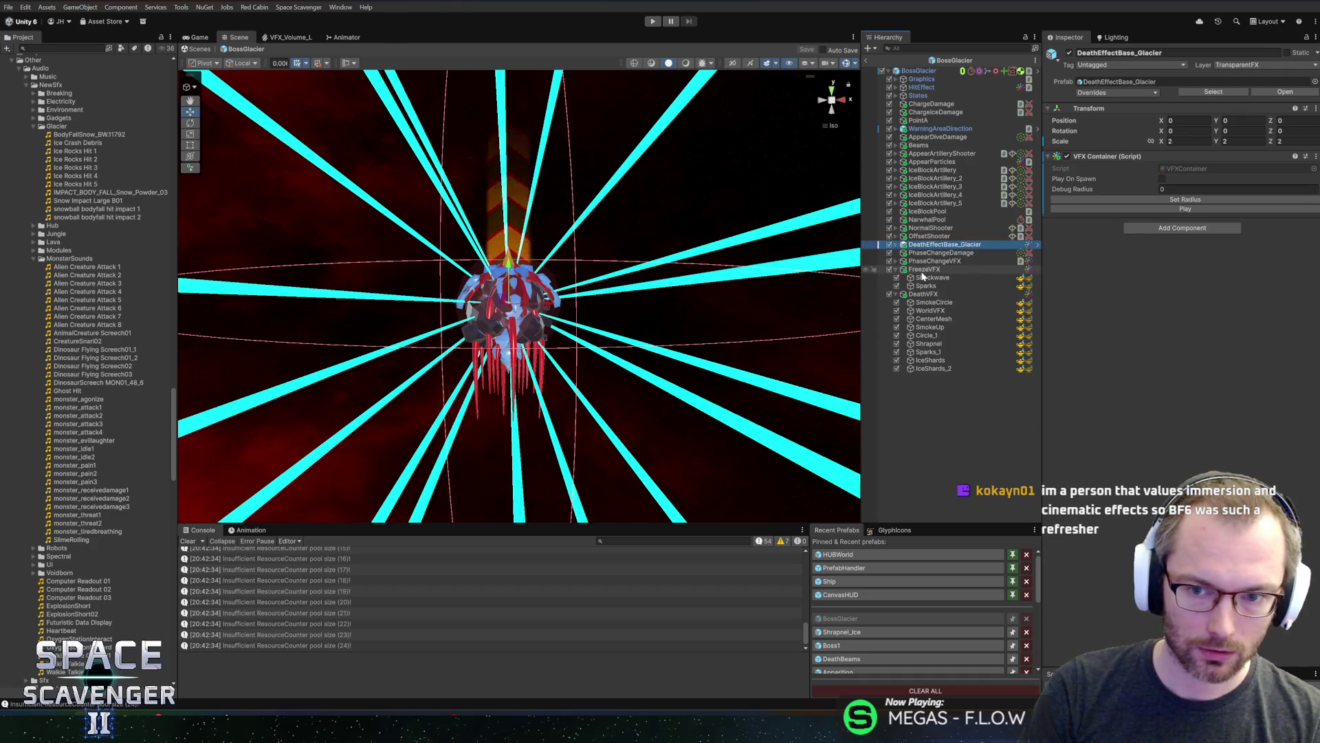
click(924, 277)
key(Left)
click(932, 253)
key(Up)
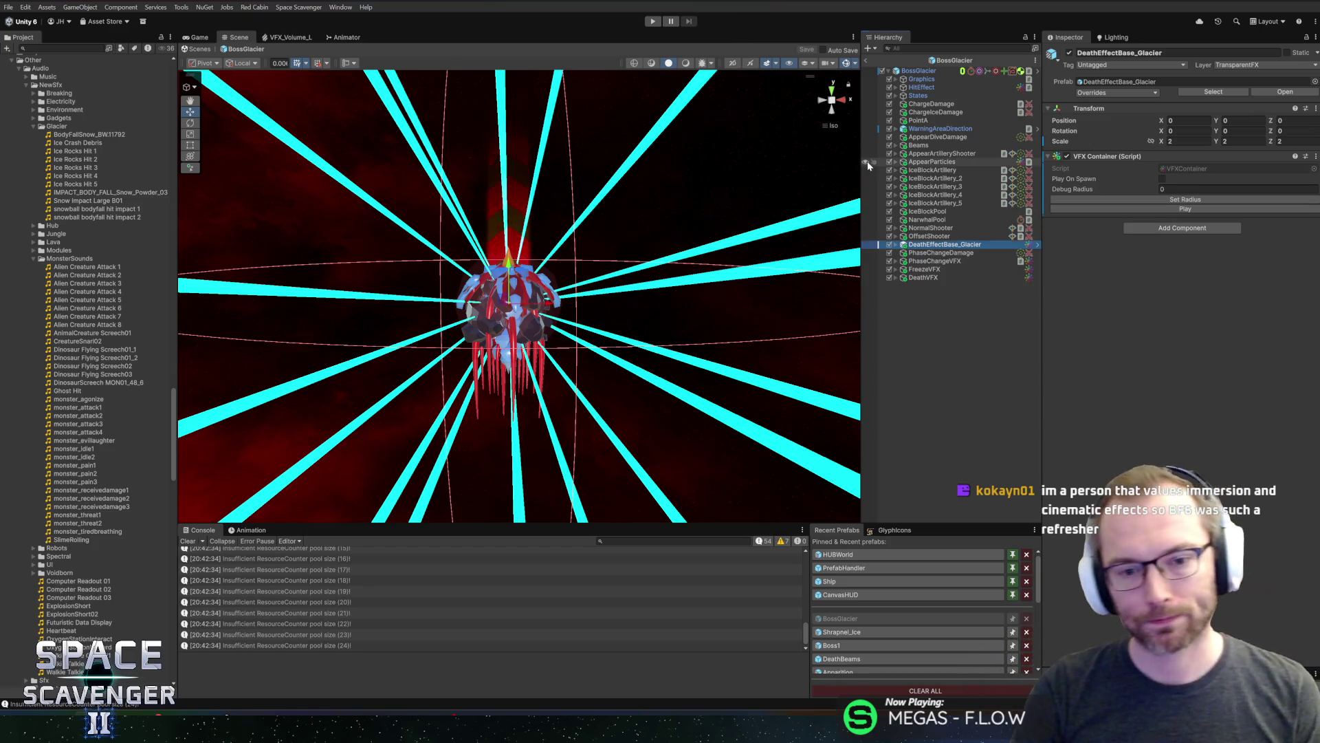
key(alt+Tab)
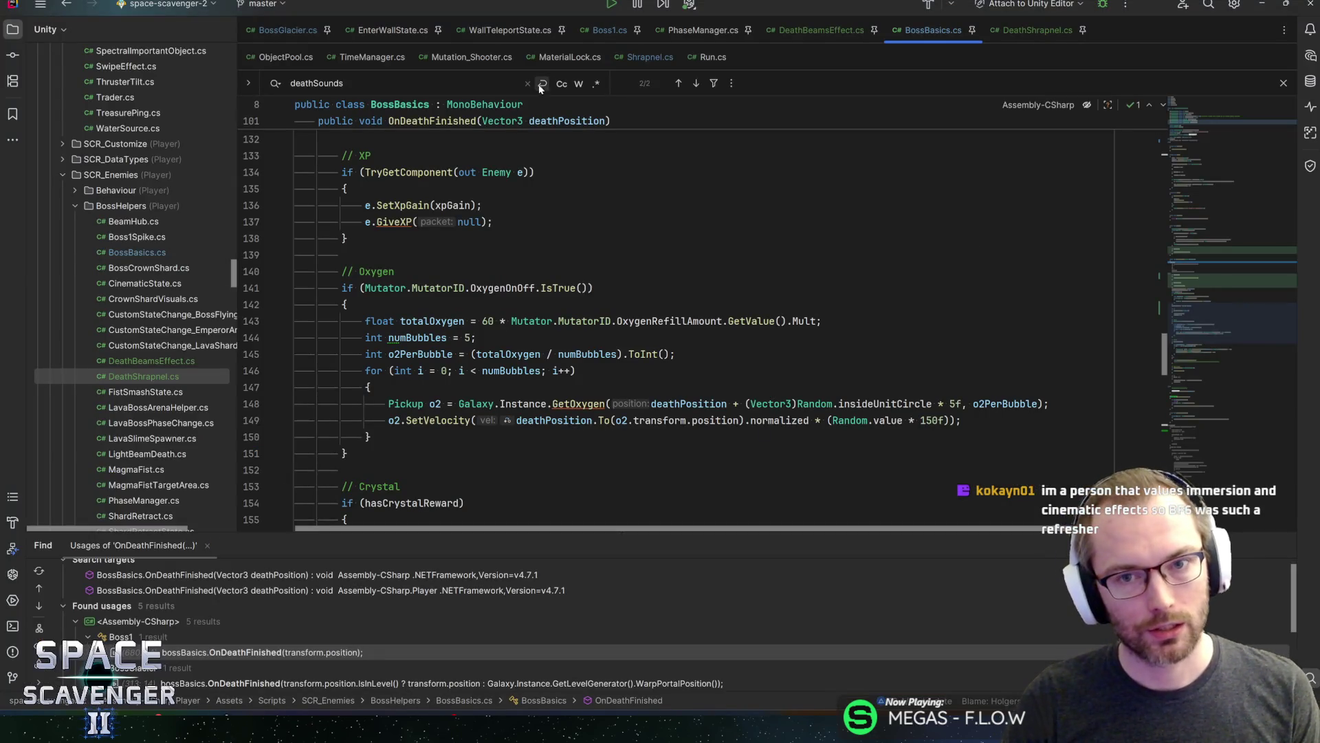
Read through DeathBeamsEffect.cs in Rider, then return to Unity
click(853, 35)
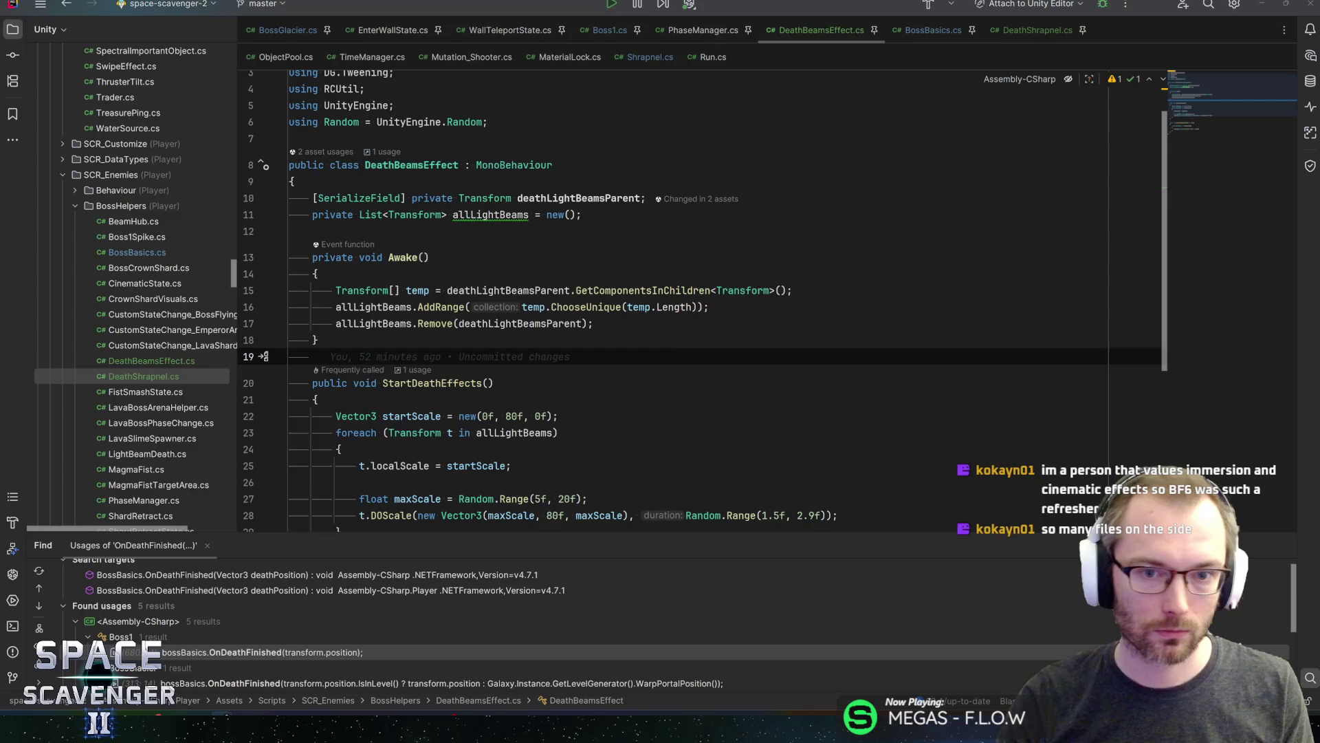
key(alt+Tab)
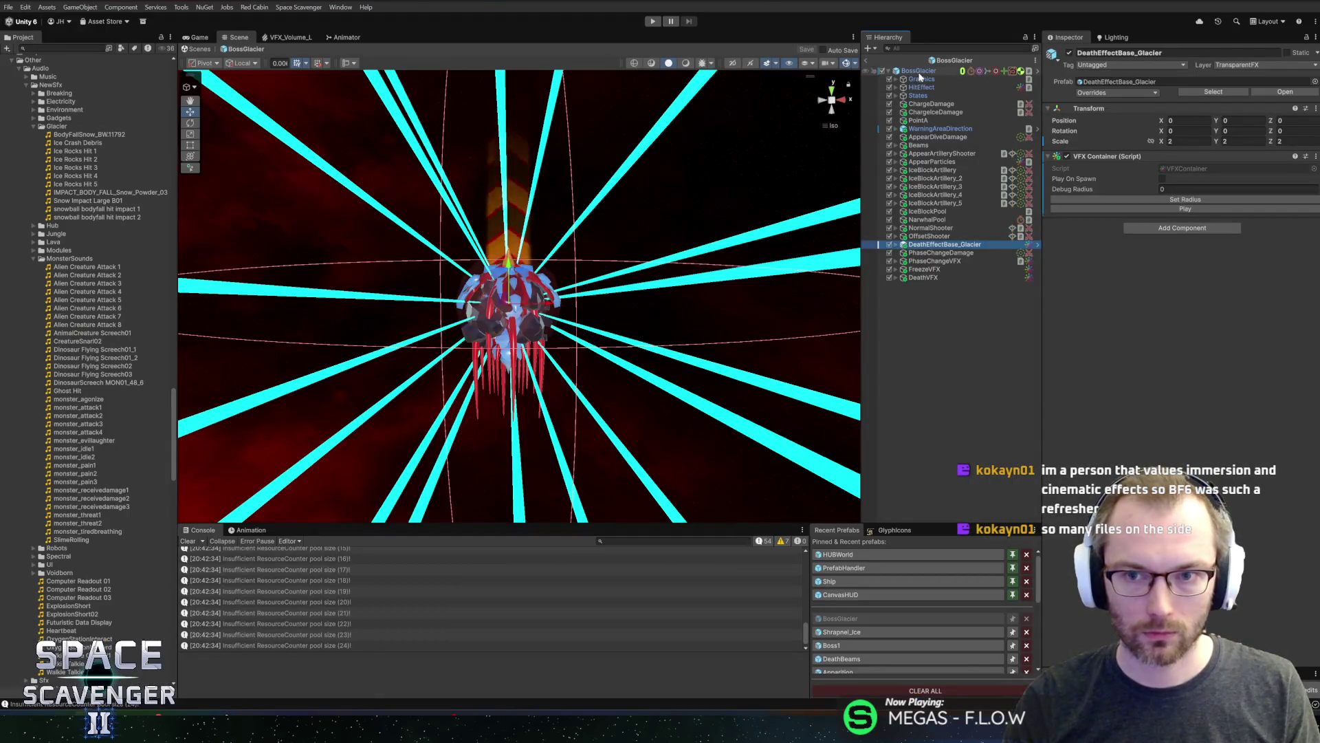
Select the BossGlacier root and browse its Boss Basics settings, pinging the Drop Point object
click(919, 72)
scroll(1128, 338, down, 10)
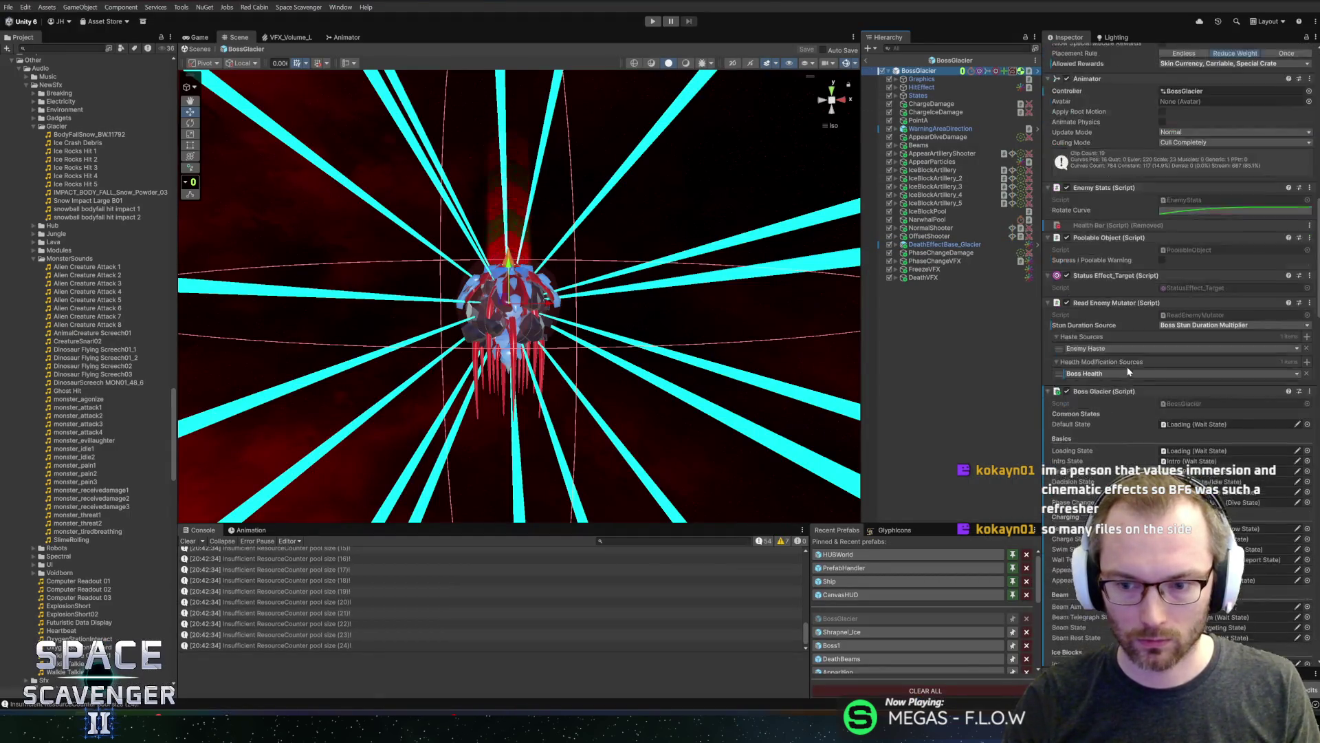
scroll(1125, 365, down, 15)
scroll(1114, 365, down, 15)
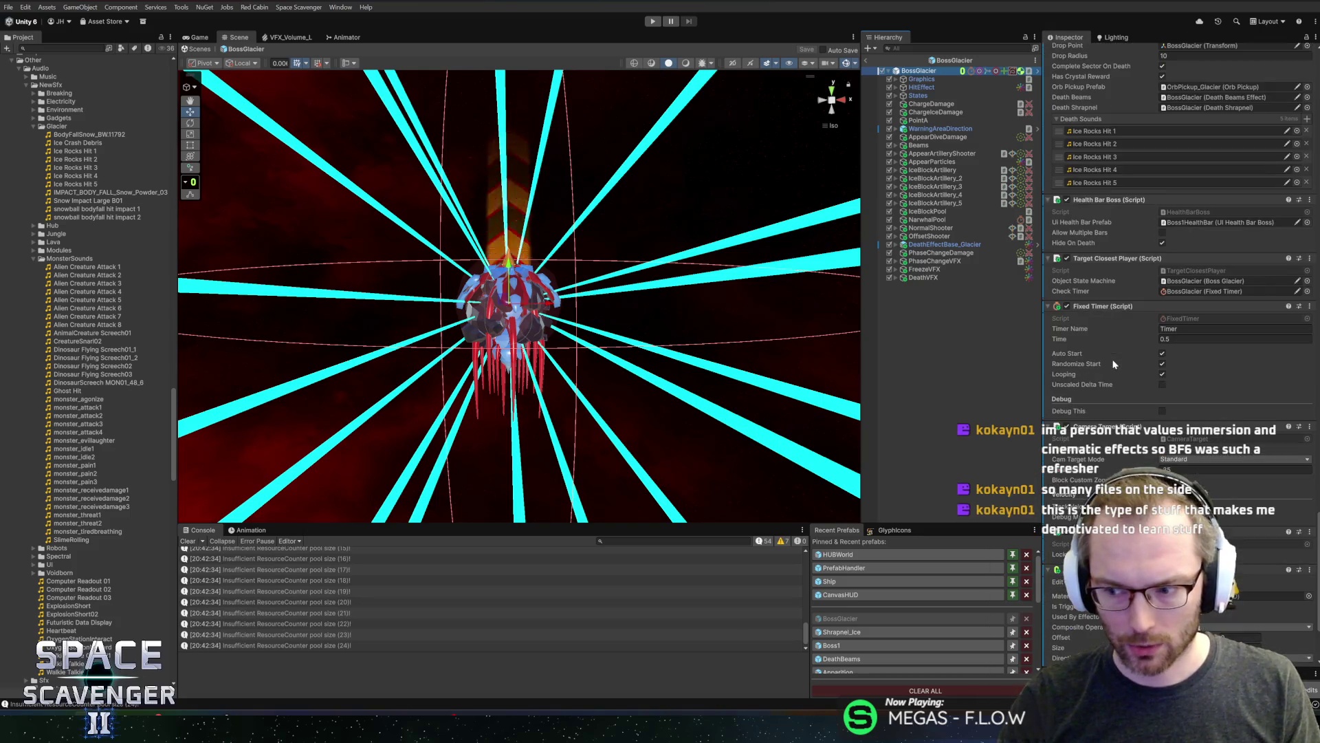
scroll(1117, 372, up, 1)
scroll(1139, 446, up, 1)
scroll(1140, 446, down, 1)
scroll(1168, 366, down, 1)
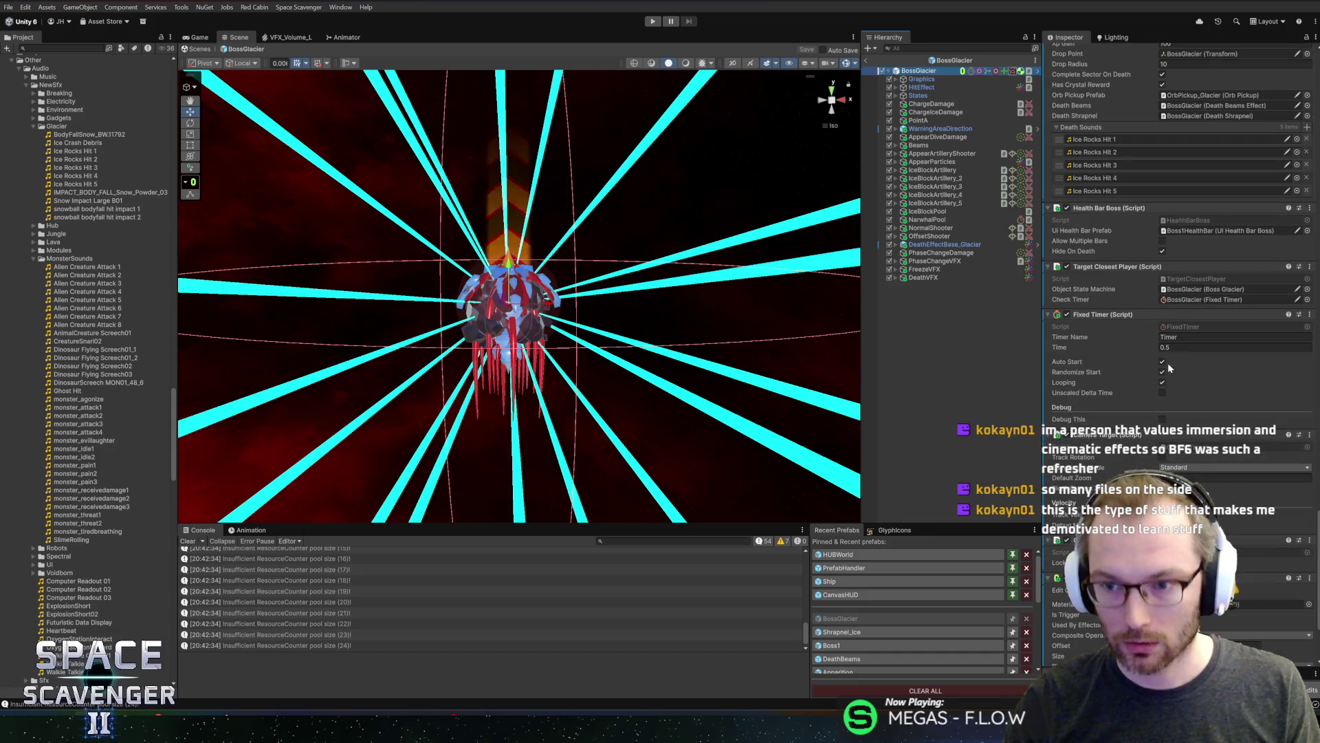
scroll(1108, 459, down, 5)
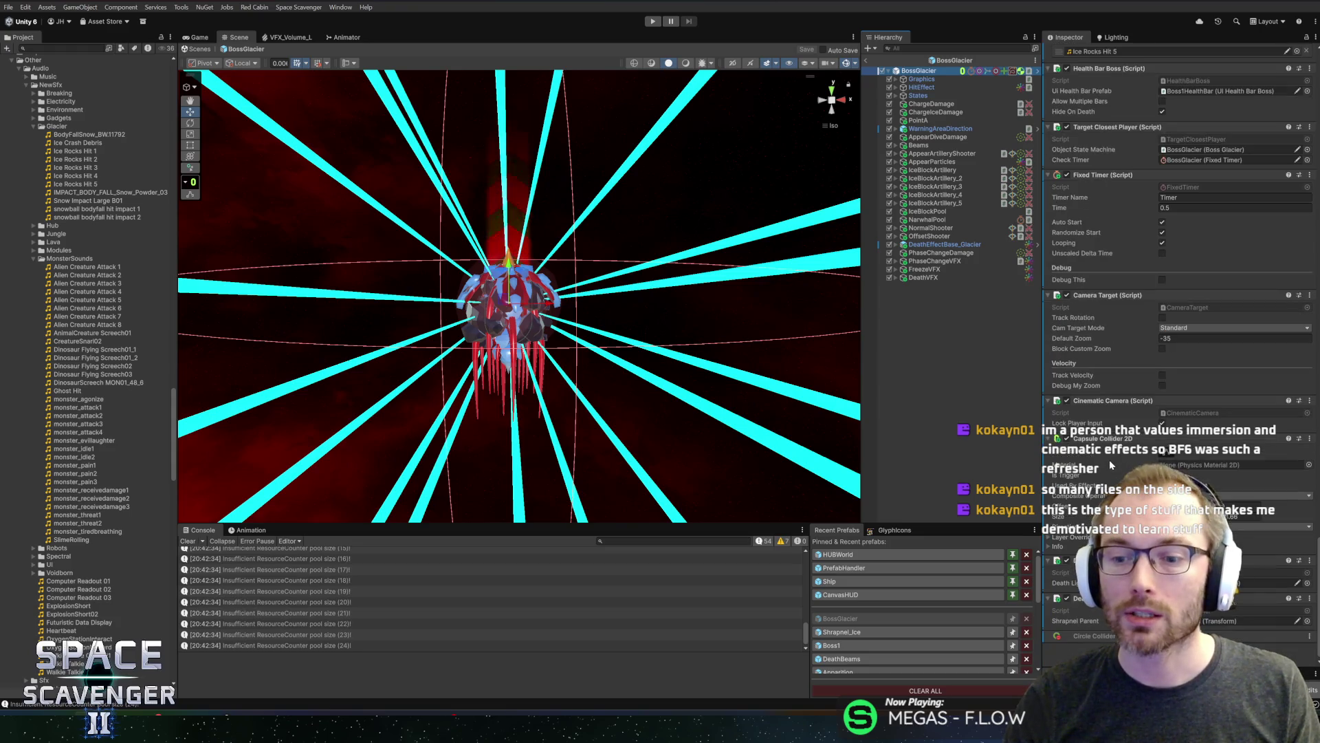
scroll(1108, 459, up, 10)
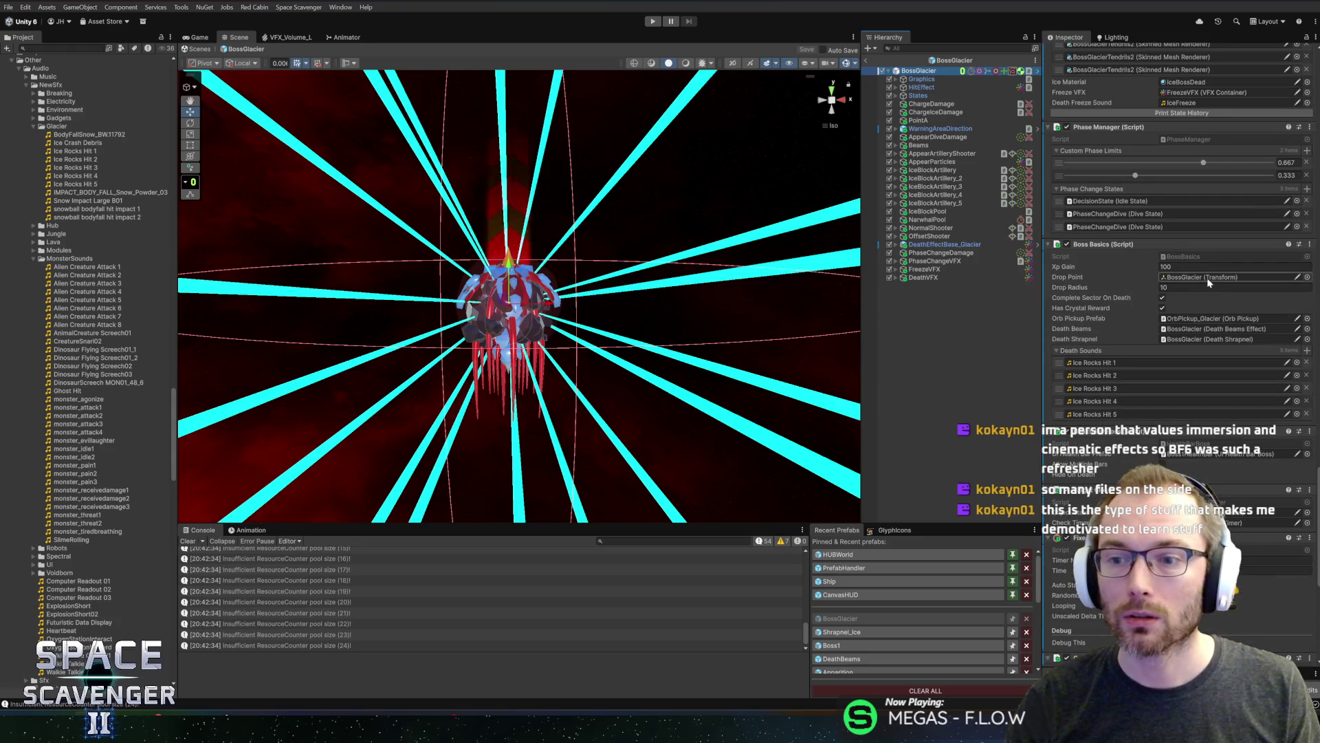
click(1208, 278)
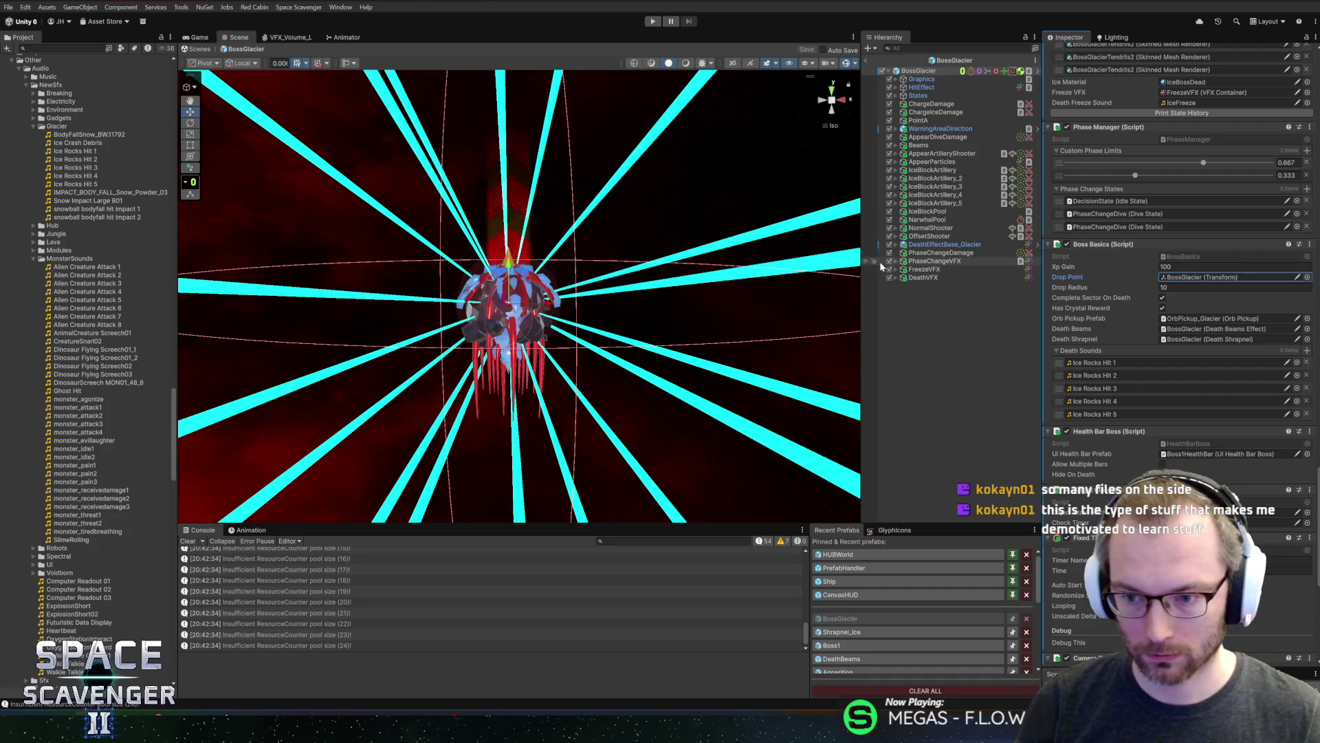
scroll(1141, 328, down, 10)
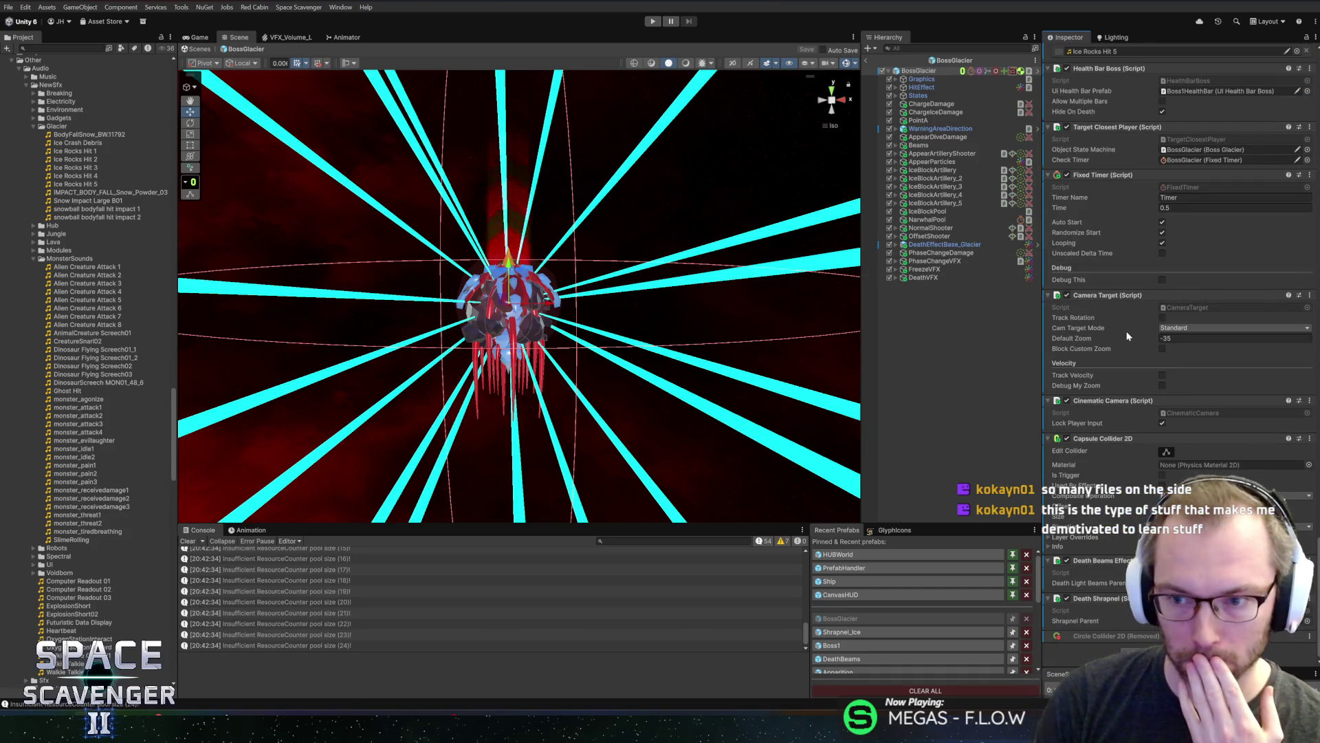
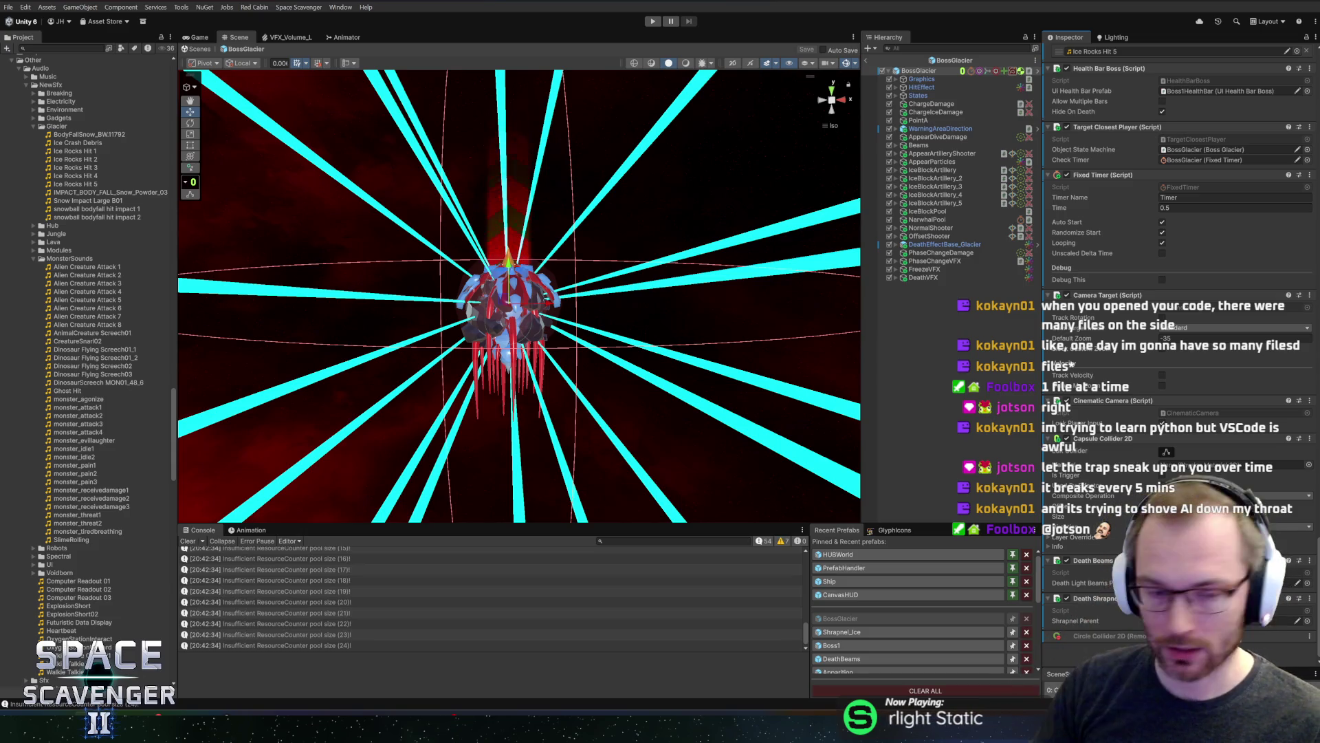
Compare the OffsetShooter and NormalShooter Inspector settings, then switch to DeathBeamsEffect.cs in Rider
click(986, 227)
key(Down)
key(Up)
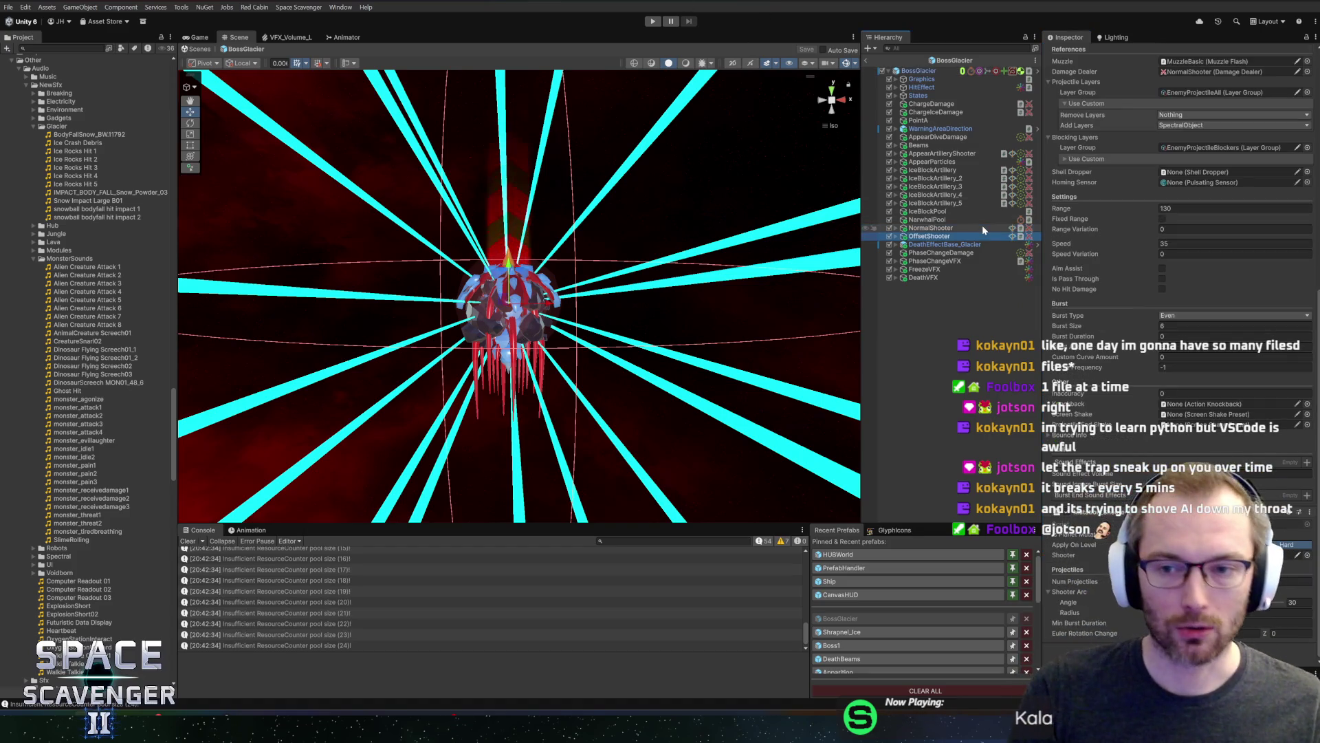
key(Down)
key(Up)
key(Down)
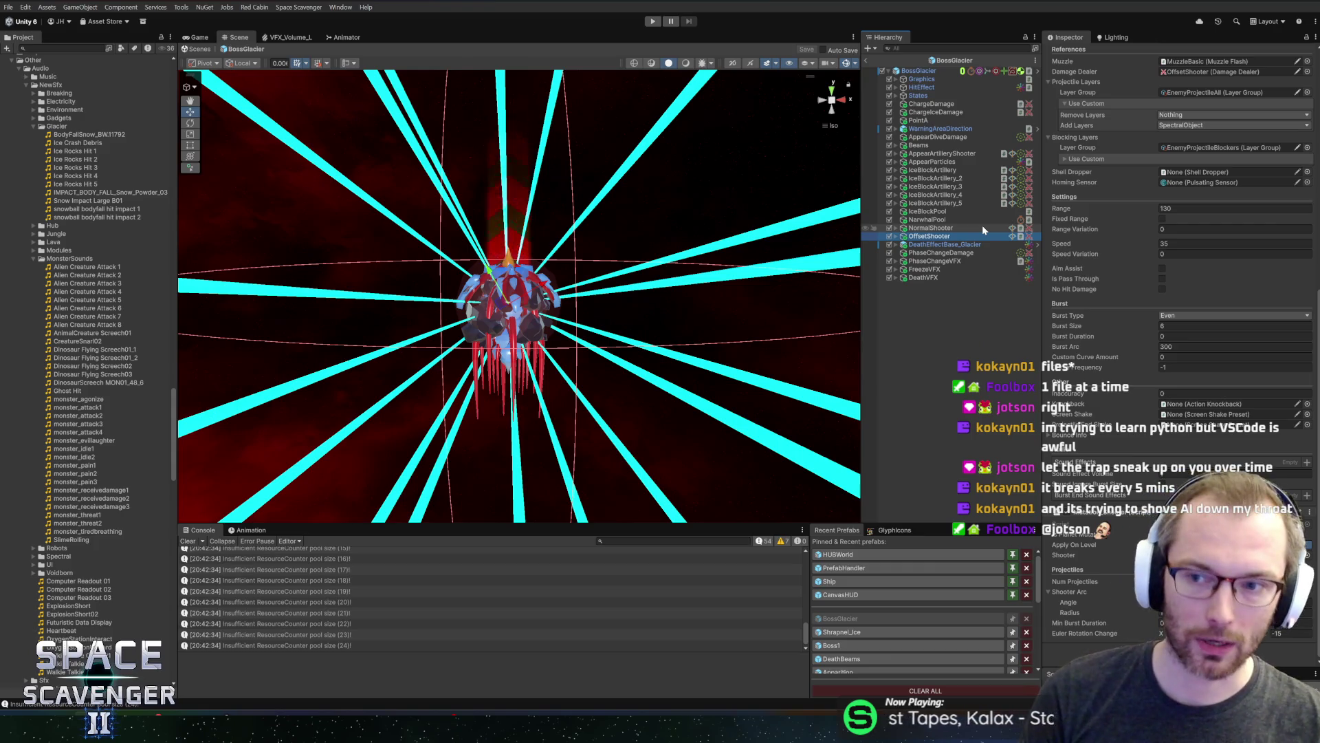
scroll(1128, 429, up, 5)
scroll(1179, 309, up, 4)
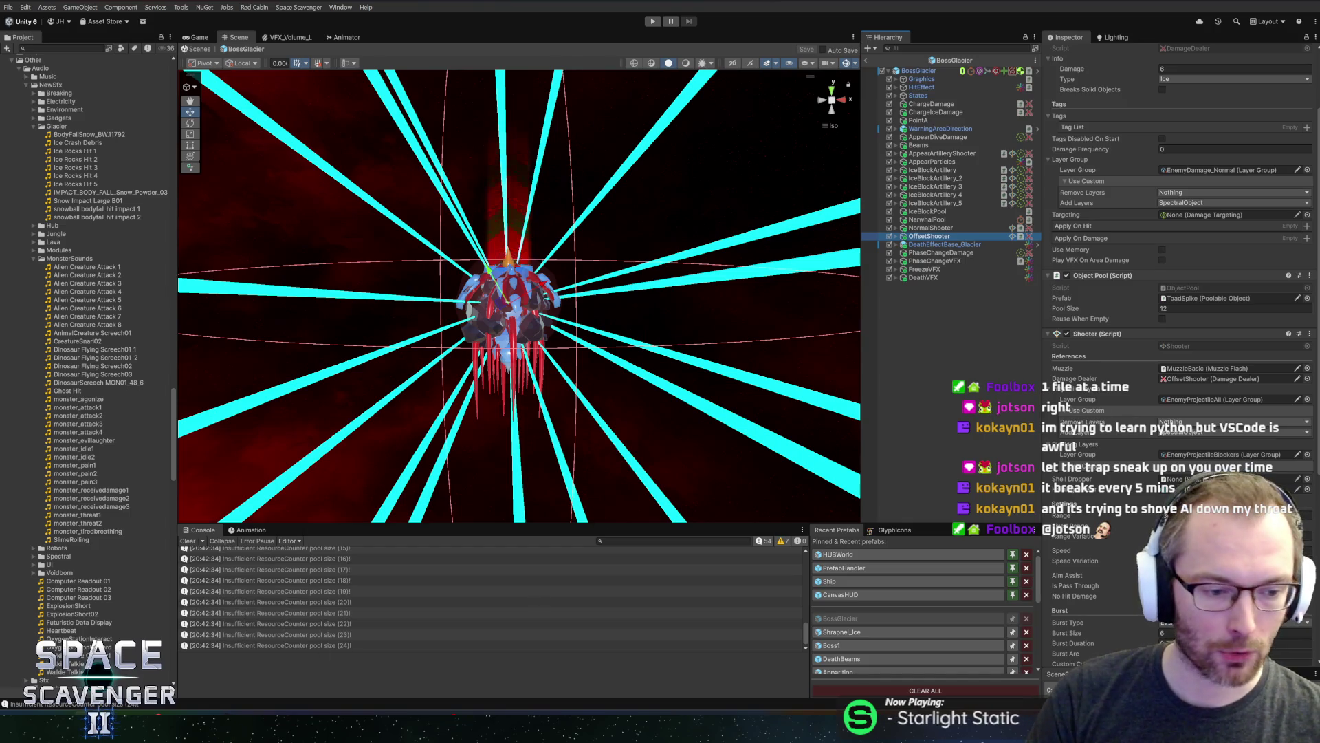
key(alt+Tab)
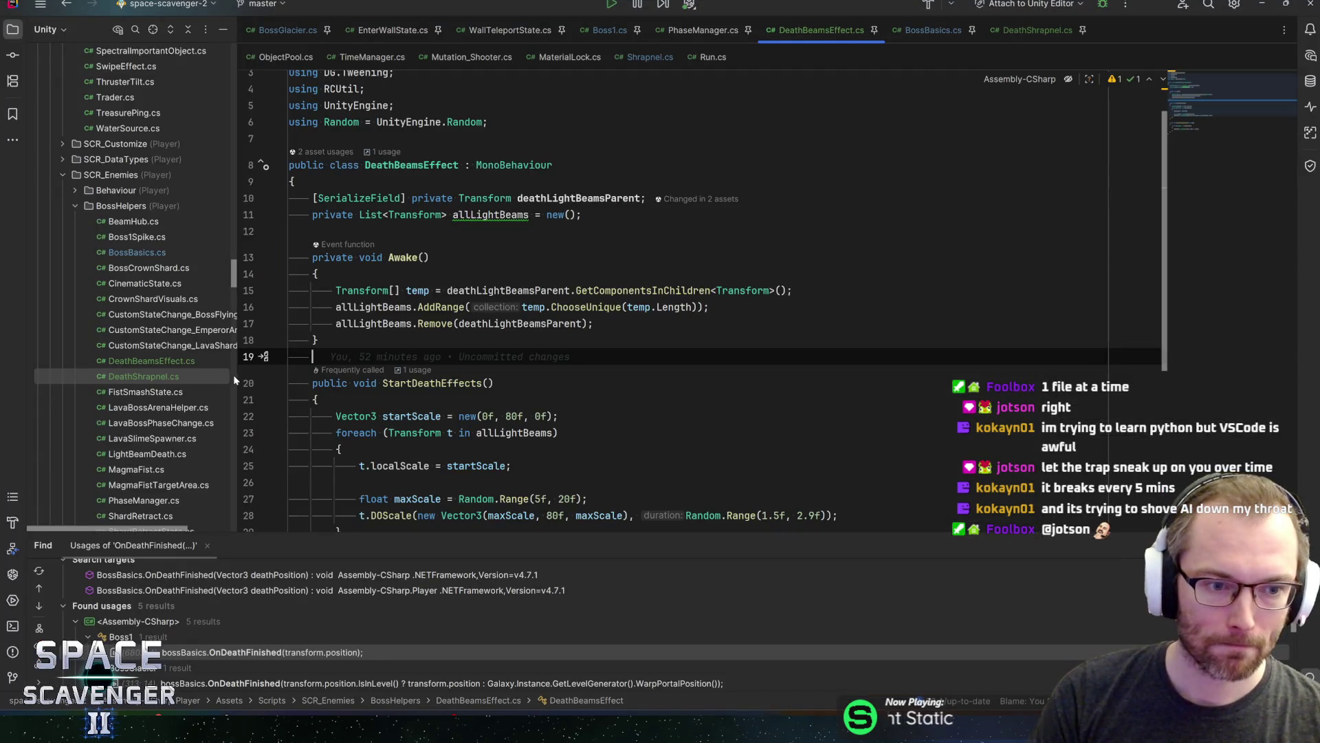
Widen Rider's project tree and collapse the Scripts folder
drag(238, 378, 253, 378)
scroll(212, 340, up, 10)
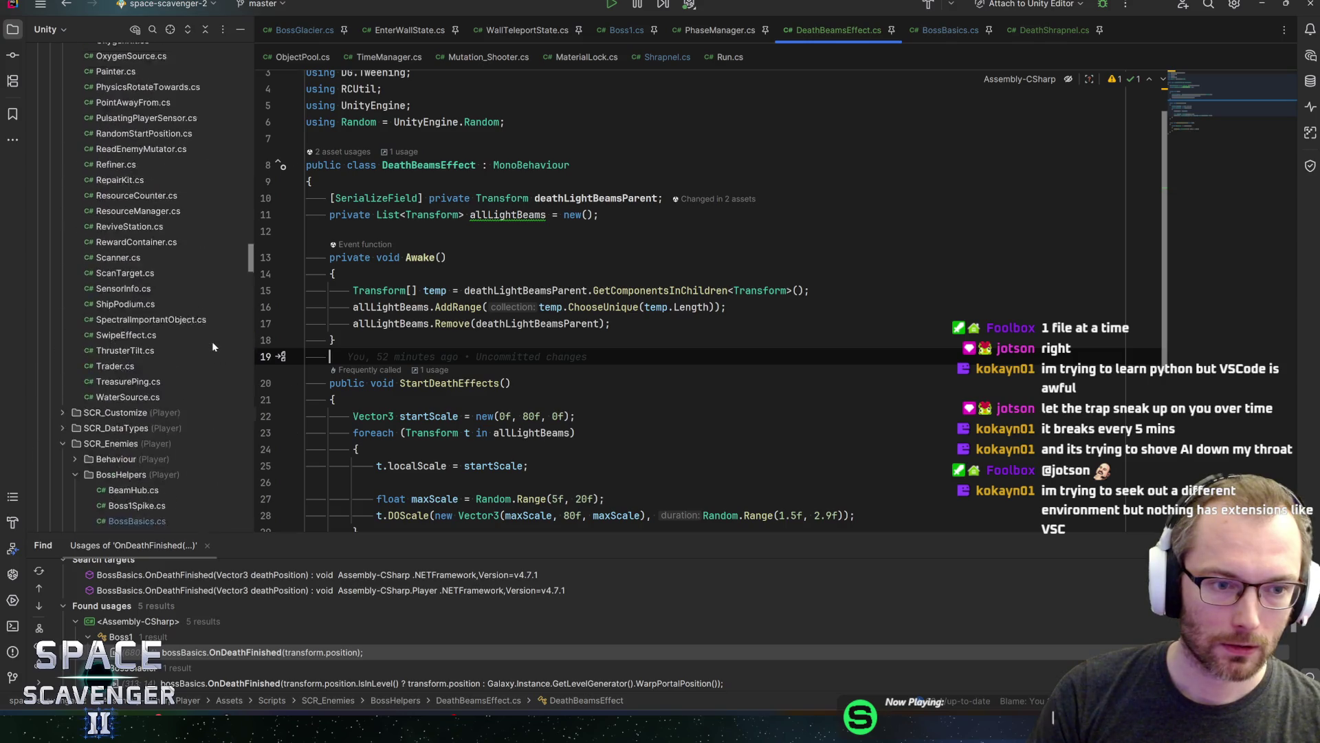
scroll(72, 361, up, 15)
scroll(72, 385, up, 3)
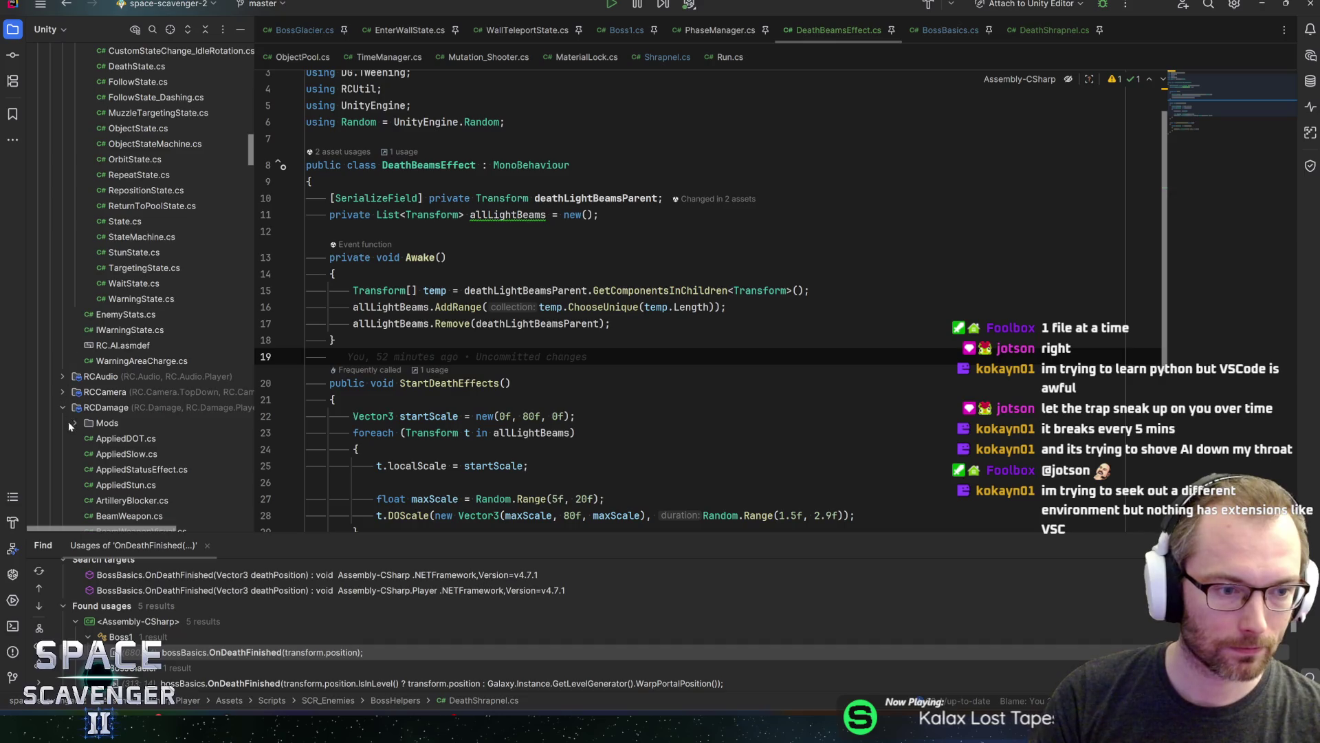
scroll(69, 412, up, 15)
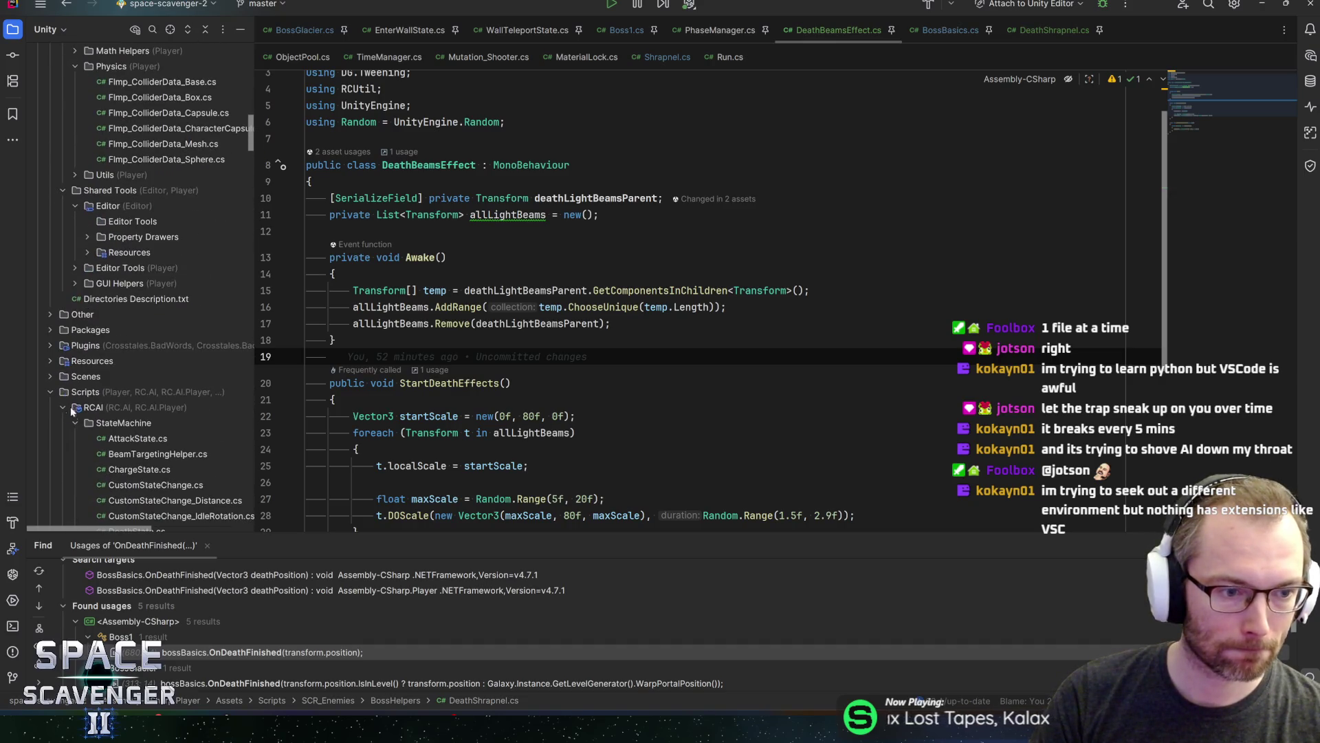
click(51, 392)
scroll(688, 309, down, 4)
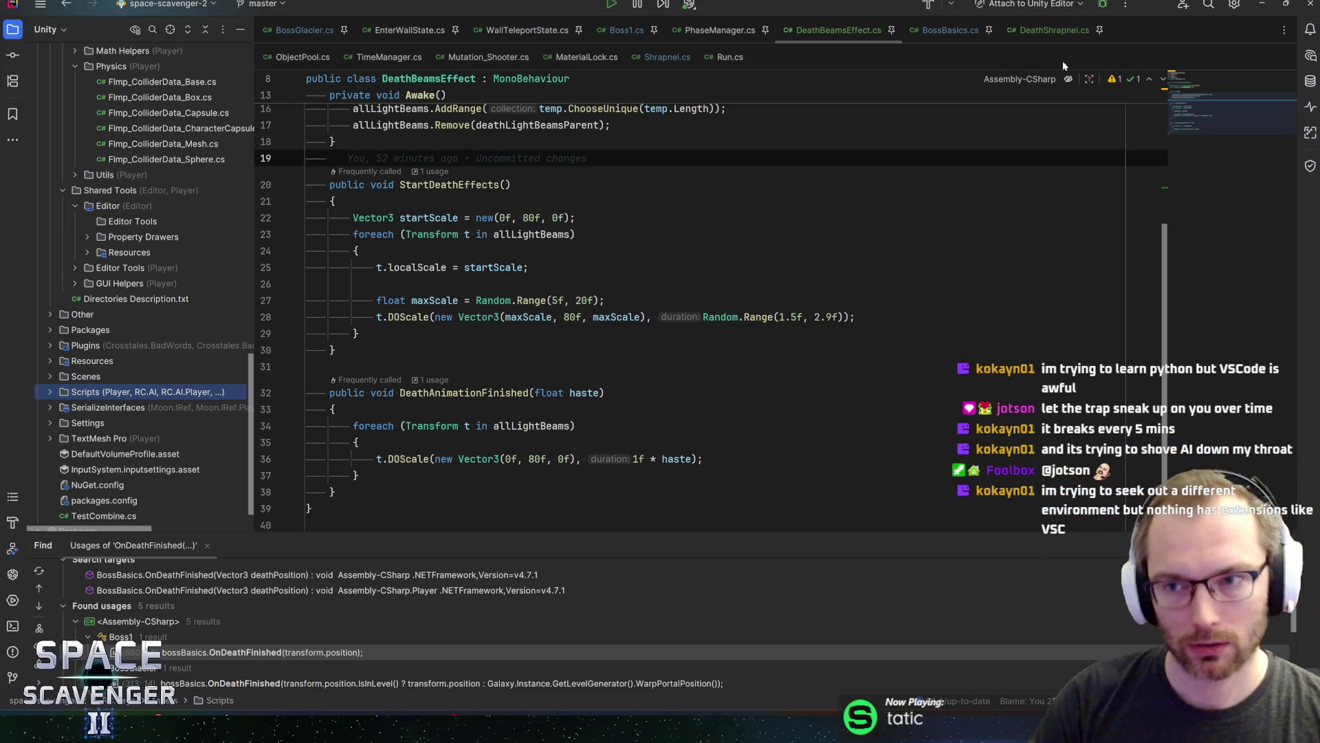
scroll(688, 275, up, 5)
Remove the unused 'using System;' directive from DeathBeamsEffect.cs
click(365, 78)
key(alt+Return)
key(Return)
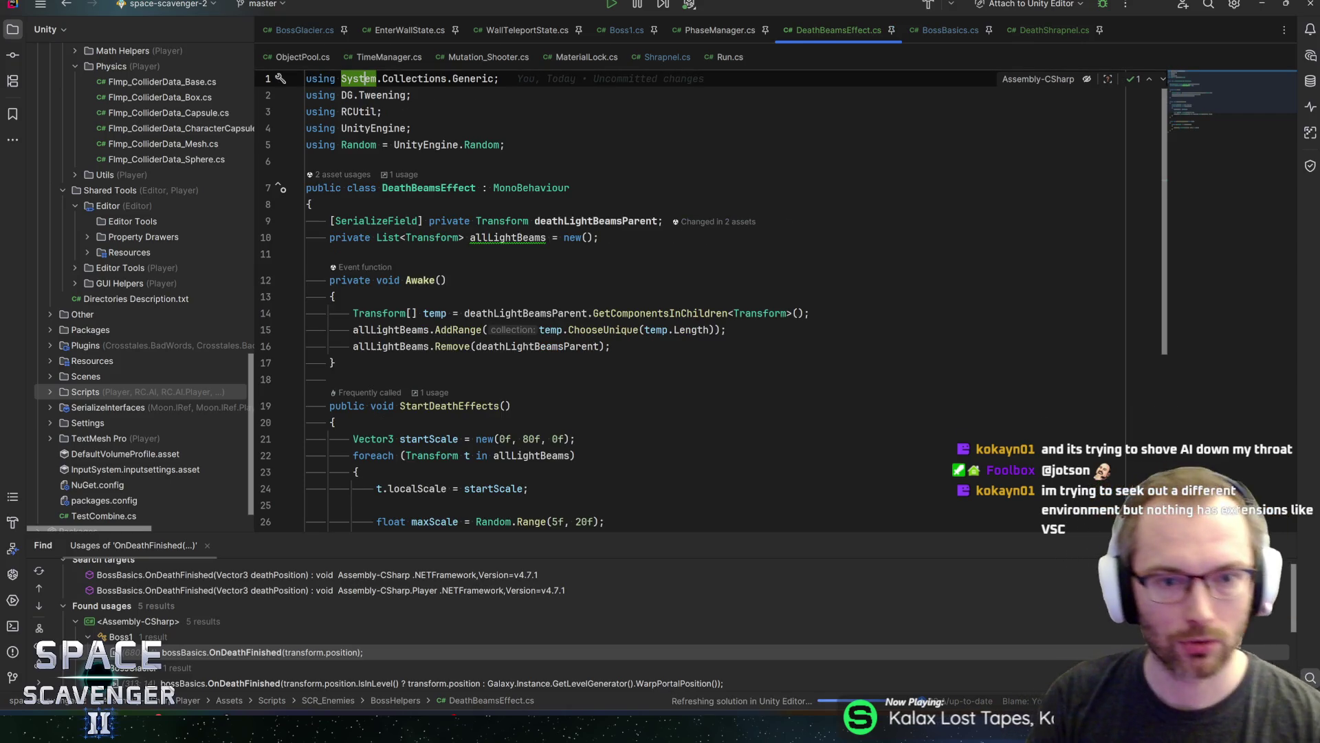
Review the allLightBeams declaration and Awake body in DeathBeamsEffect.cs, then open BossGlacier.cs
click(619, 221)
key(Down)
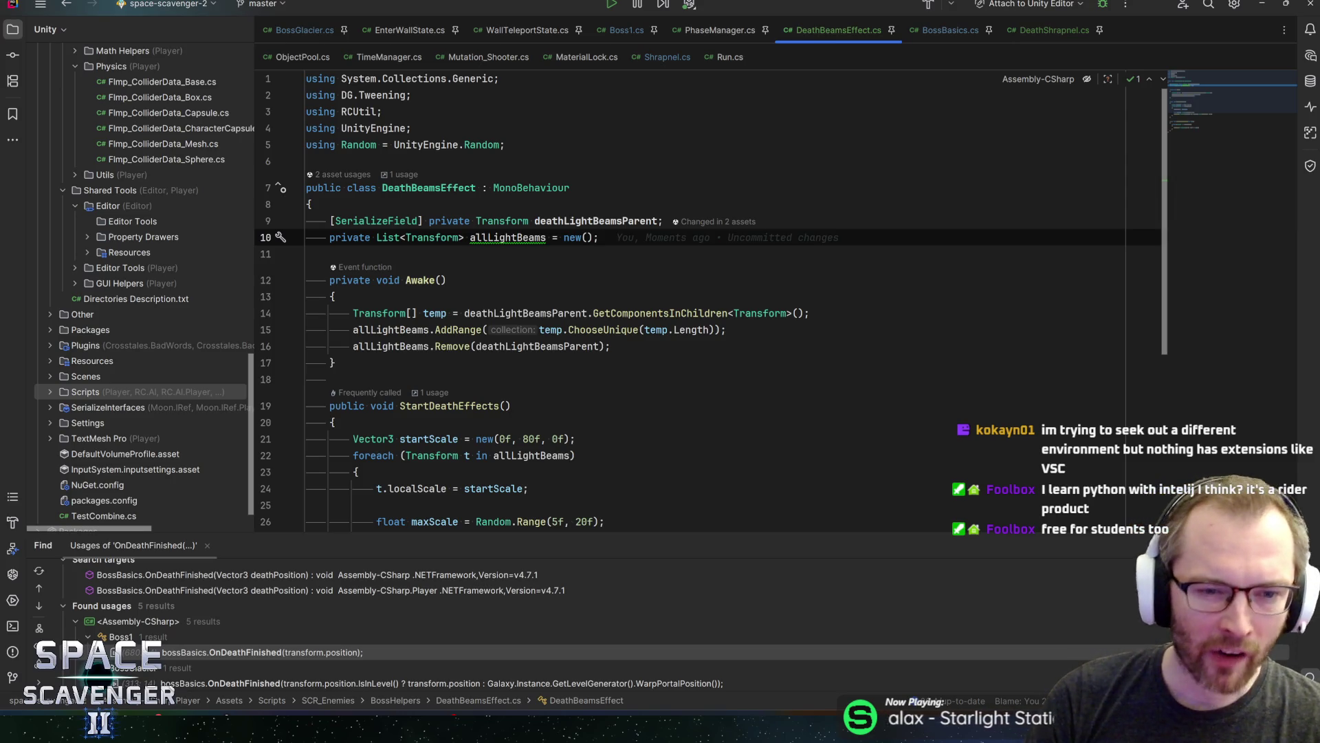
click(335, 296)
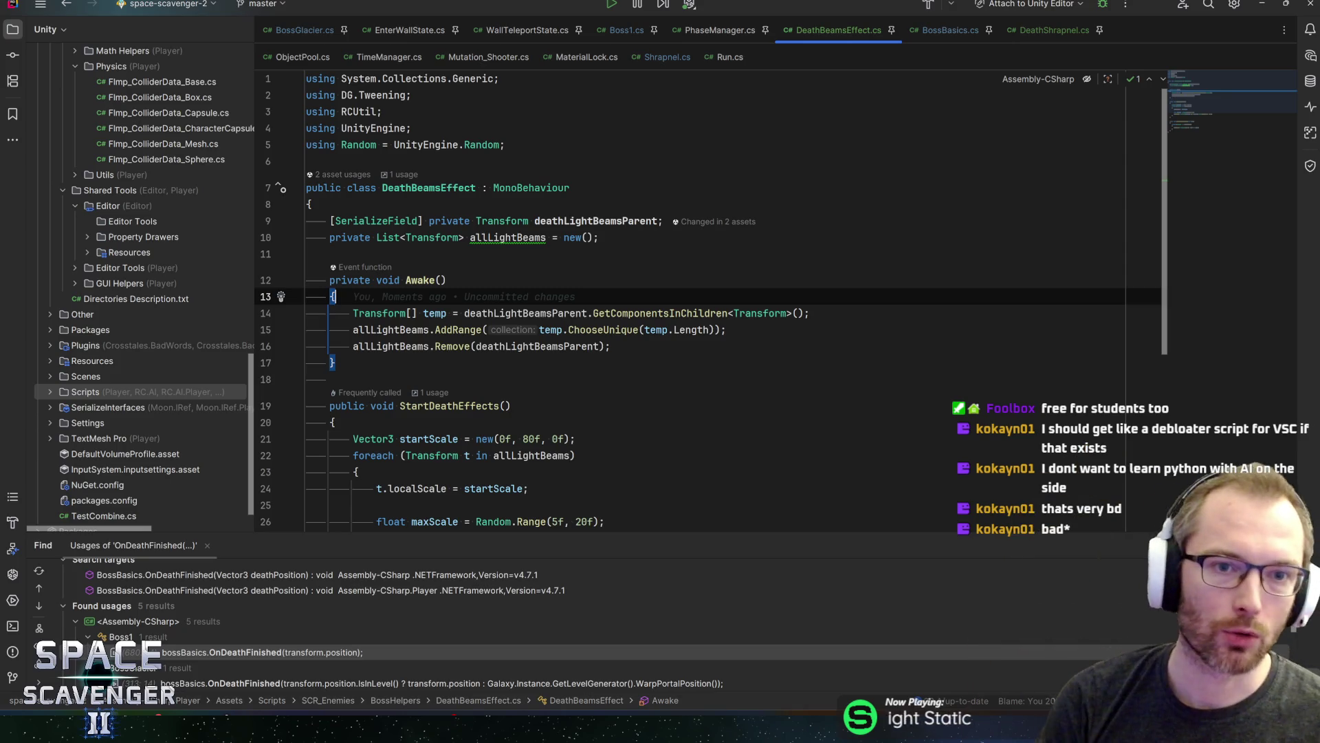
click(298, 29)
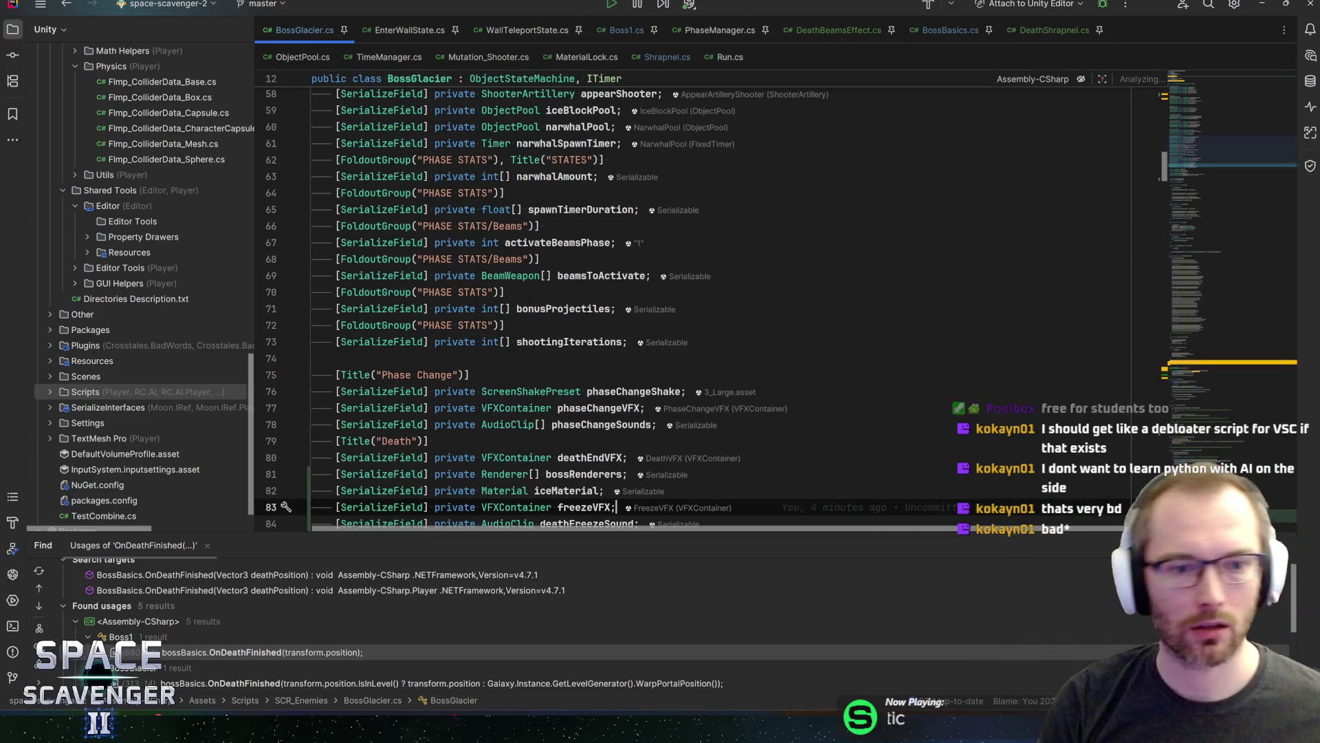
Find 'die(' in BossGlacier.cs, inspect ObjectStateMachine's base Die(), and return
key(ctrl+f)
text(df)
key(BackSpace)
text(ie()
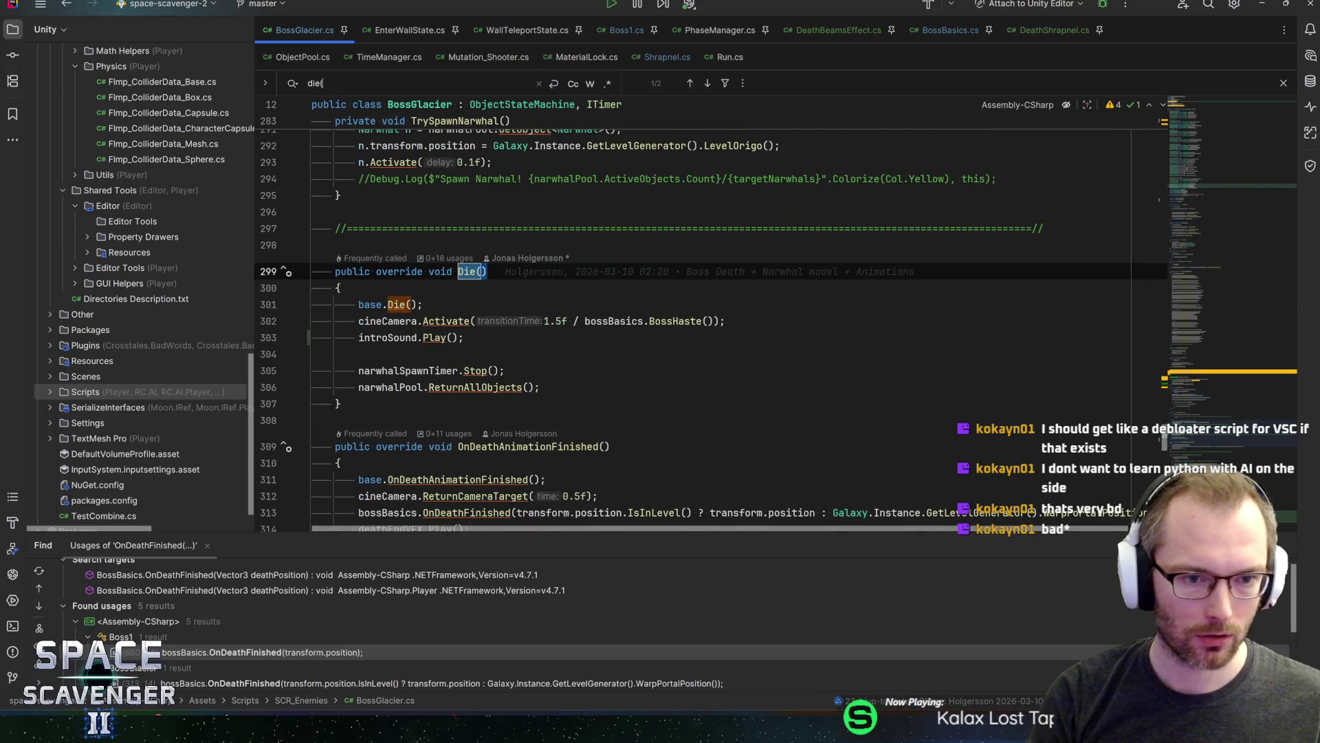
click(396, 304)
ctrl+click(397, 305)
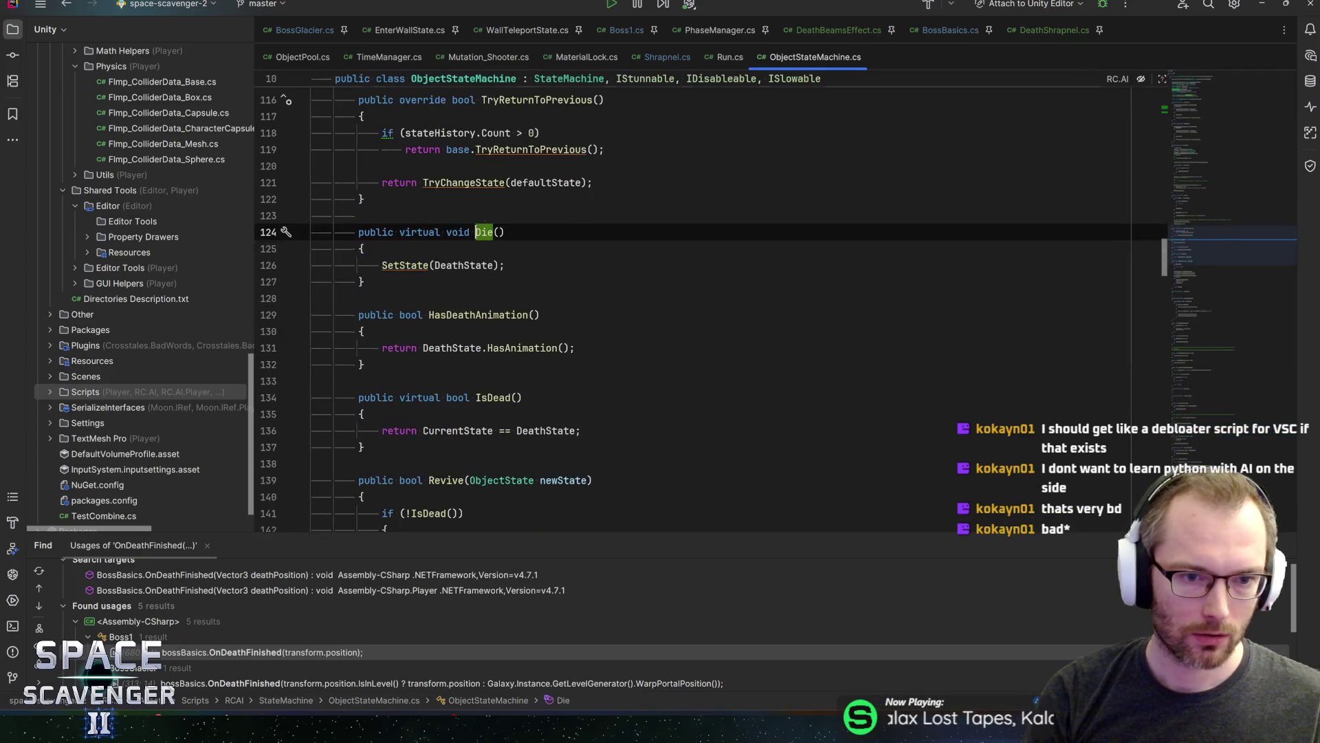
key(Down)
key(Down)
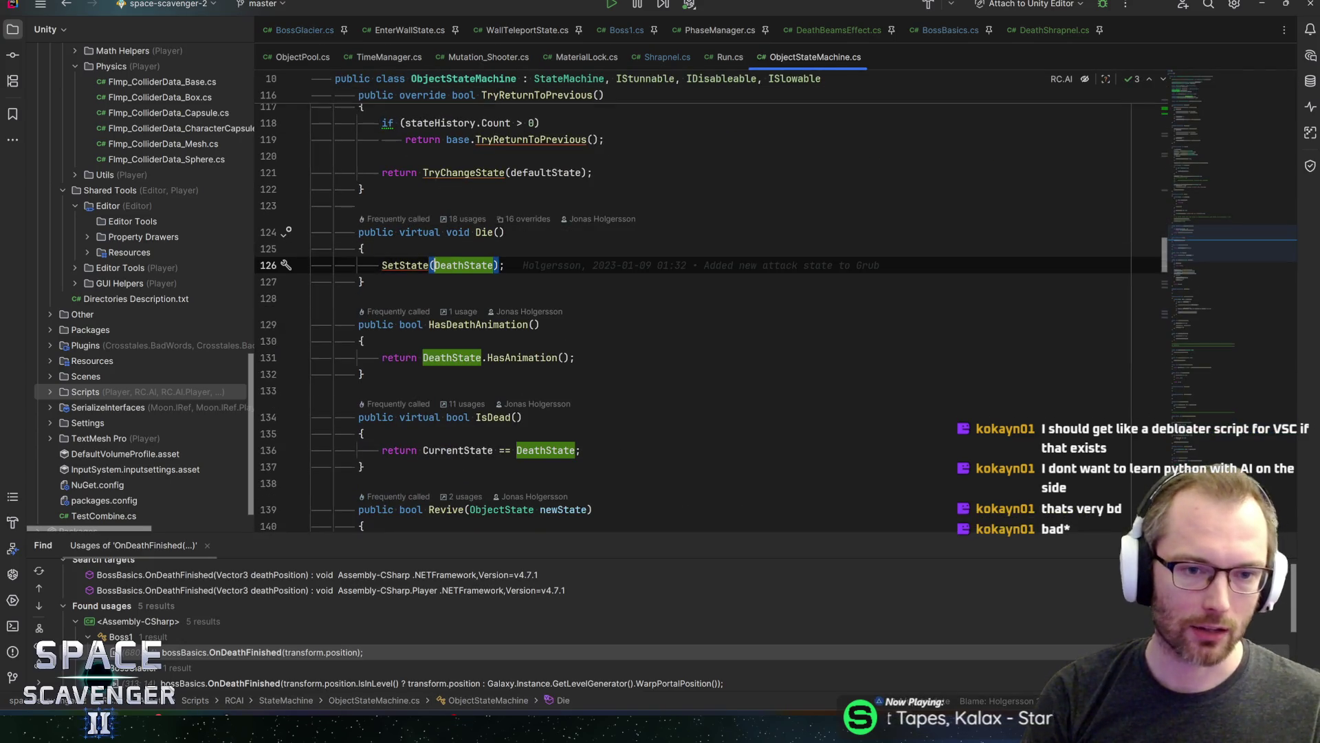
key(End)
key(ctrl+alt+Left)
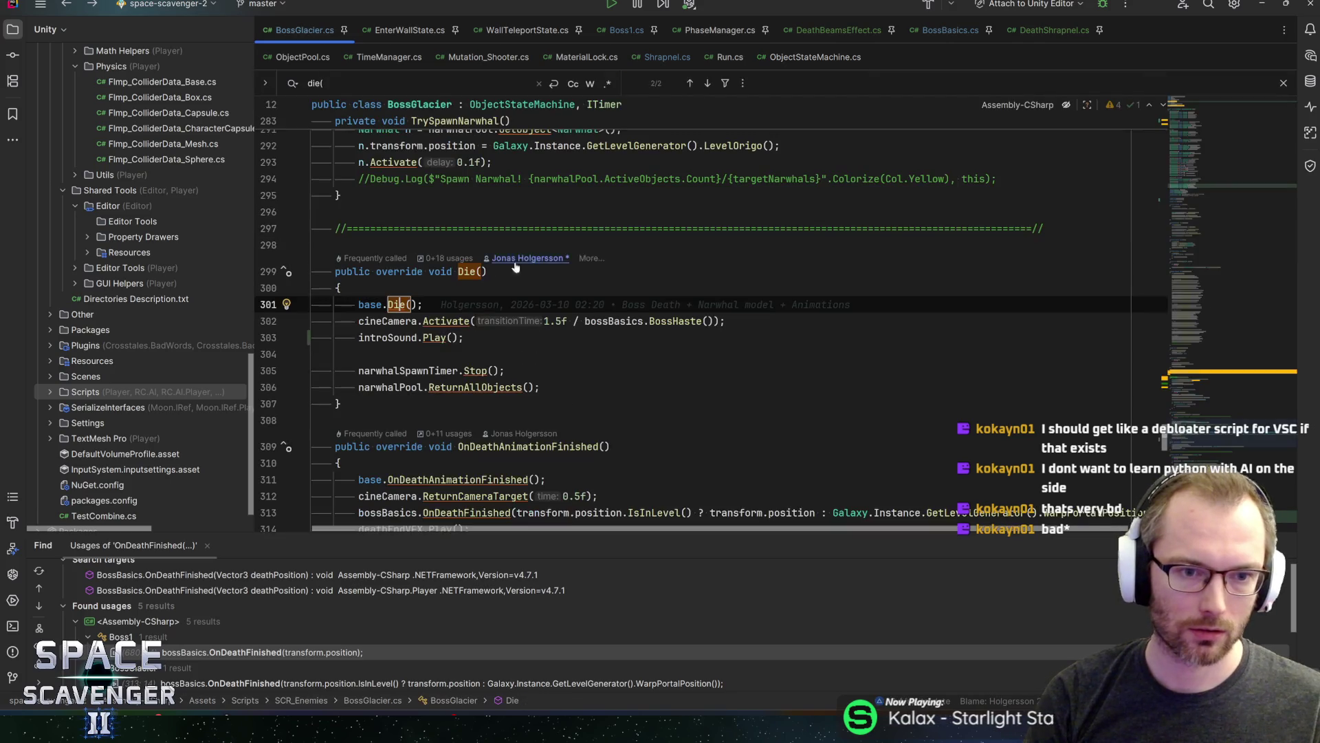
Insert blank lines after base.Die() in BossGlacier's Die() method
key(ctrl+alt+Return)
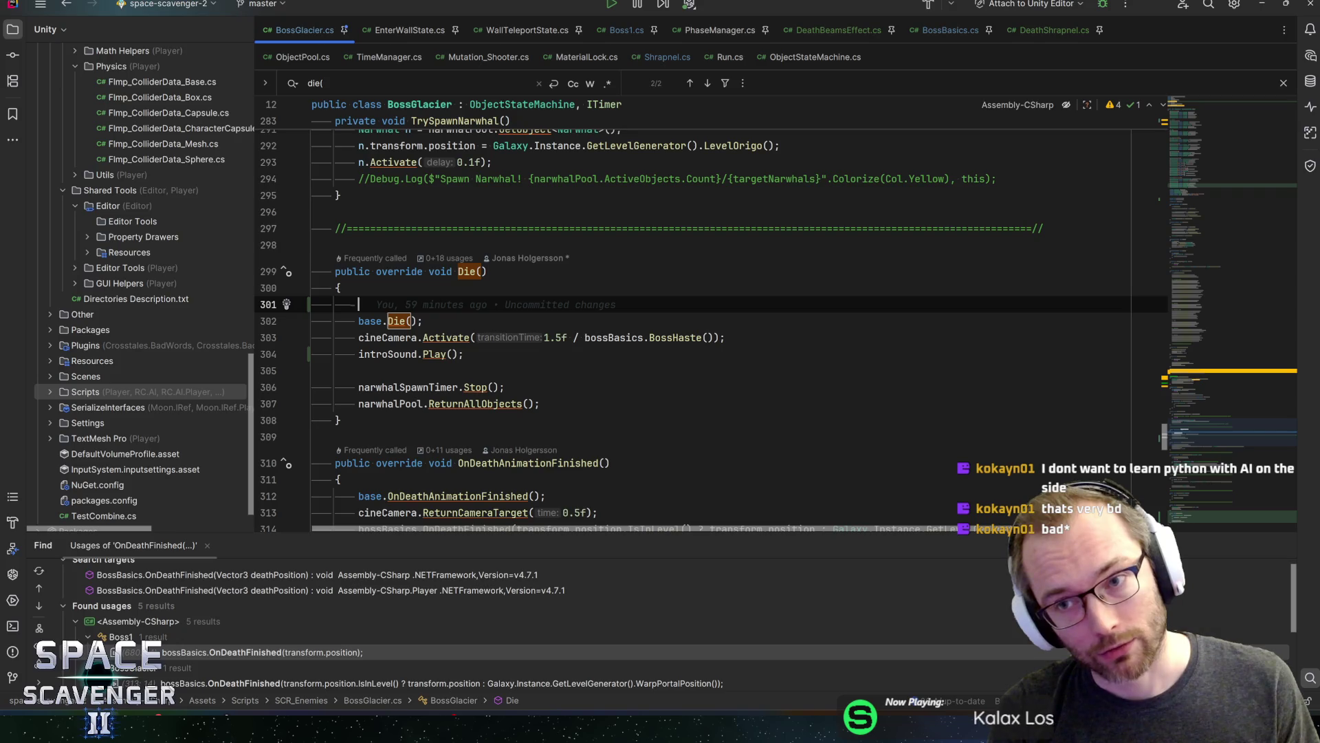
key(ctrl+z)
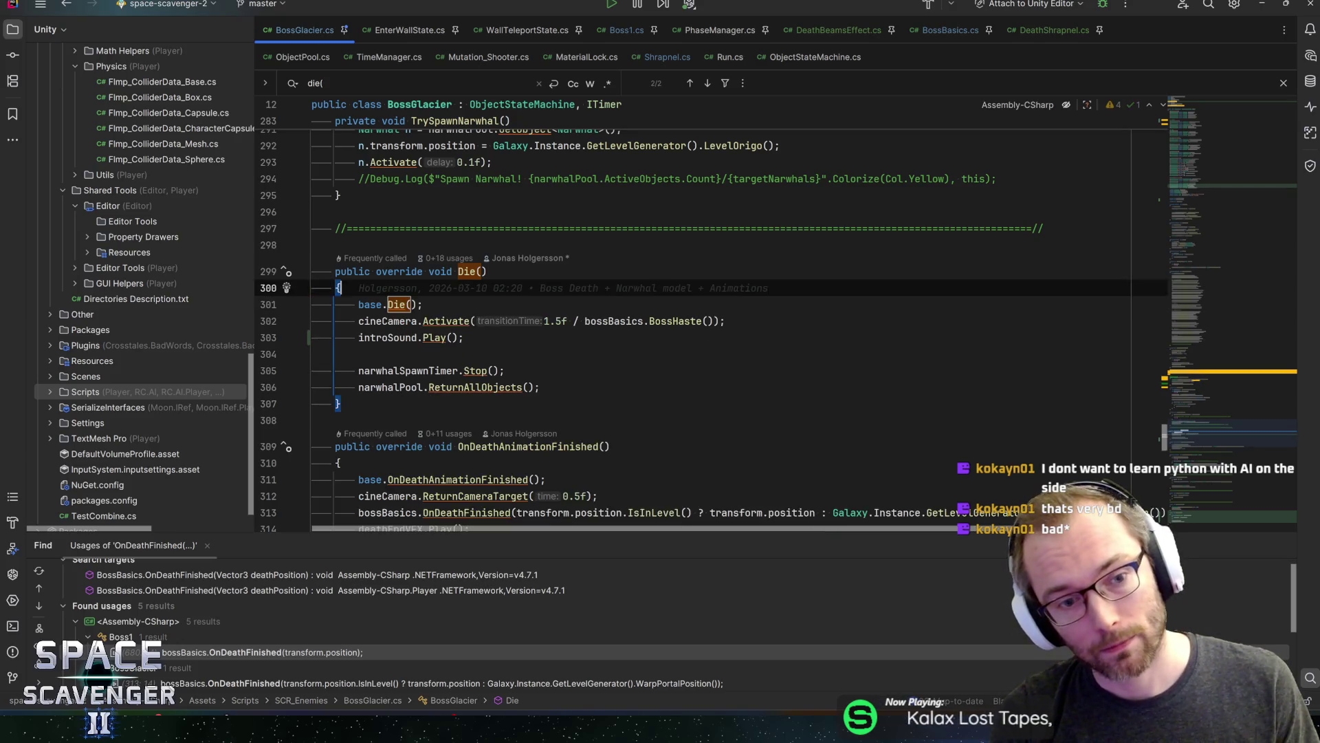
key(shift+Return)
key(Return)
key(Return)
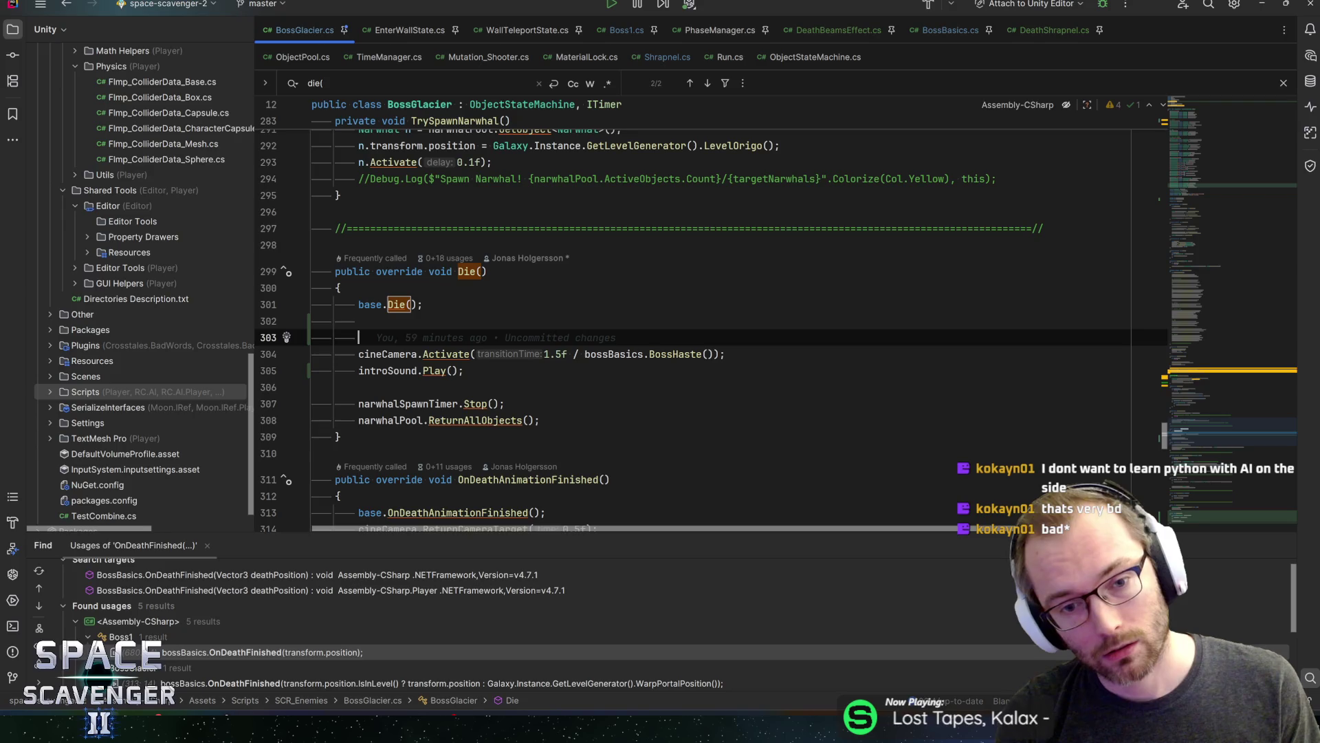
key(Up)
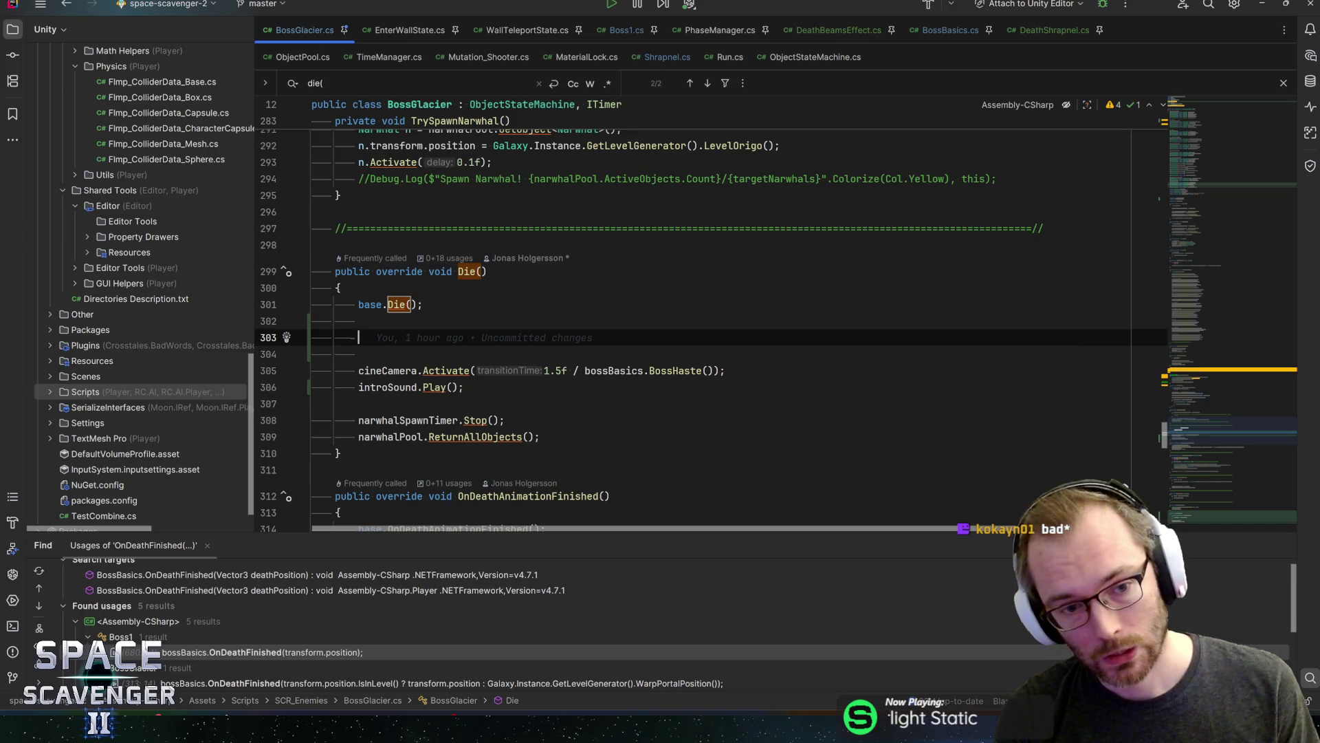
Write Galaxy.Instance.GetLevelGenerator().GetRandomPointInLevel(100); in Die()
text(Level)
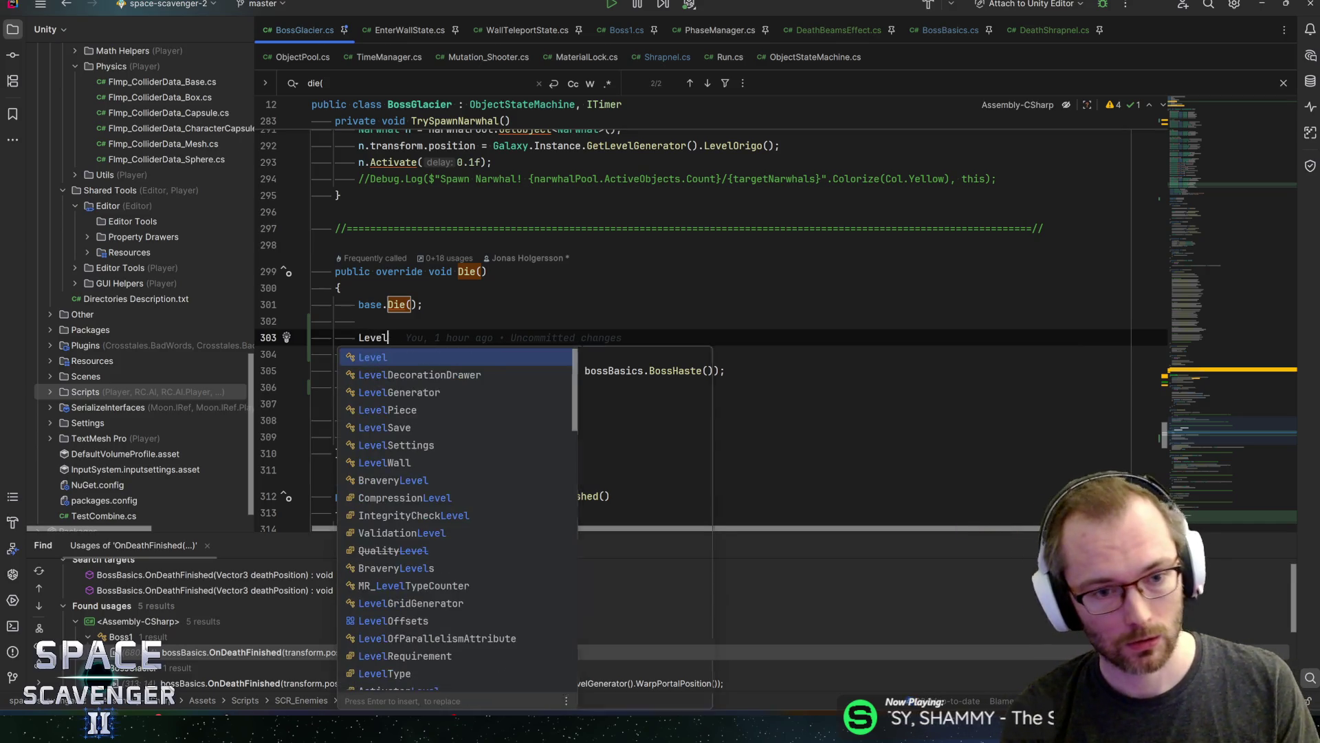
text(Generator.ge)
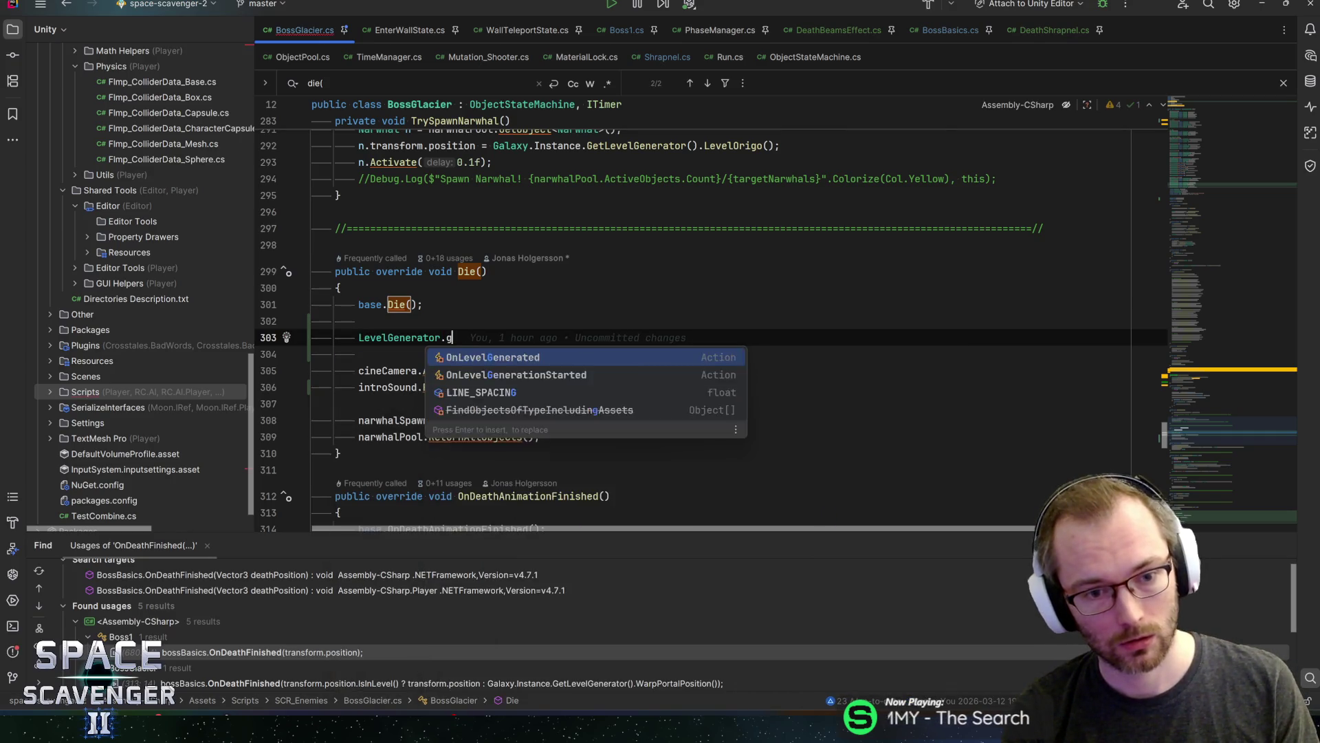
key(BackSpace)
key(BackSpace)
text(In)
key(ctrl+BackSpace)
key(ctrl+BackSpace)
key(ctrl+BackSpace)
text(Galaxy.inst)
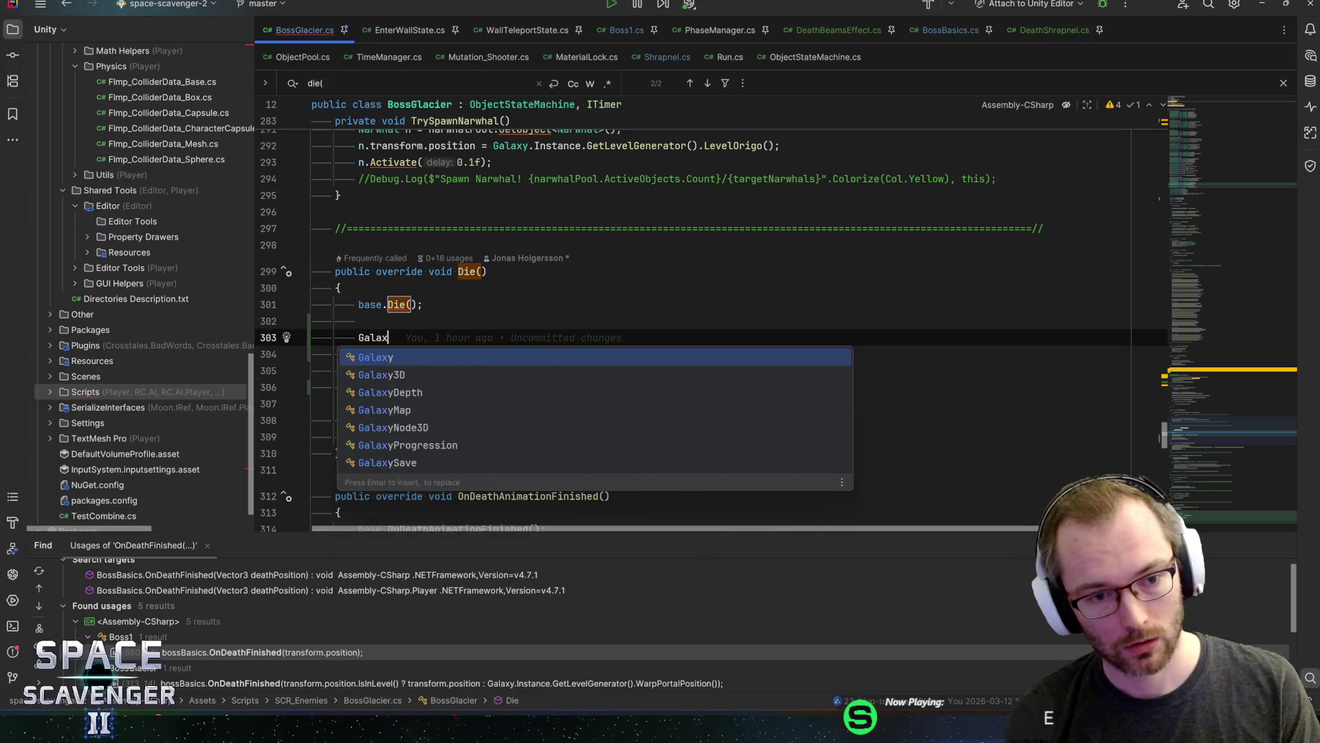
key(Return)
text(.getlevel)
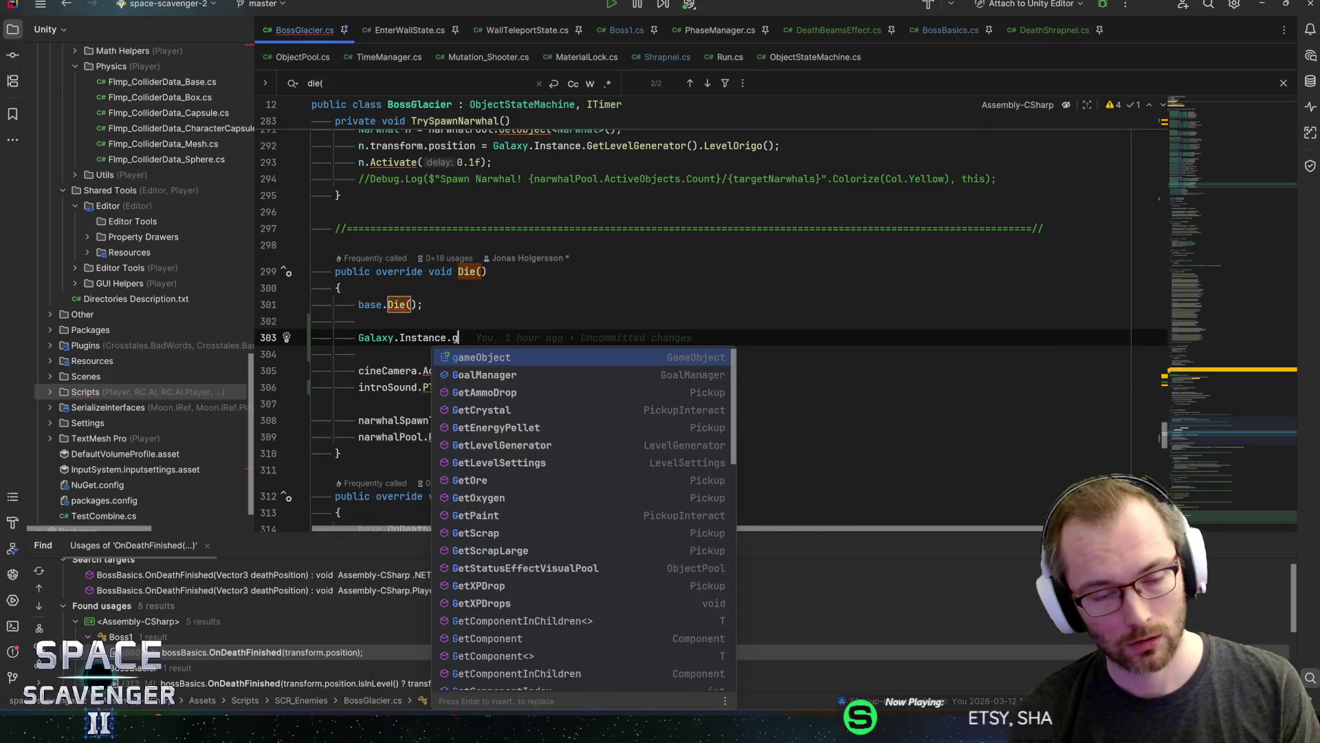
key(Return)
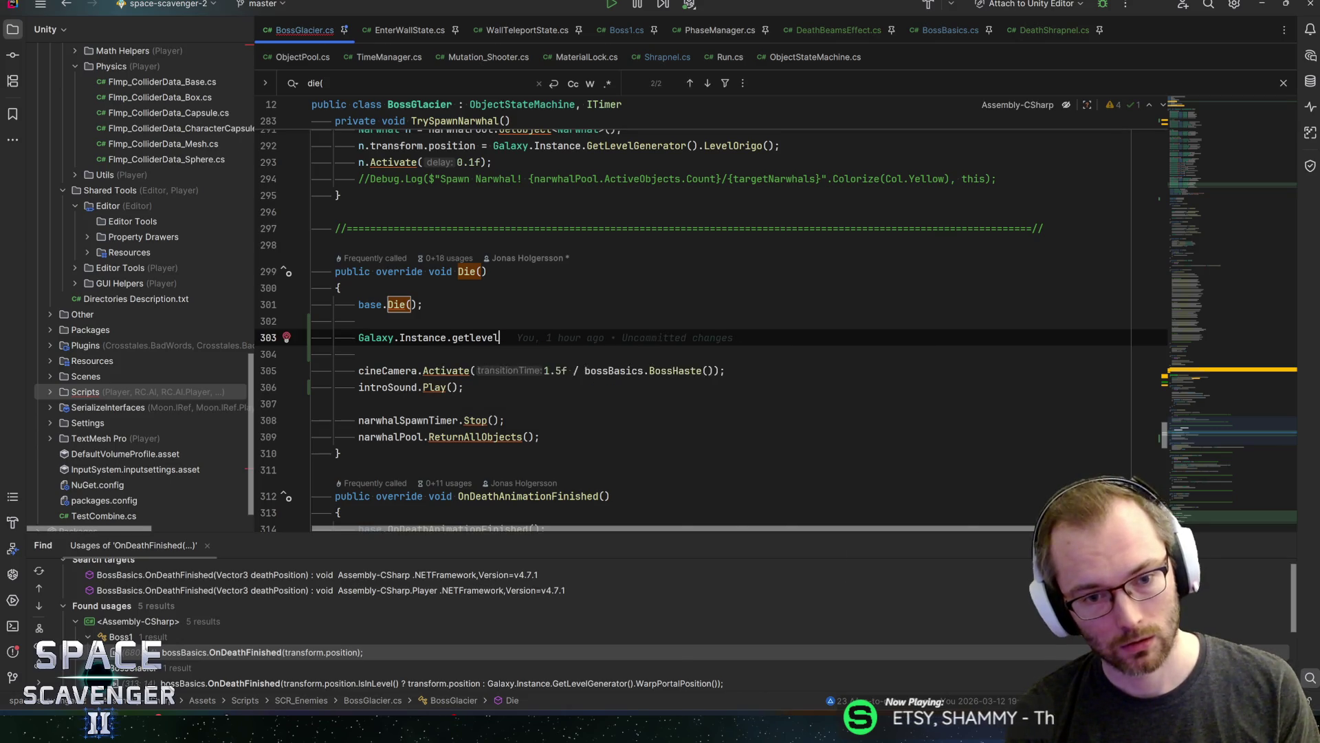
text(.random)
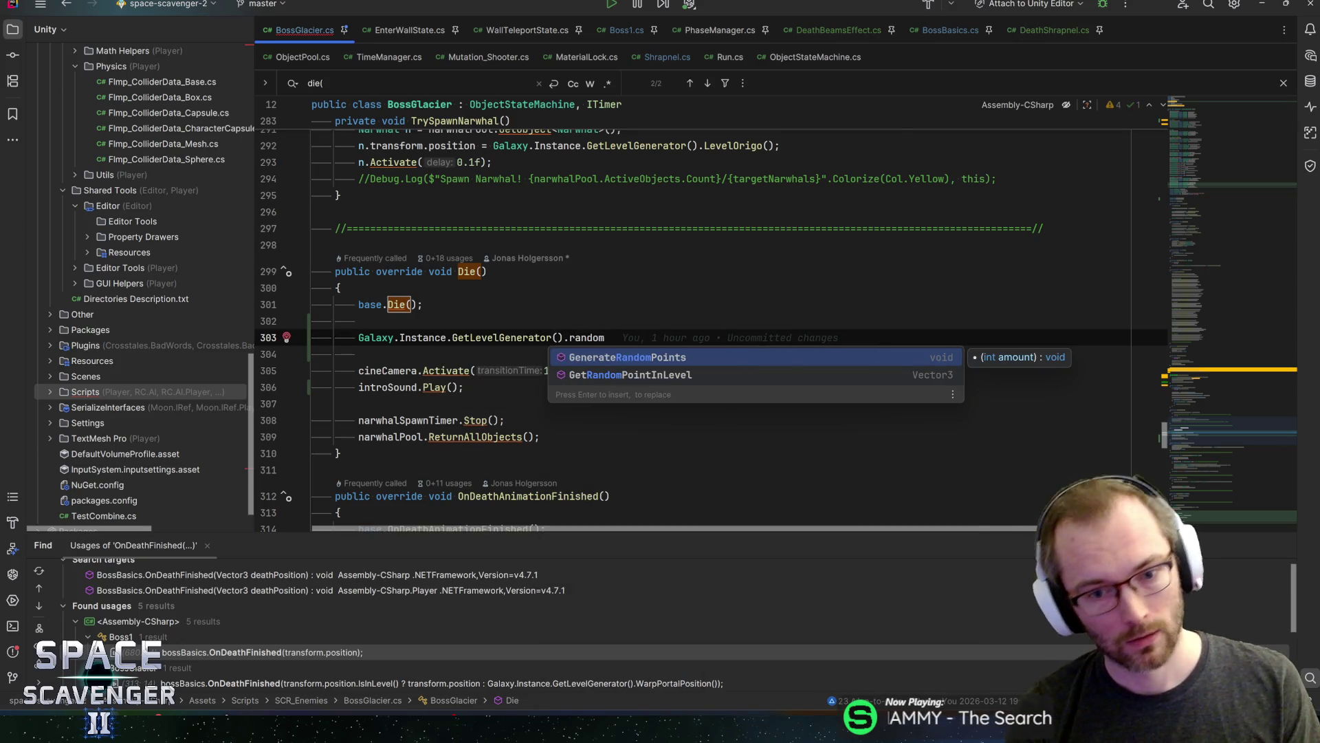
key(Down)
key(Return)
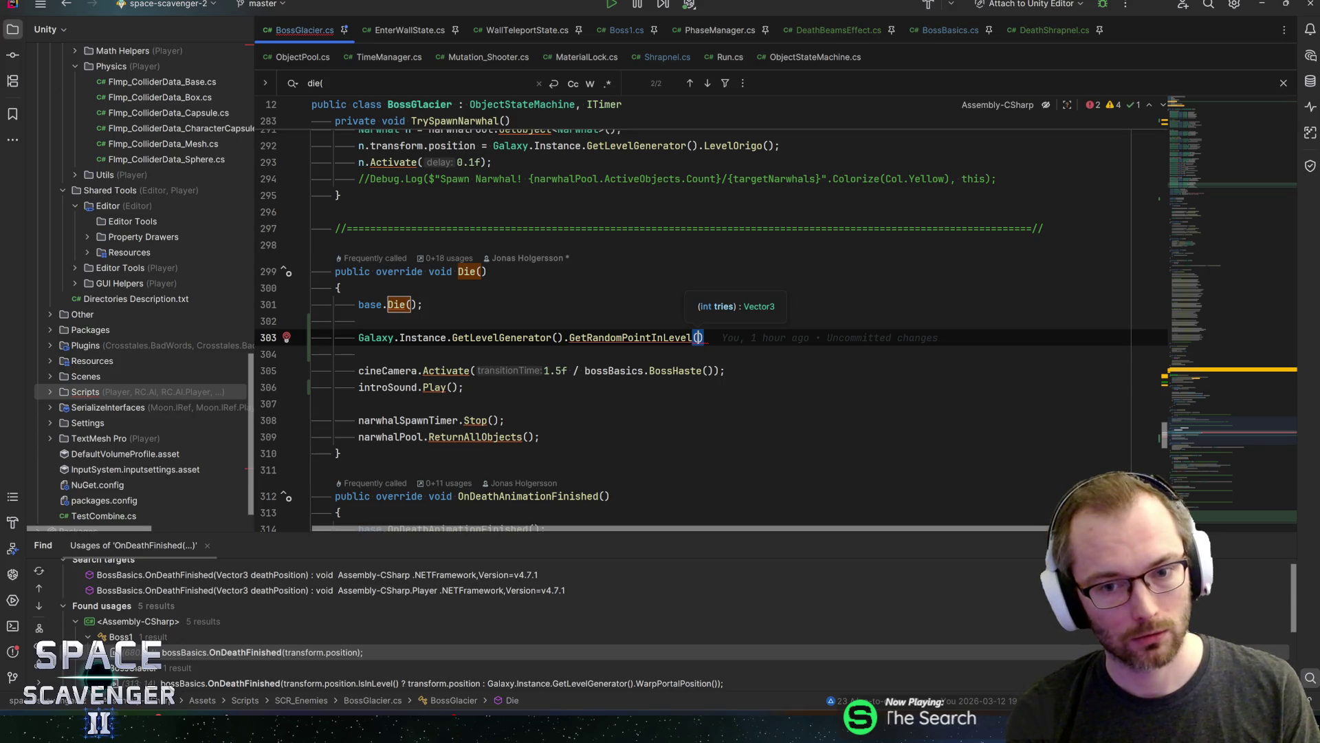
text(100)
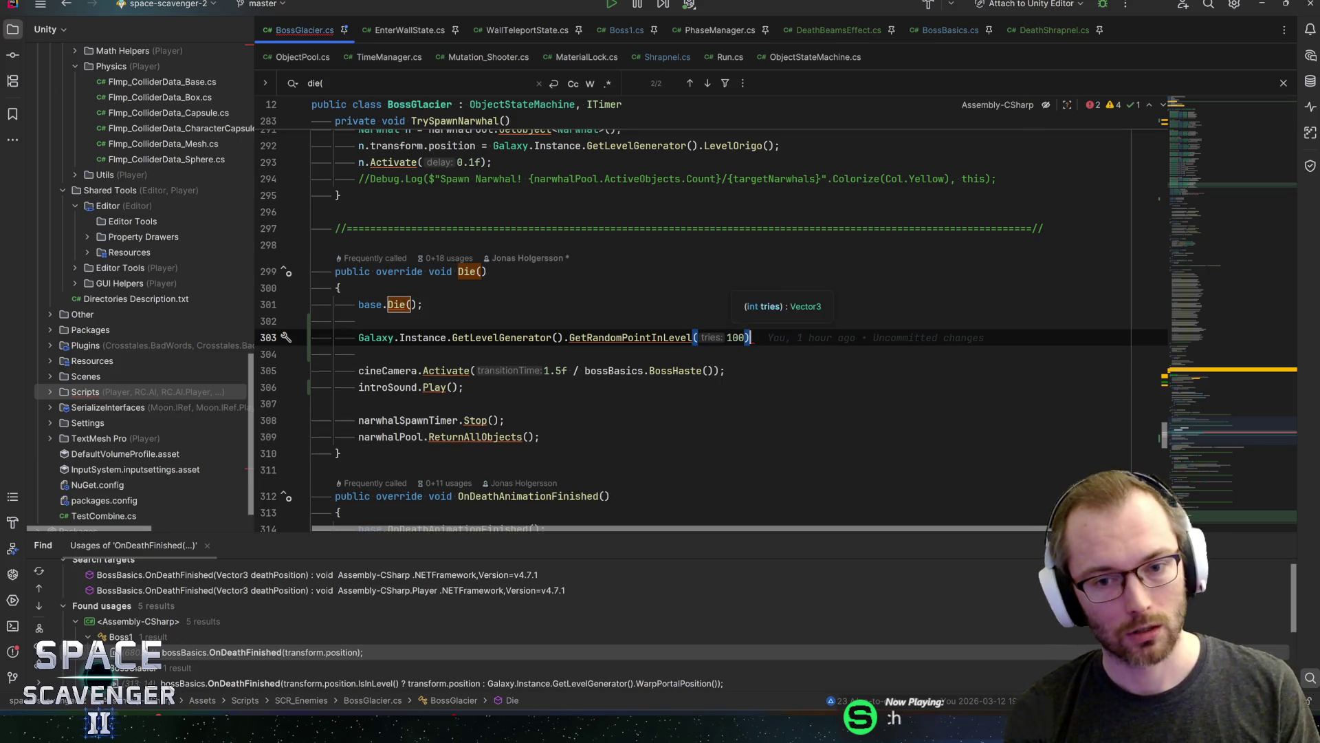
text();)
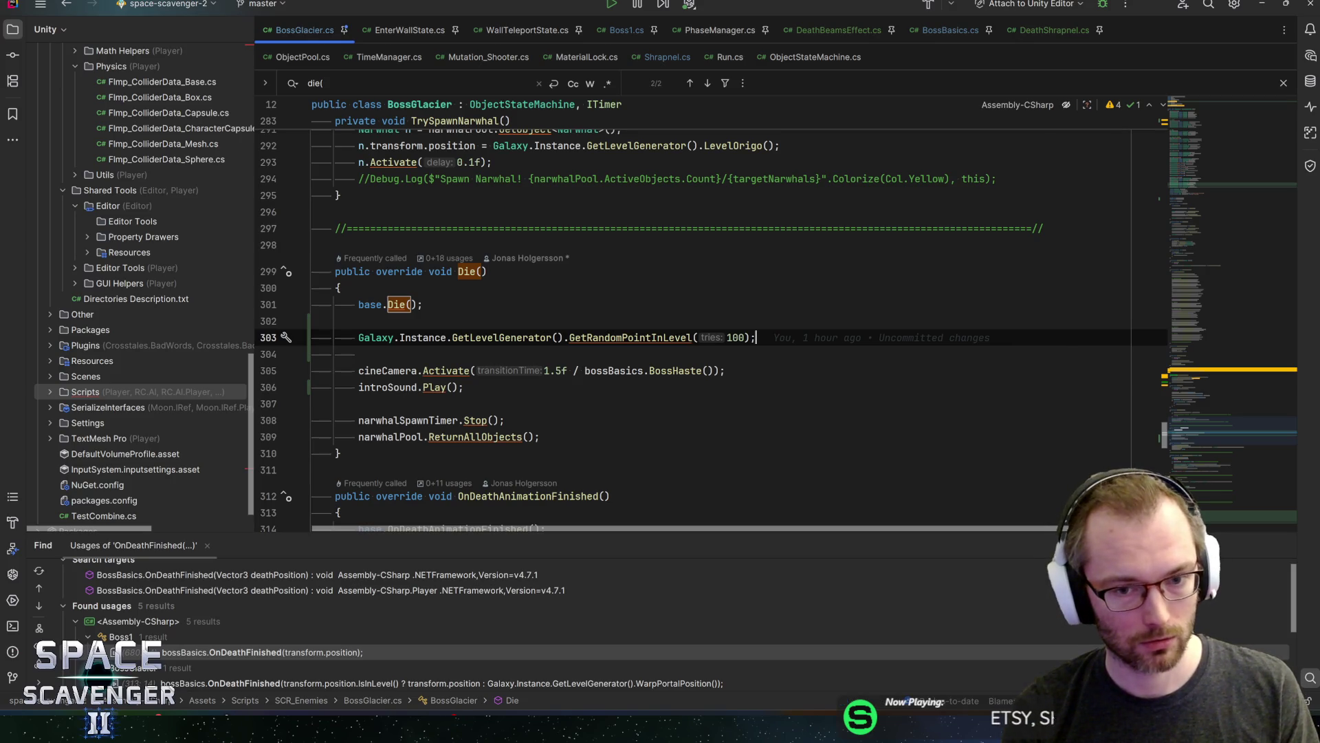
Store the random point in Vector3 p and set transform.position = p
click(359, 337)
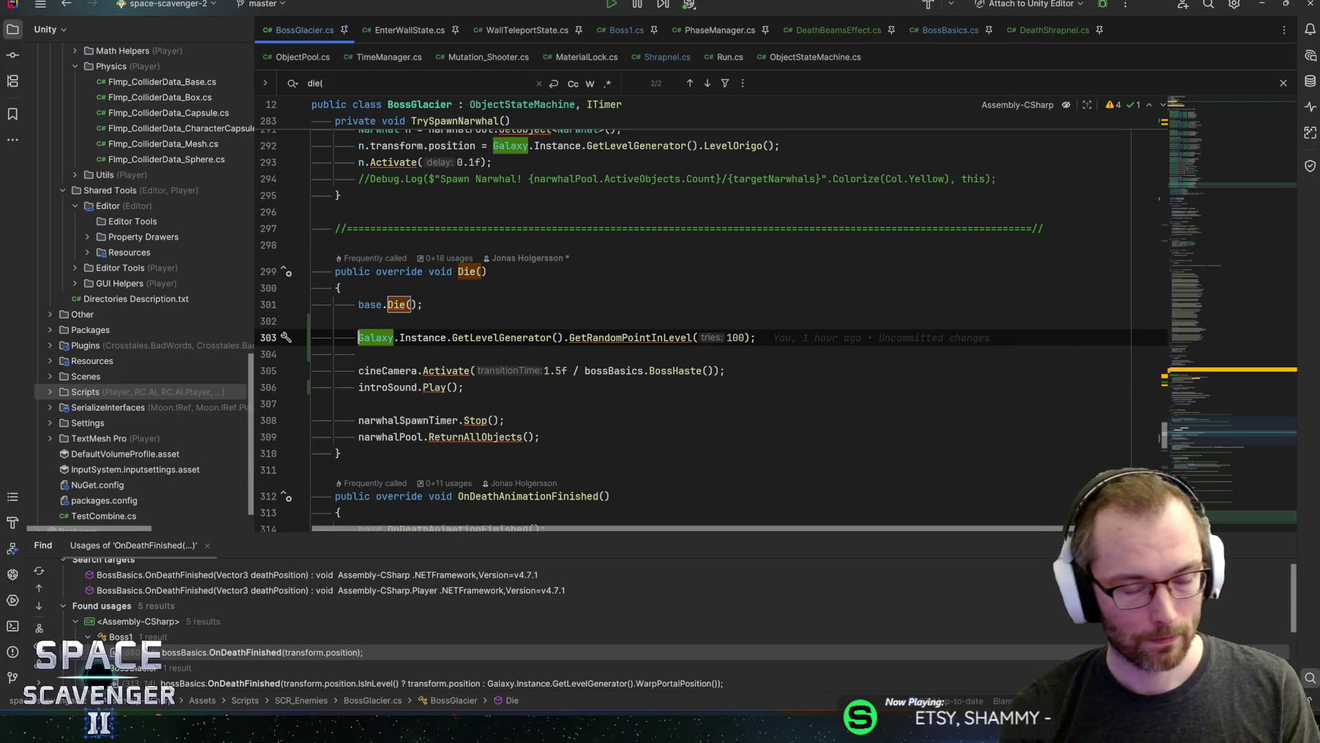
text(var p =)
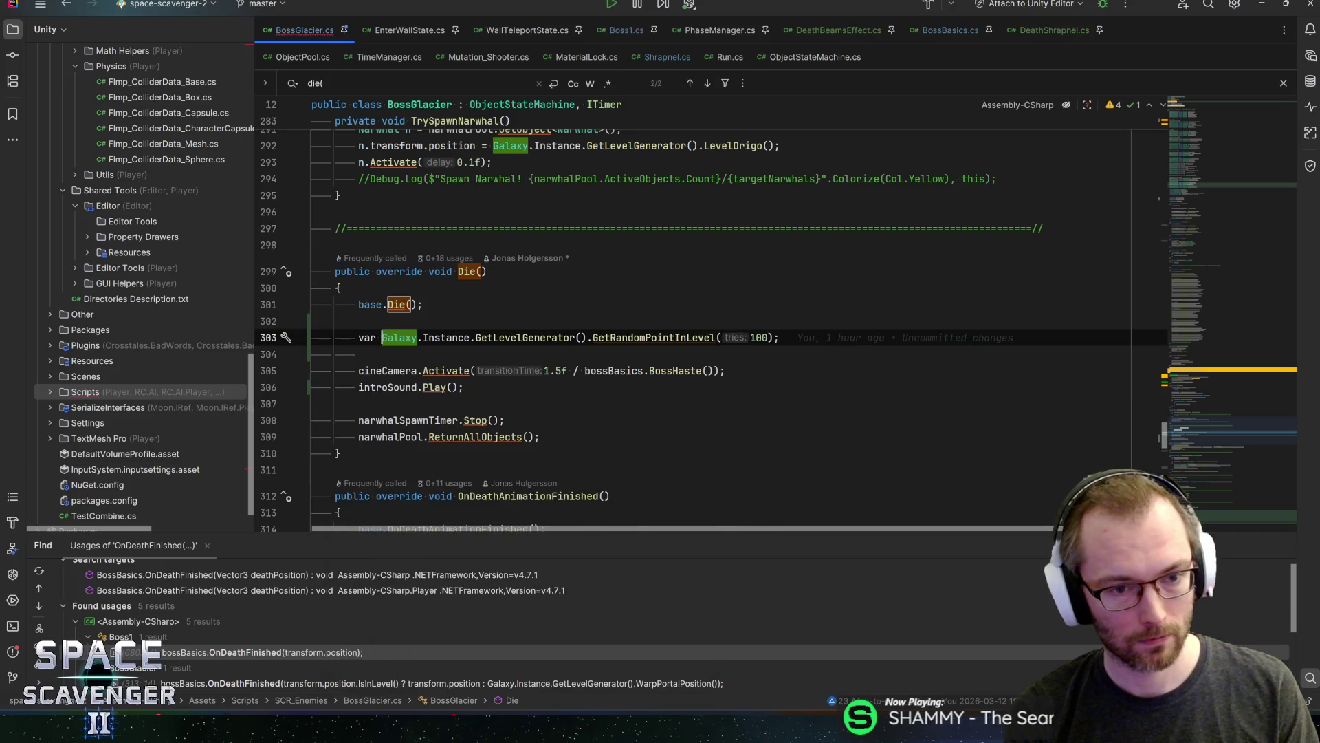
key(End)
key(Return)
text(tran)
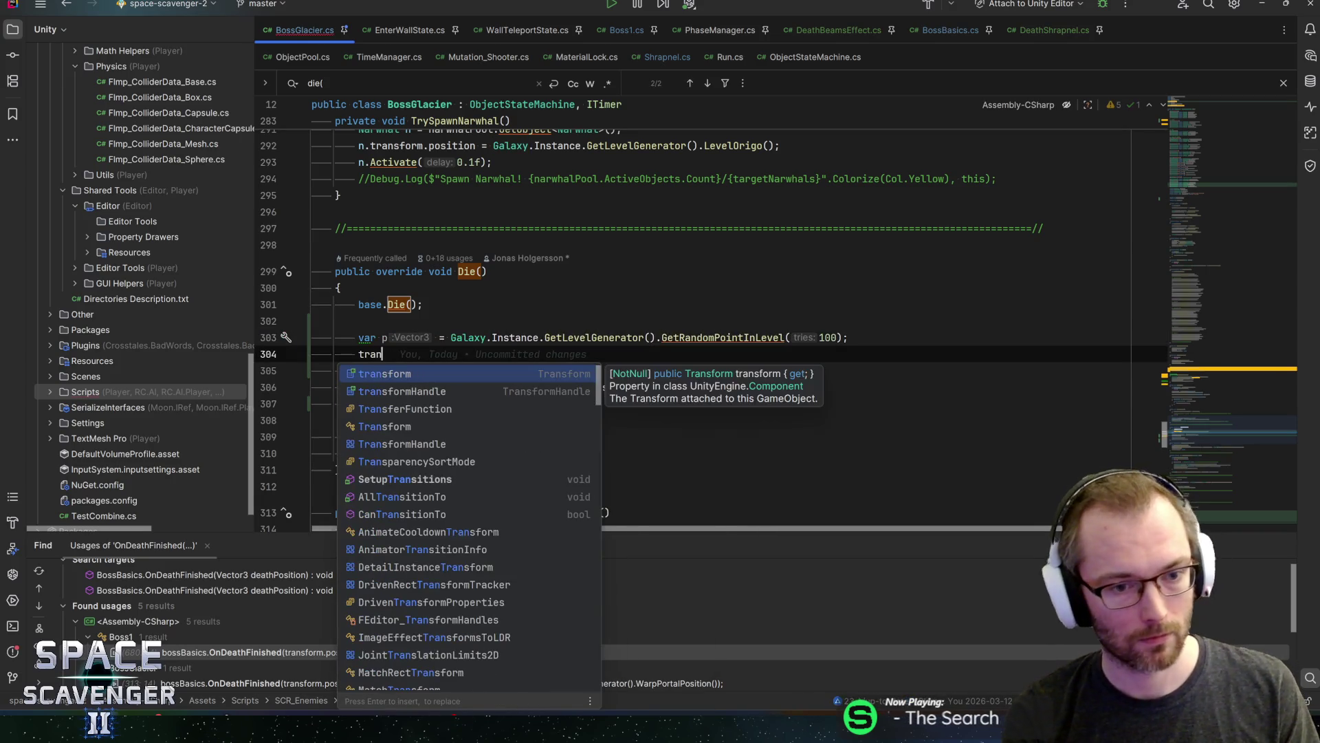
key(Return)
text(.position = p;)
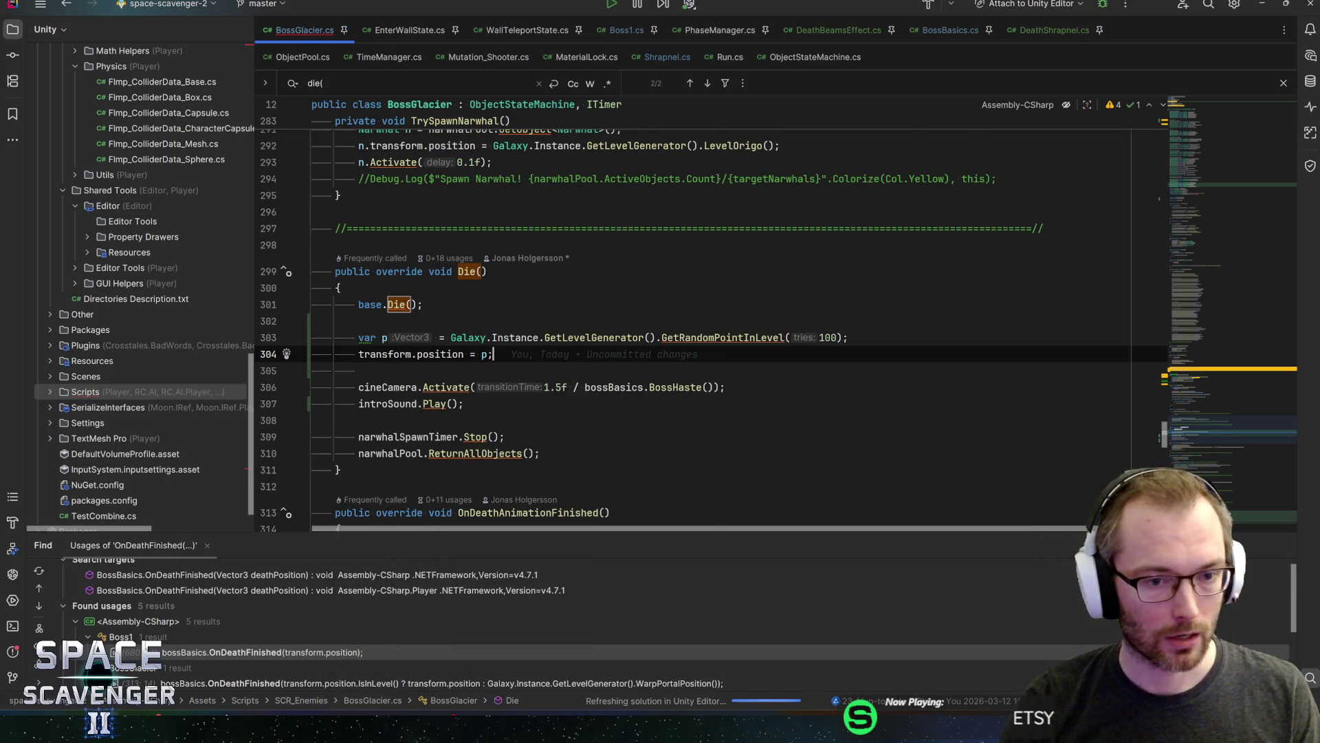
click(358, 337)
key(alt+Return)
key(Return)
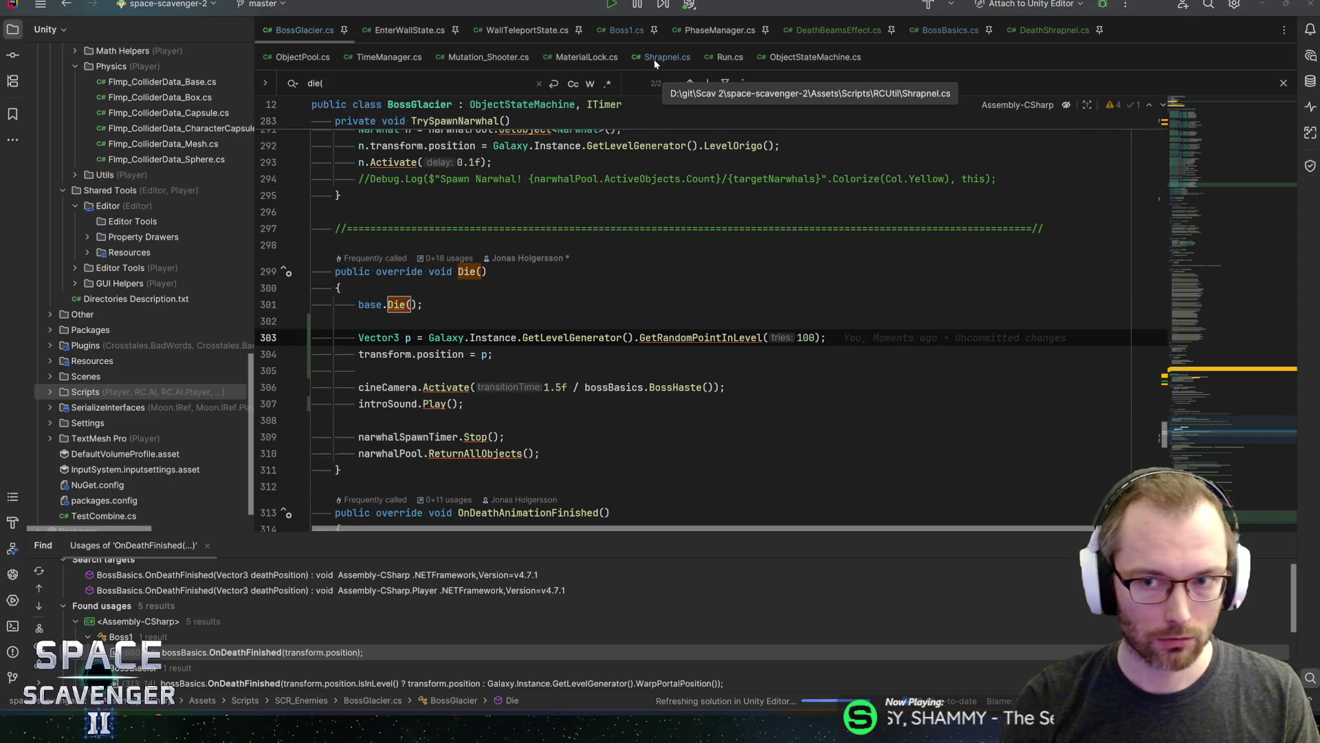
Switch to Unity so the scripts recompile
key(alt+Tab)
key(Escape)
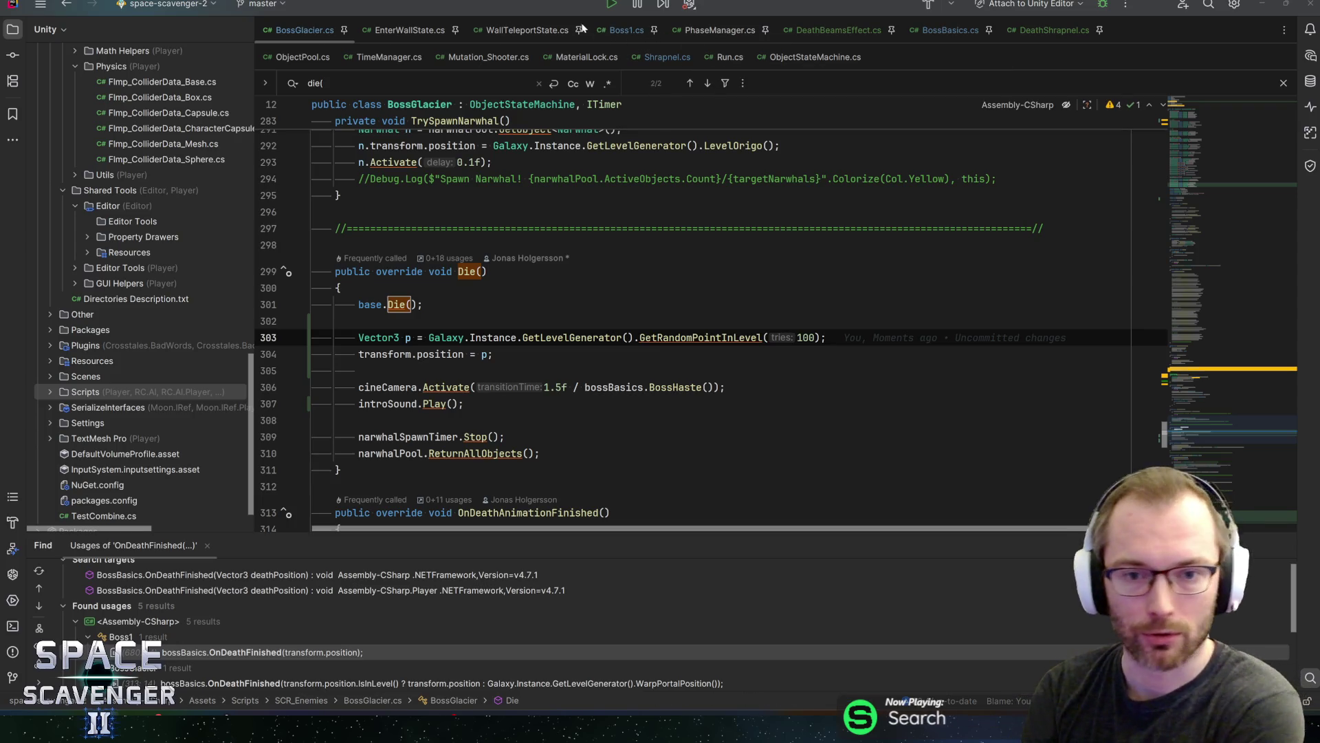
key(alt+Tab)
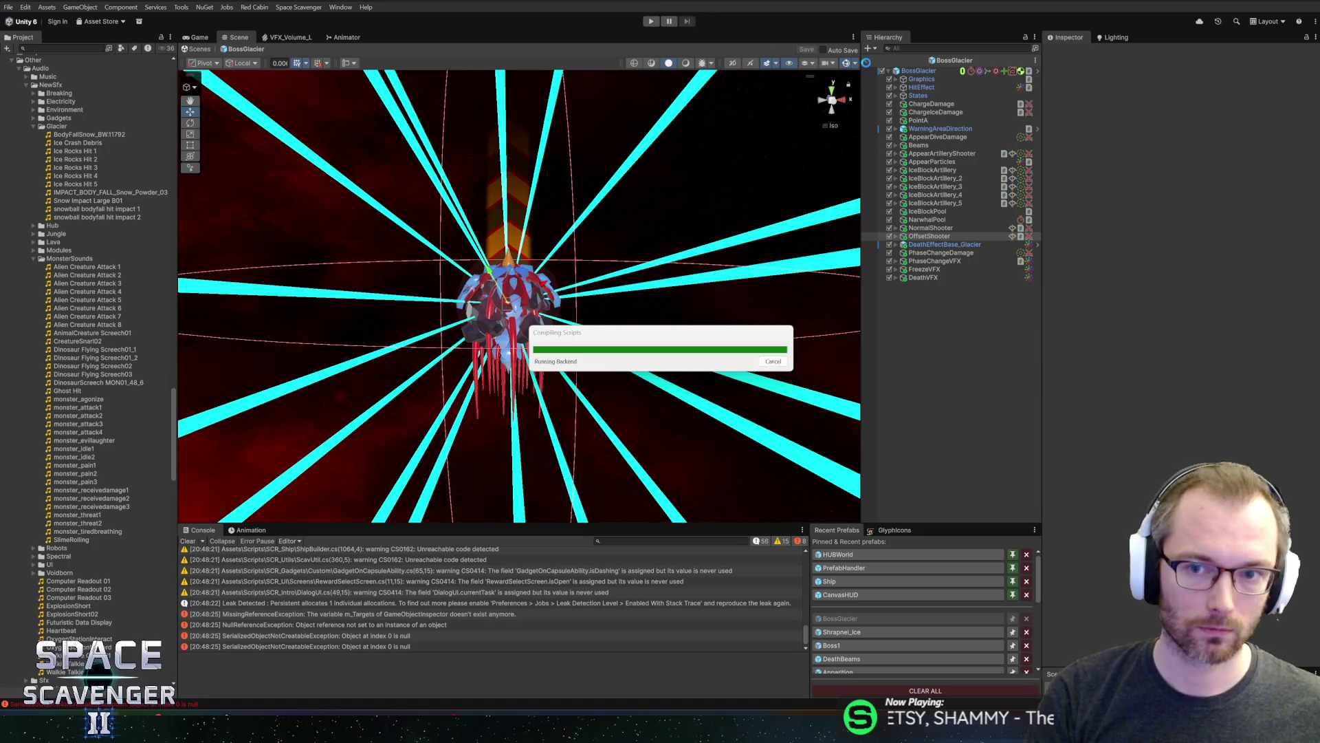
Start play mode and check the DeathShrapnel and DeathBeamsEffect scripts in Rider
click(650, 21)
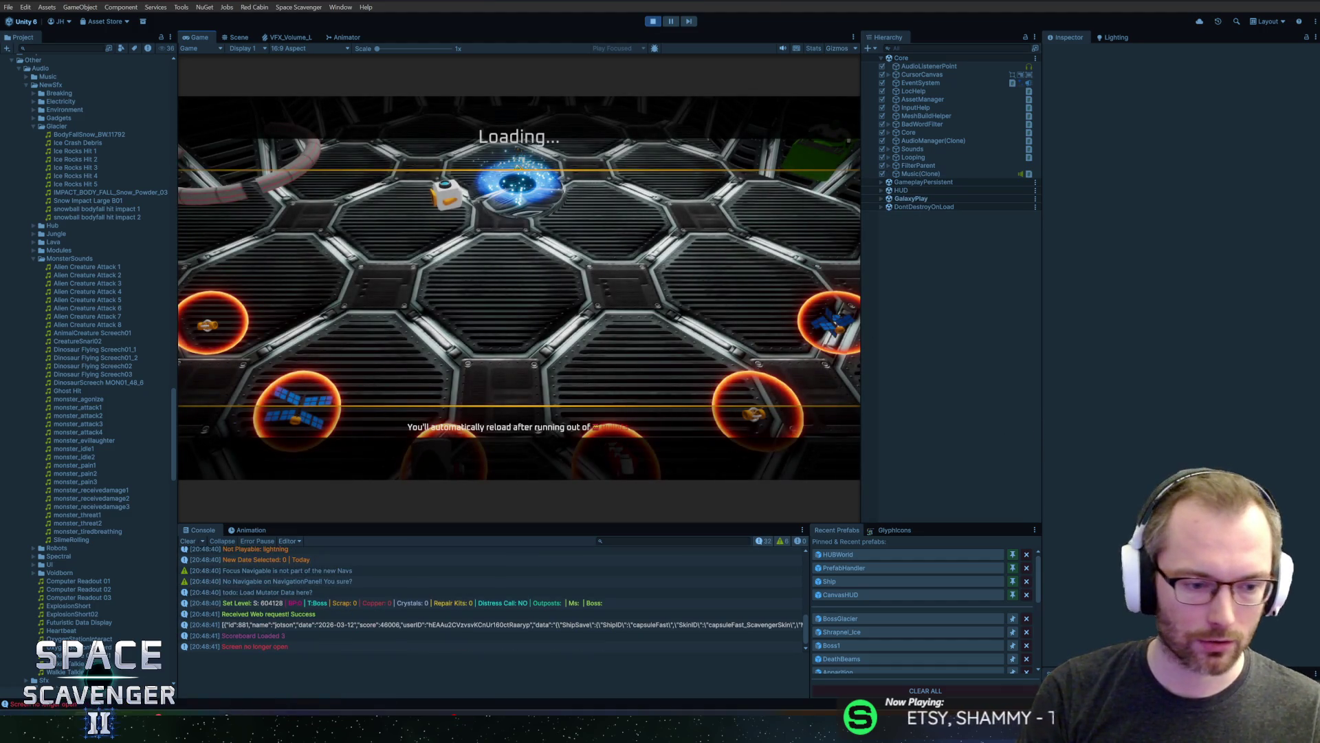
key(alt+Tab)
click(1068, 30)
key(ctrl+Tab)
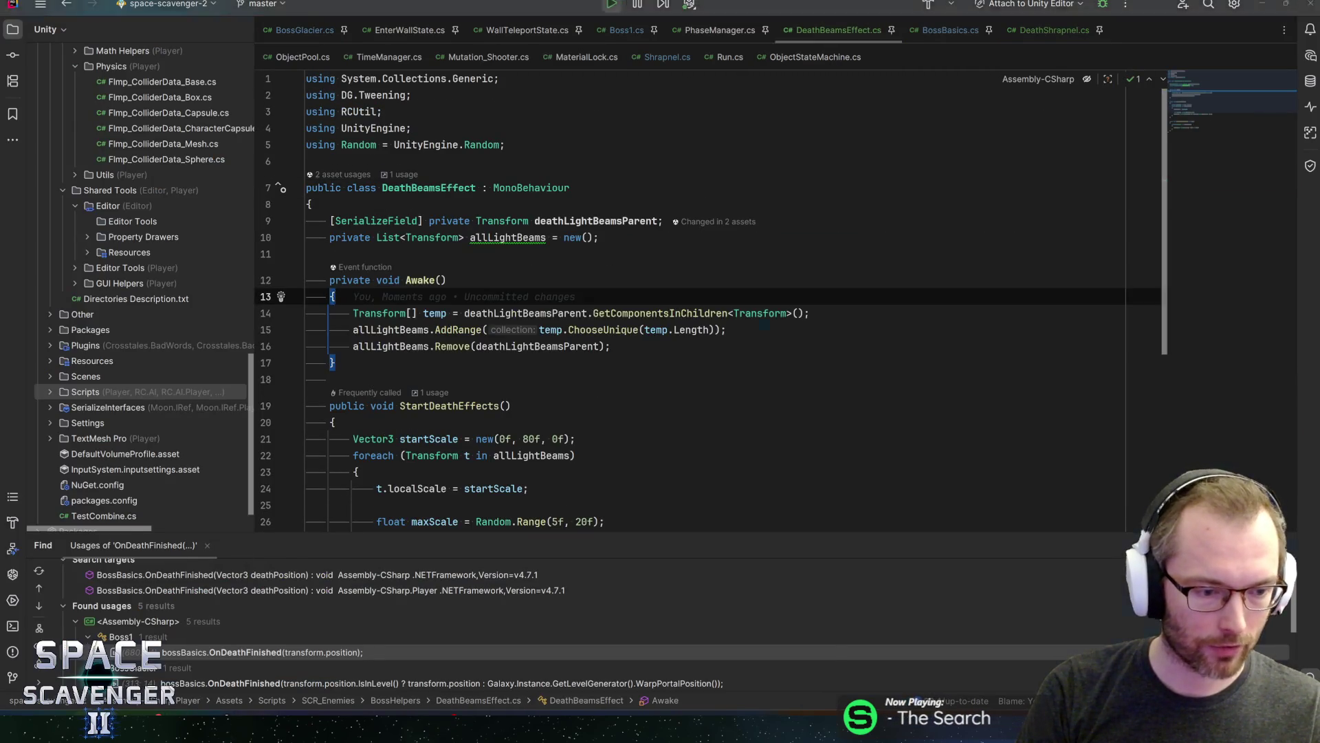
key(alt+Tab)
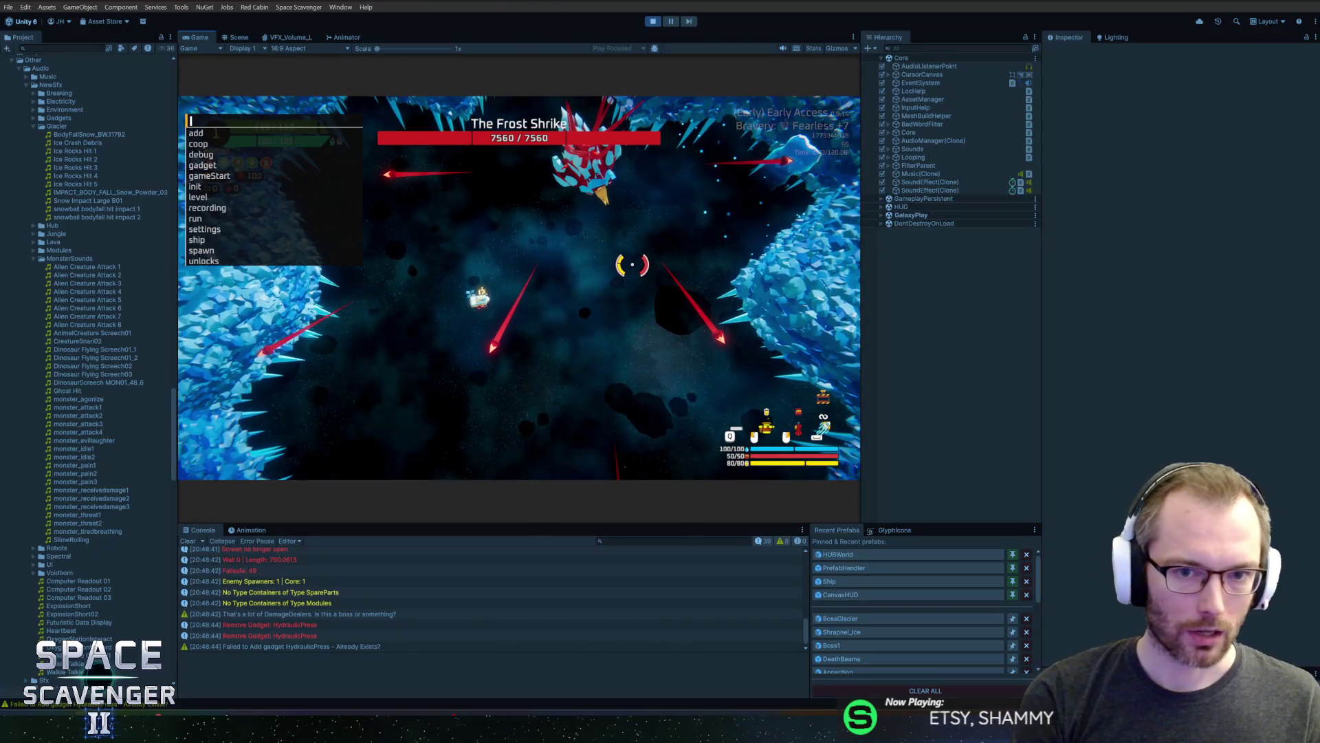
Kill the boss with 'debug damageAll', take the middle Rank 2 card, and stop play
text(debug damageAll)
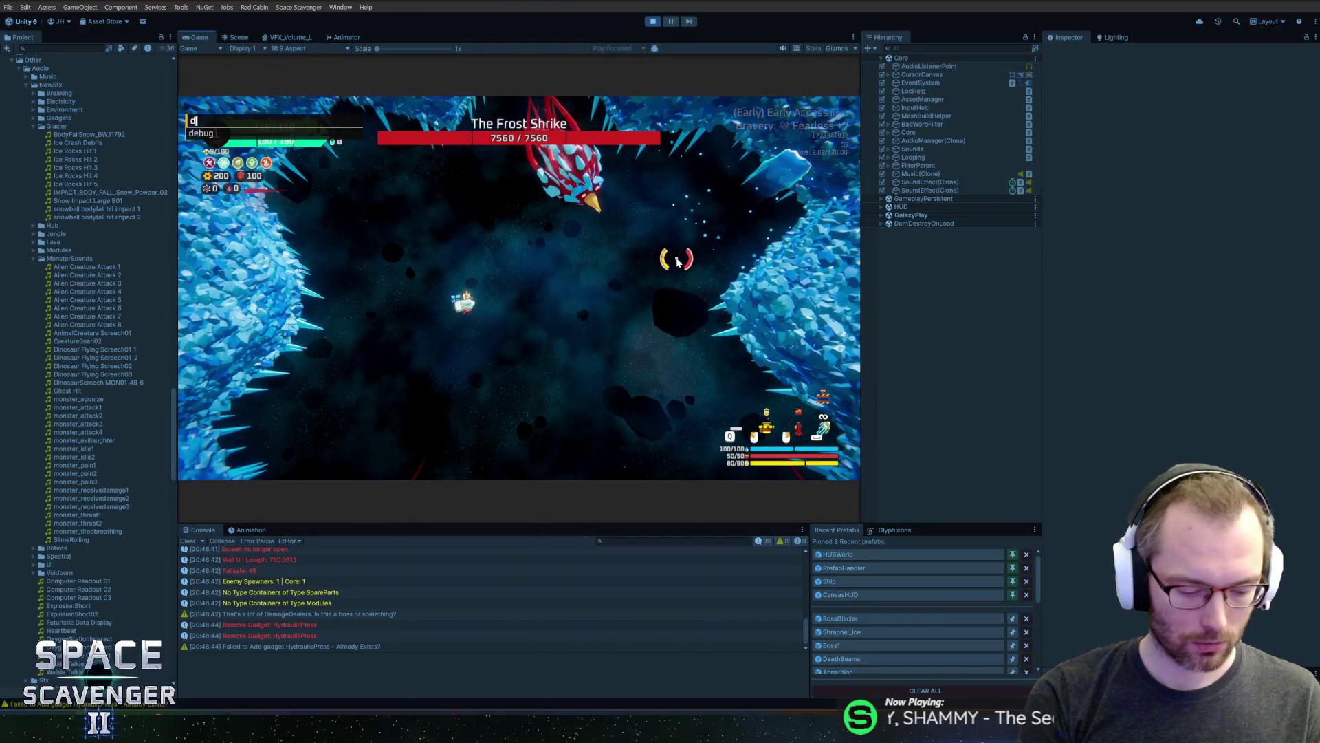
key(Return)
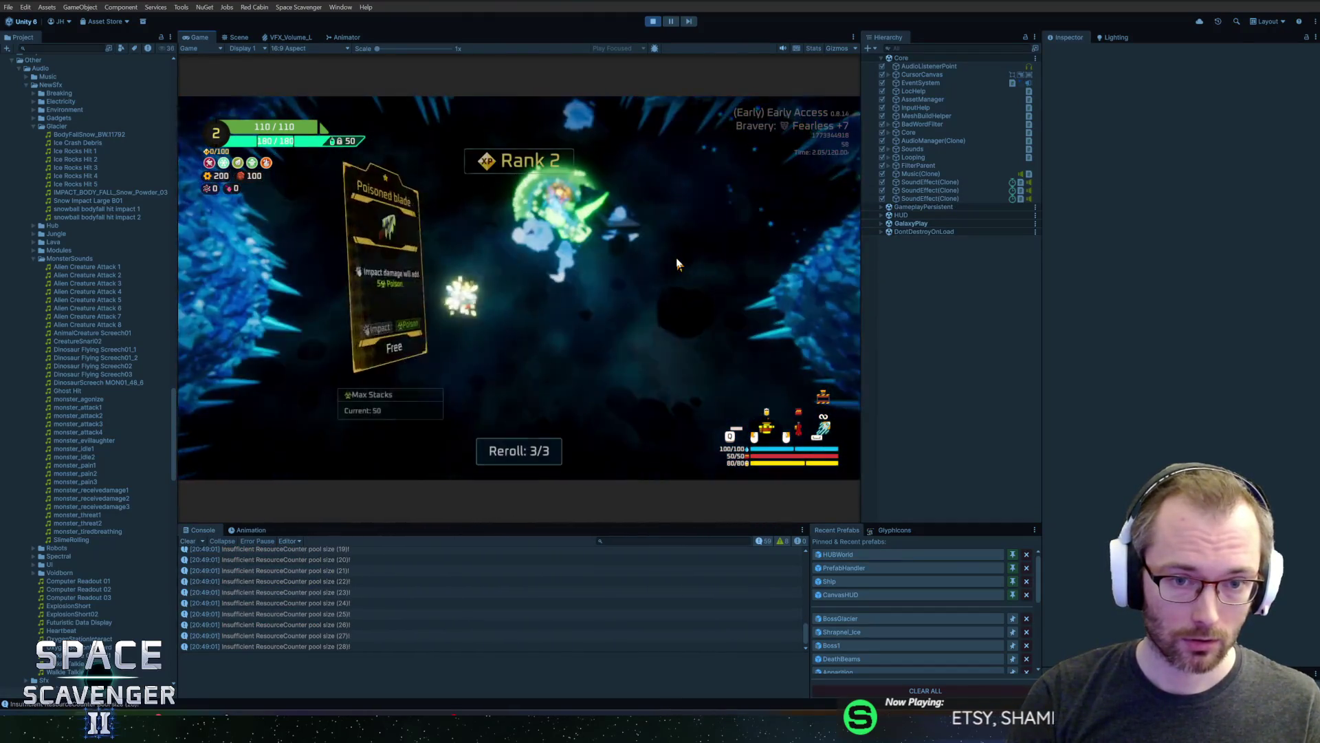
click(493, 225)
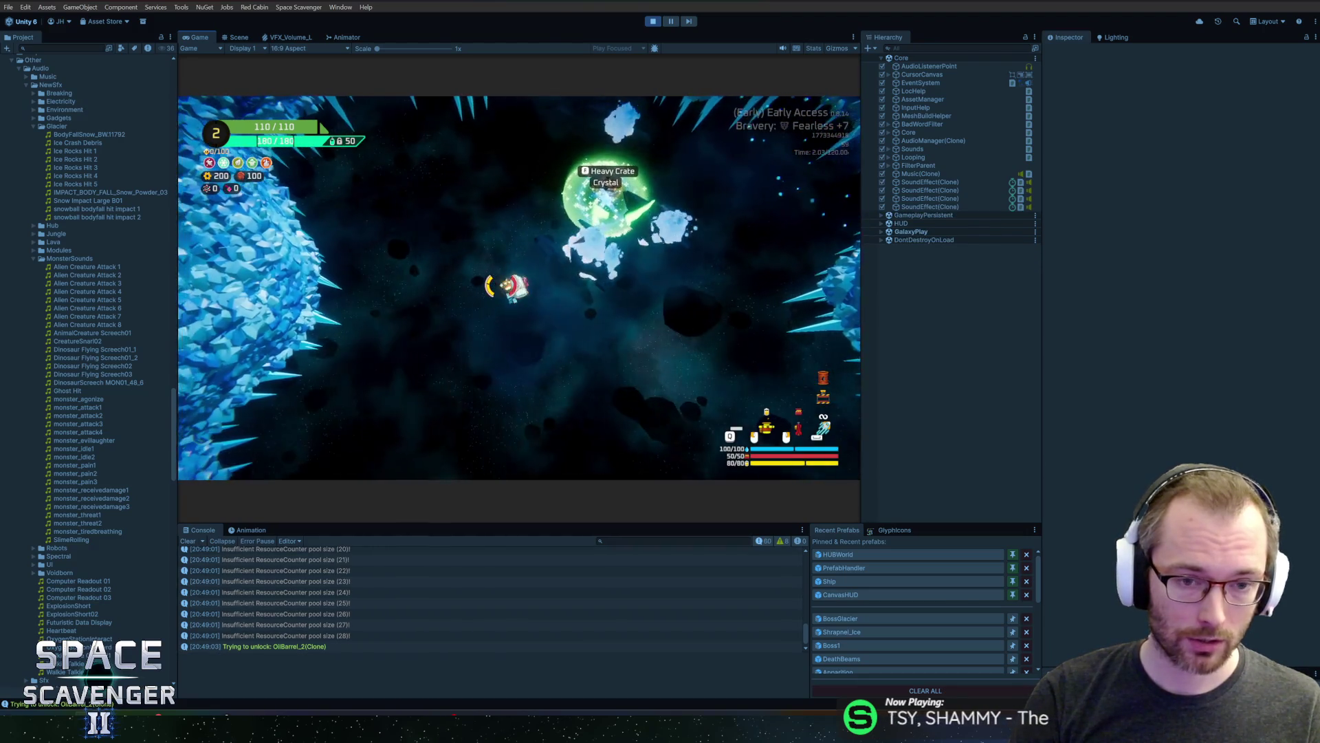
key(ctrl+p)
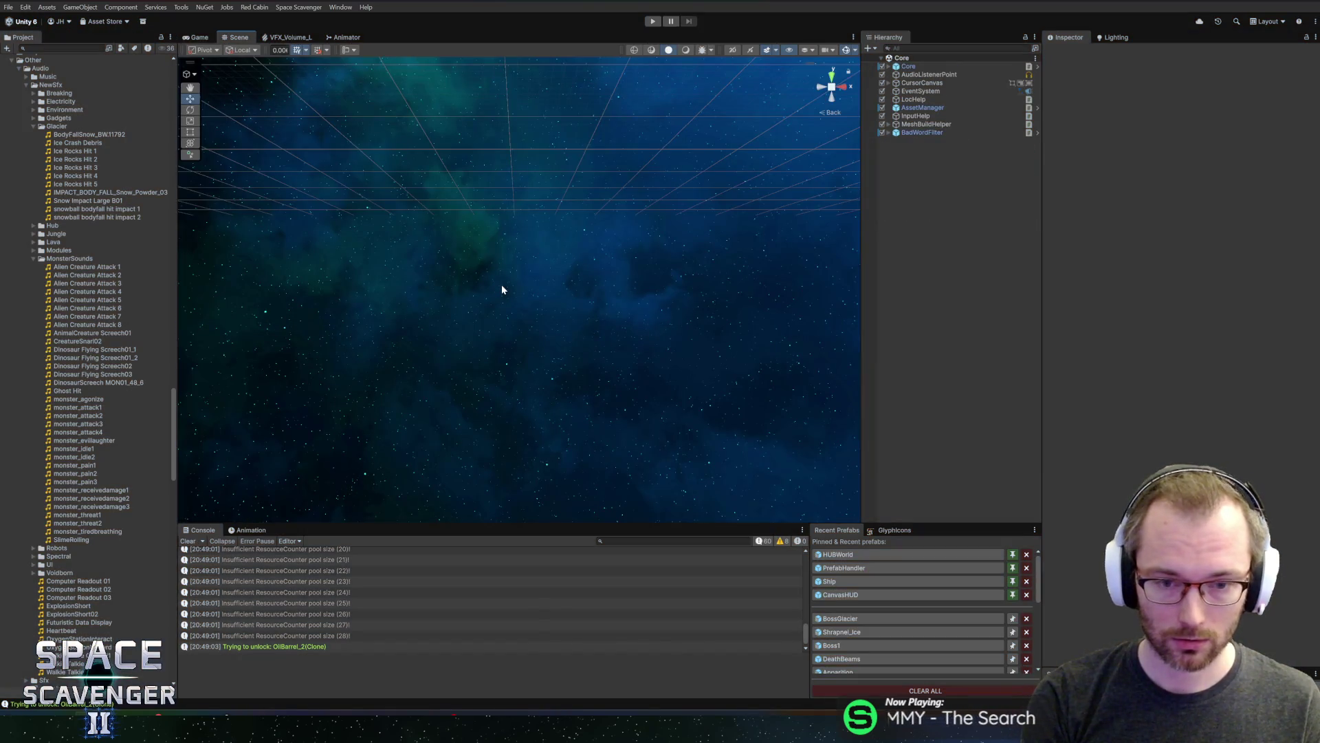
Replay, kill The Frost Shrike with 'debug damageAll', take Hull Plates, stop, return to Rider
key(ctrl+p)
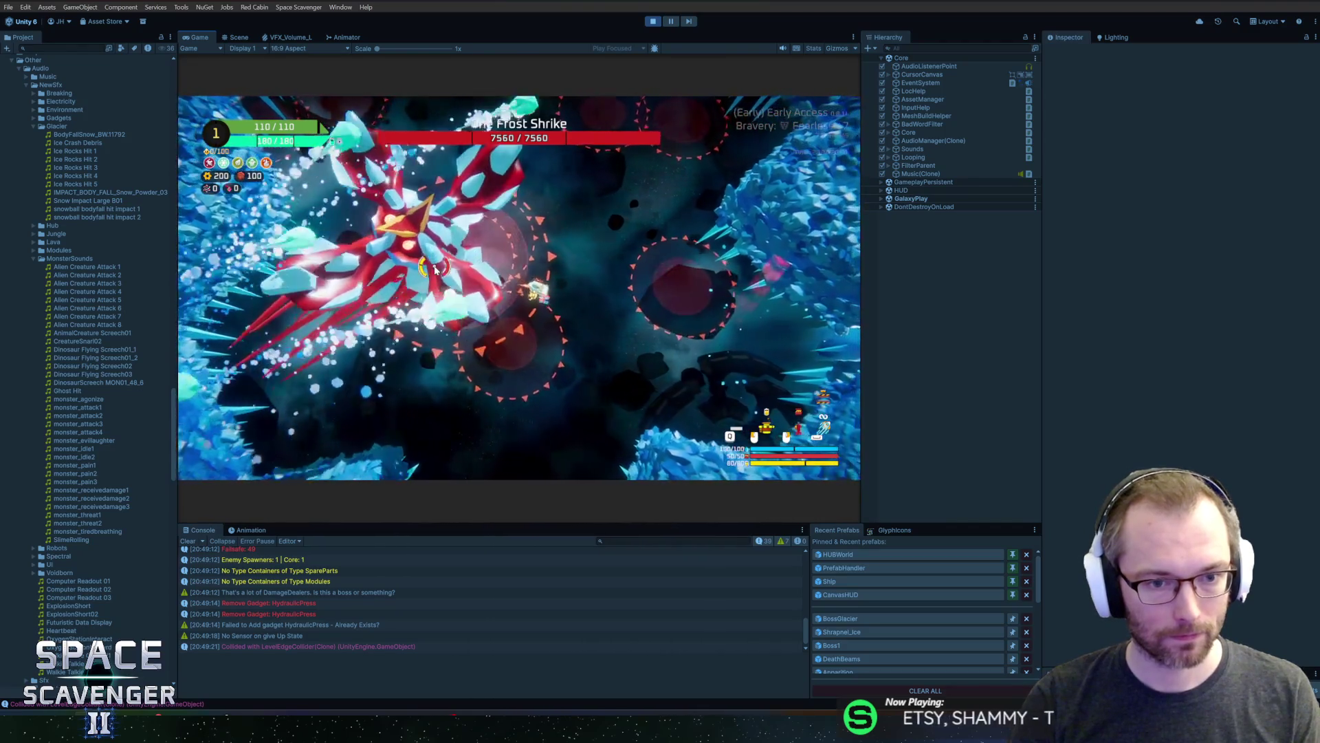
key(grave)
text(debug damageAll)
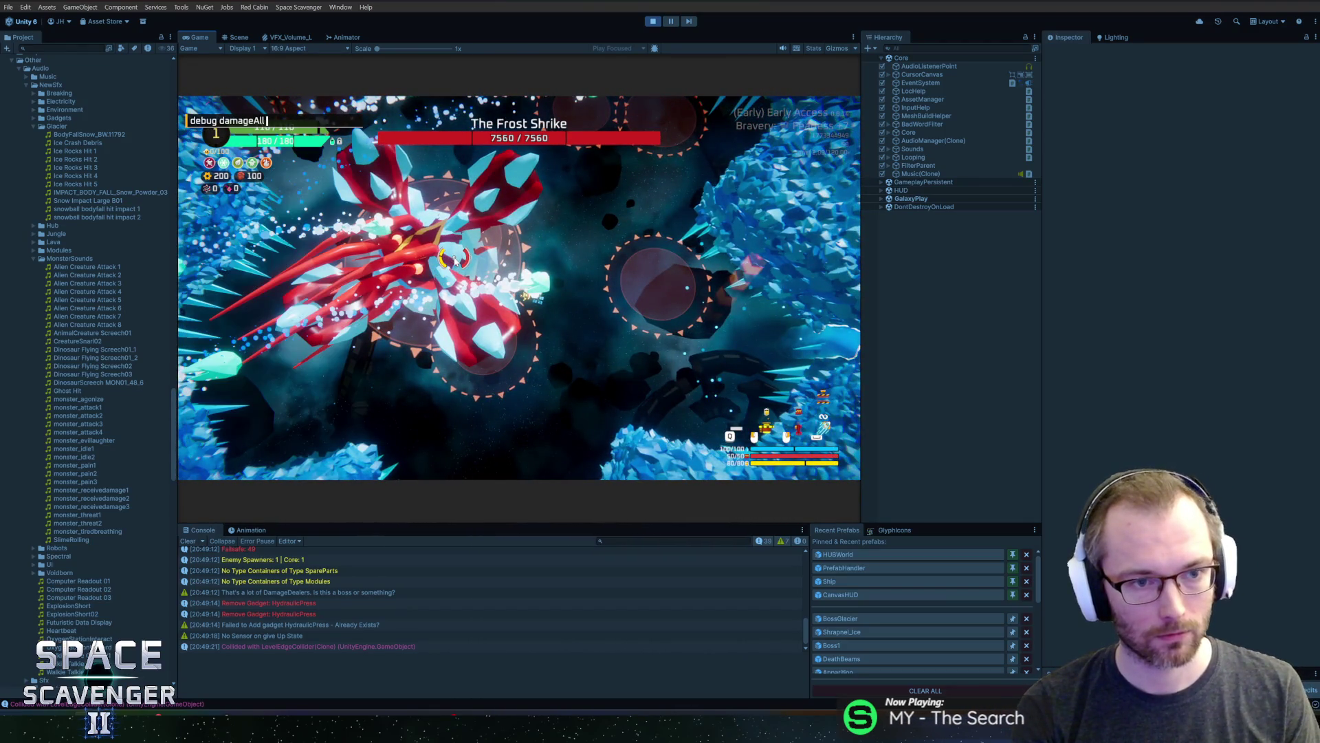
key(Return)
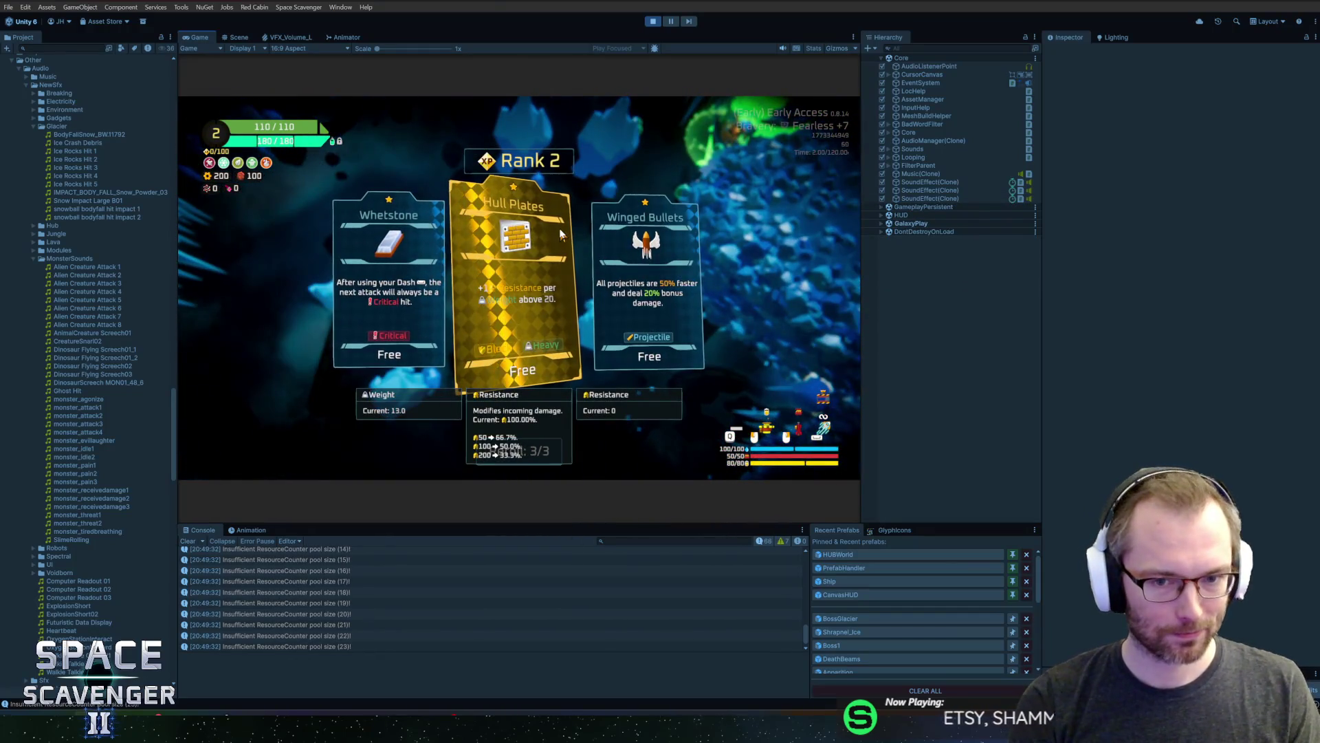
click(559, 229)
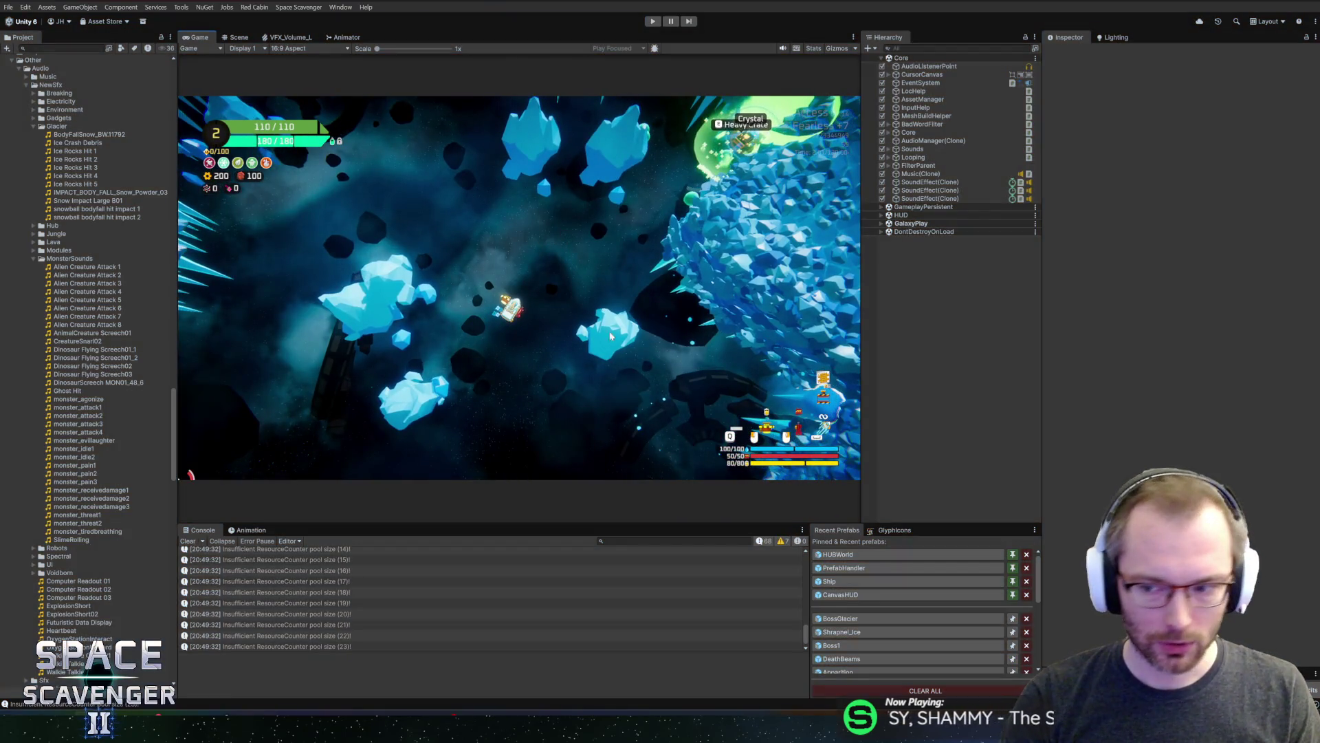
key(ctrl+p)
key(alt+Tab)
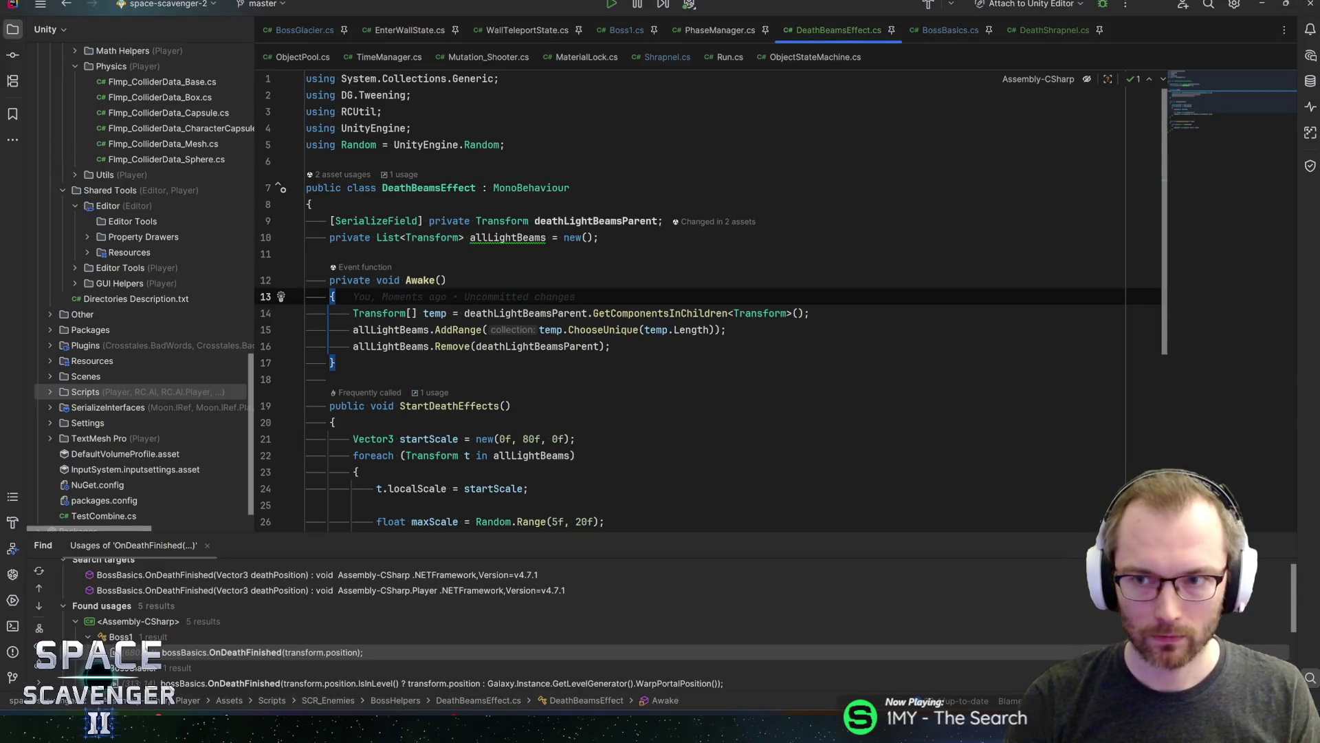
Begin a graphics statement above the random-point line in BossGlacier's Die()
click(323, 32)
key(Up)
key(Return)
text(graph)
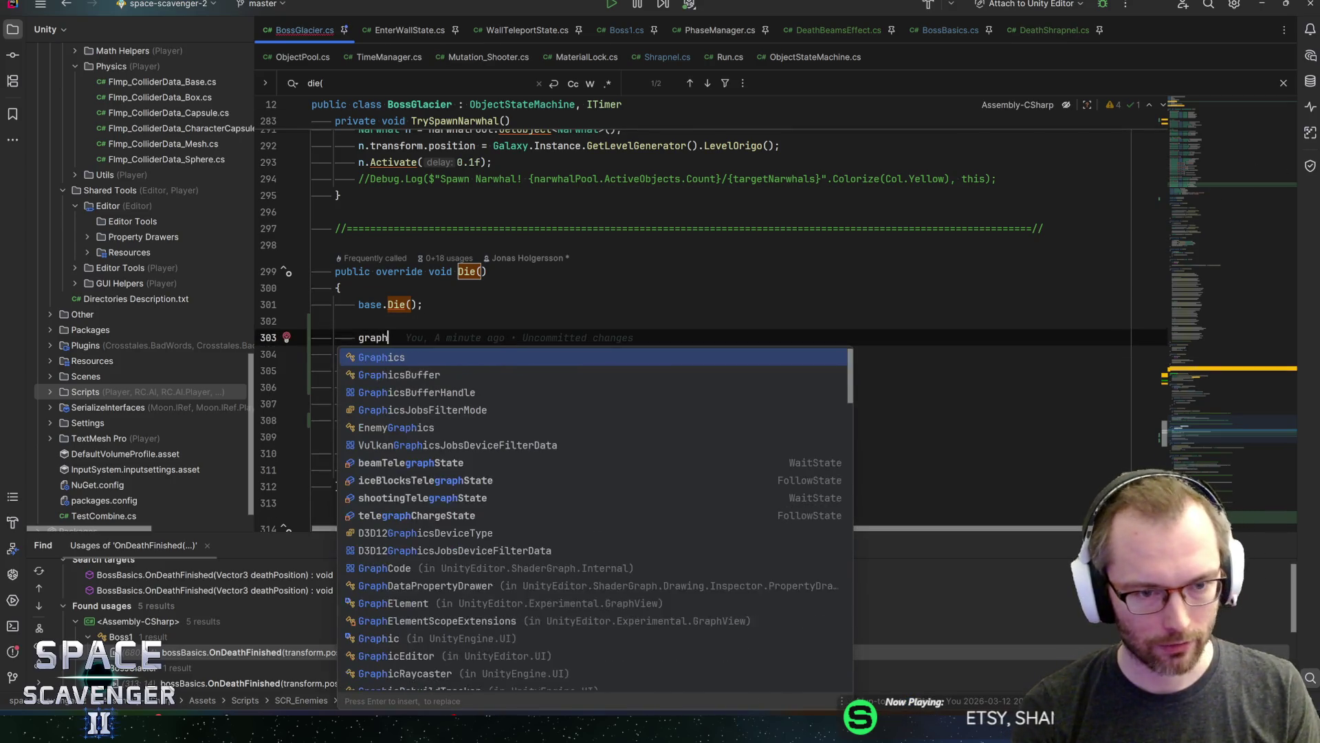
text(ics)
key(Escape)
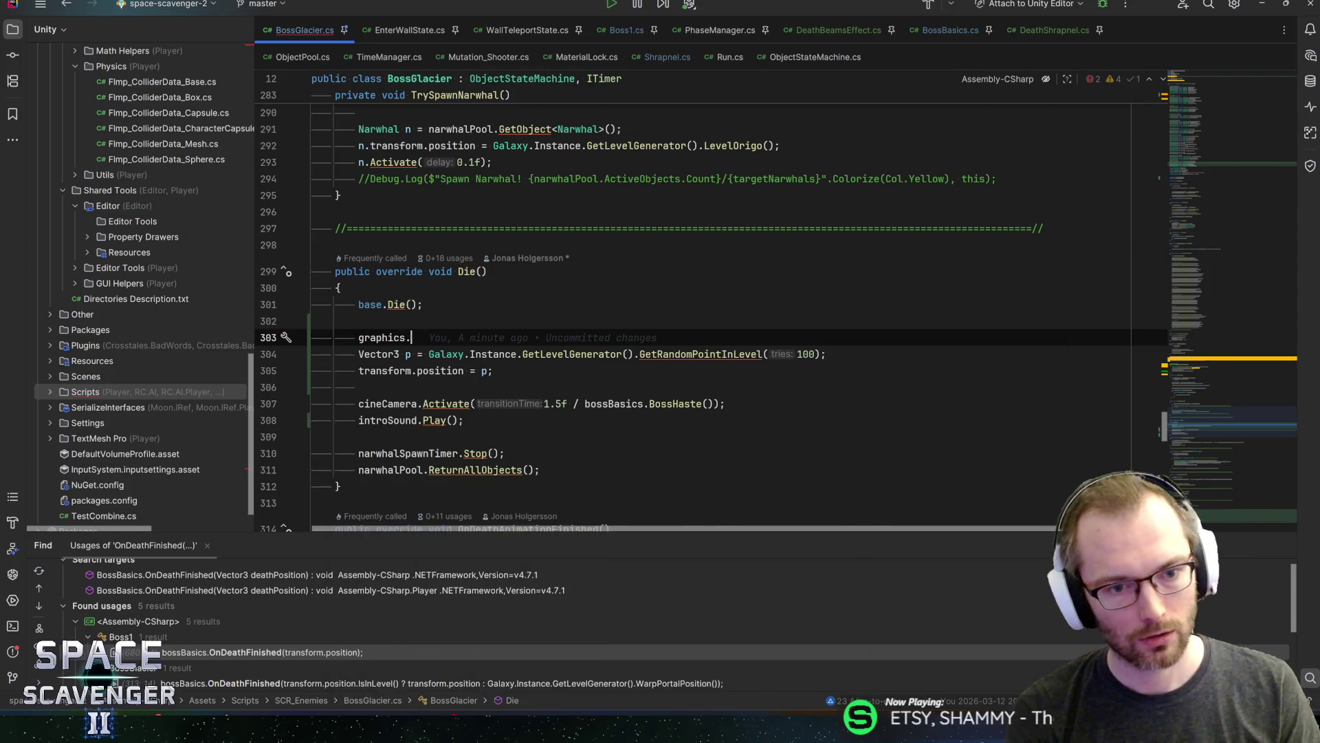
Declare a [SerializeField] private Transform graphics field in the References section
scroll(688, 310, up, 20)
click(540, 514)
scroll(688, 309, down, 2)
click(458, 254)
key(Return)
text(serial)
key(Return)
text(Transform)
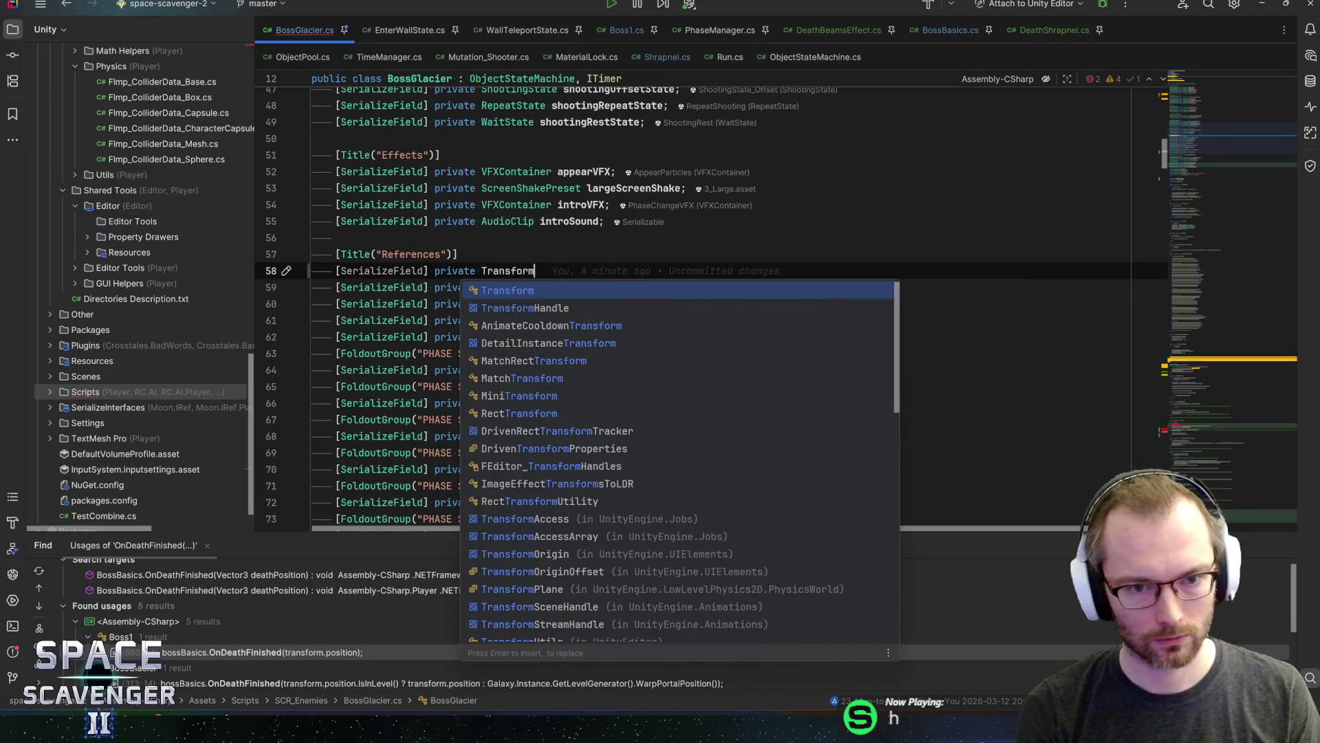
text( graphics;)
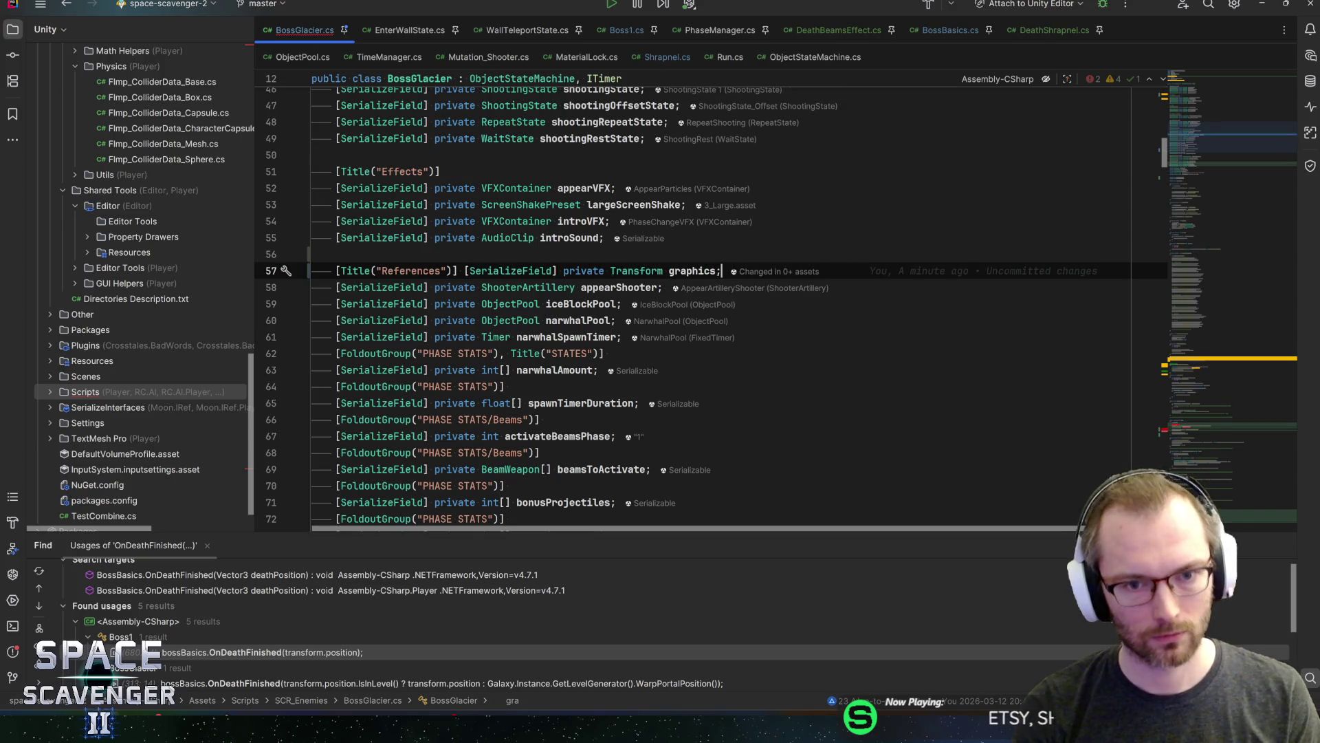
click(335, 270)
key(Return)
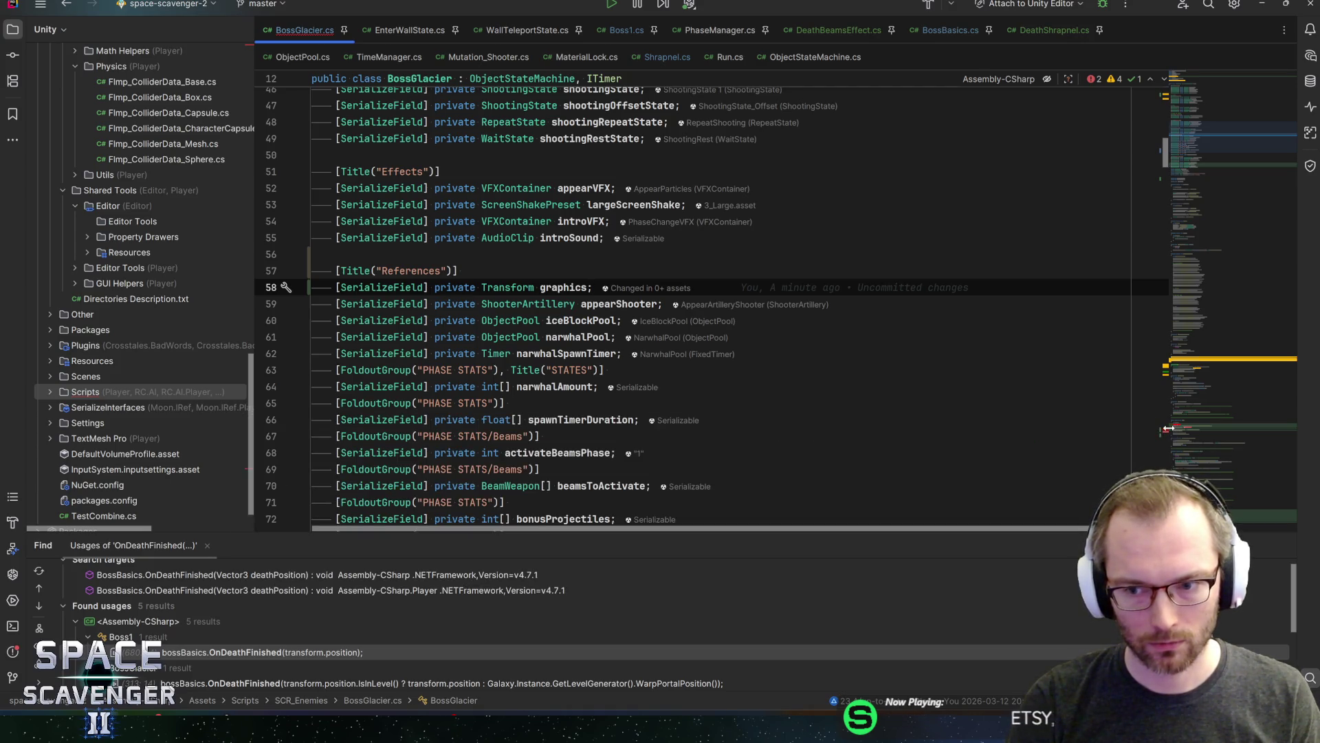
Reset graphics.localScale to Vector3.one in Die()
key(ctrl+alt+Left)
text(graphics.)
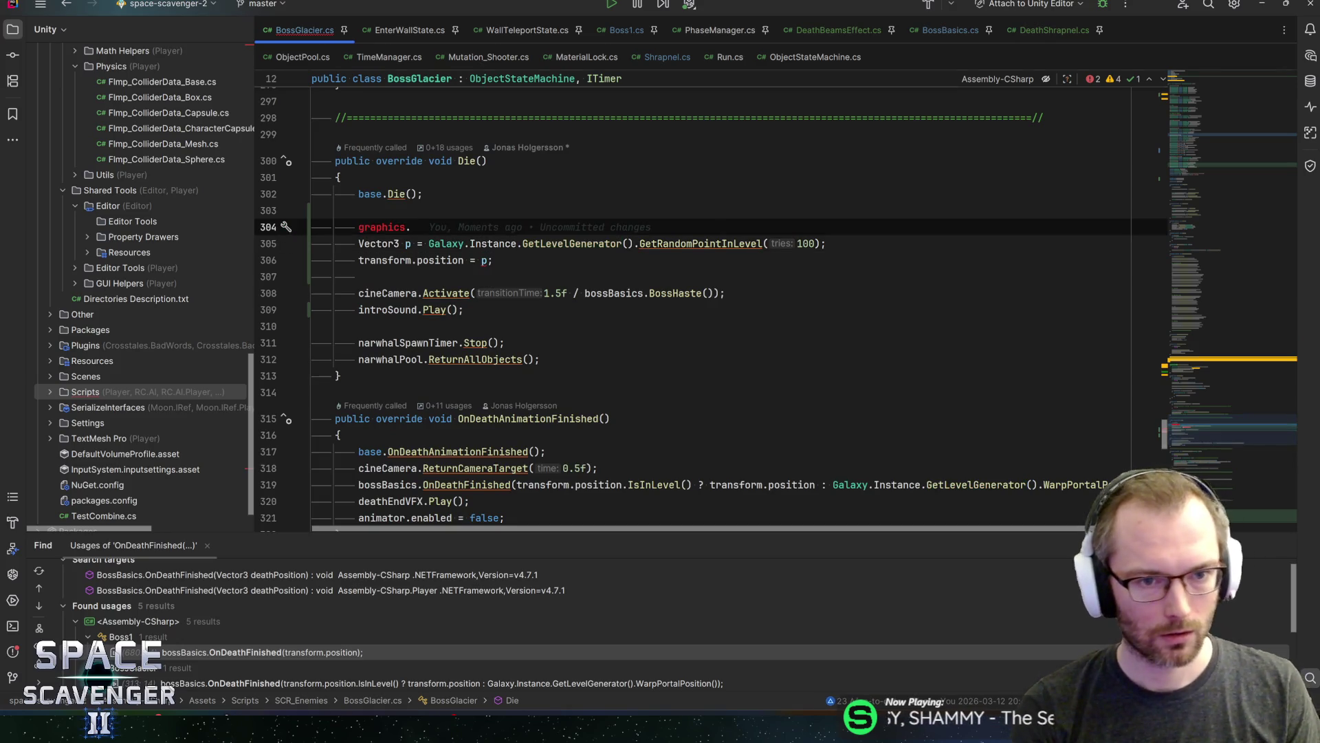
text(localScale = 1)
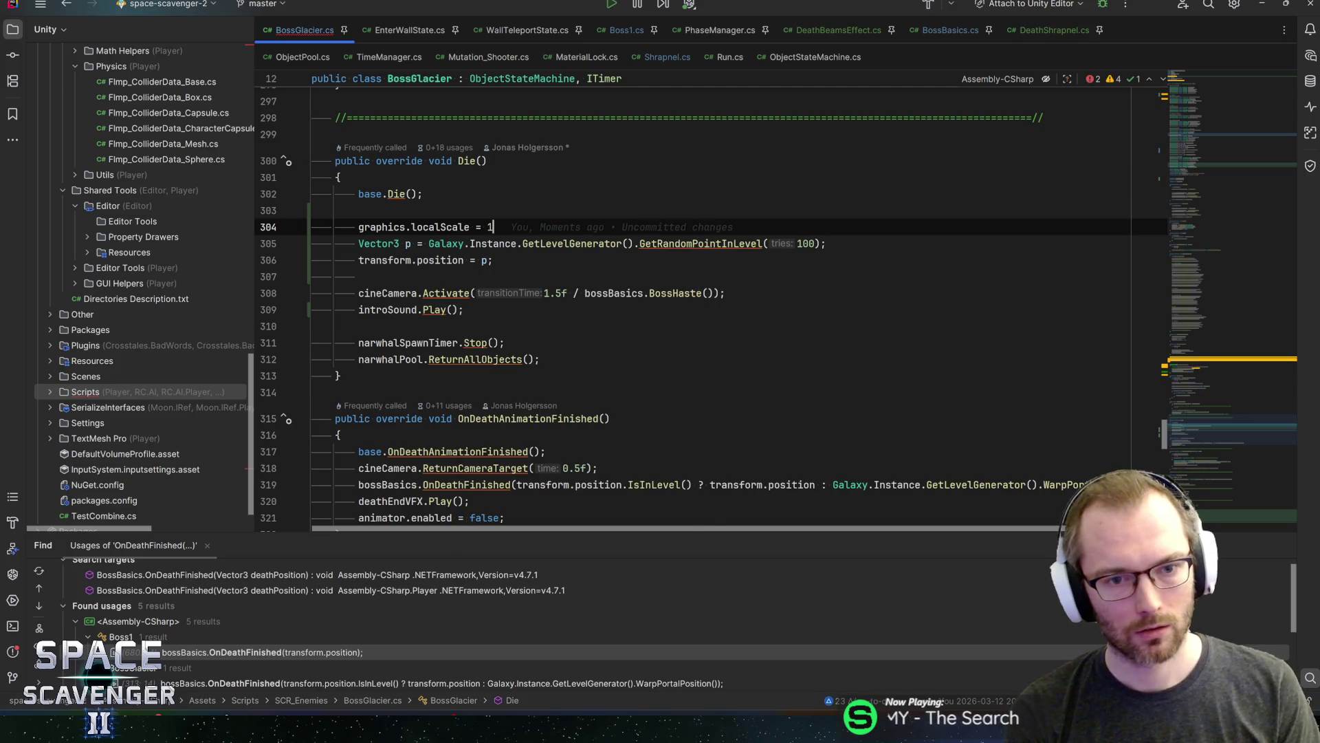
key(BackSpace)
text(Vector3.one;)
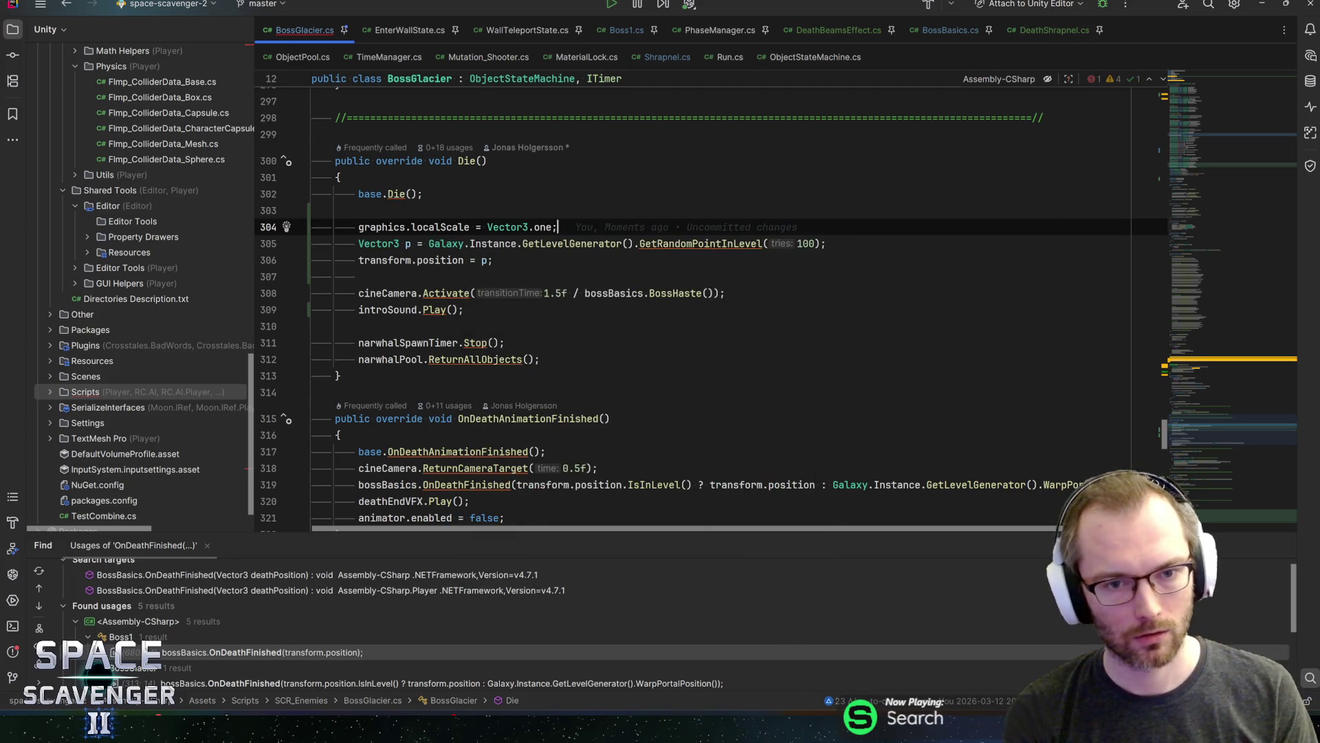
key(Return)
Wrap the relocation lines in if (!transform.position.IsInLevel()) { ... }
text(tra)
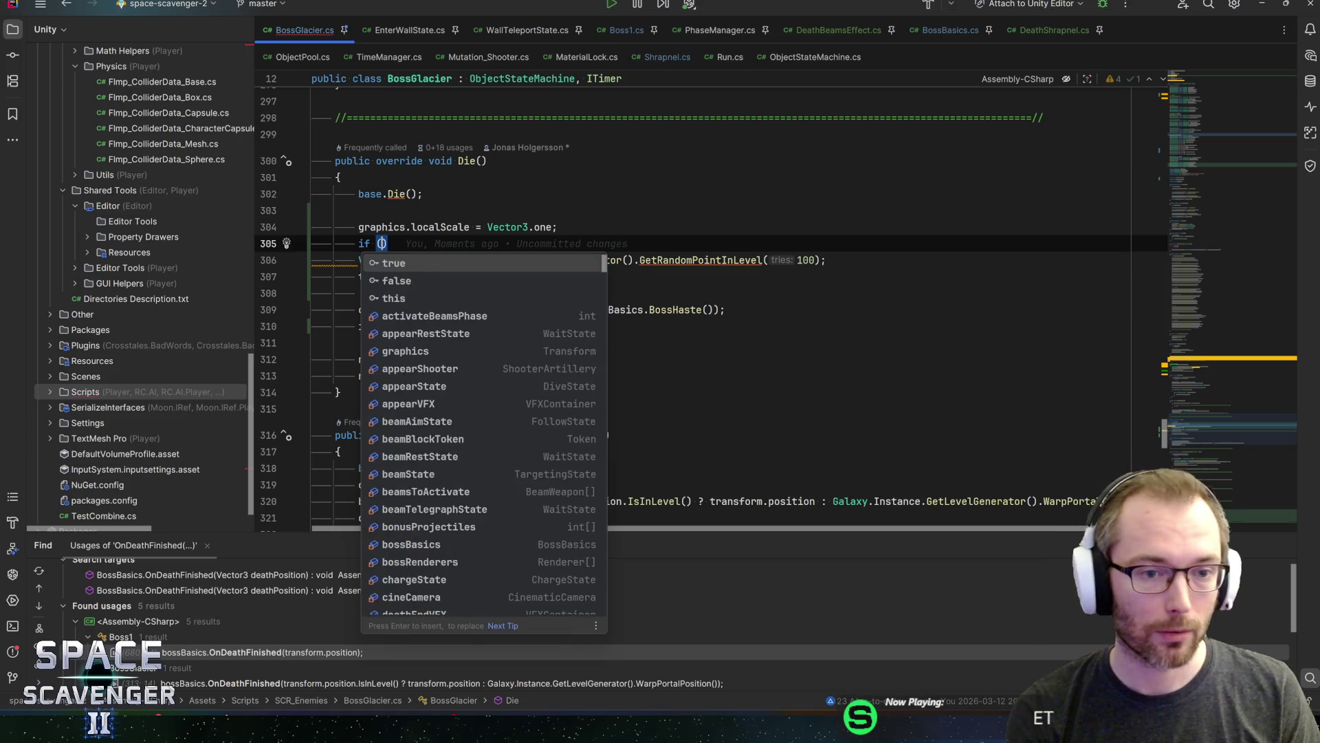
key(Tab)
key(ctrl+BackSpace)
text(po)
key(Tab)
text(.)
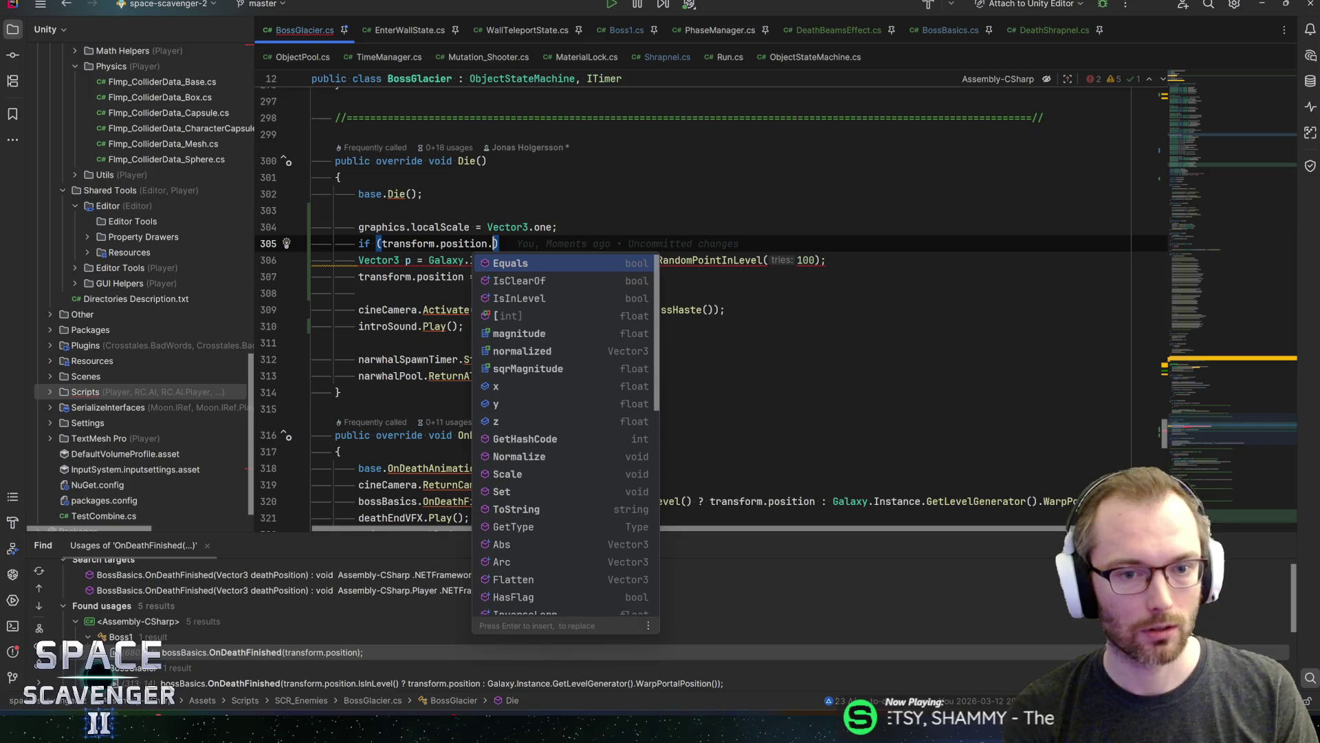
text(isin)
key(Tab)
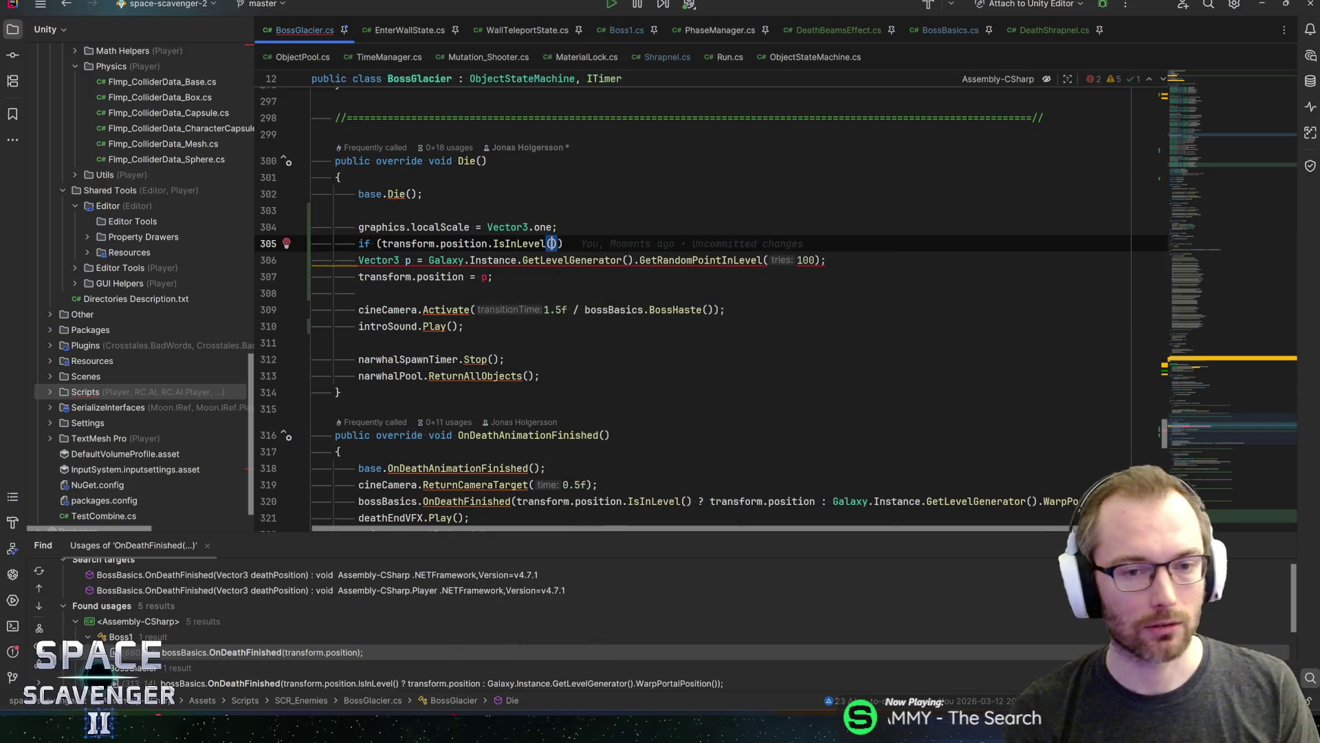
click(381, 243)
text(!)
key(Return)
key(shift+Down)
key(shift+Down)
text({)
key(Up)
key(Tab)
key(Down)
key(End)
key(Delete)
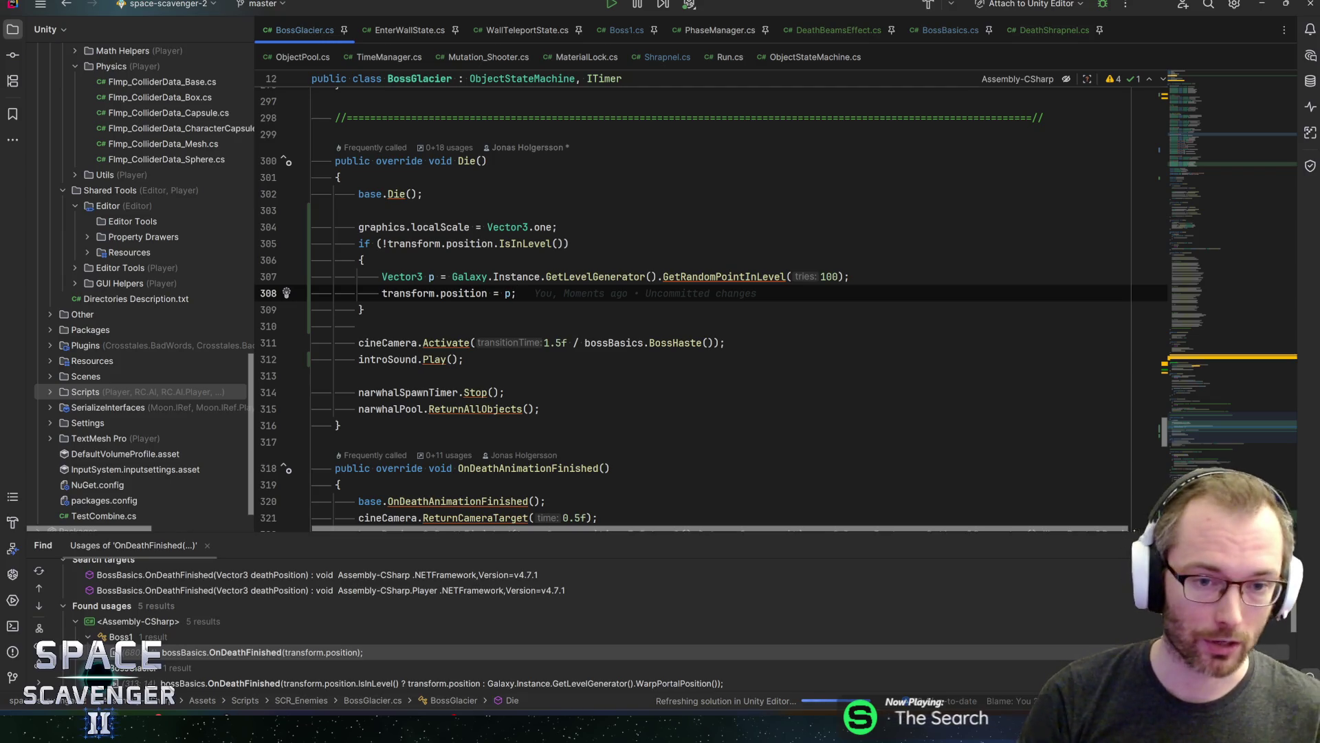
Review the GetRandomPointInLevel line, then start play mode in Unity
click(850, 276)
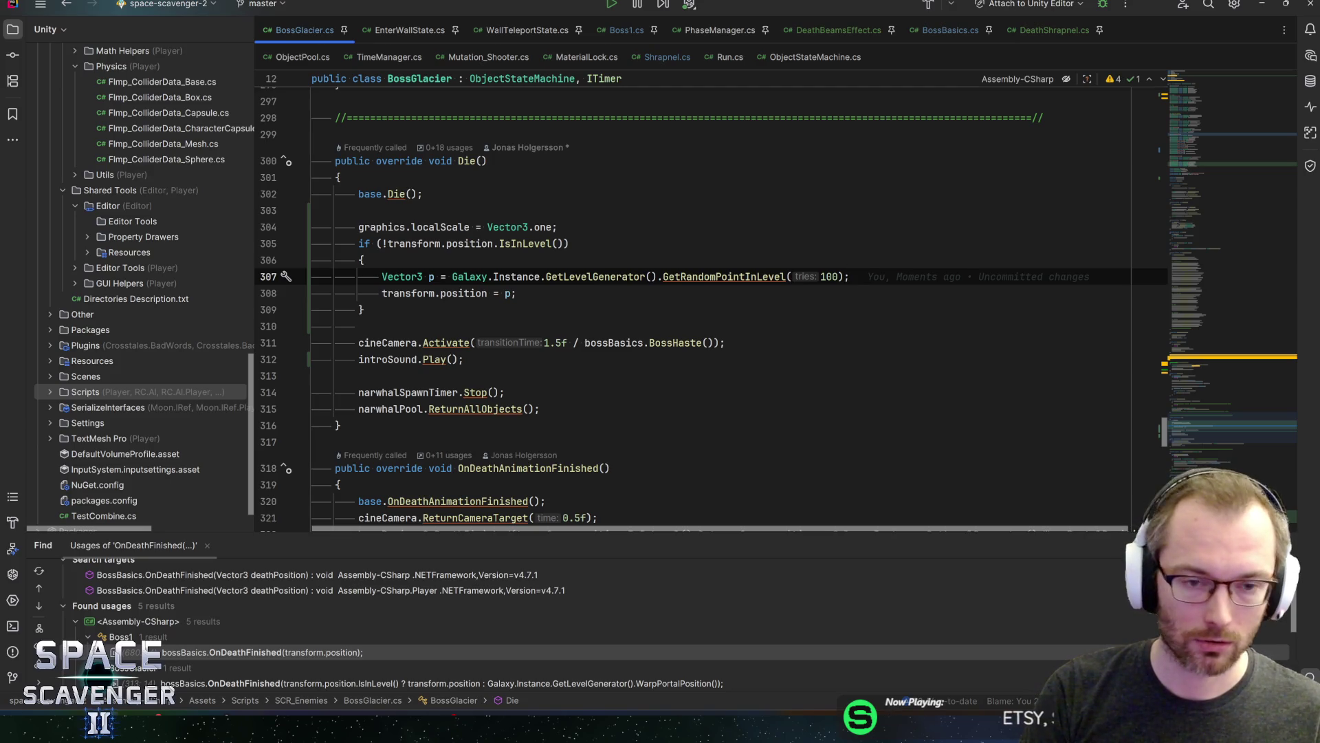
click(516, 293)
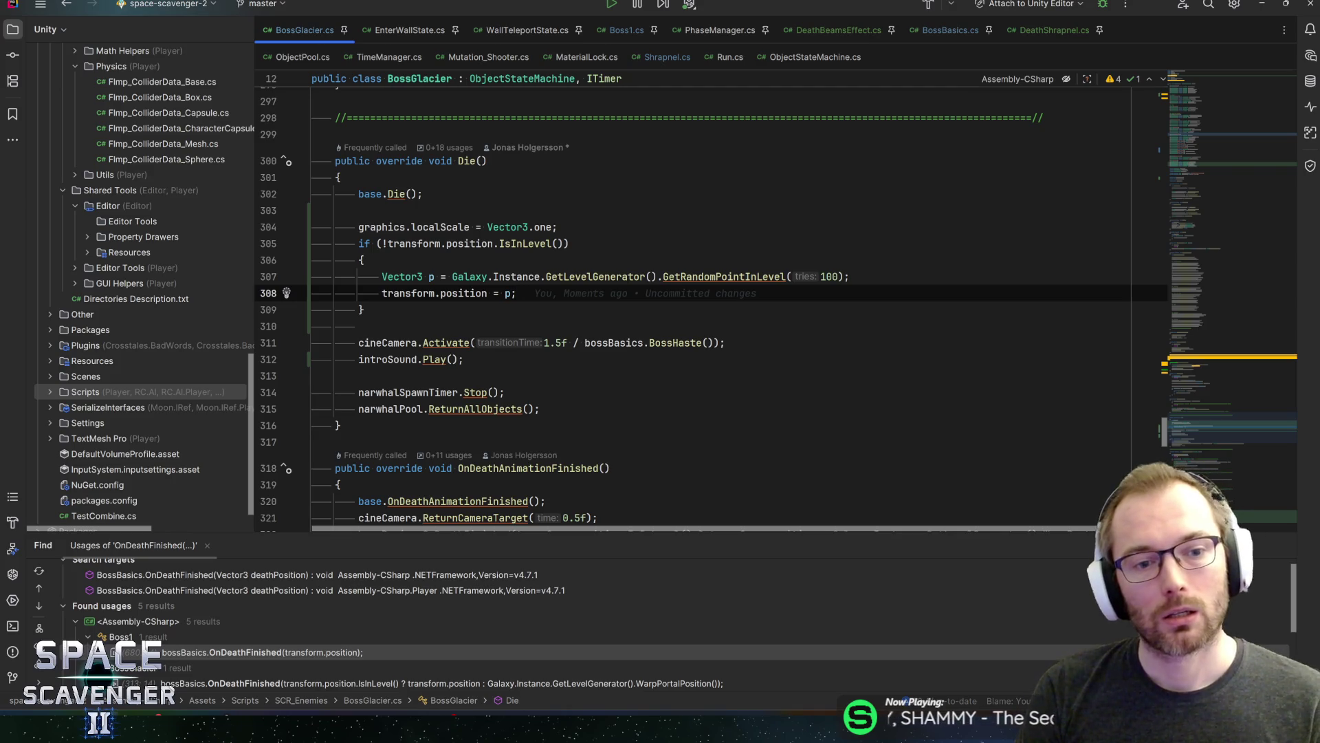
mouse_move(722, 276)
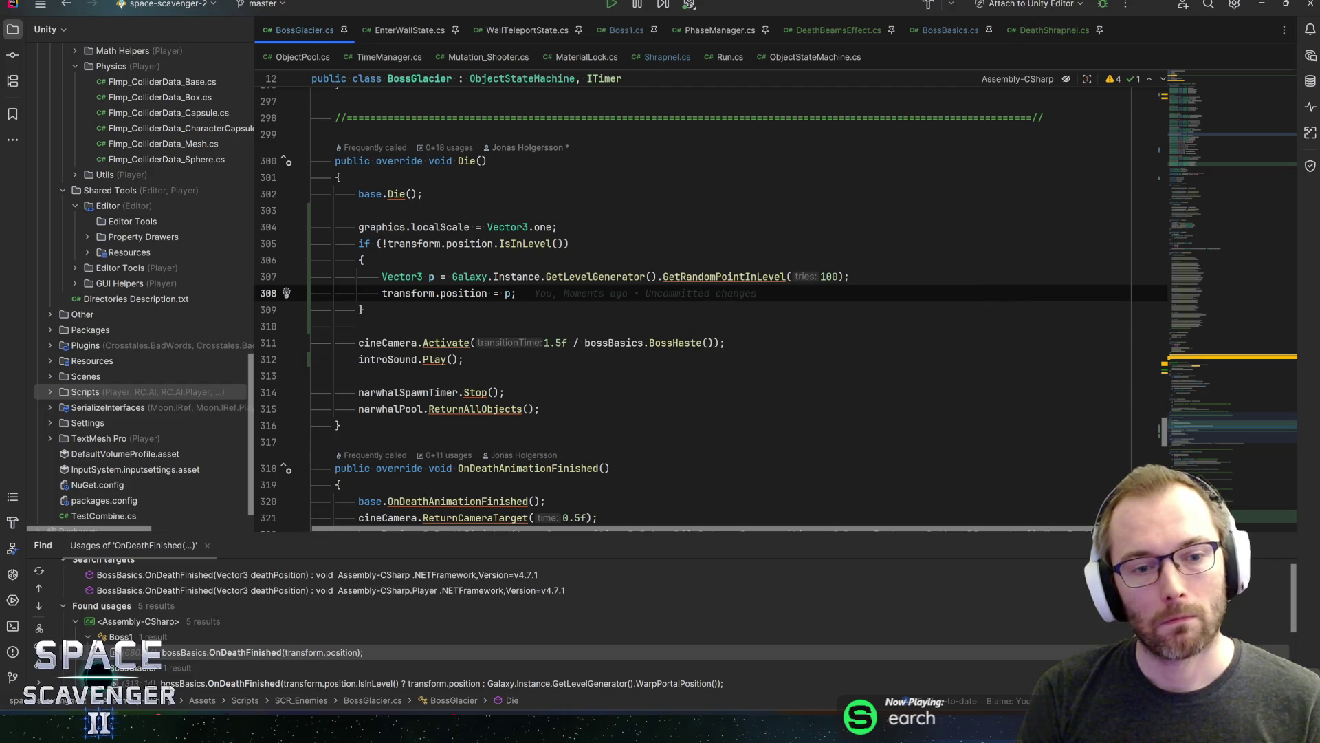
click(850, 276)
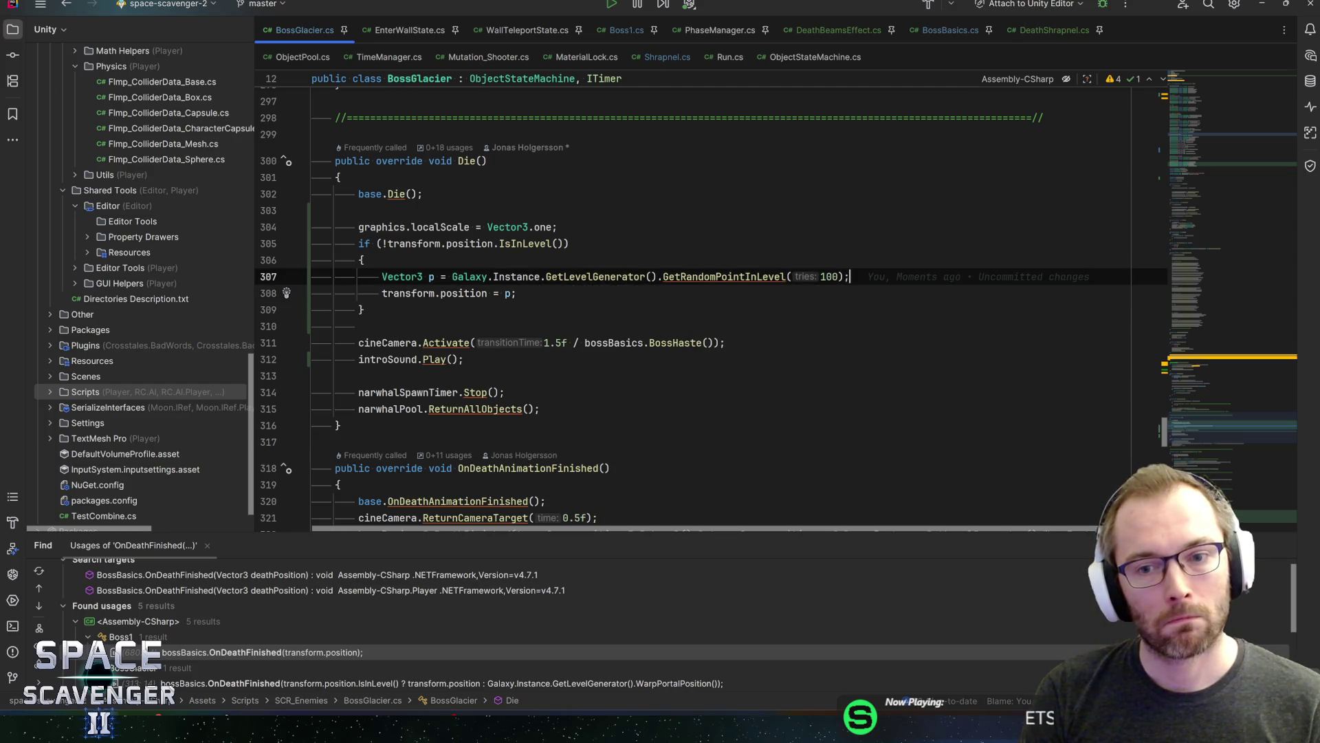
key(alt+Tab)
click(656, 22)
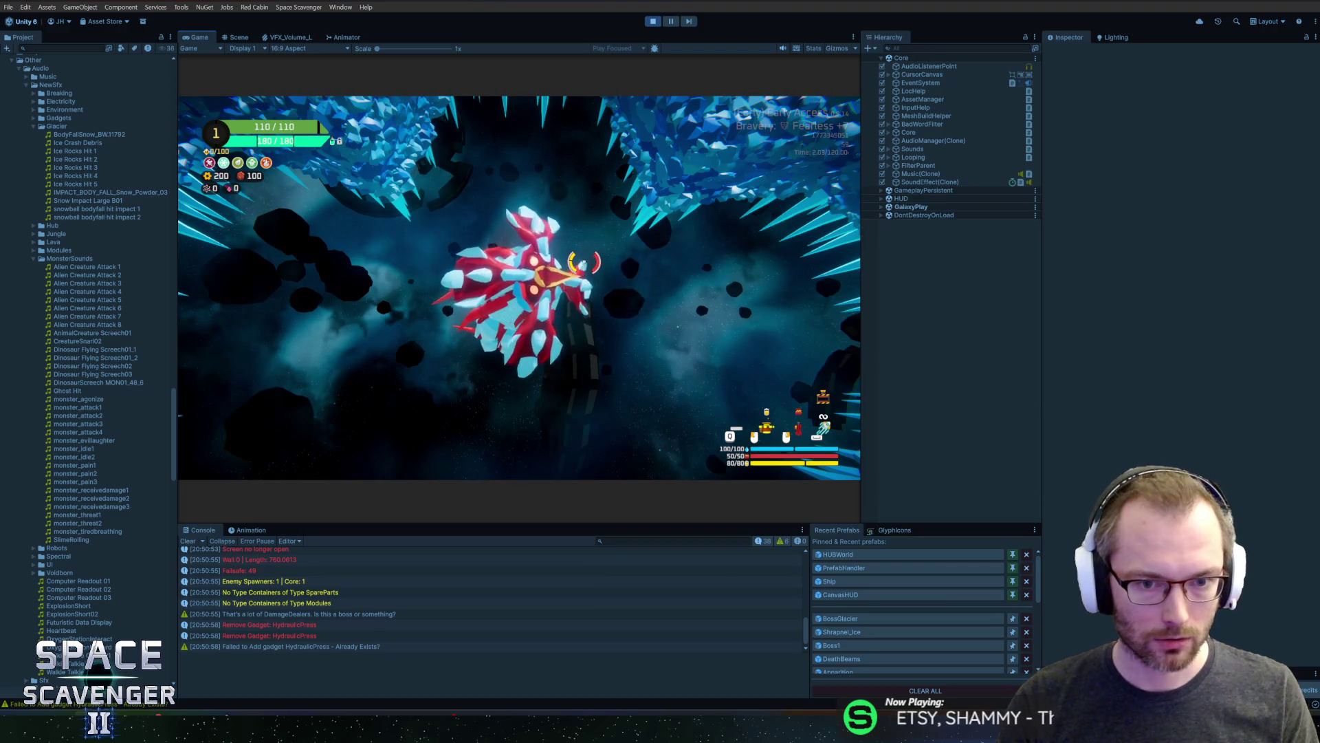
Kill The Frost Shrike twice with 'debug damageAll', stop play, and open the BossGlacier prefab
key(grave)
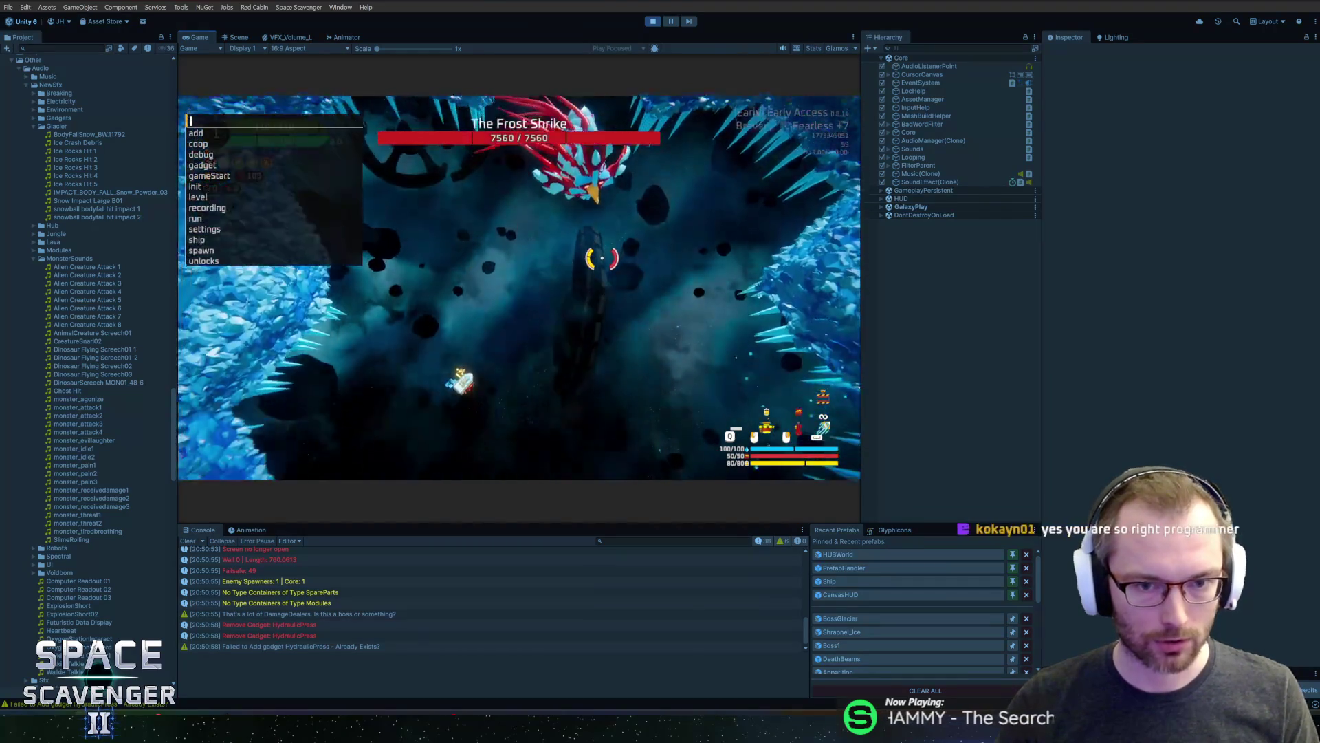
text(debug damage)
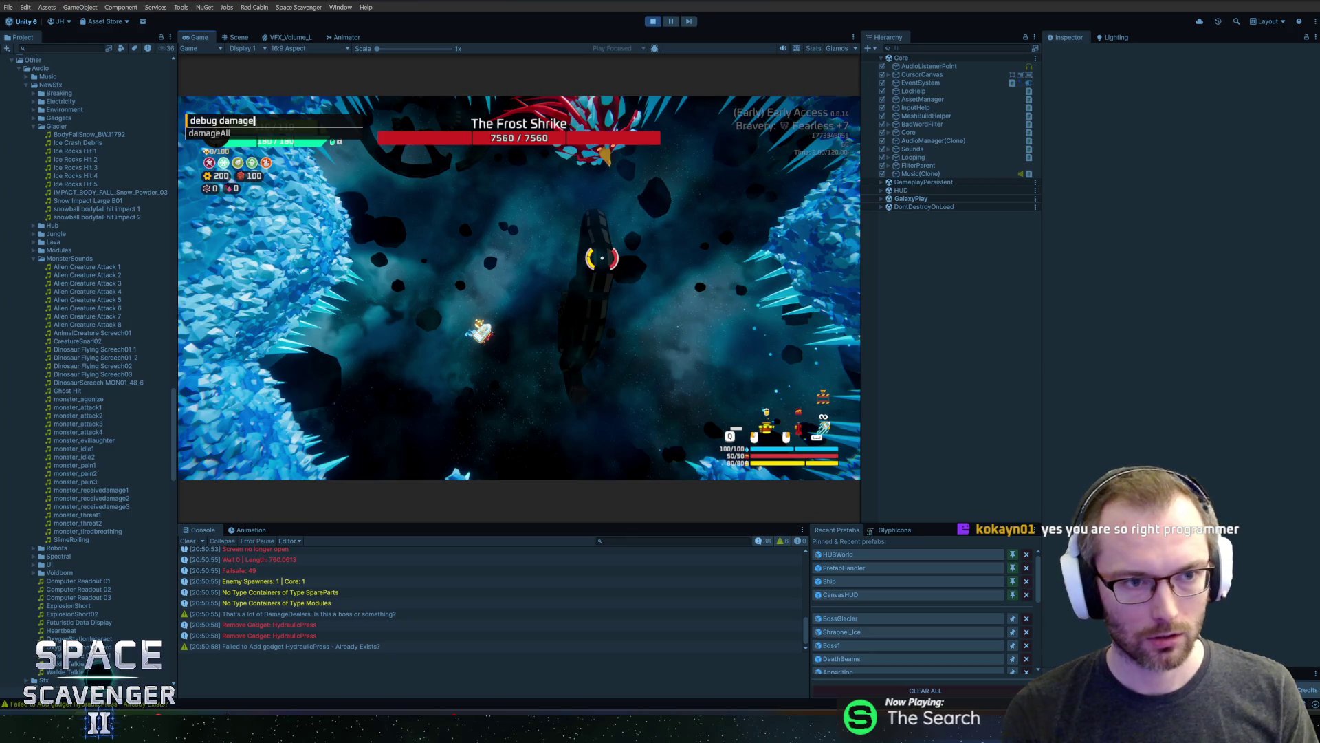
key(Return)
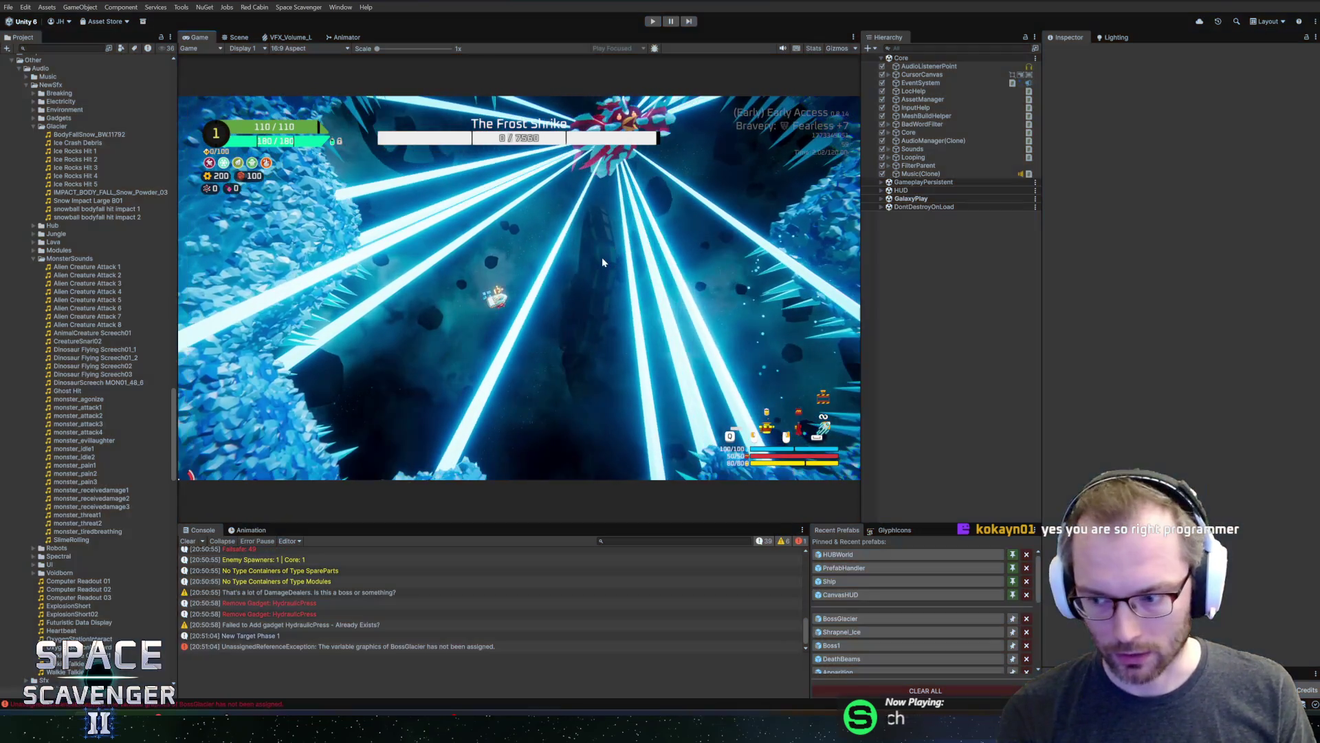
key(ctrl+p)
key(ctrl+p)
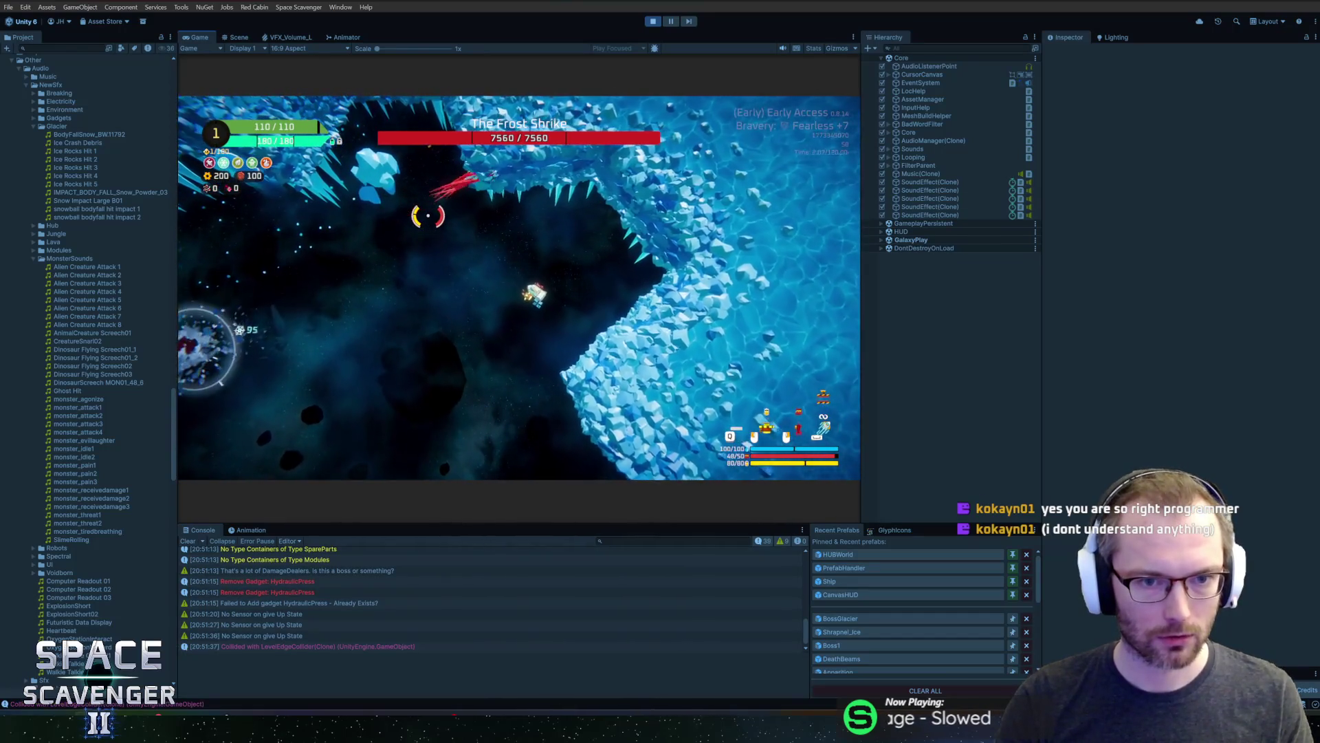
text(d)
key(Tab)
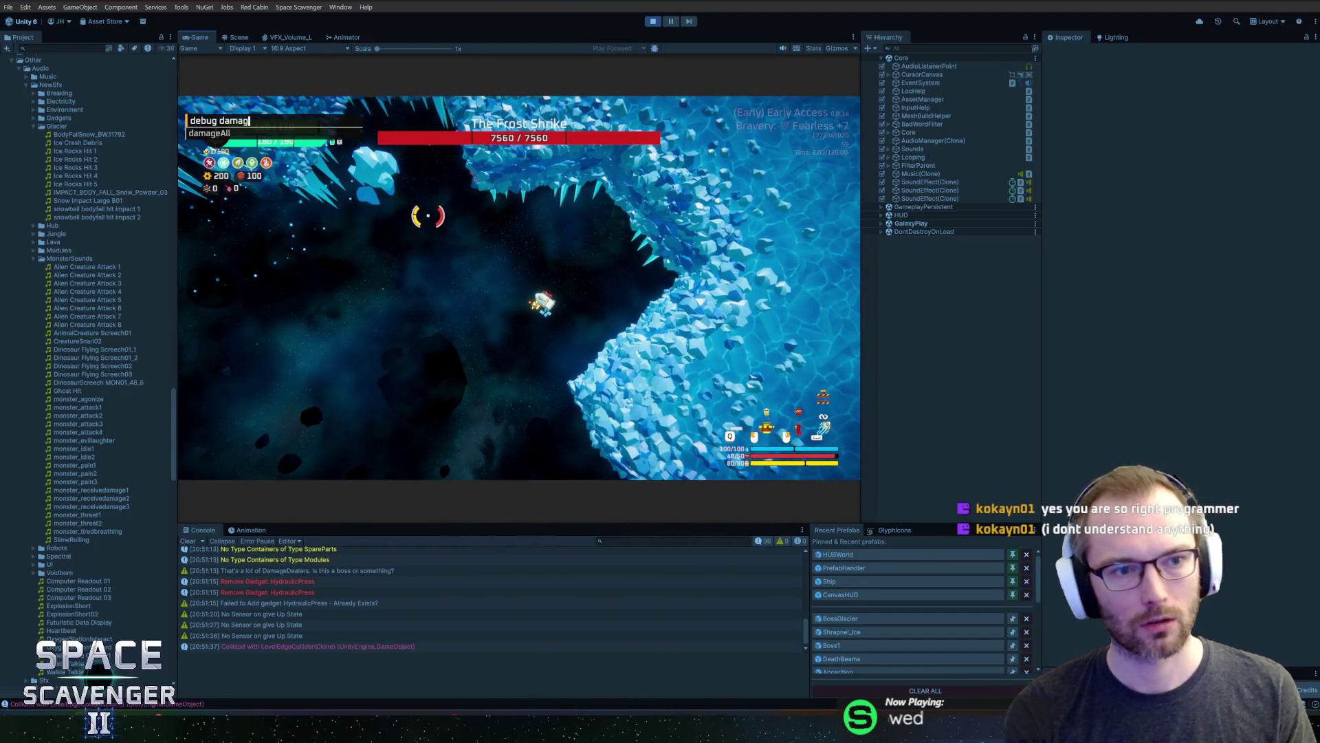
key(Return)
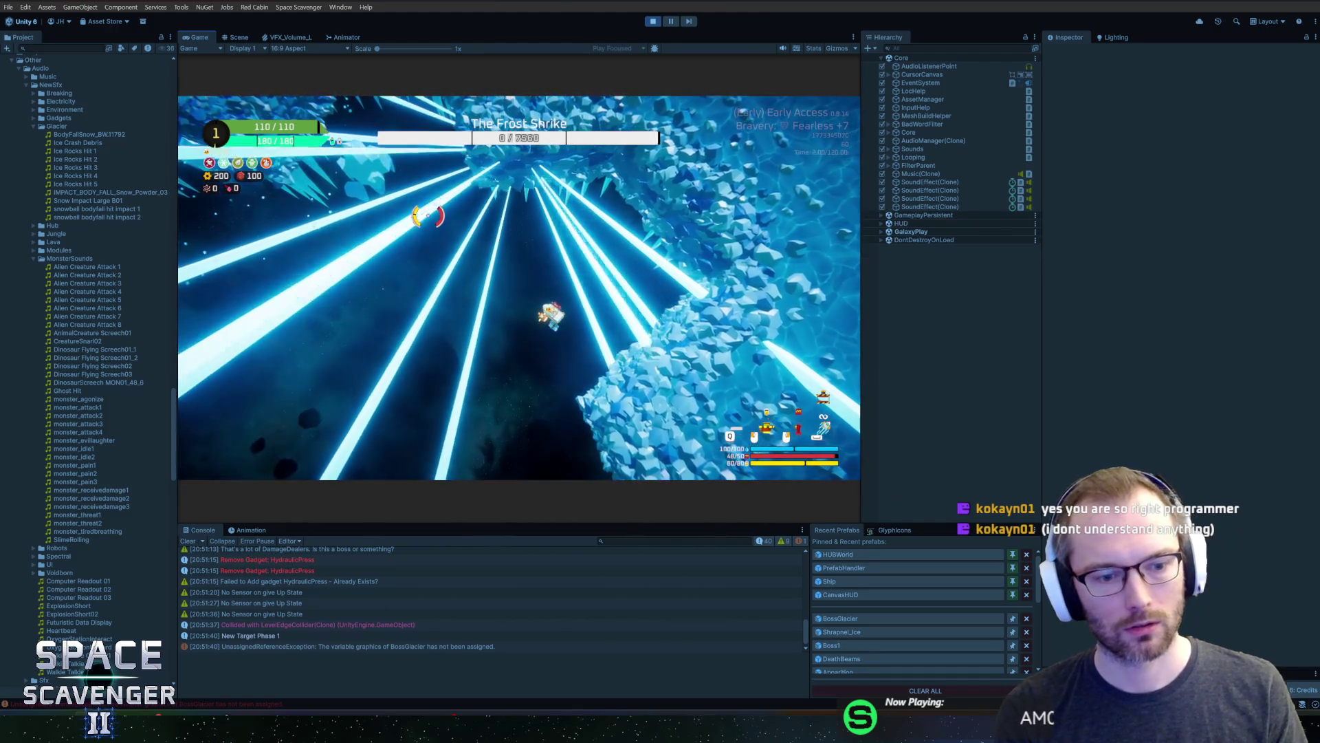
key(ctrl+p)
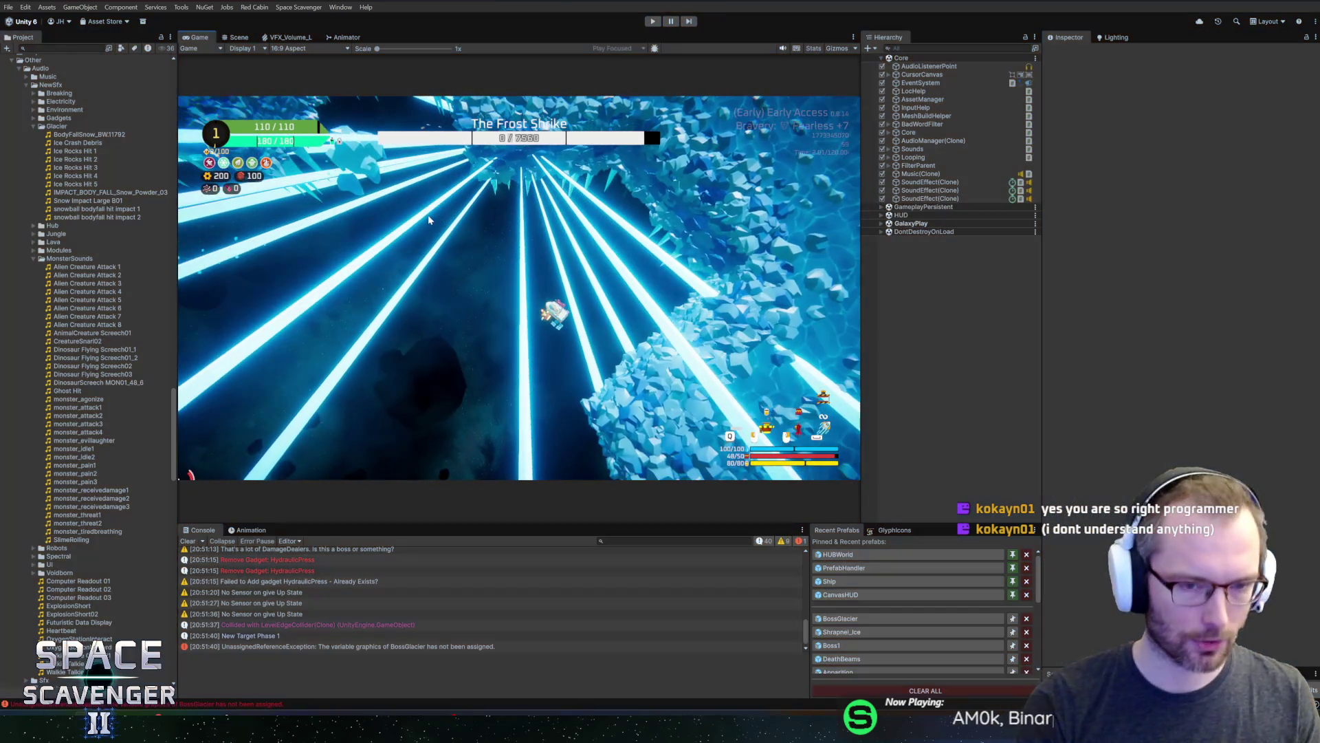
scroll(1168, 275, down, 10)
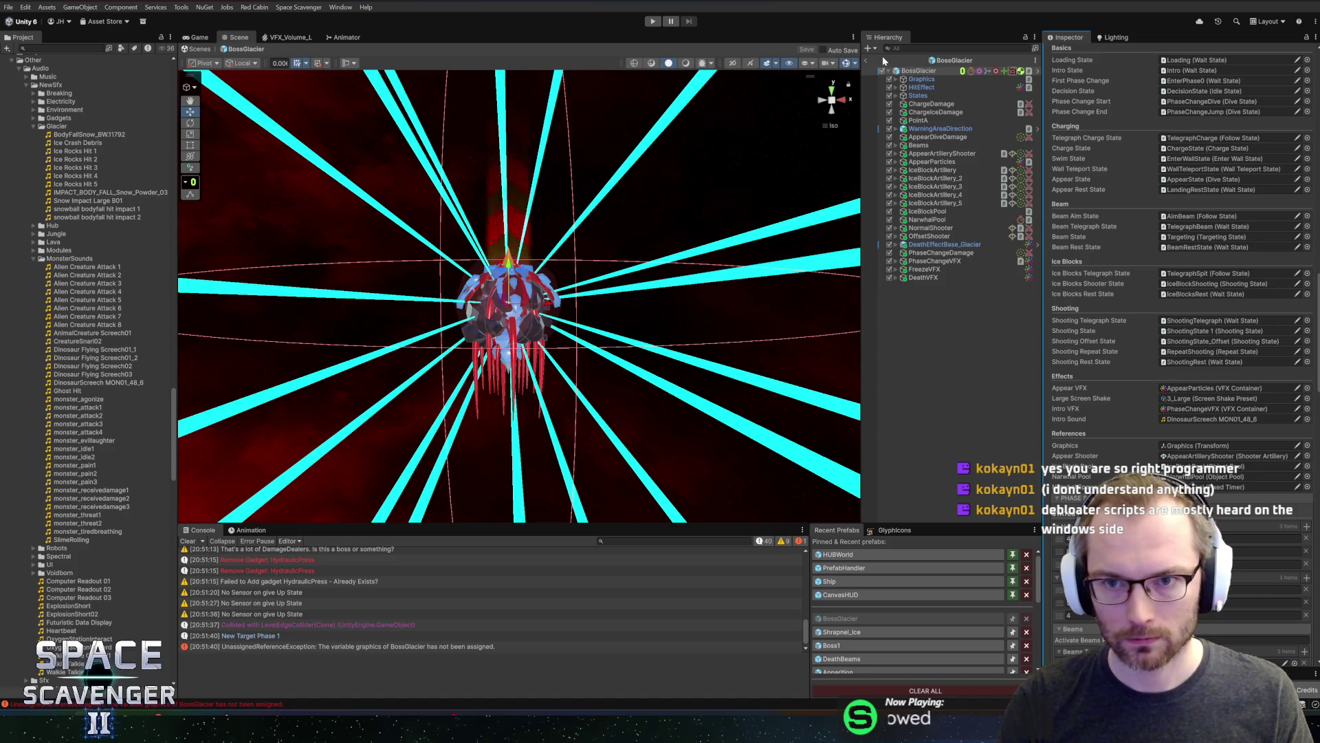
Leave the BossGlacier prefab, start play, and maximize the Game view
key(ctrl+p)
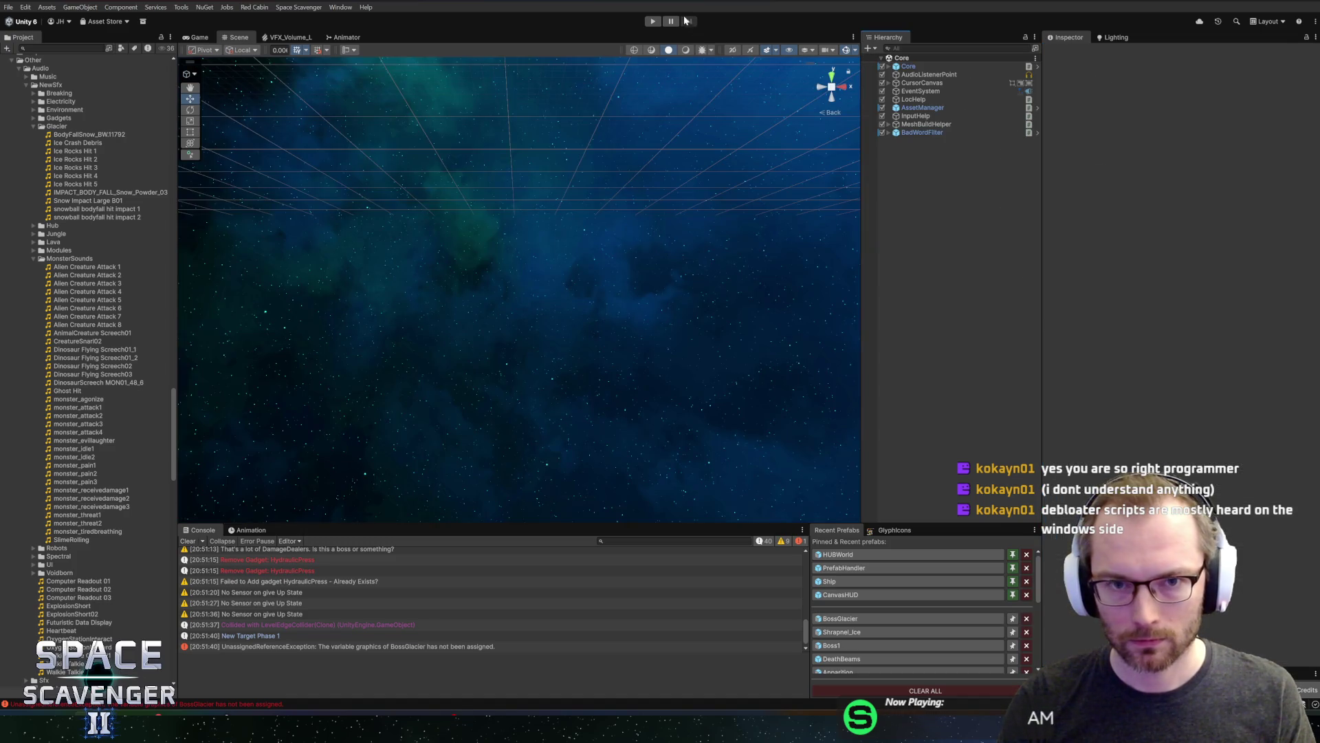
key(shift+space)
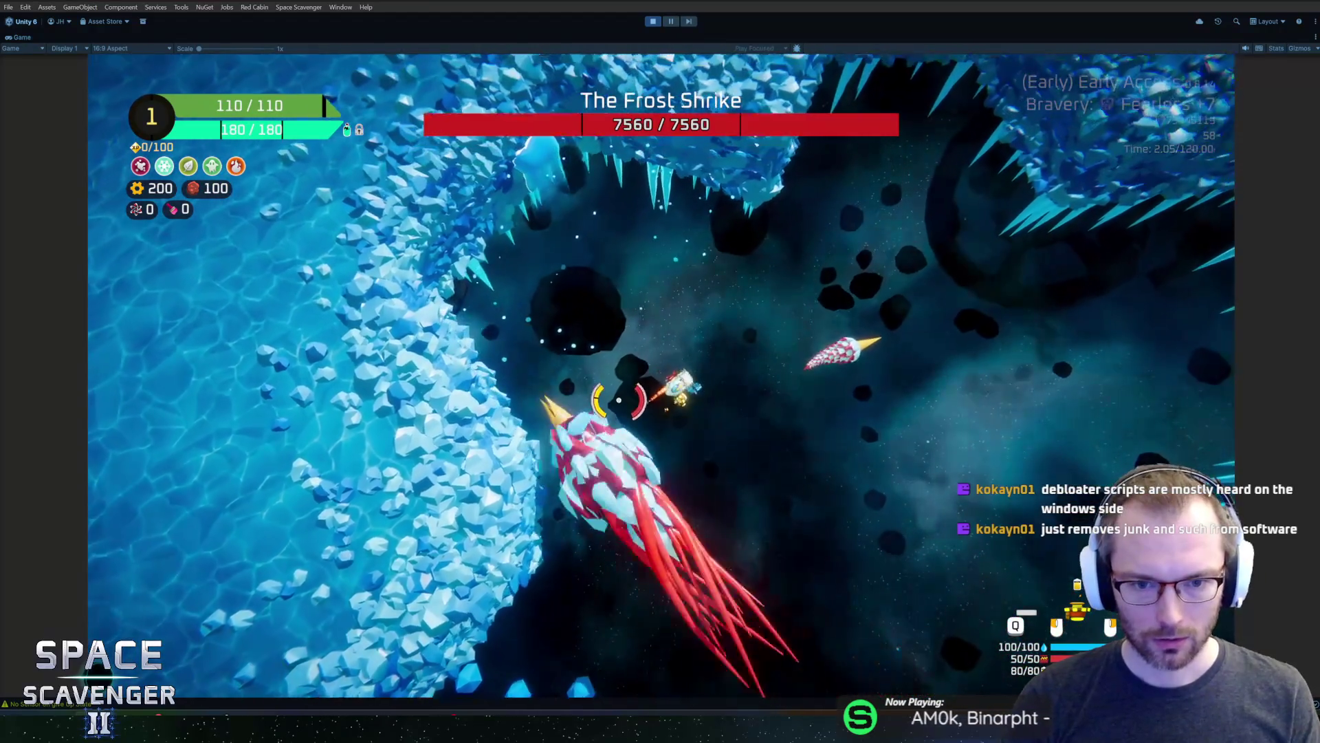
Kill the Frost Shrike with the 'debug damageAll' console command
key(grave)
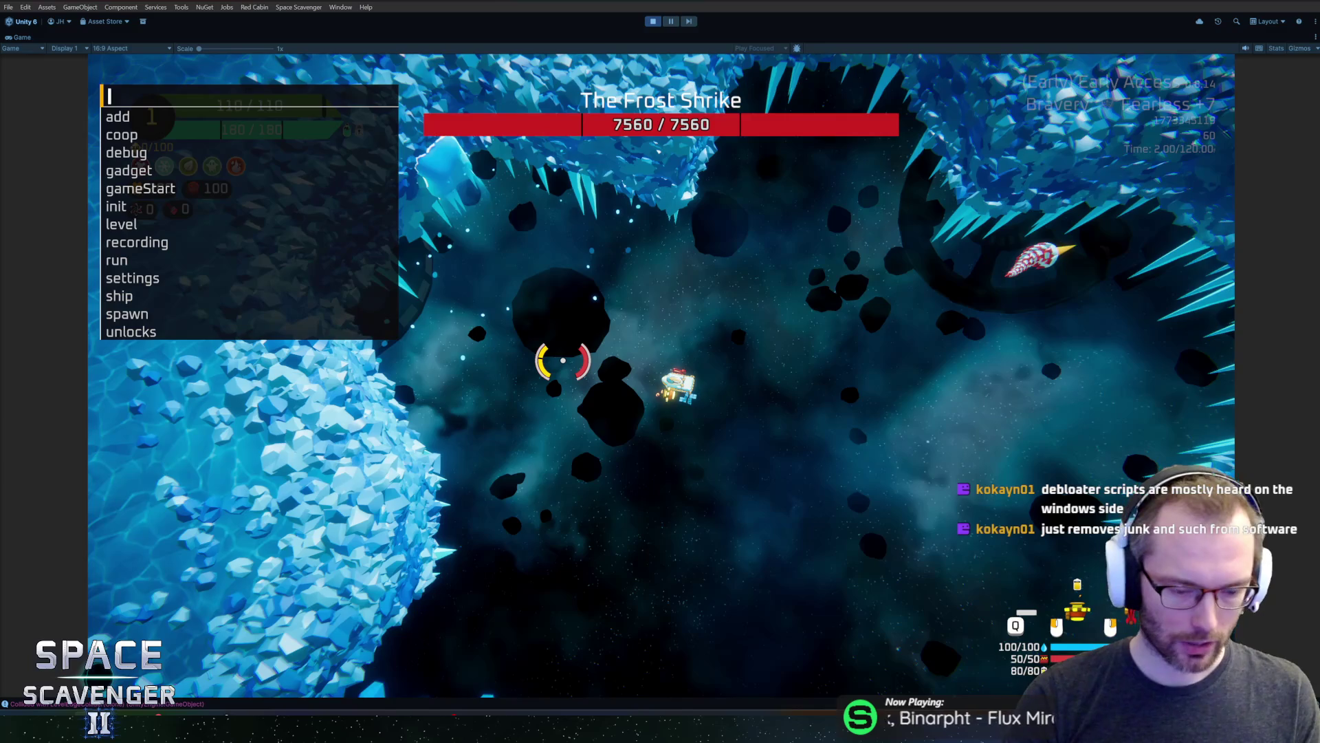
text(debug damag)
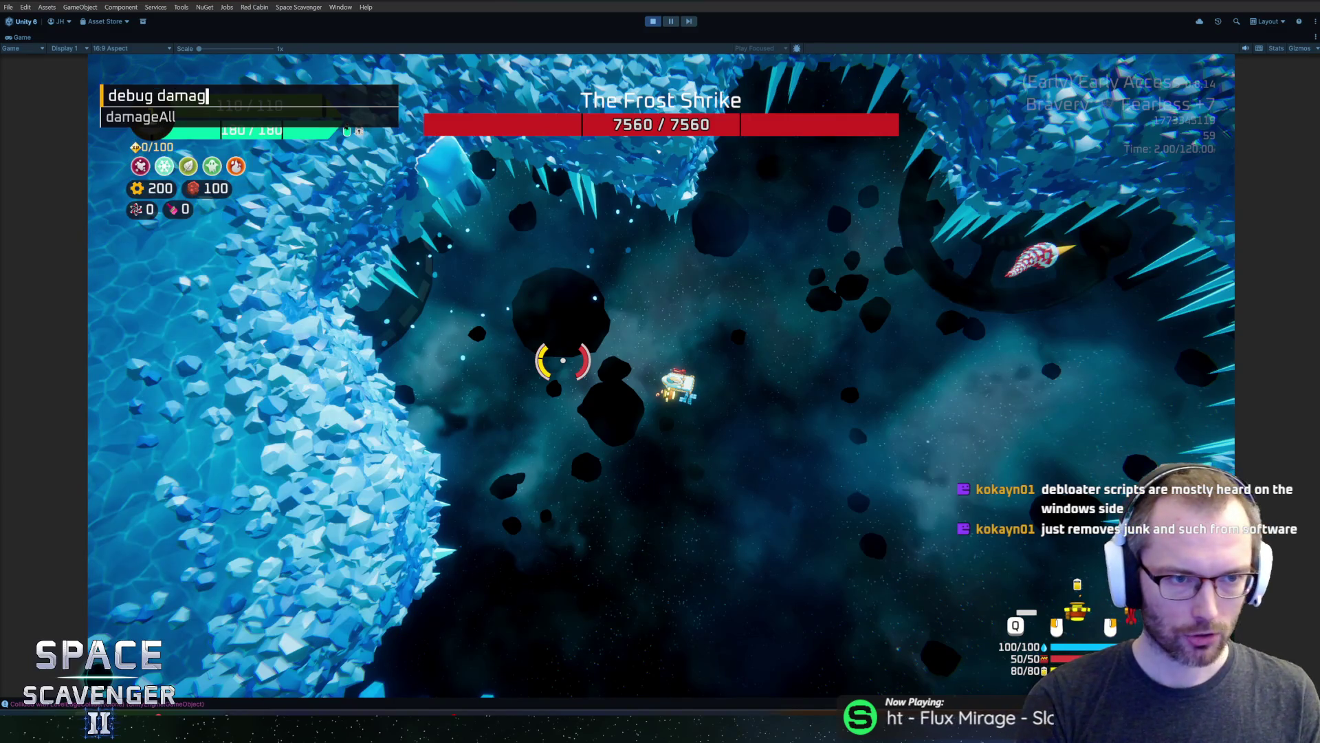
key(Tab)
key(Return)
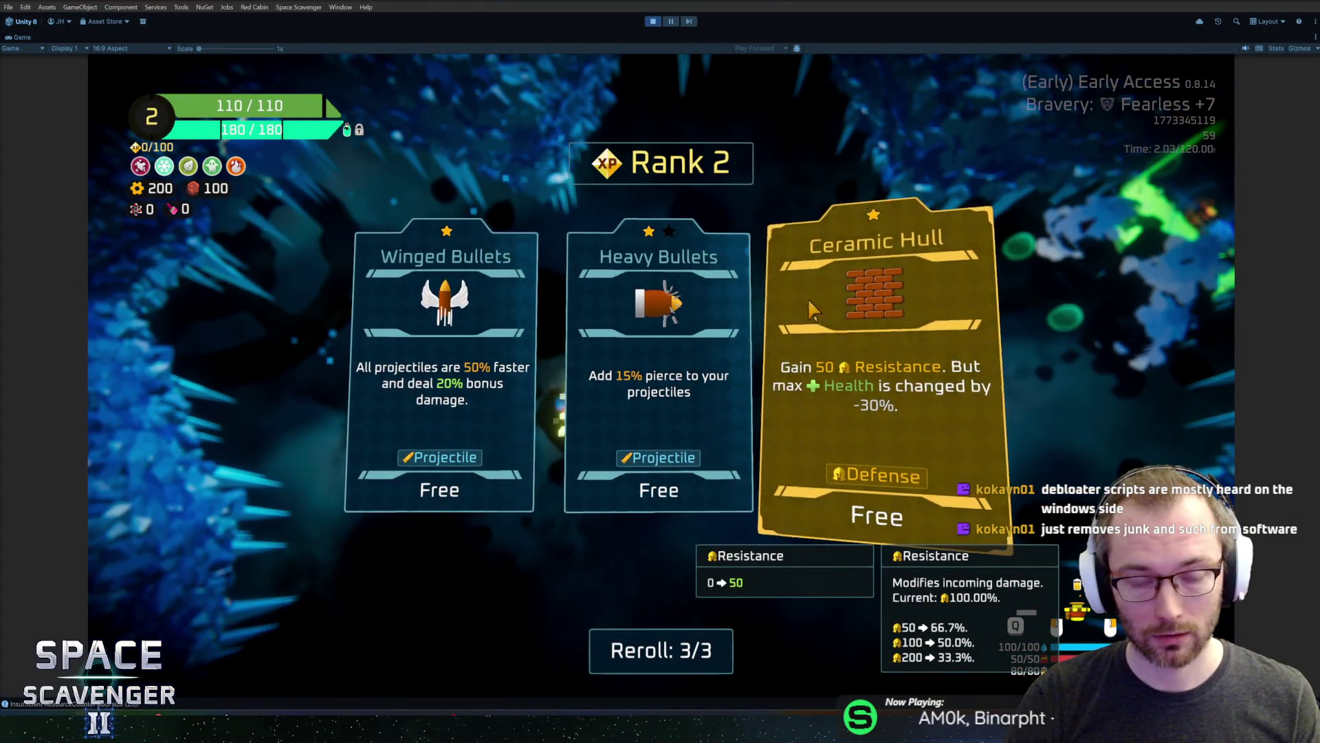
Take Heavy Bullets as the Rank 2 reward, collect a crystal, then stop Play
click(658, 337)
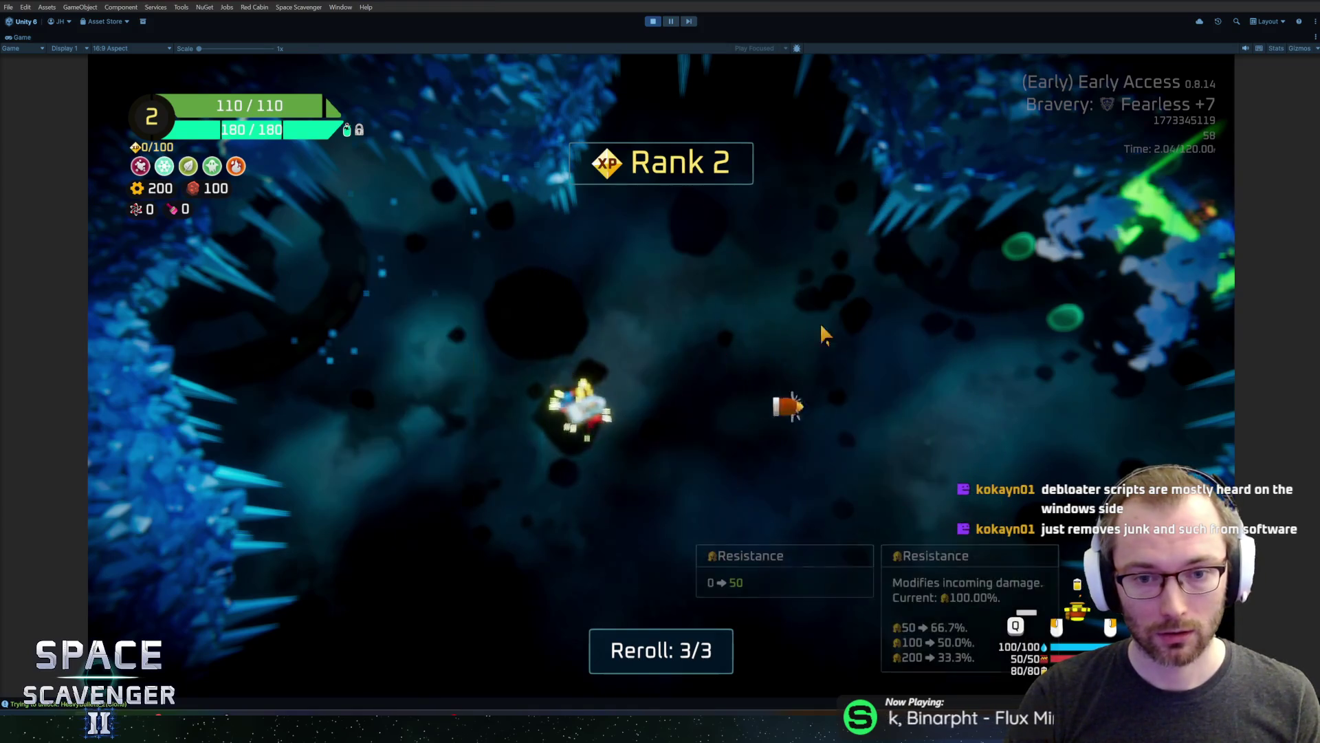
key(d)
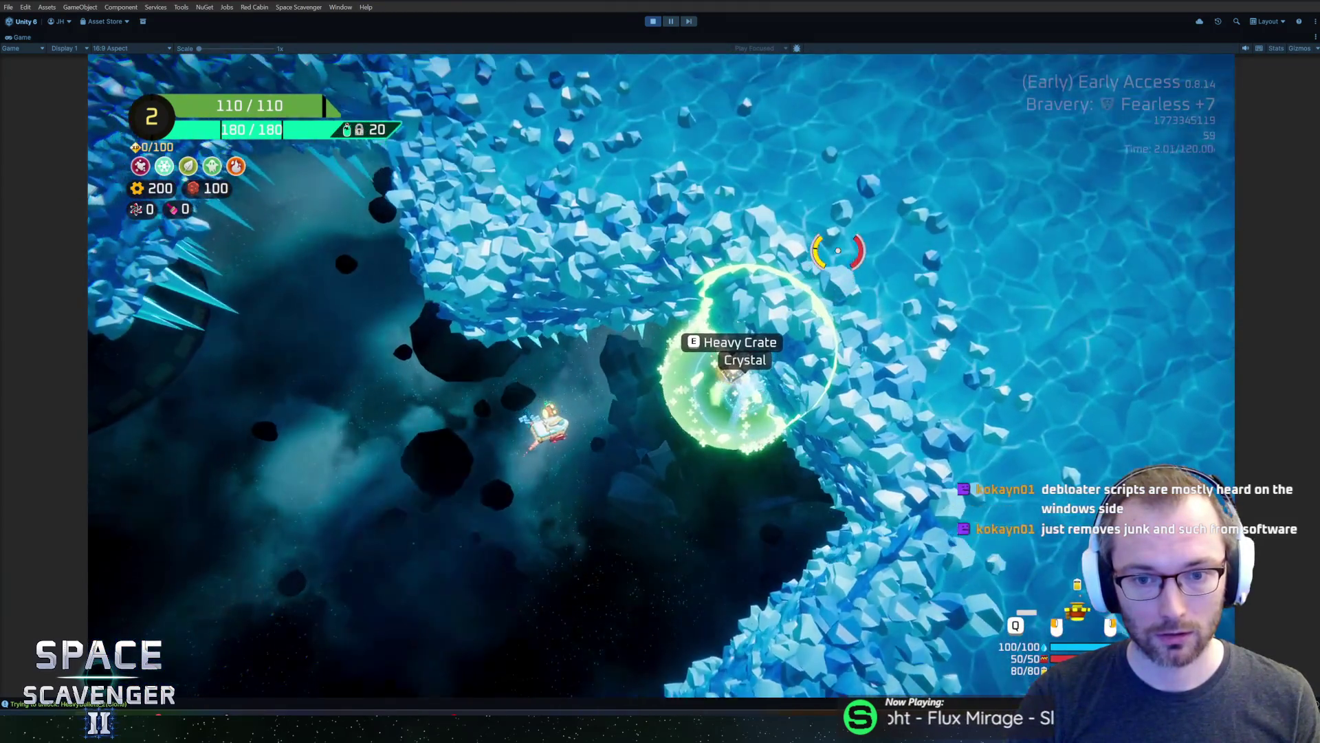
key(d)
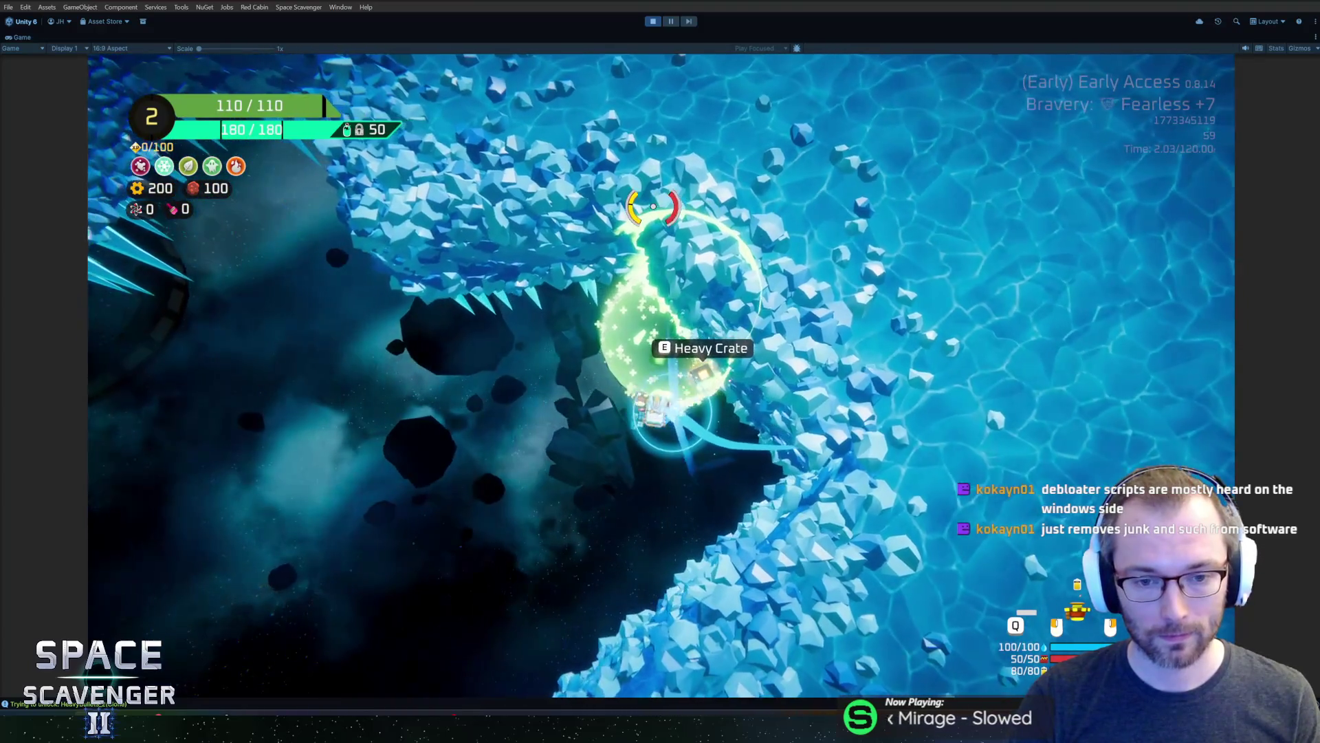
click(387, 637)
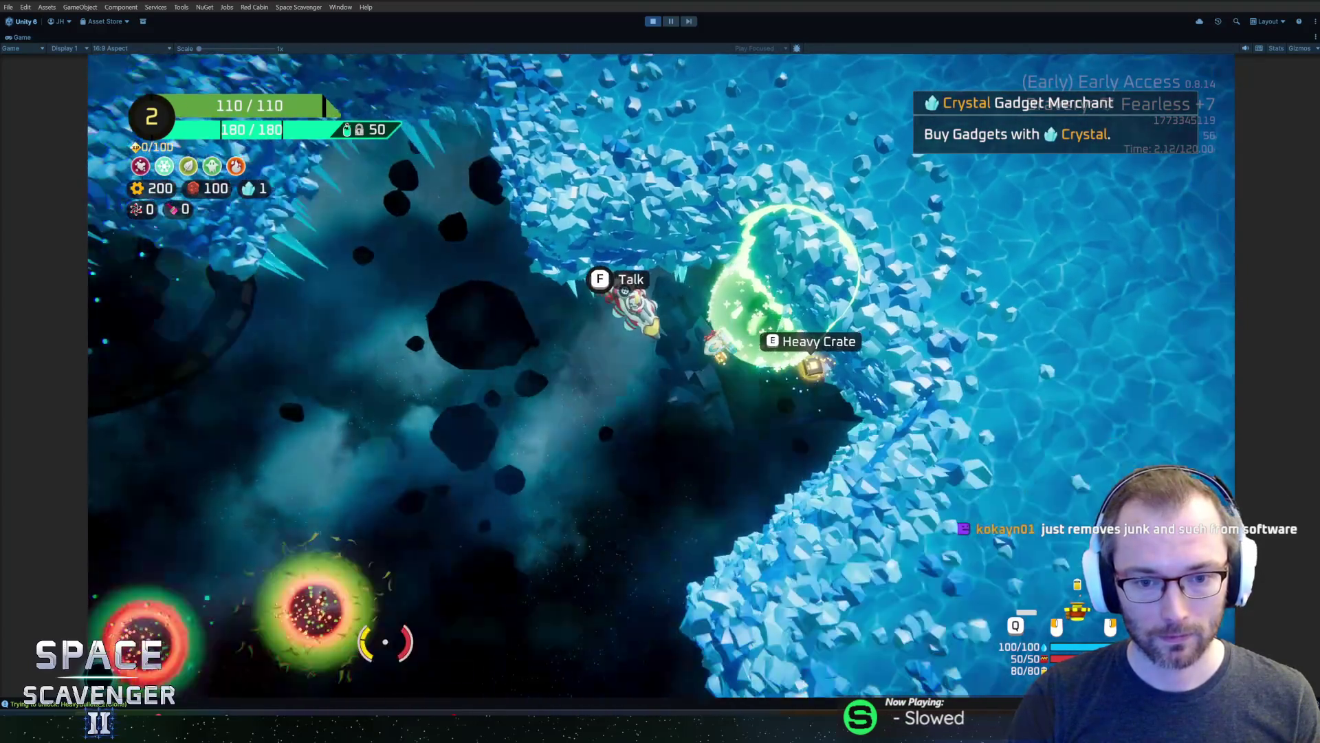
key(d)
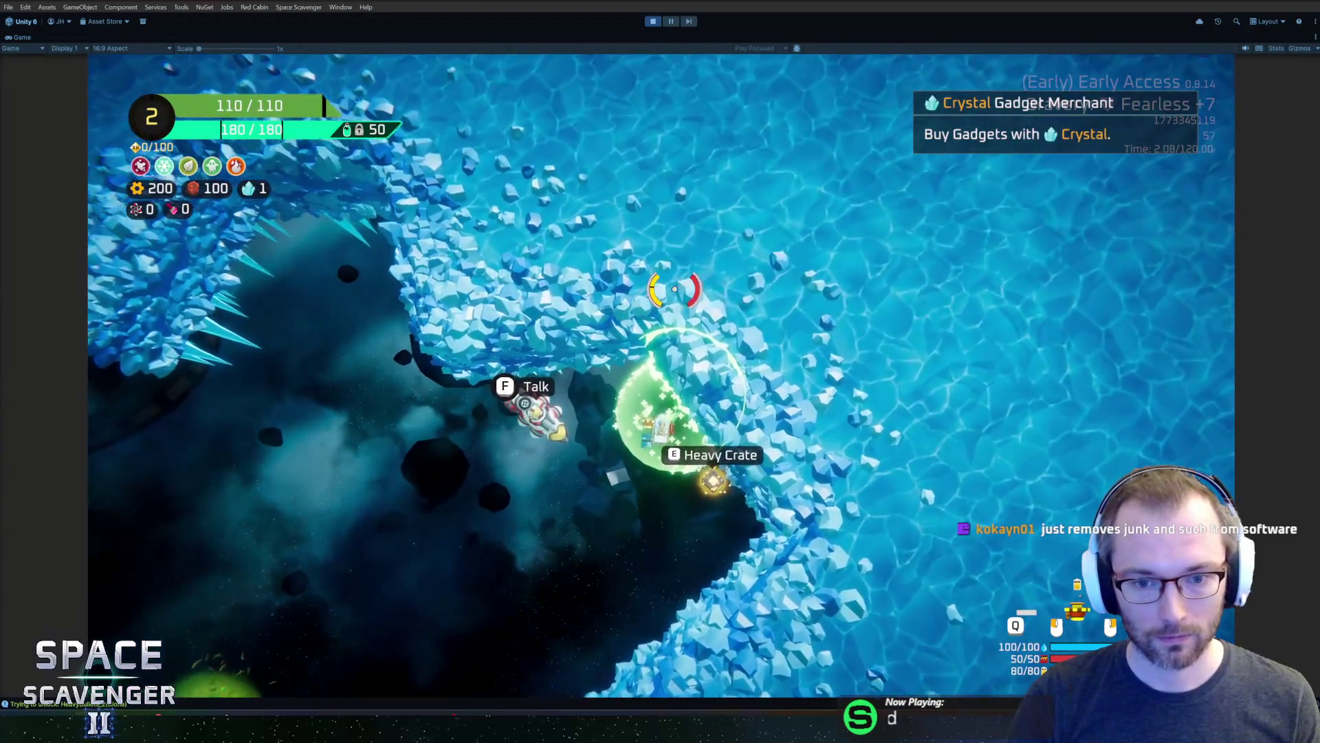
scroll(675, 288, up, 3)
scroll(416, 272, down, 2)
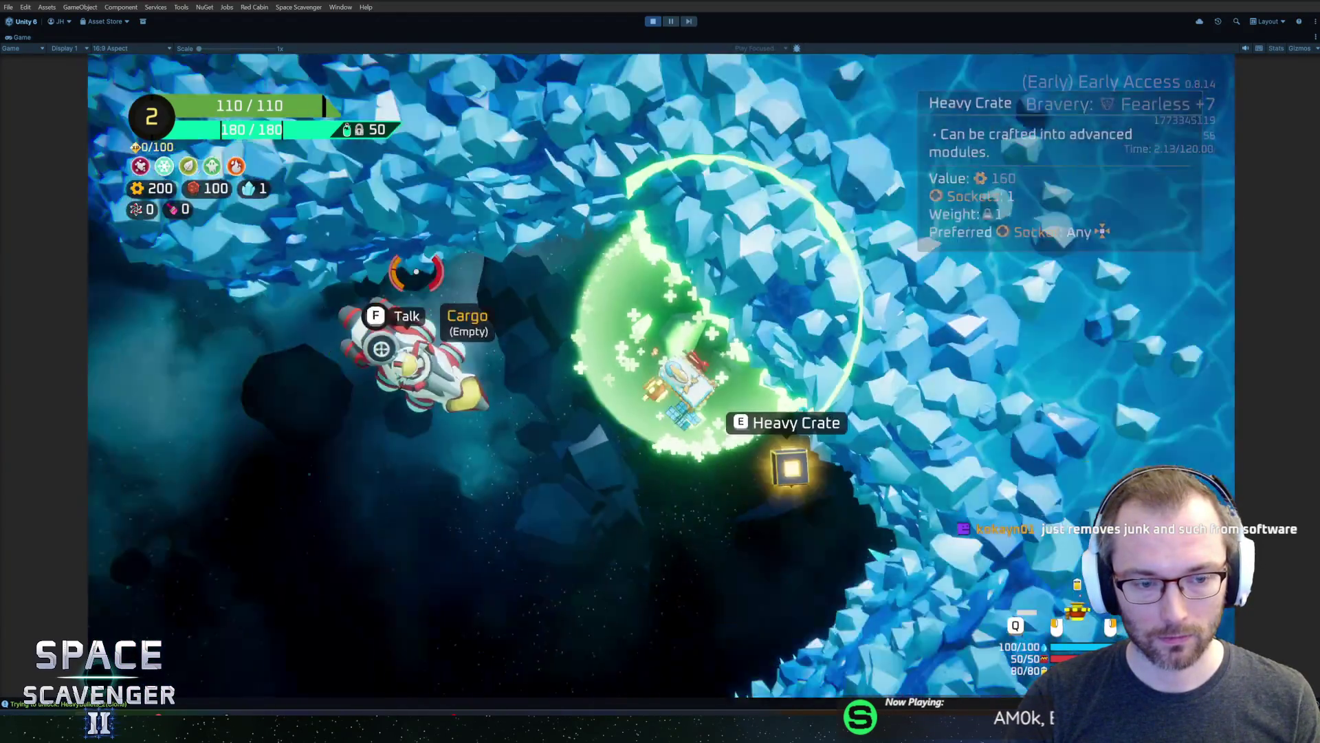
key(ctrl+p)
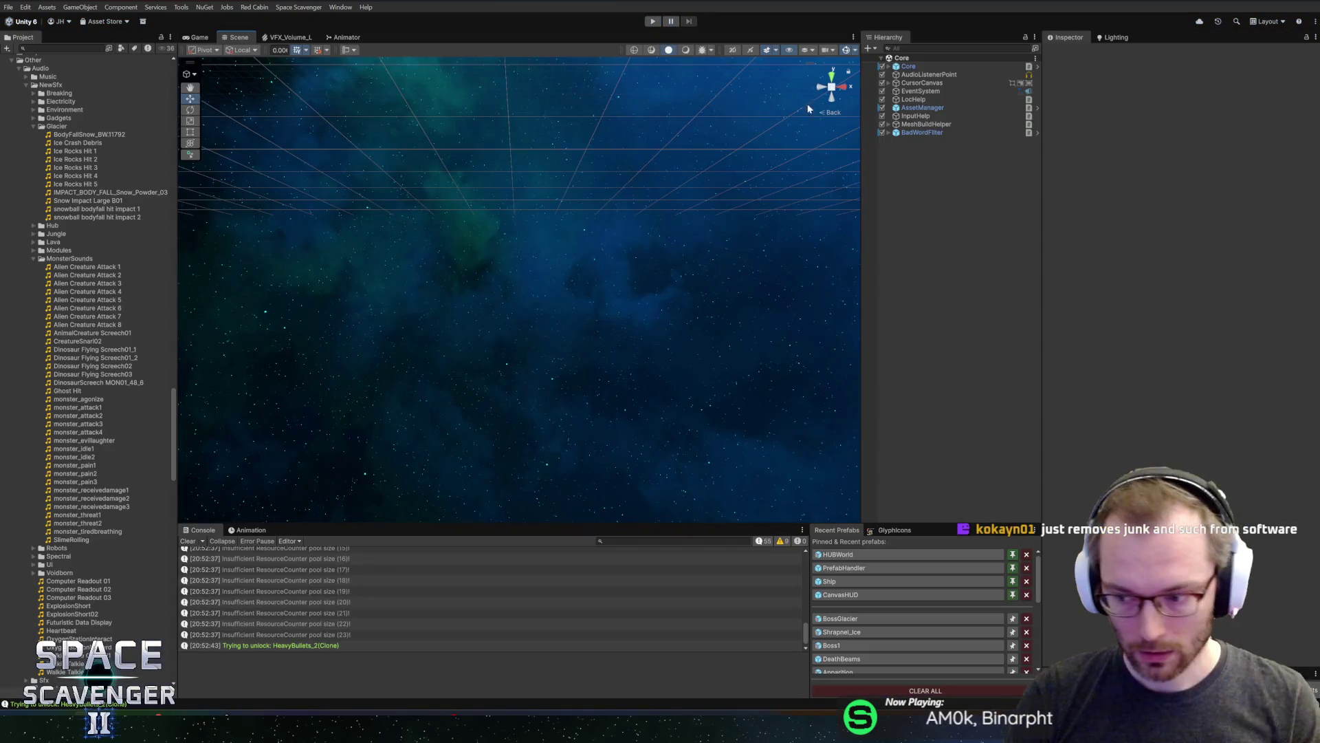
Select the Core object, then pause and quit the running game to desktop
click(917, 68)
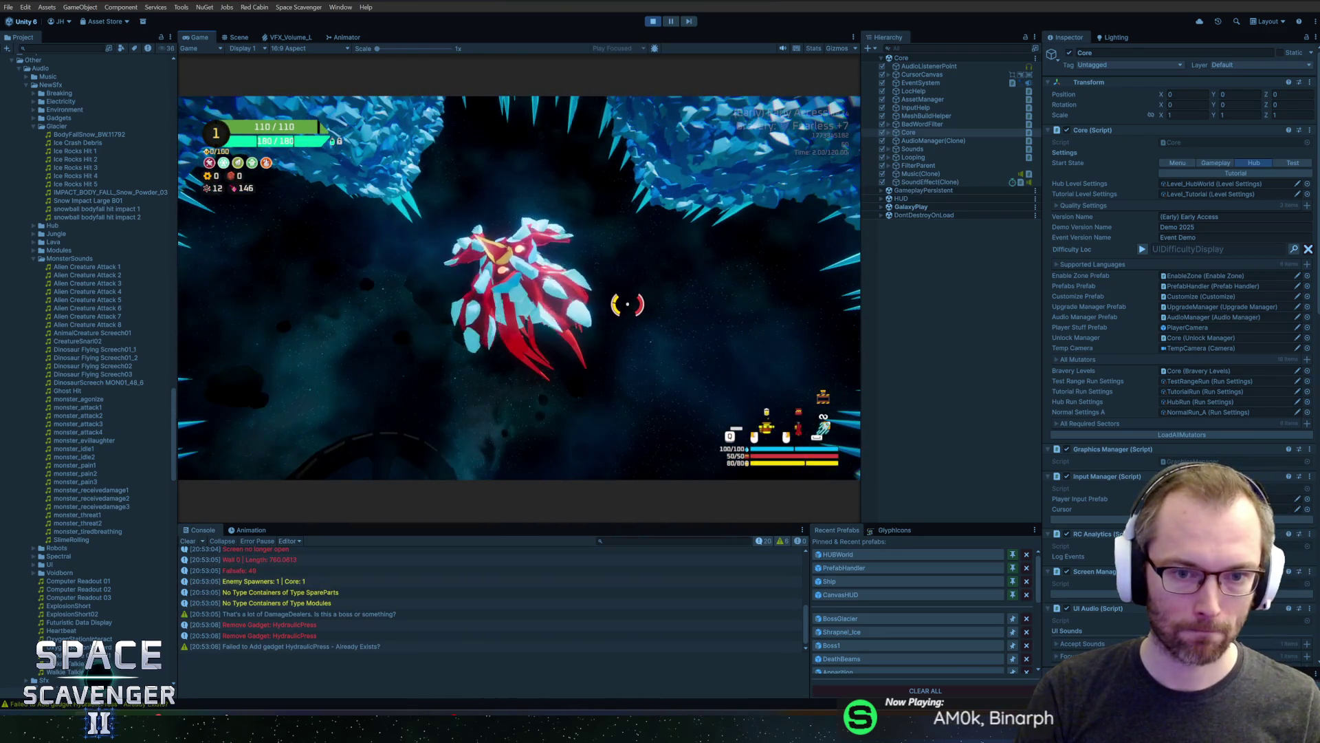
key(Escape)
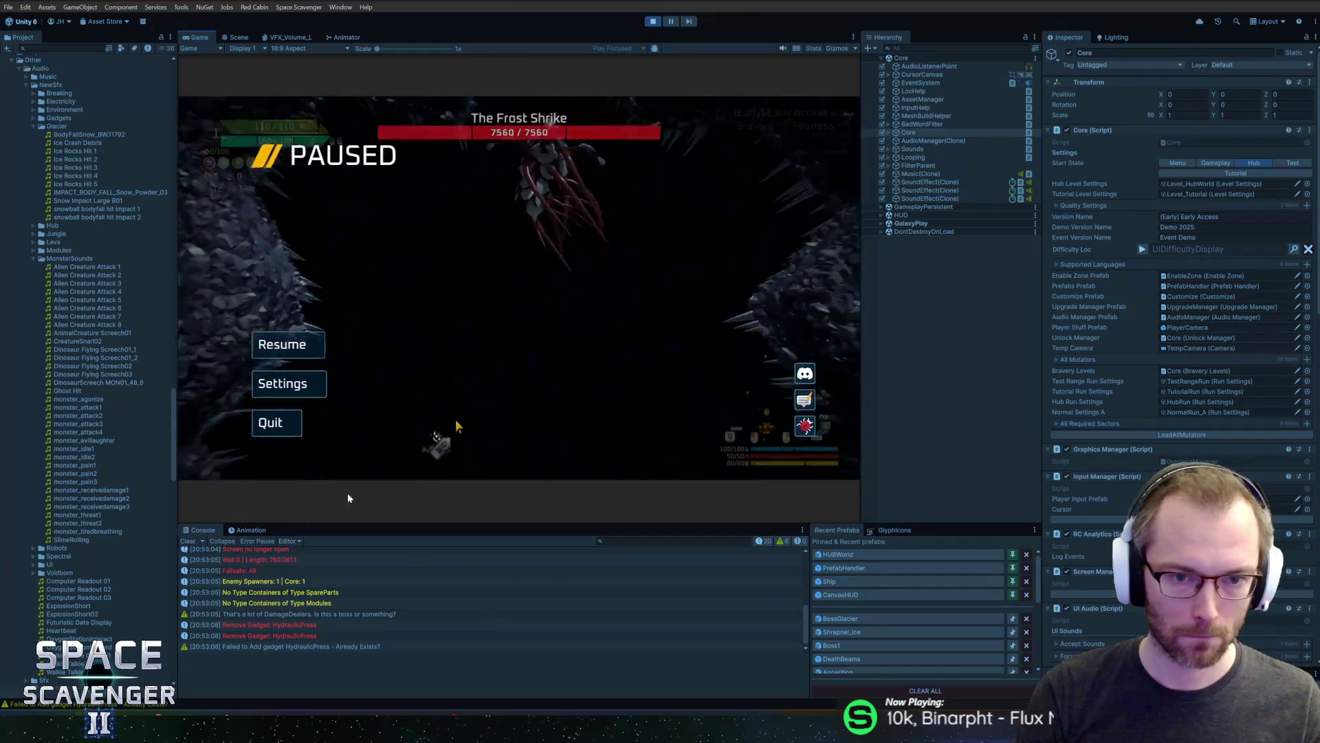
click(276, 422)
click(490, 309)
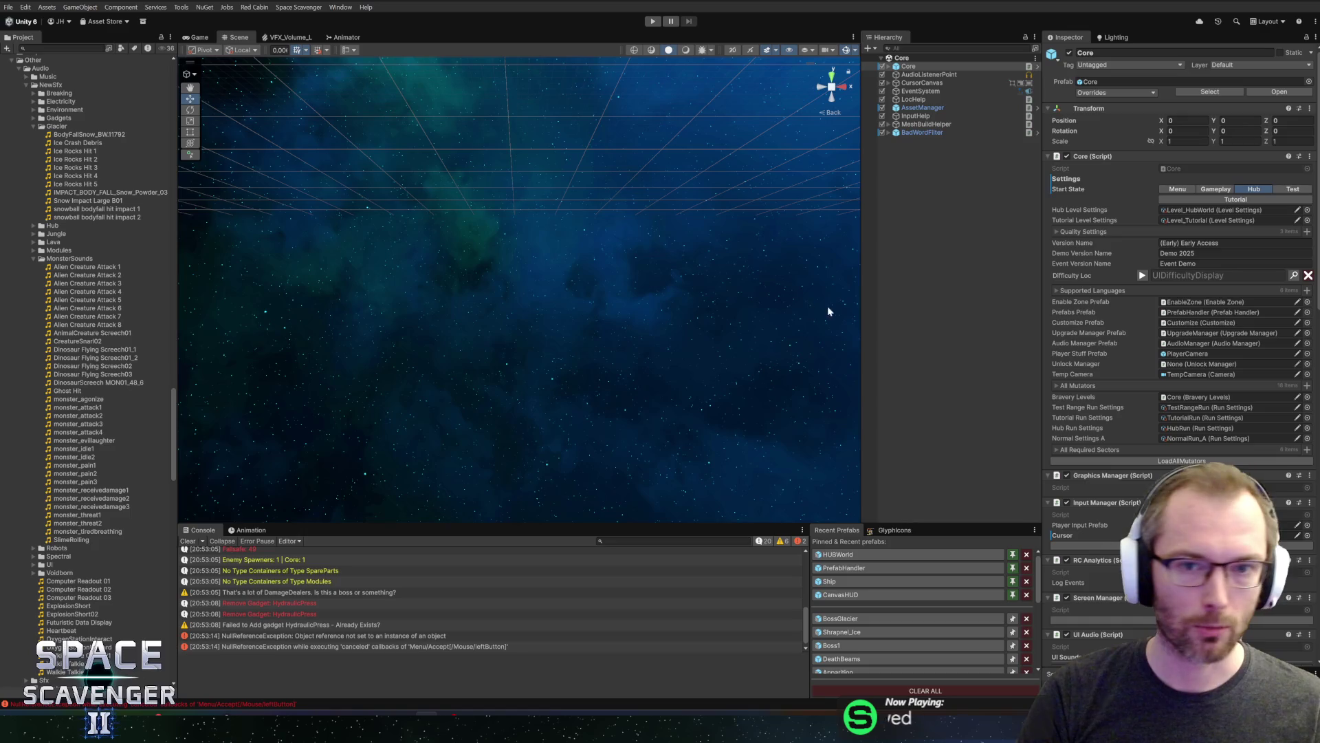
Start a new run through the portal with the boss-healing anomaly at Fearless +8
click(652, 21)
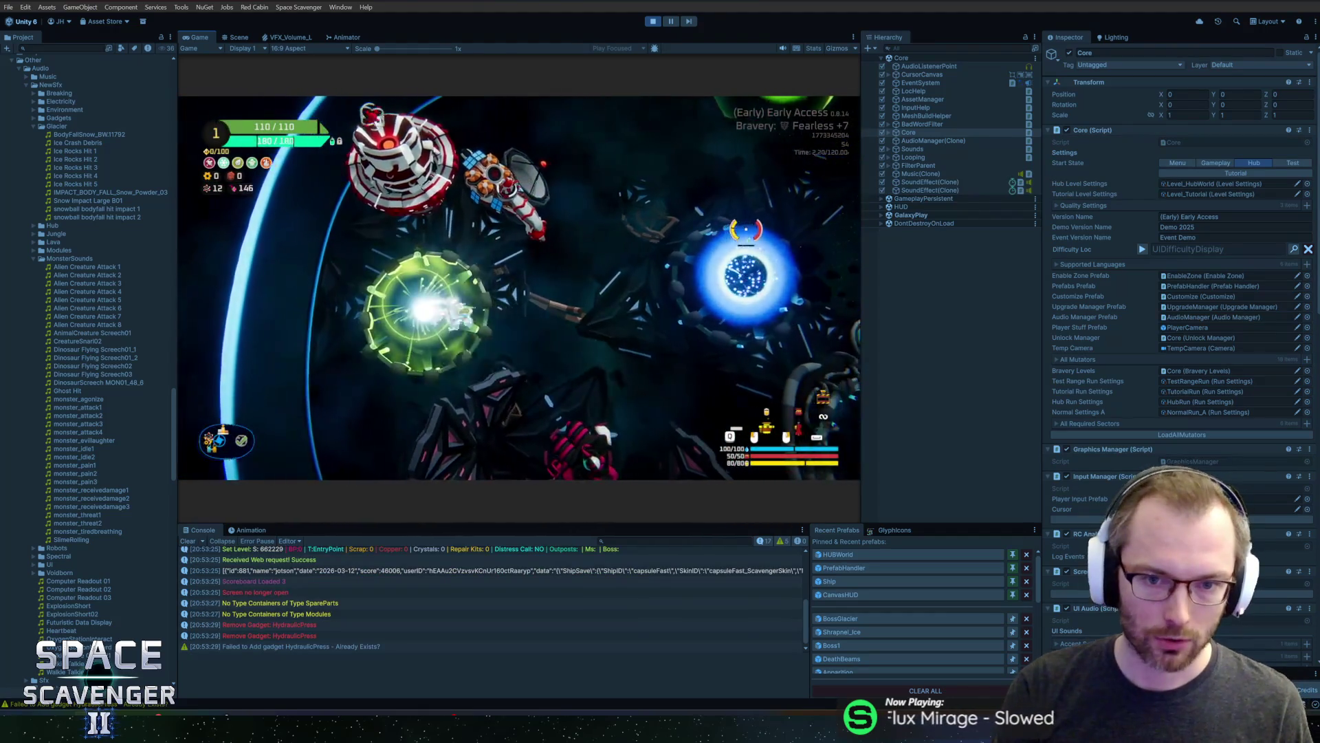
key(d)
key(e)
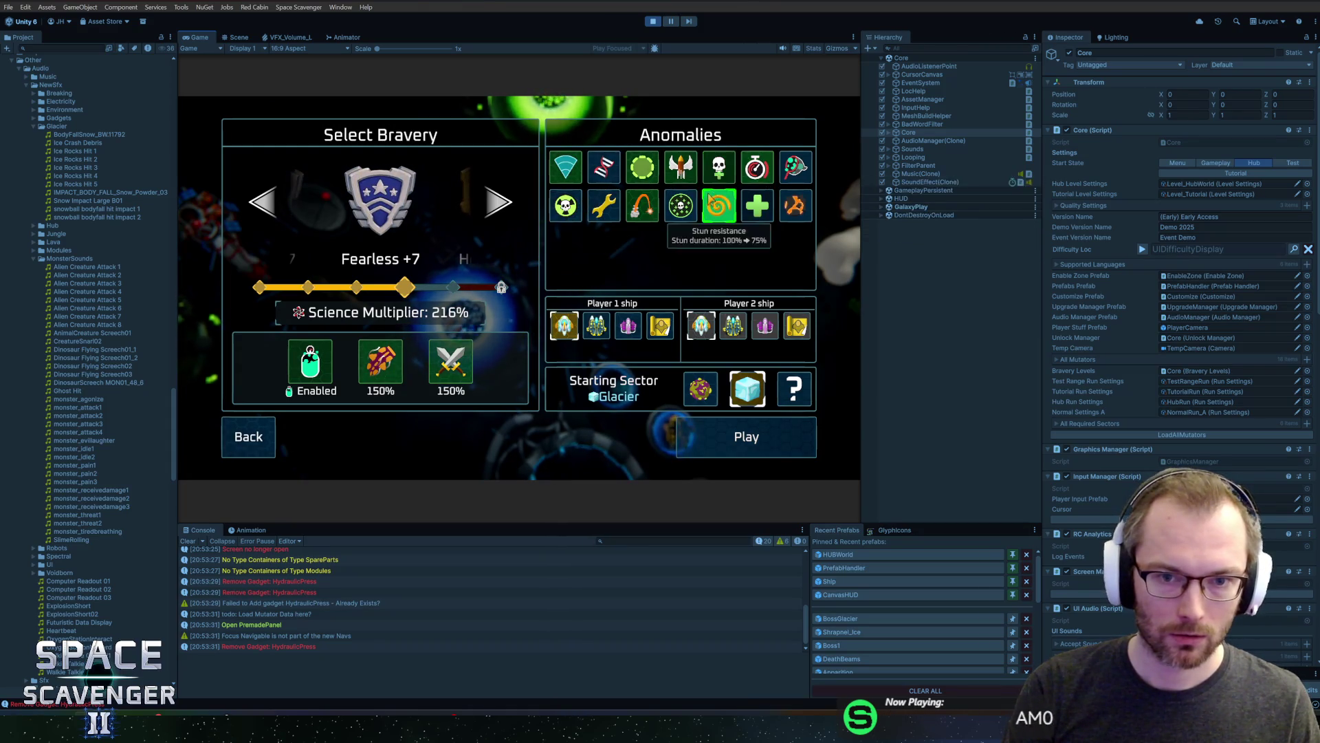
click(681, 206)
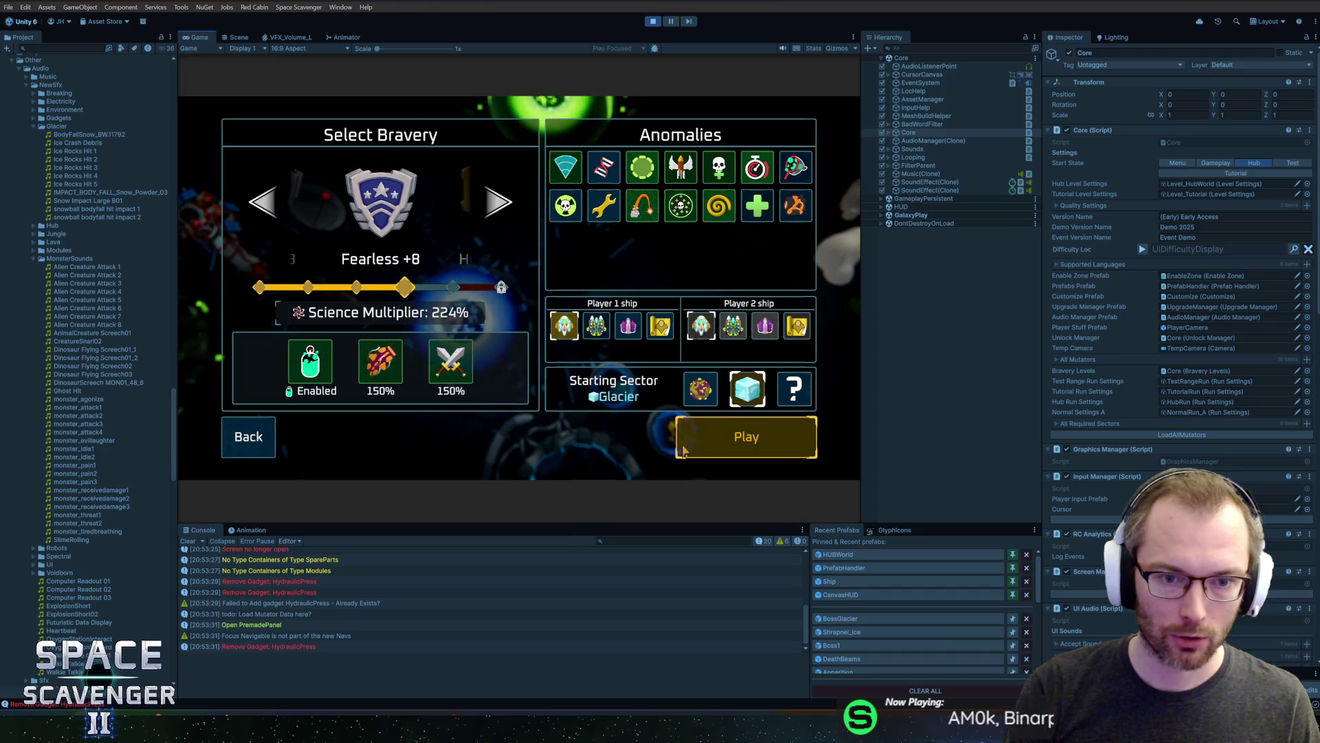
click(727, 437)
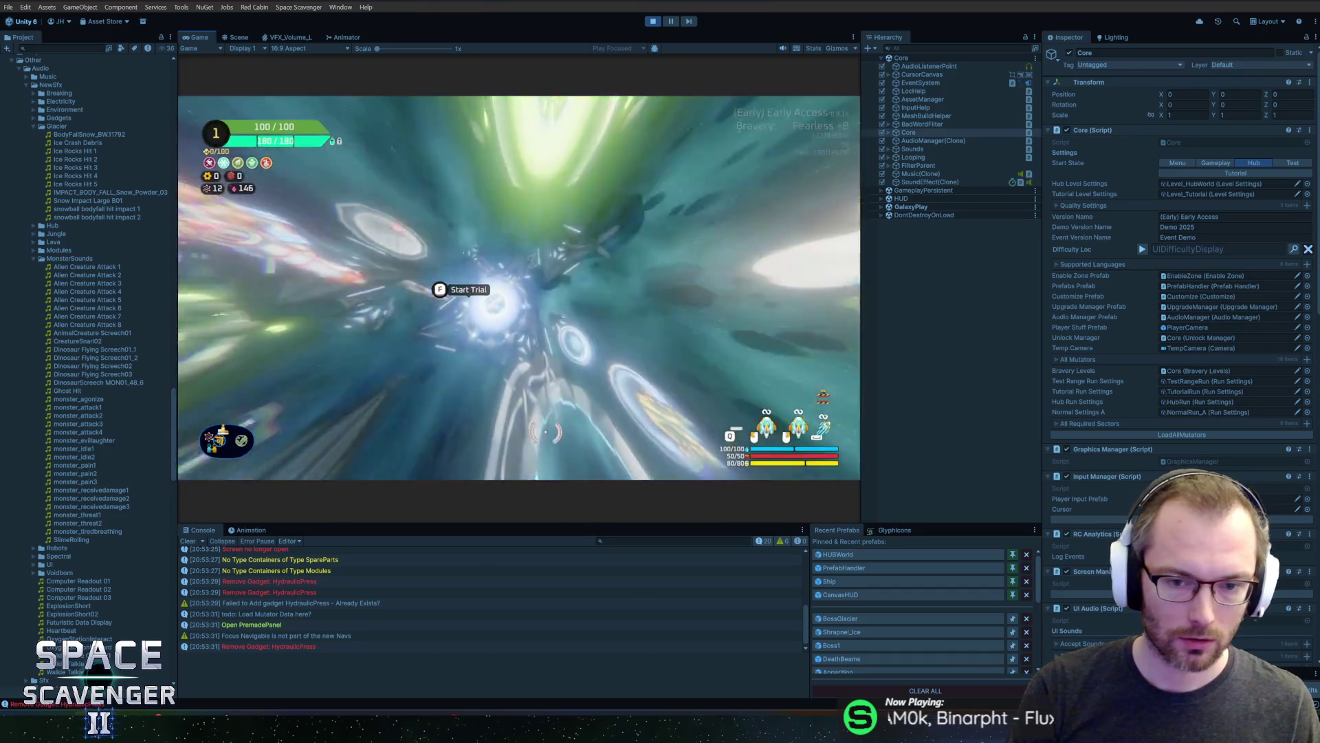
Put a breakpoint on line 122 (float maxHeal = -1) in BossBasics.cs, then return to Unity
key(alt+Tab)
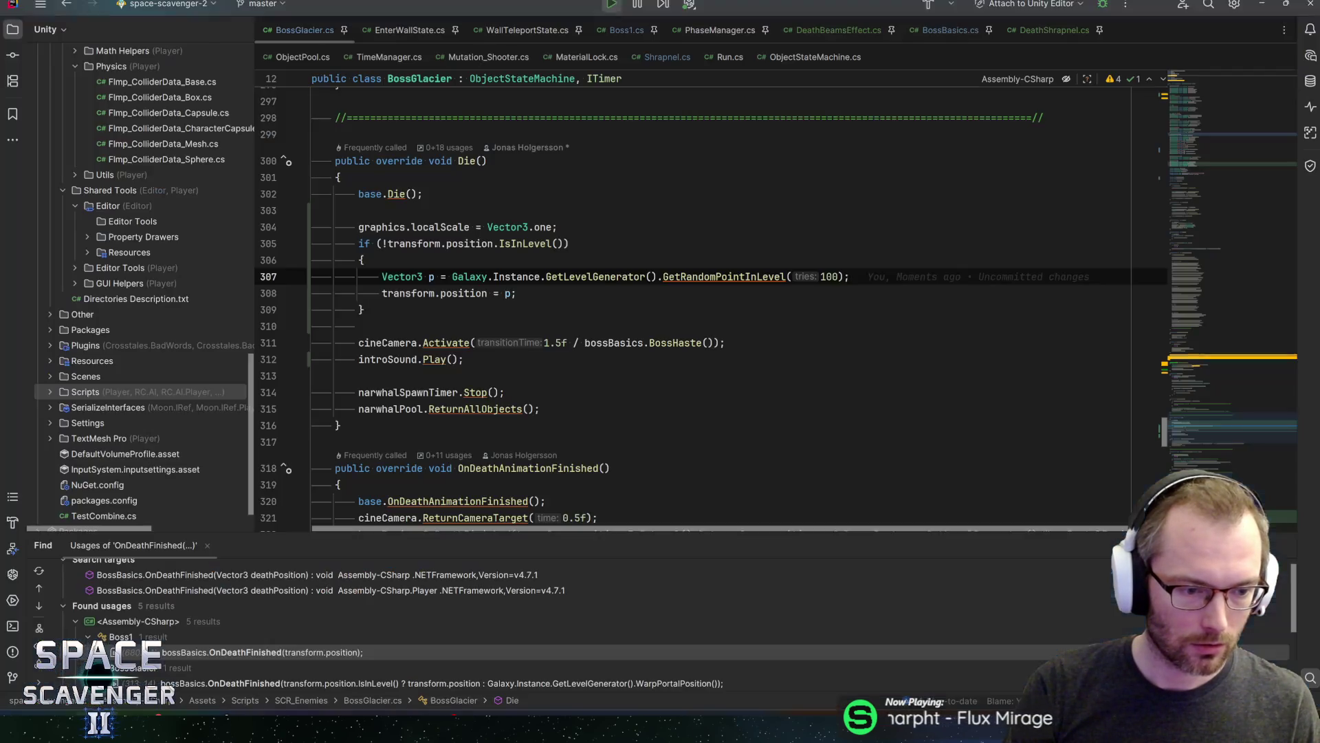
click(949, 30)
key(ctrl+f)
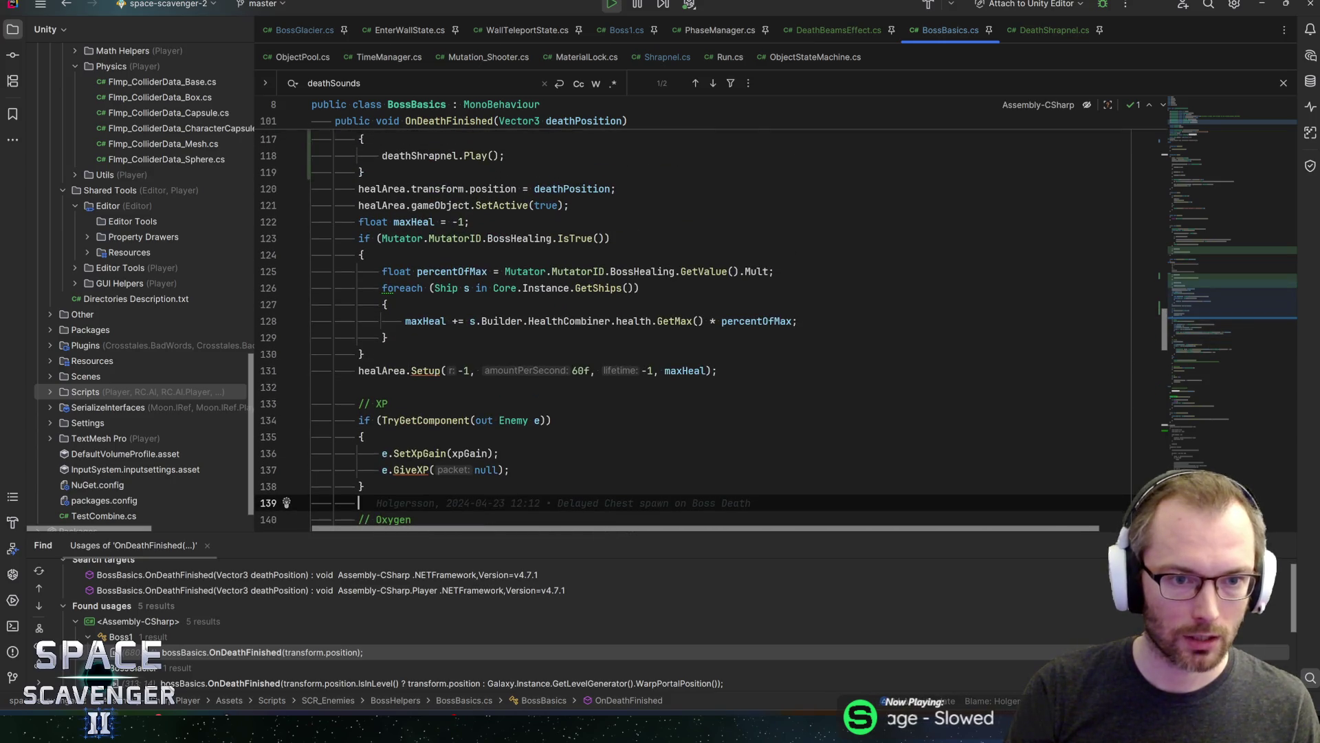
click(416, 222)
key(F9)
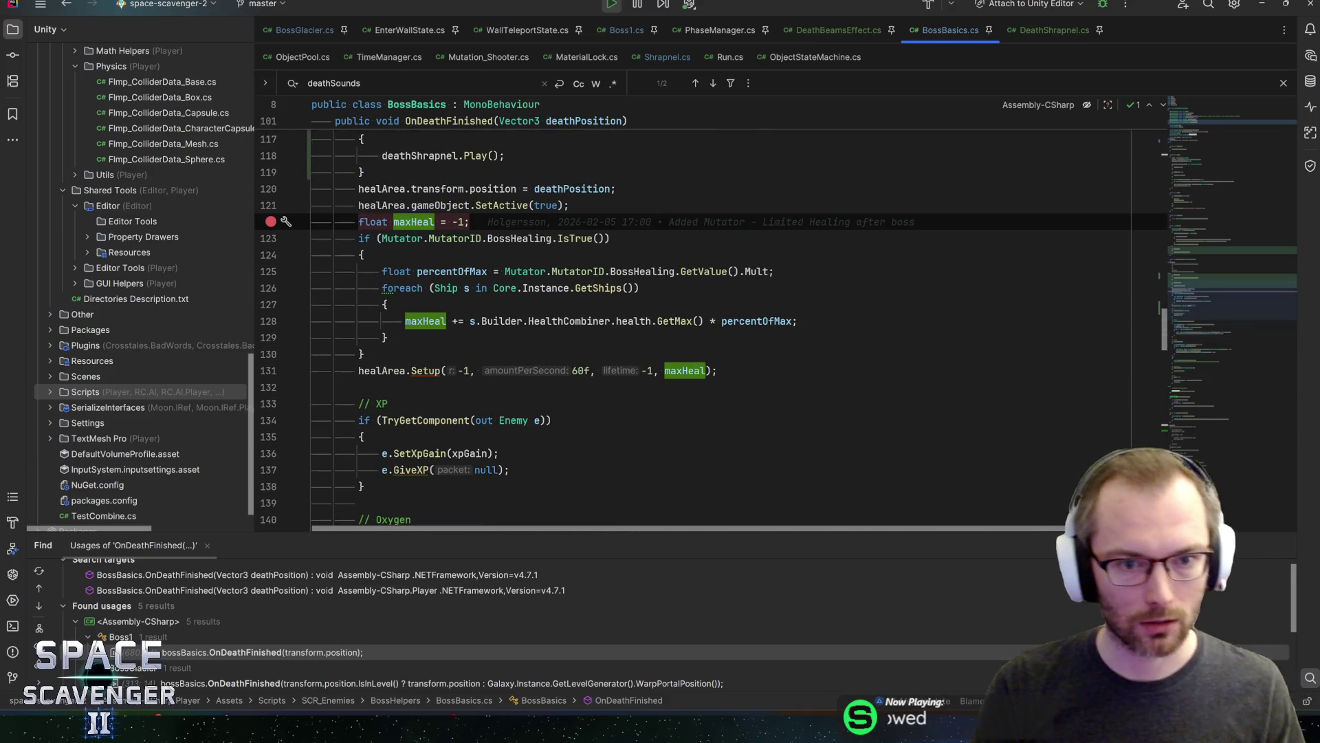
scroll(688, 323, up, 3)
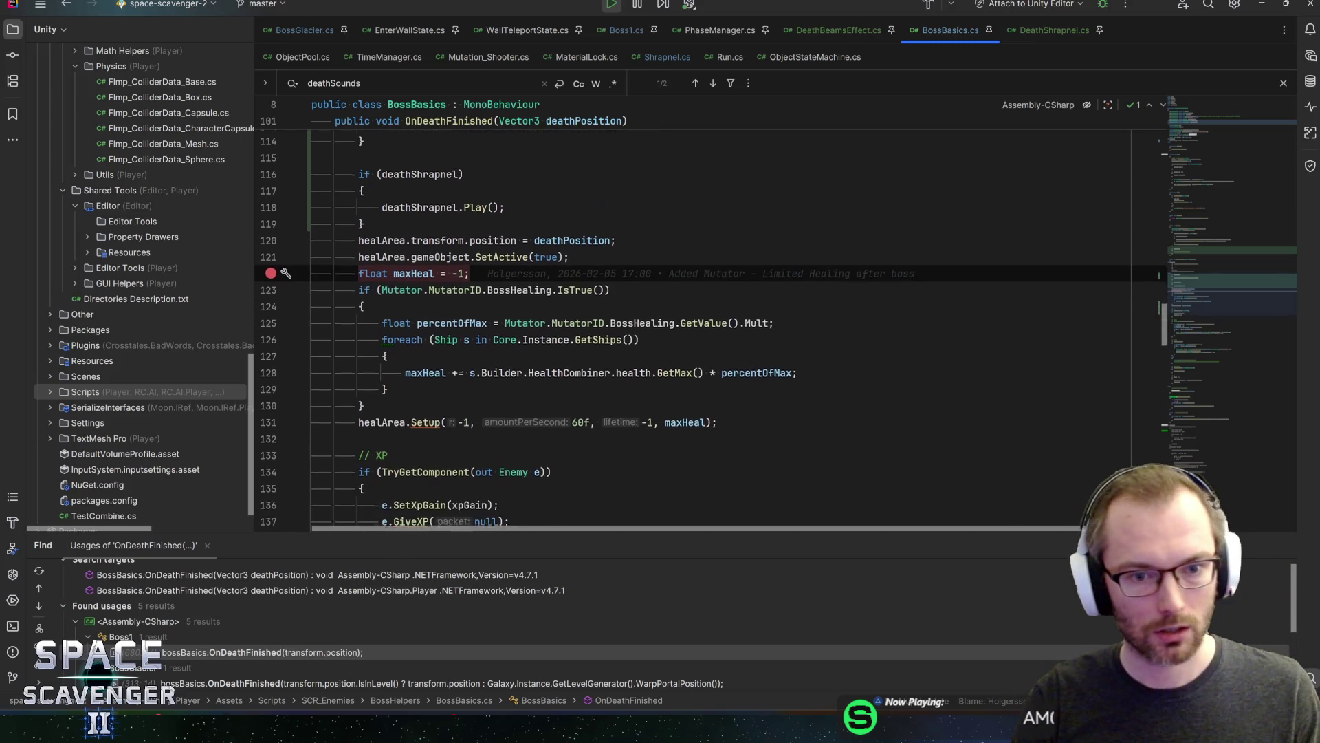
key(alt+Tab)
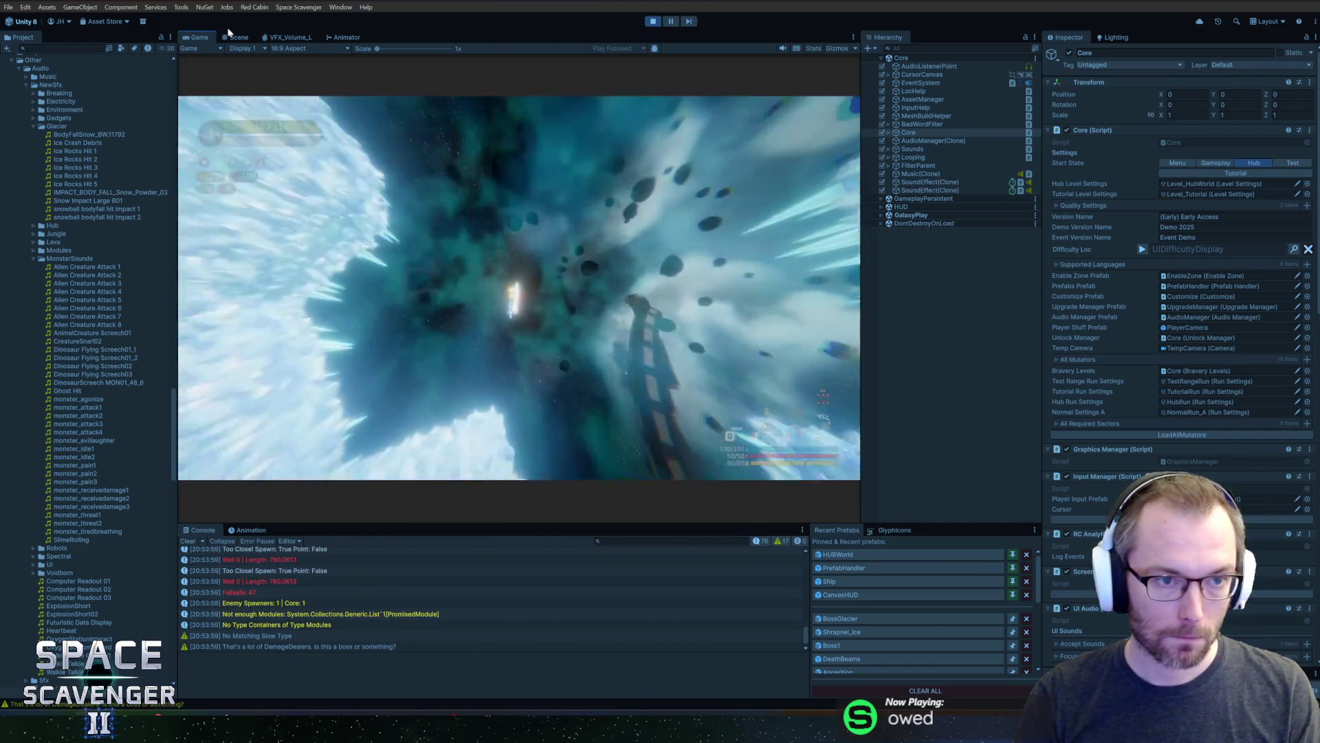
Maximize the Game view and enter 'debug damageAll' in the debug console
double_click(199, 37)
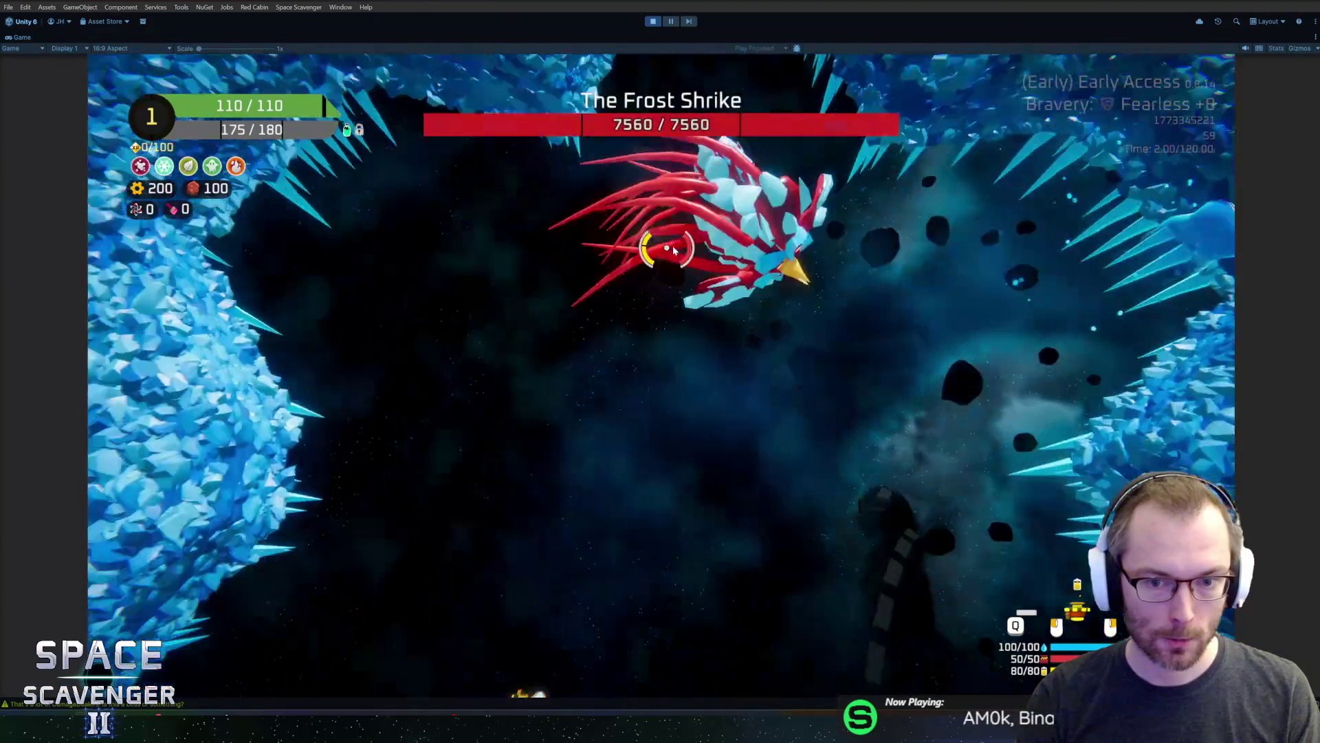
key(grave)
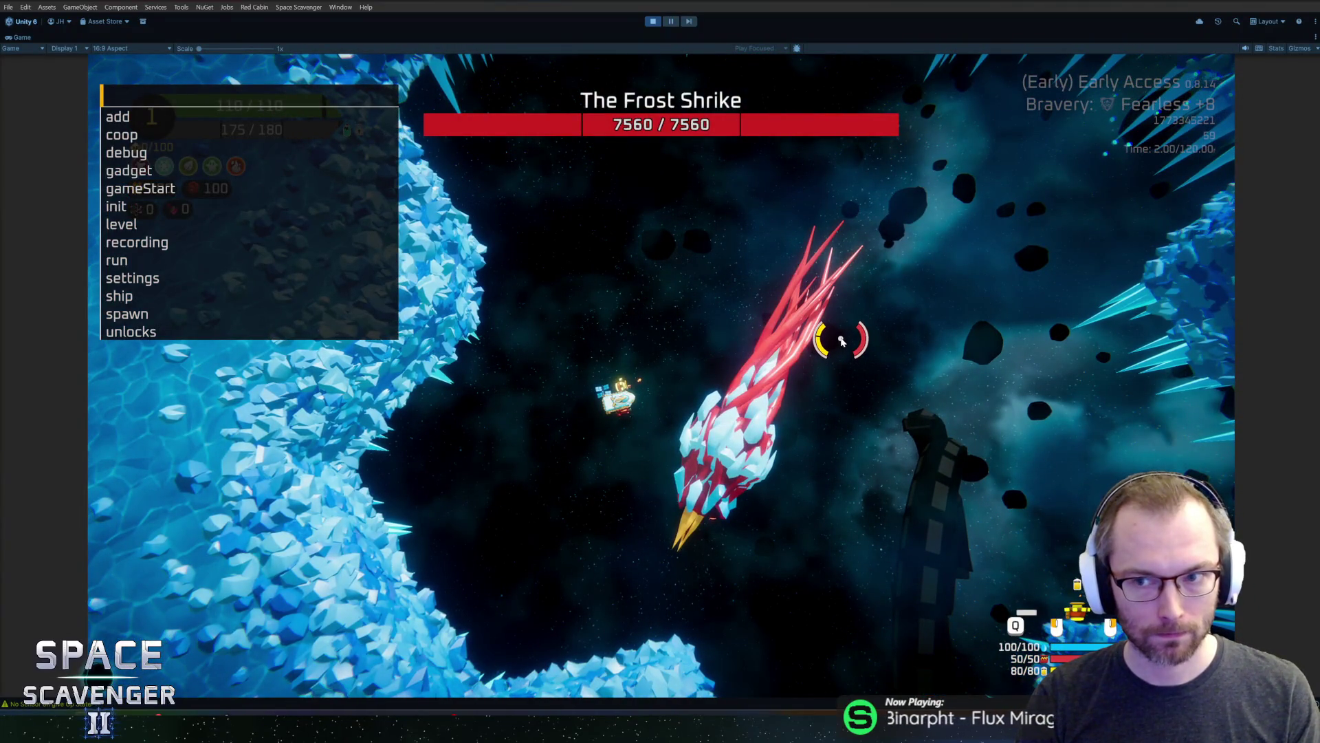
text(debug d)
key(Tab)
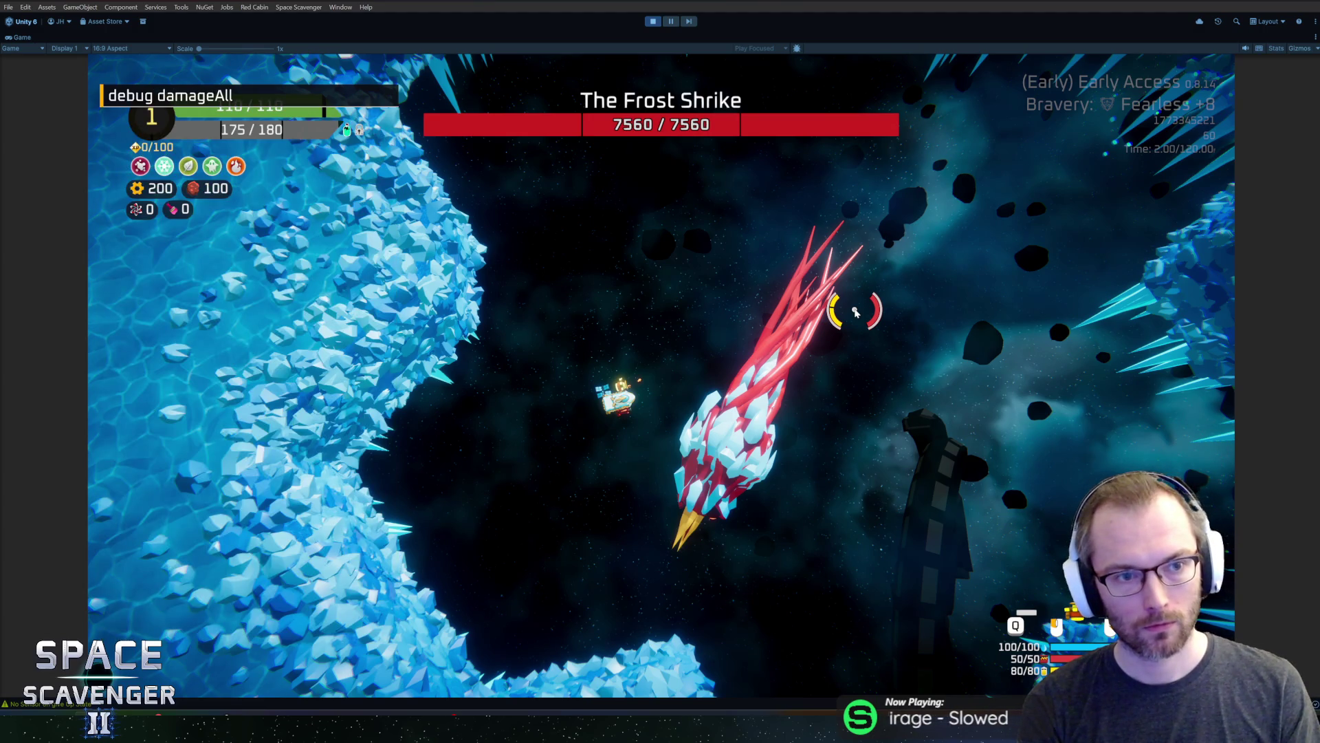
Attach Rider's debugger to Unity Editor, then run the command to kill the boss
key(alt+Tab)
click(1105, 3)
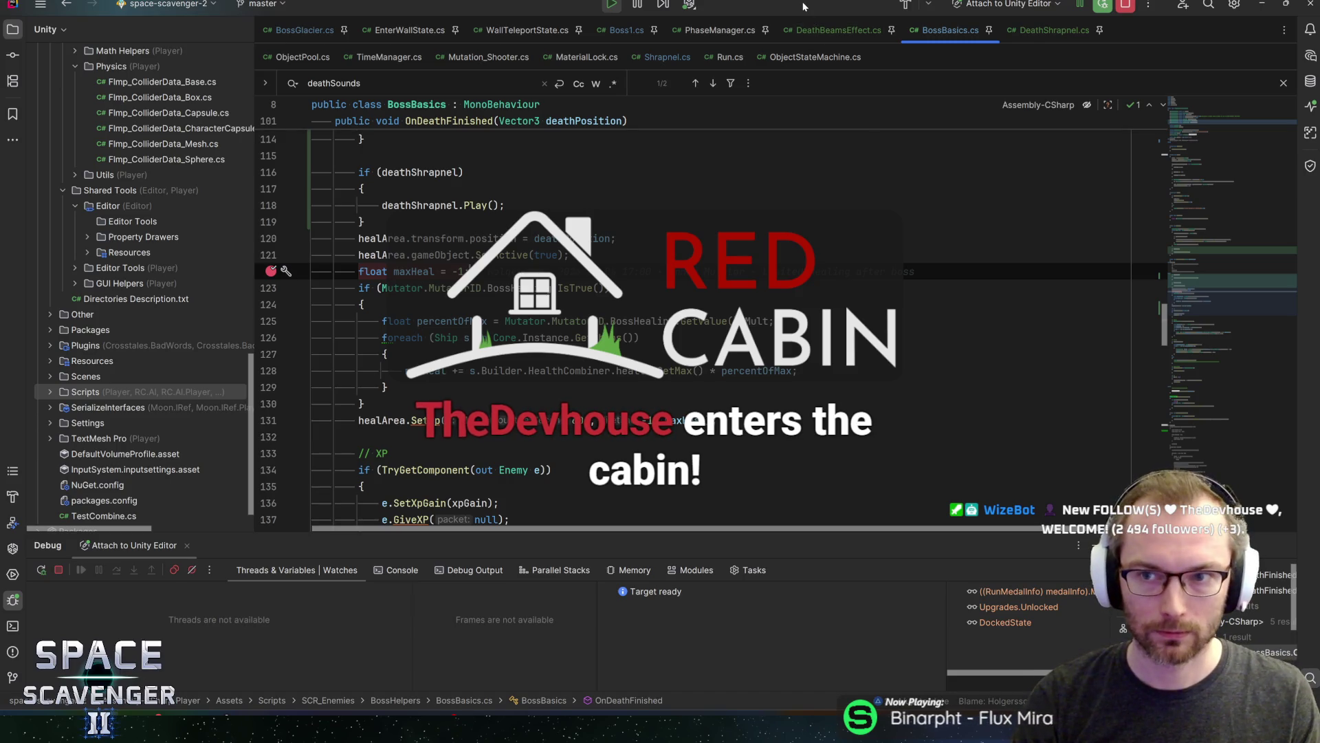
key(alt+Tab)
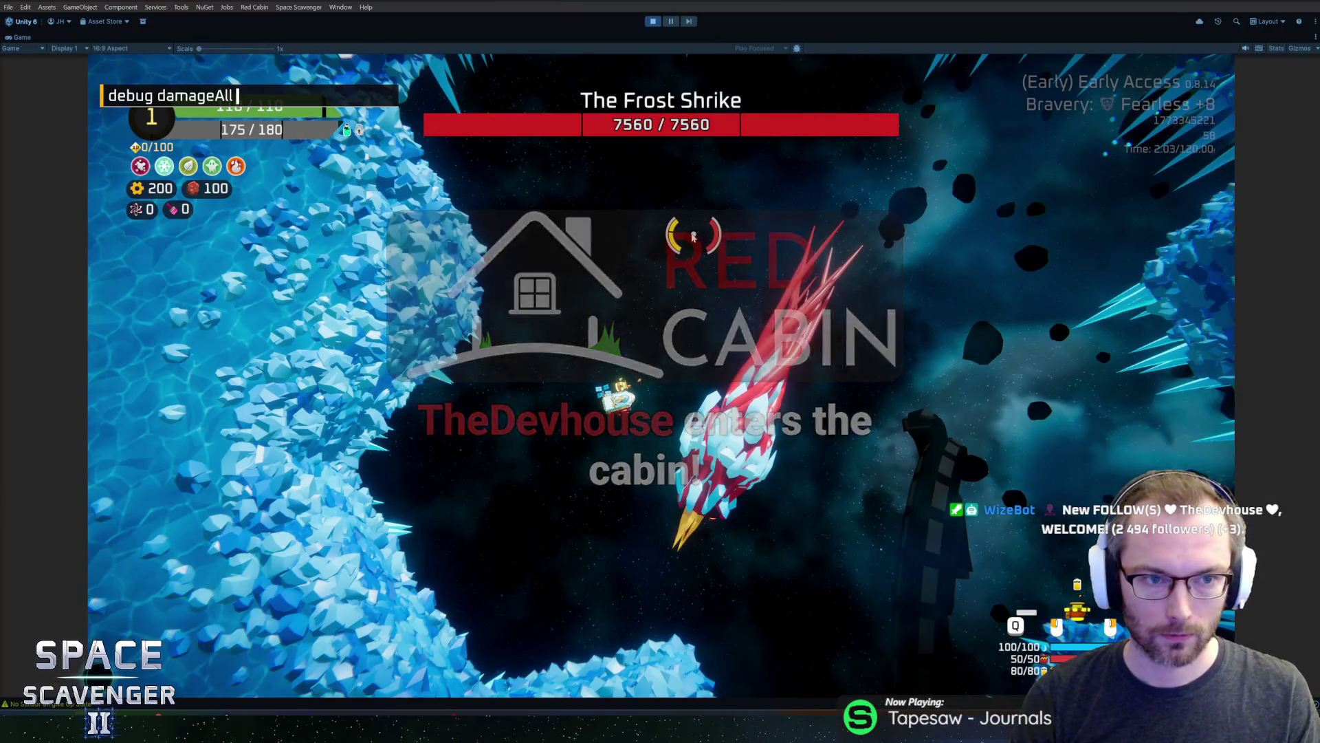
key(Return)
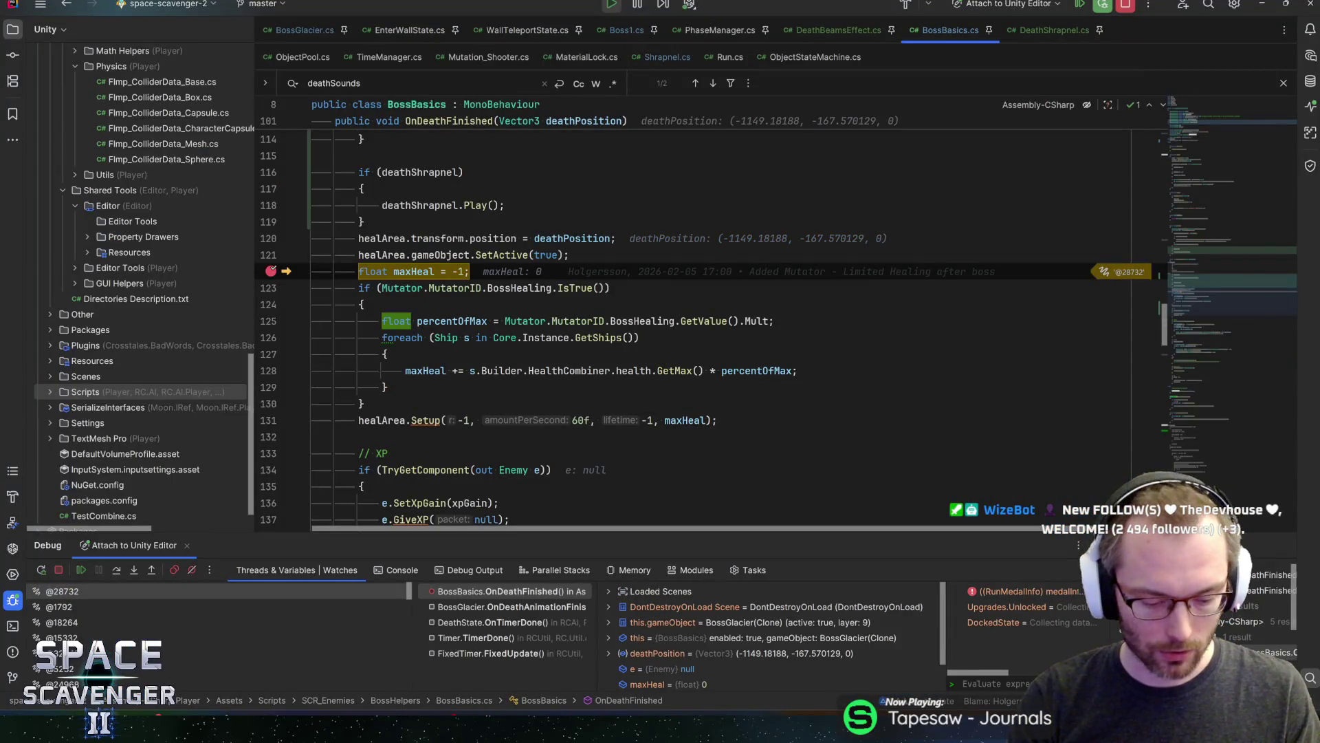
Step into ScavUtil's IsTrue check for BossHealing and through its lines
key(F10)
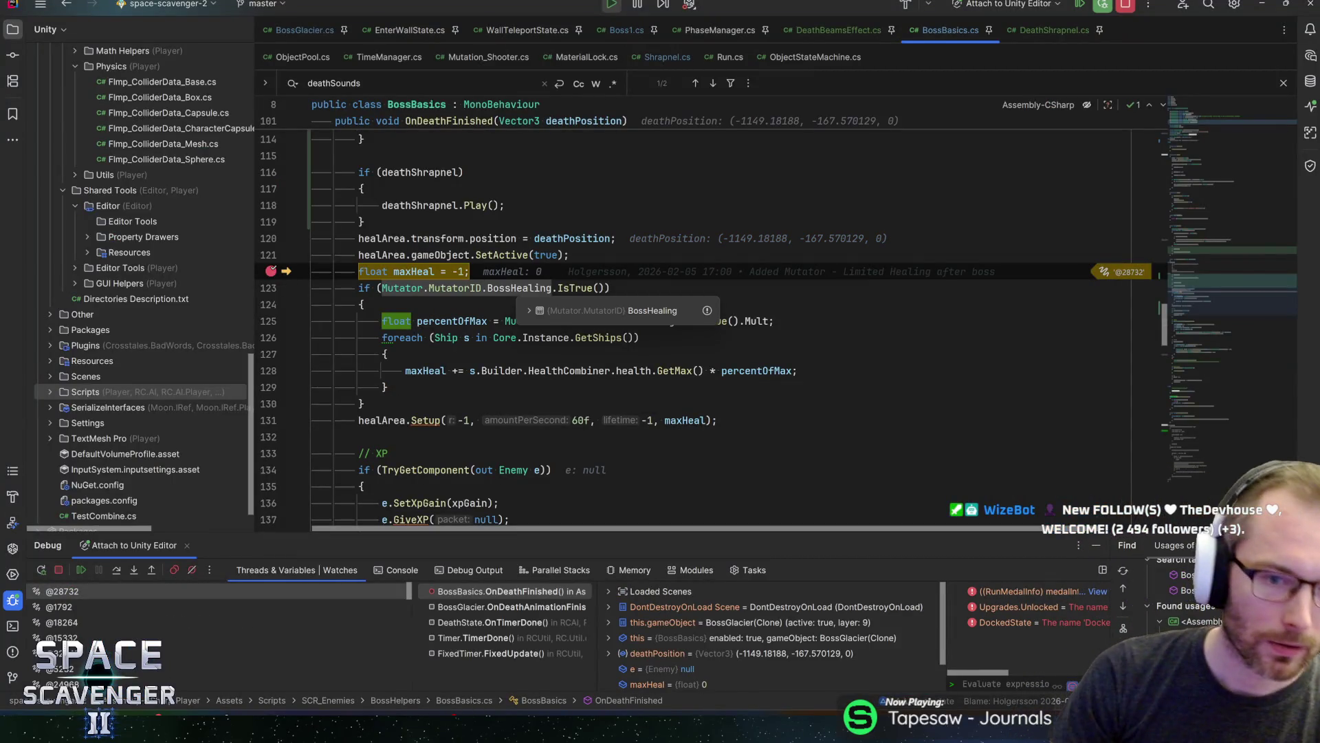
key(F11)
key(Return)
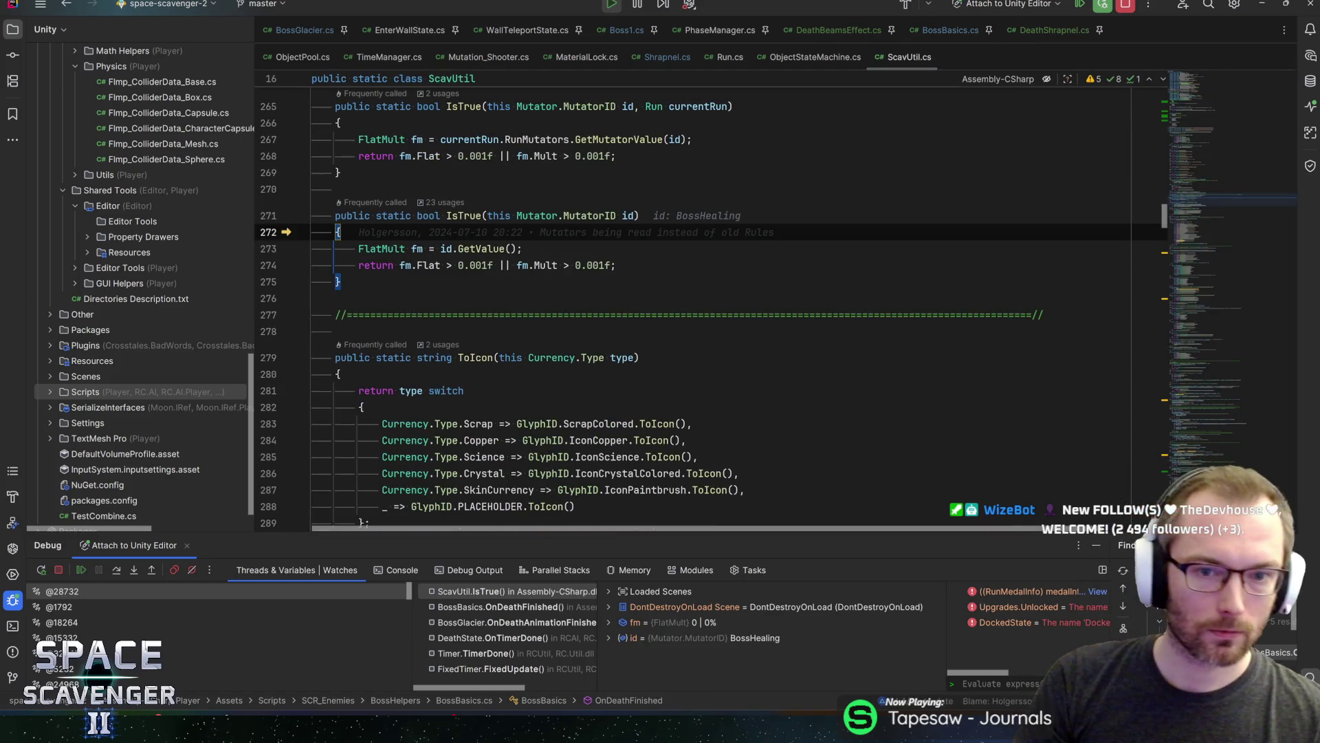
mouse_move(628, 216)
mouse_move(417, 250)
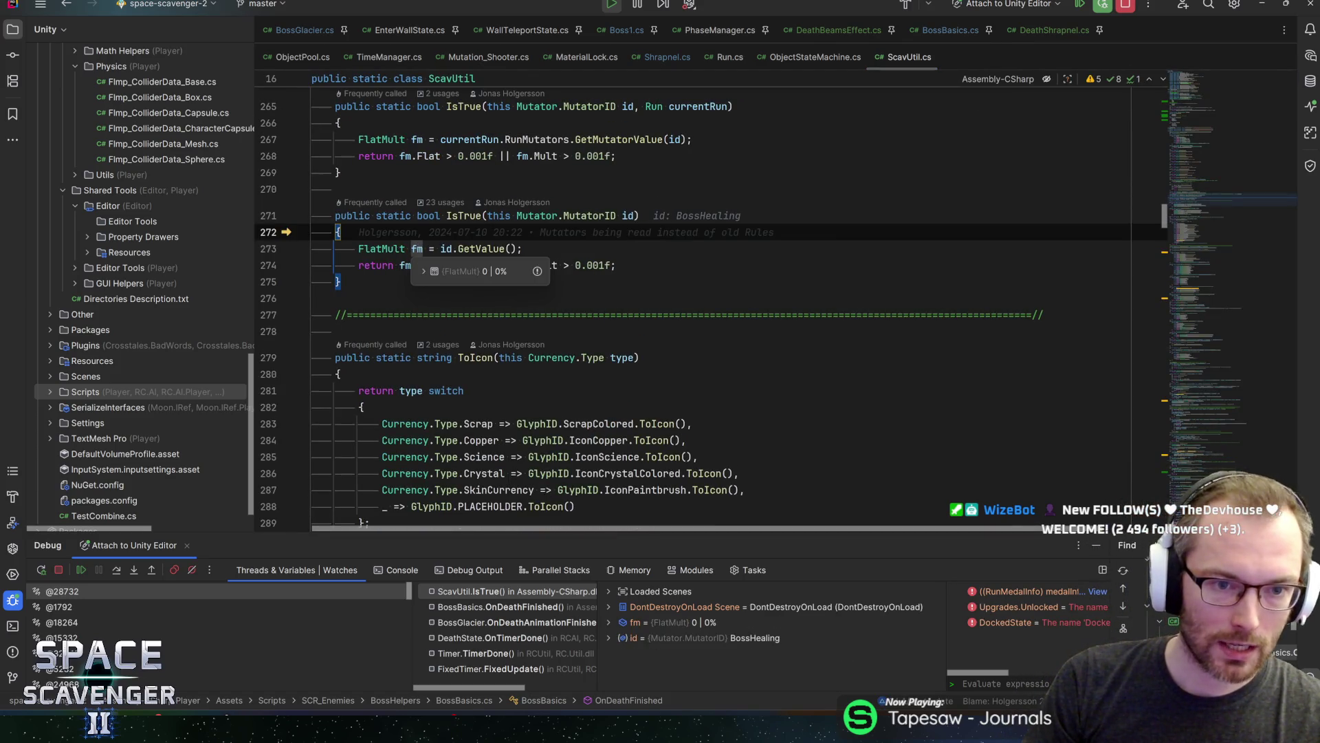
key(F10)
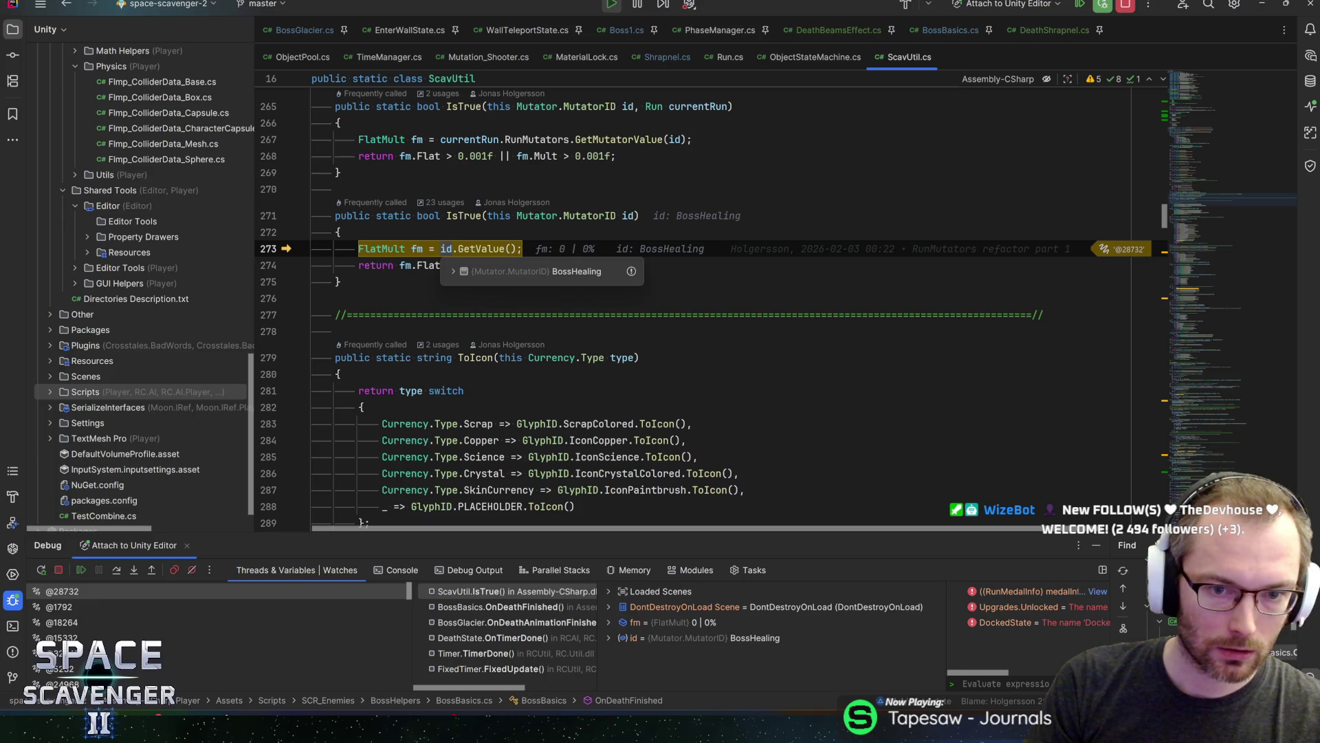
key(F10)
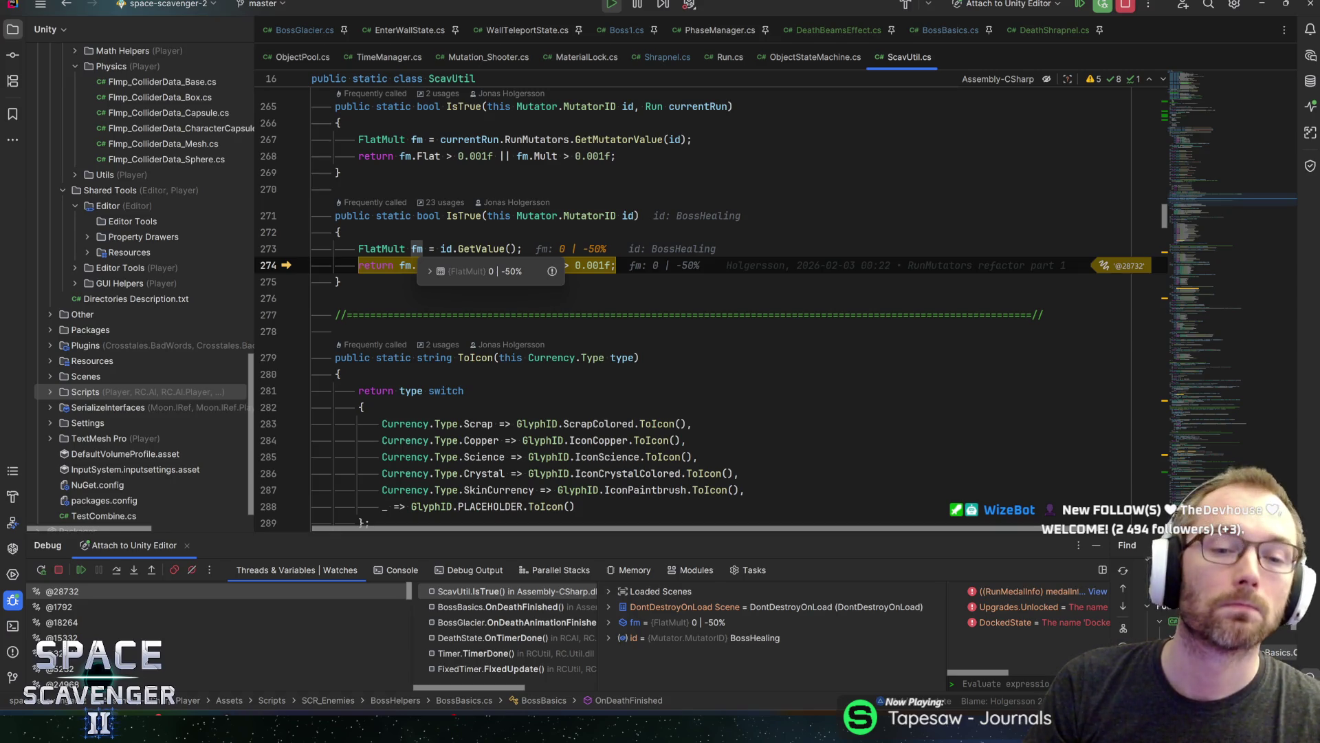
Inspect fm.Mult (-0.5) and expand the id value down to MutatorID's BossHealing entry
mouse_move(538, 266)
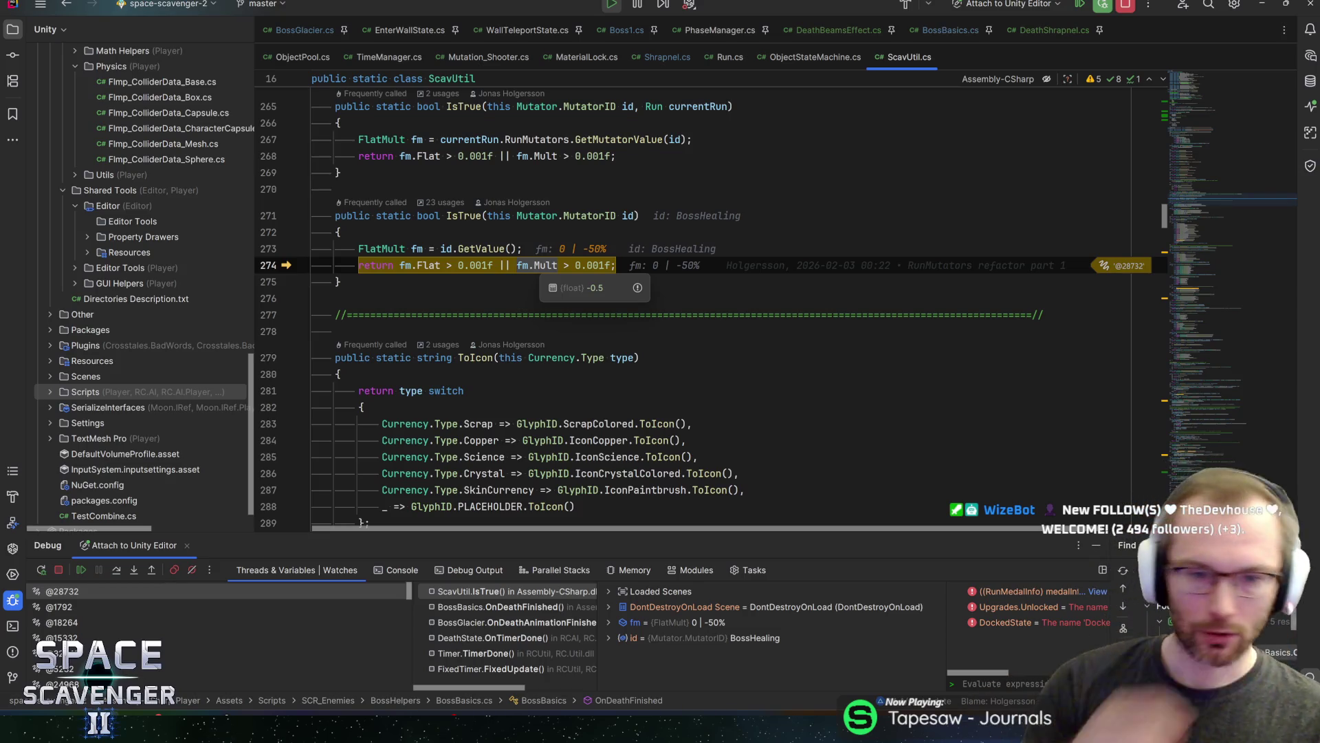
mouse_move(593, 265)
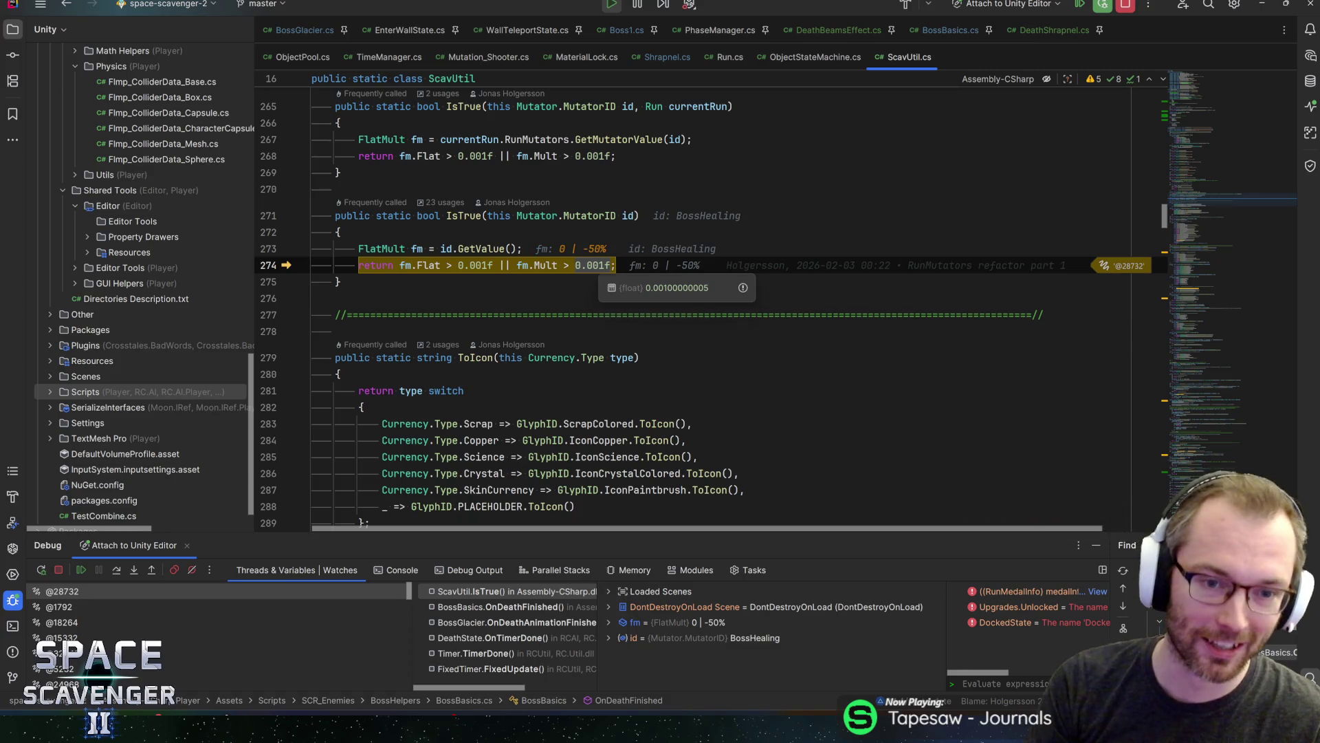
click(461, 271)
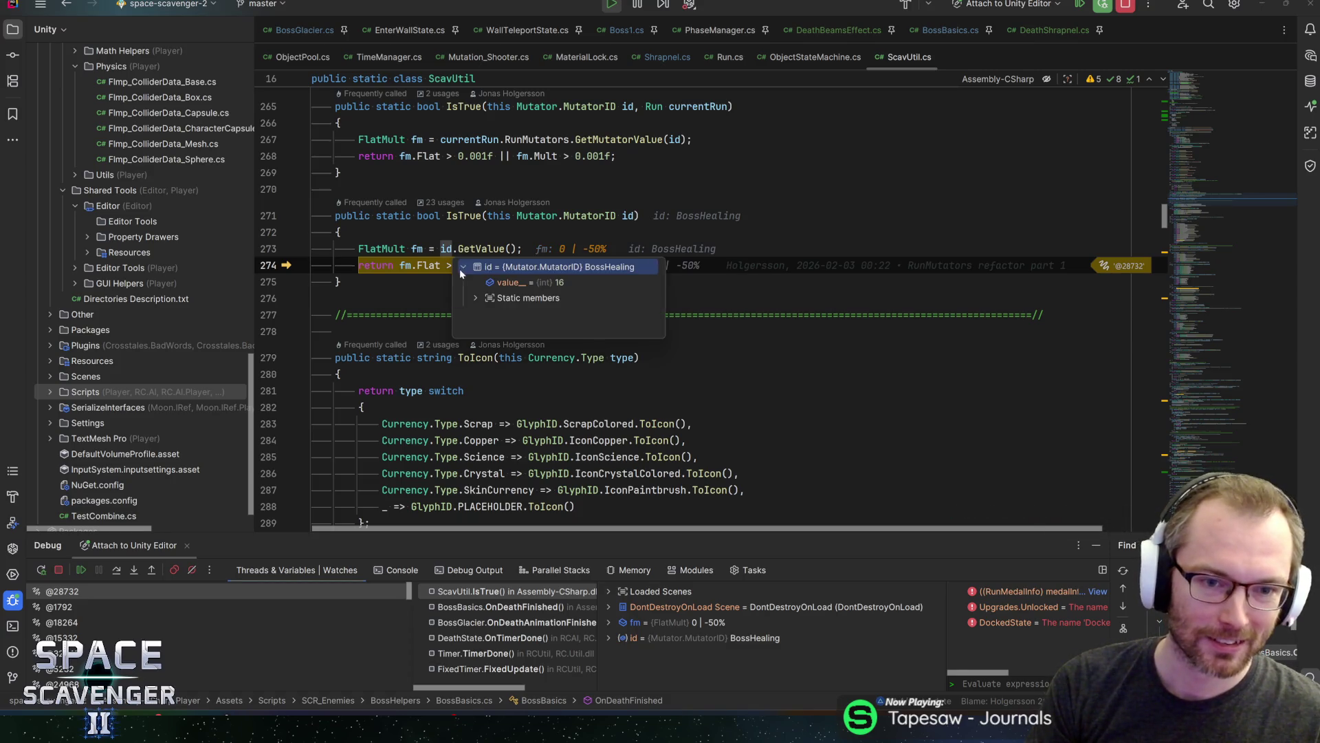
click(475, 298)
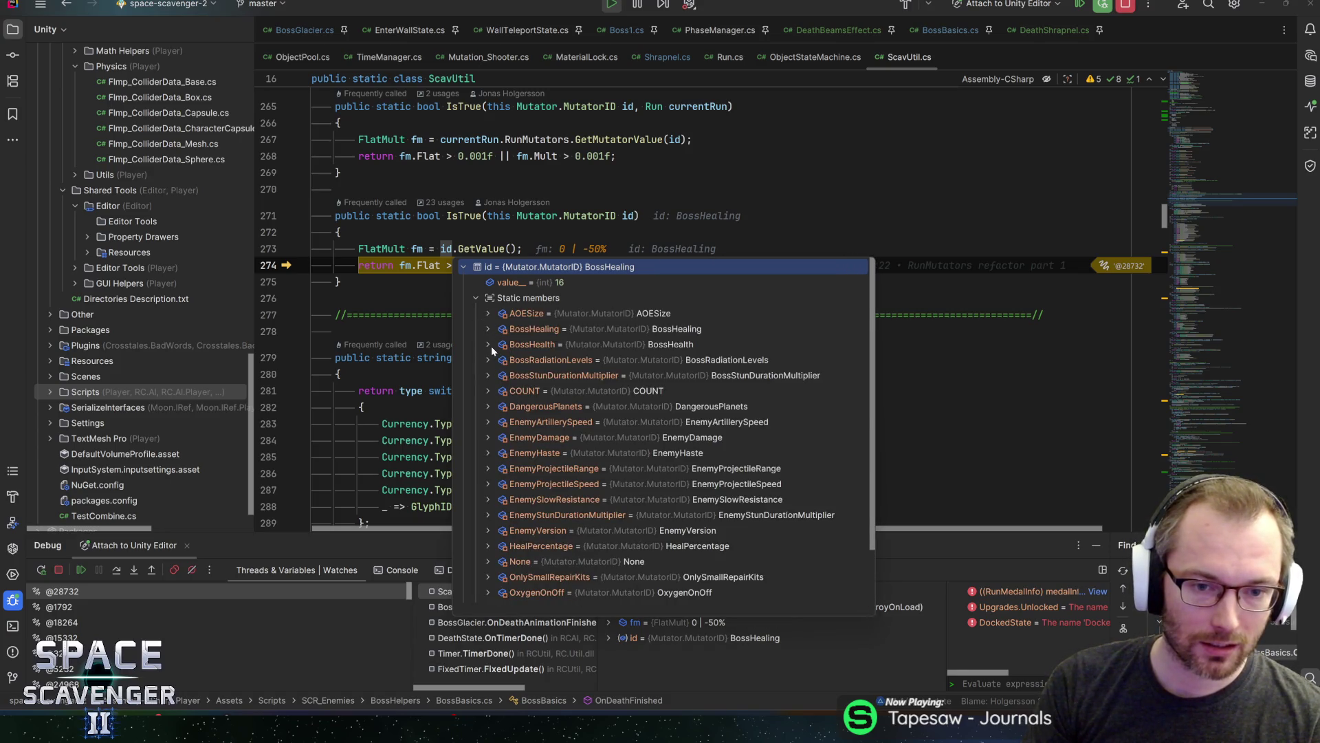
click(488, 328)
click(497, 361)
click(499, 360)
click(490, 329)
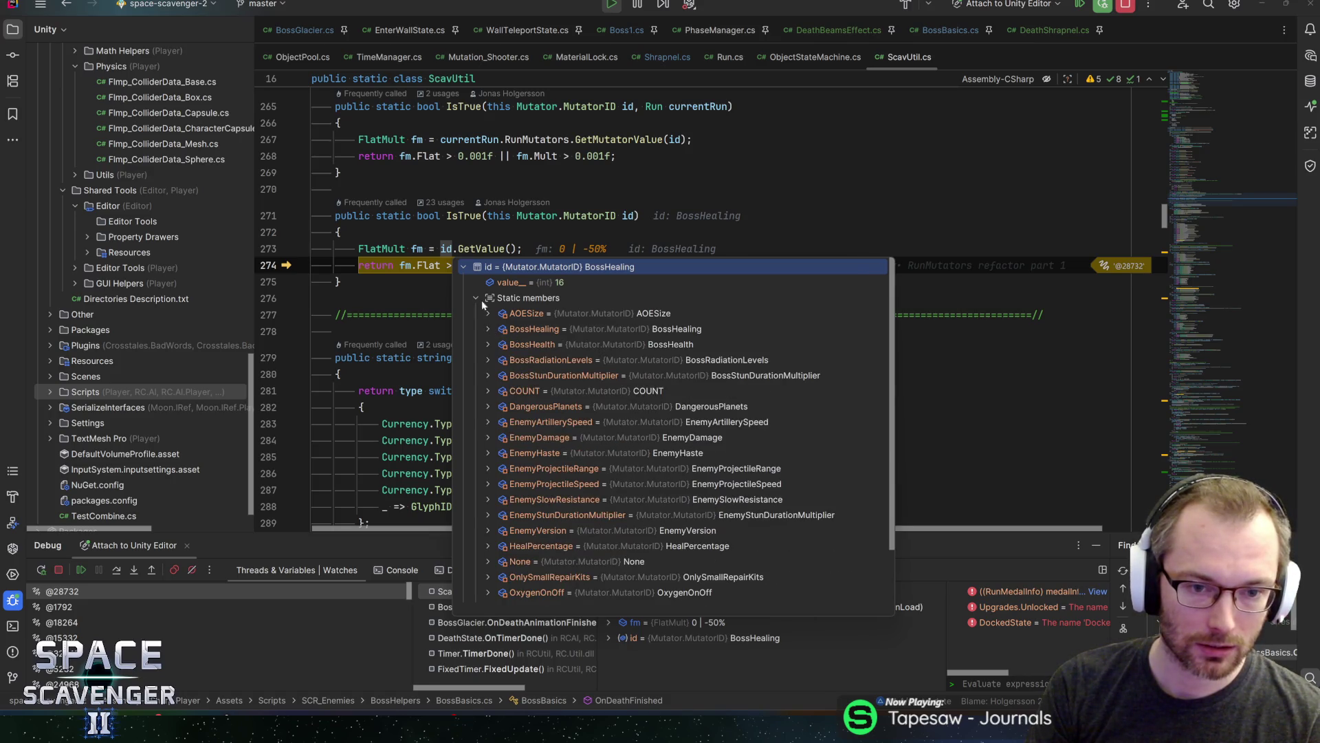
click(475, 298)
Step past the return line, resume execution, and stop the game
key(F10)
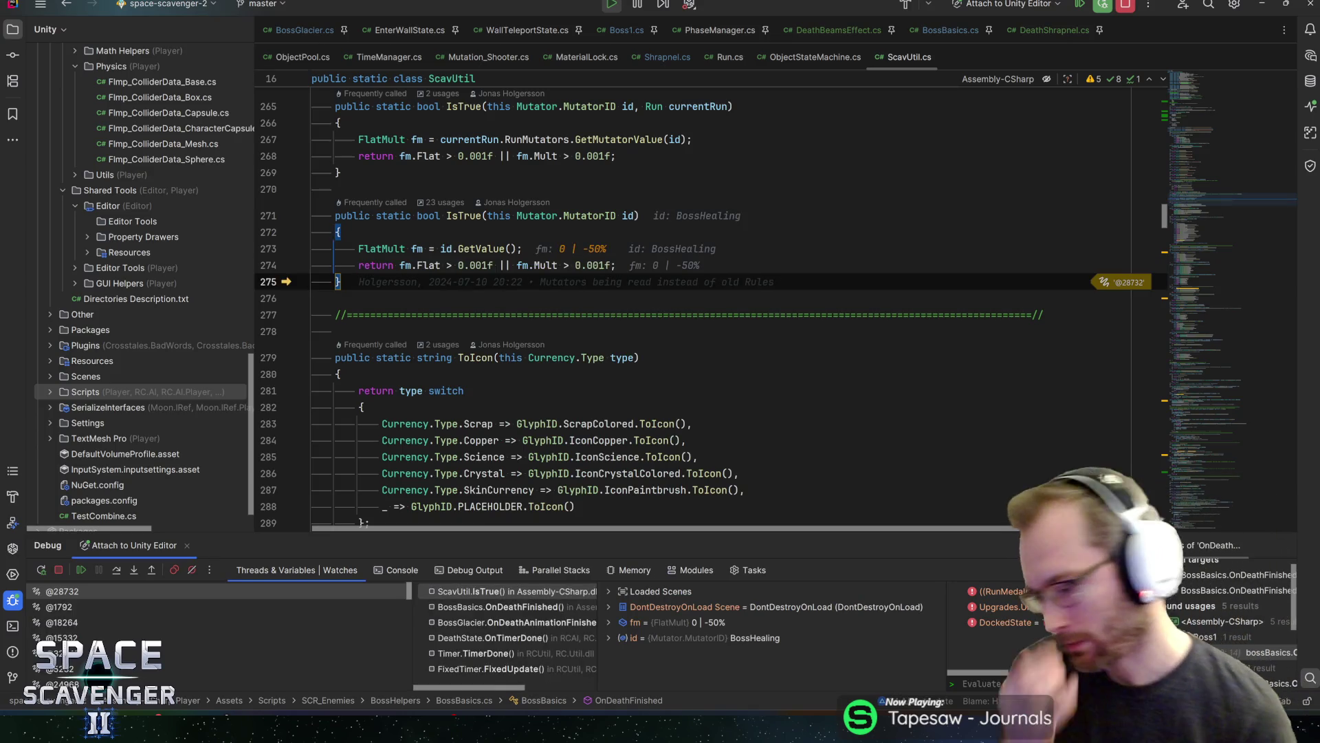
key(F5)
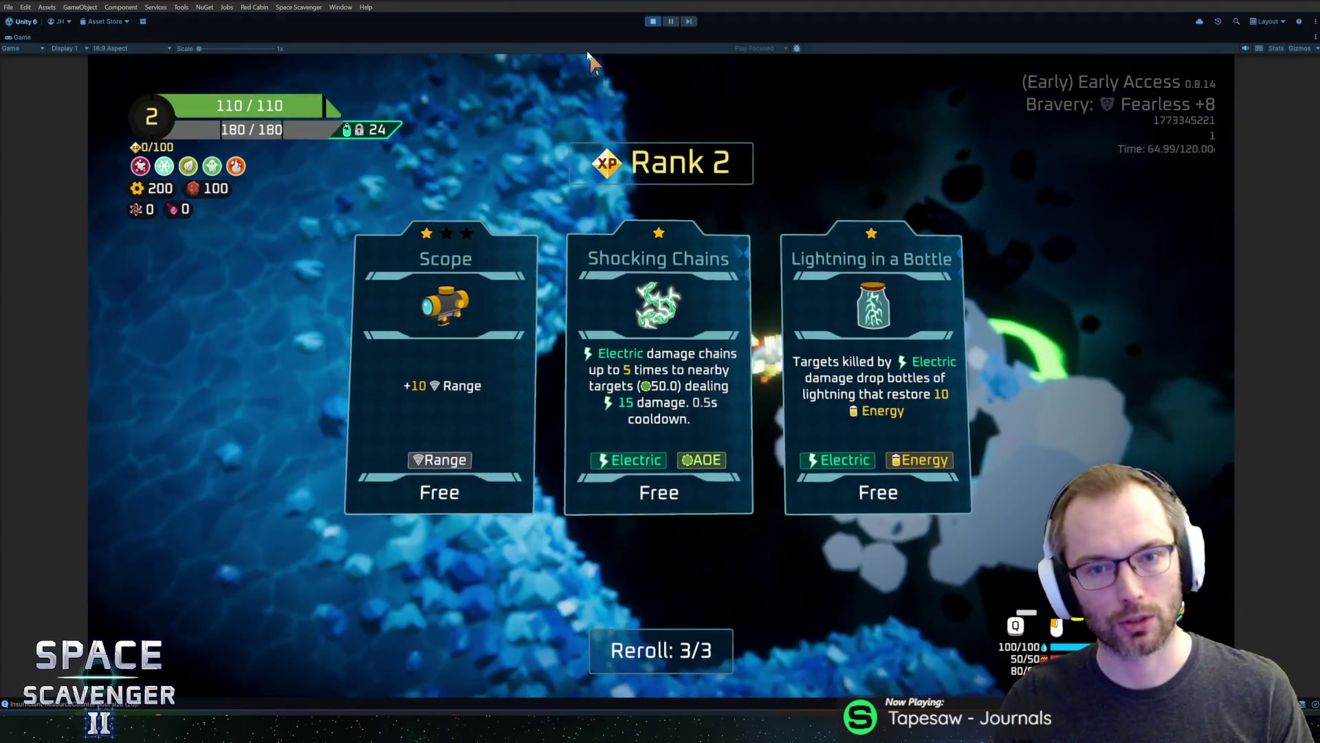
click(649, 22)
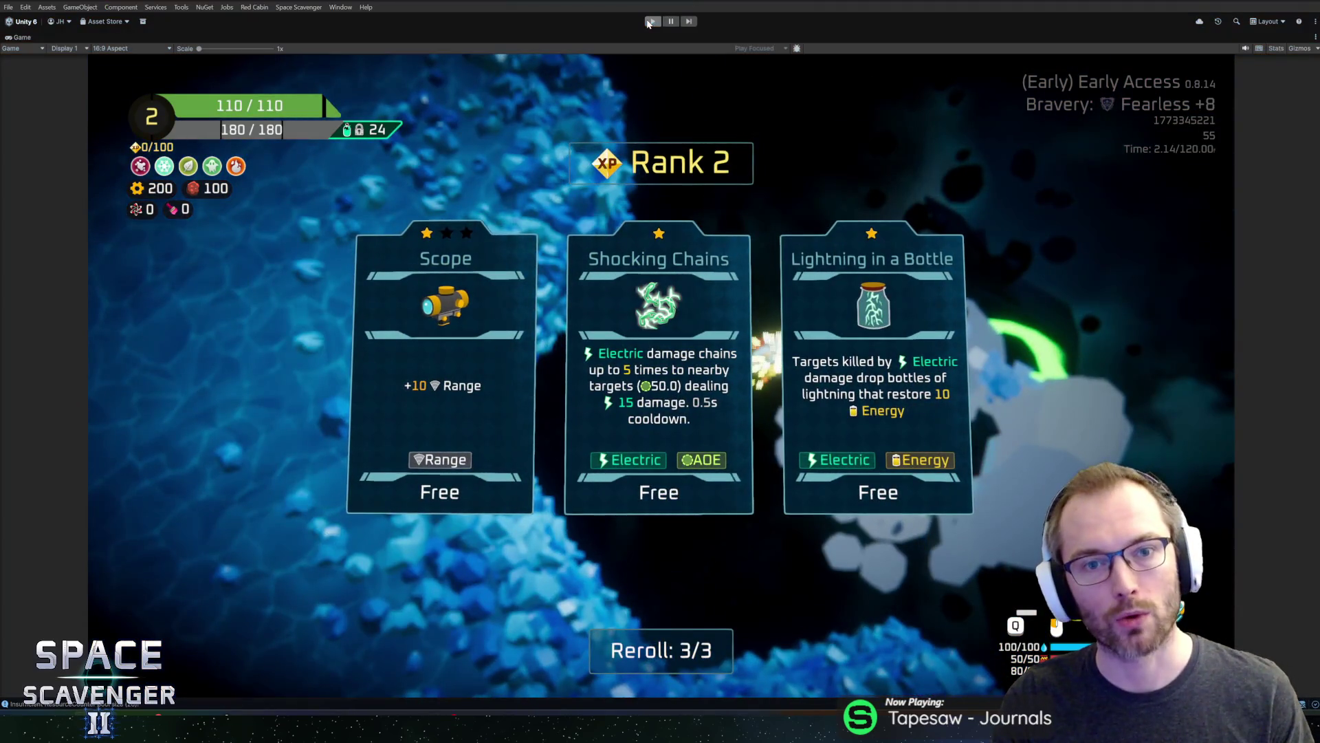
Change fm.Mult to fm.OneMult on line 274 of IsTrue
key(alt+Tab)
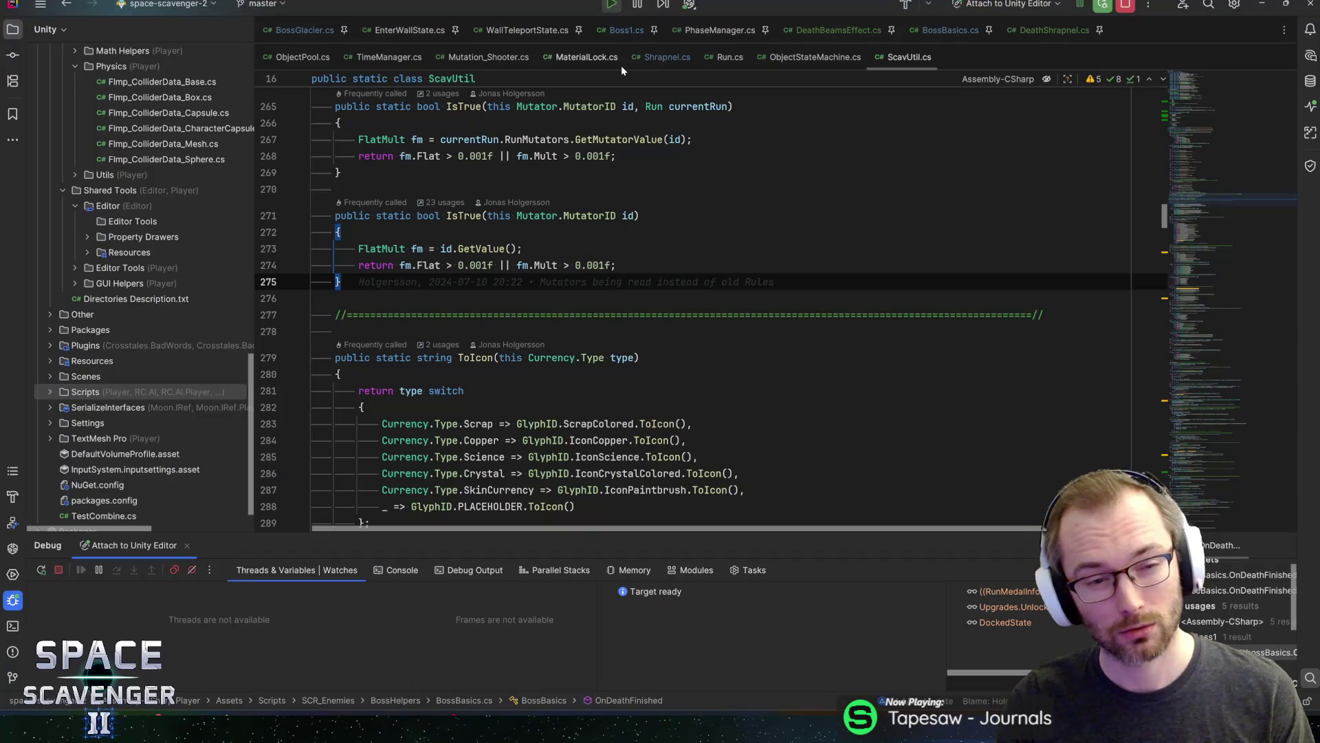
double_click(543, 266)
text(On)
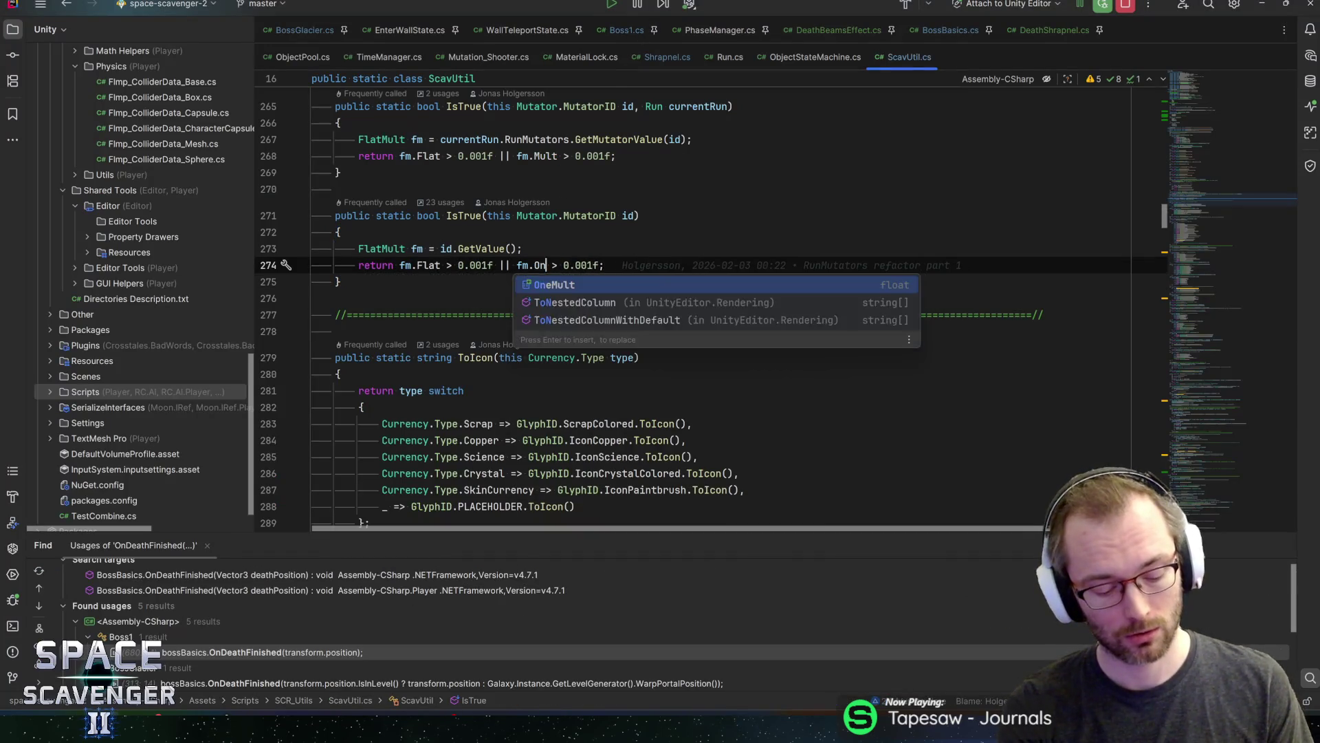
key(Return)
key(End)
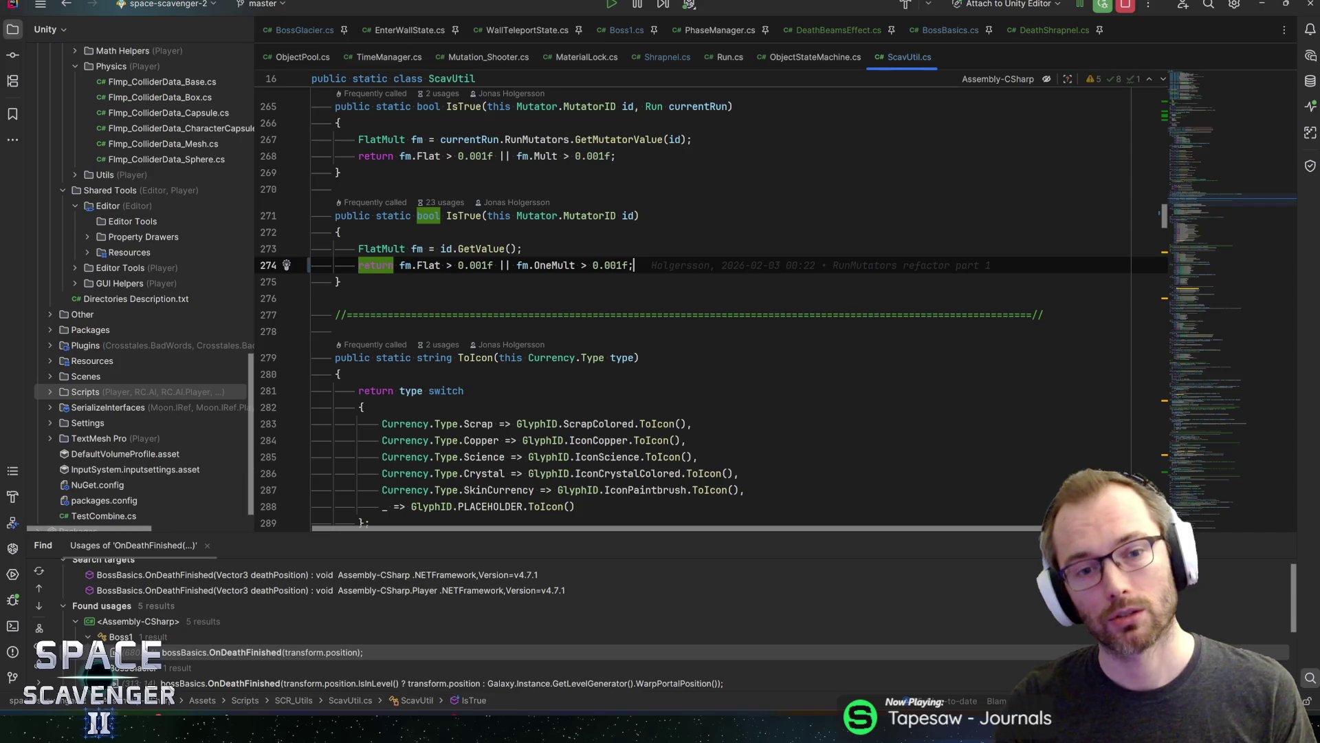
click(611, 265)
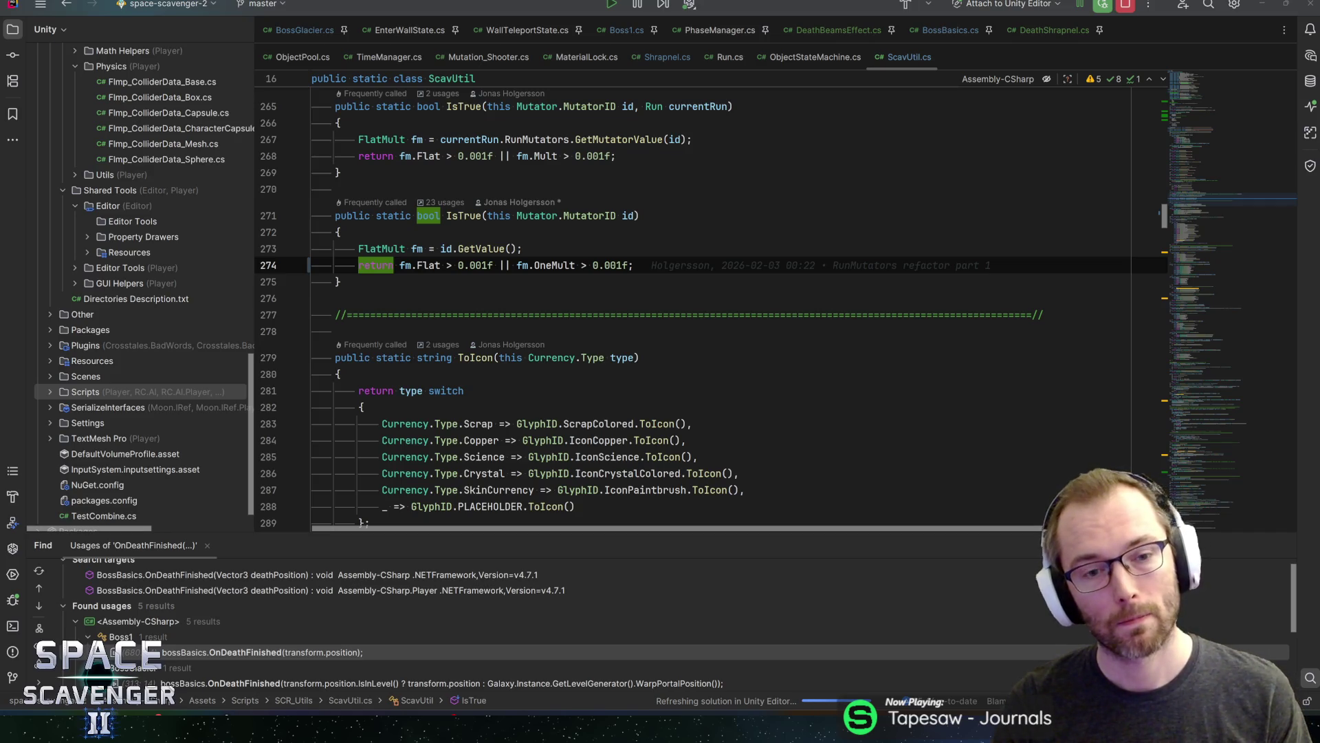
Continue past the Graph.cs exception break and stop the debug session
key(alt+Tab)
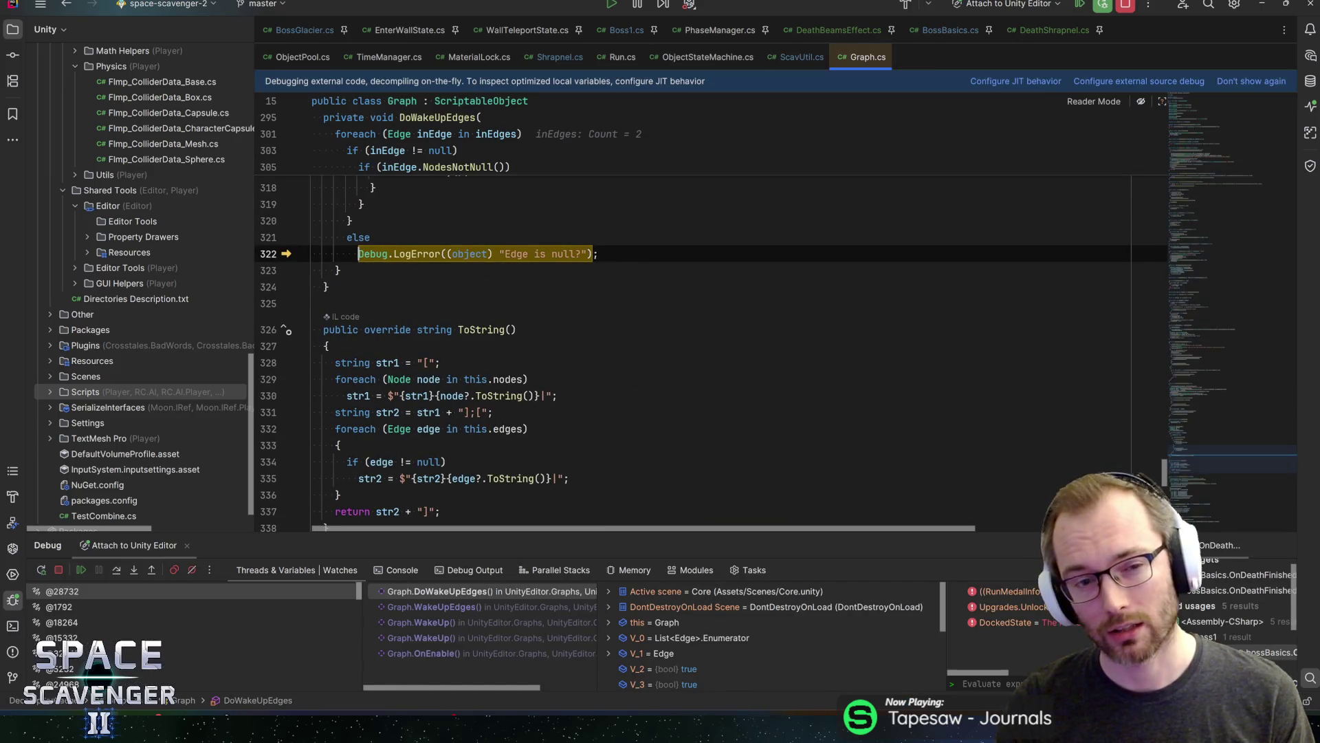
mouse_move(500, 254)
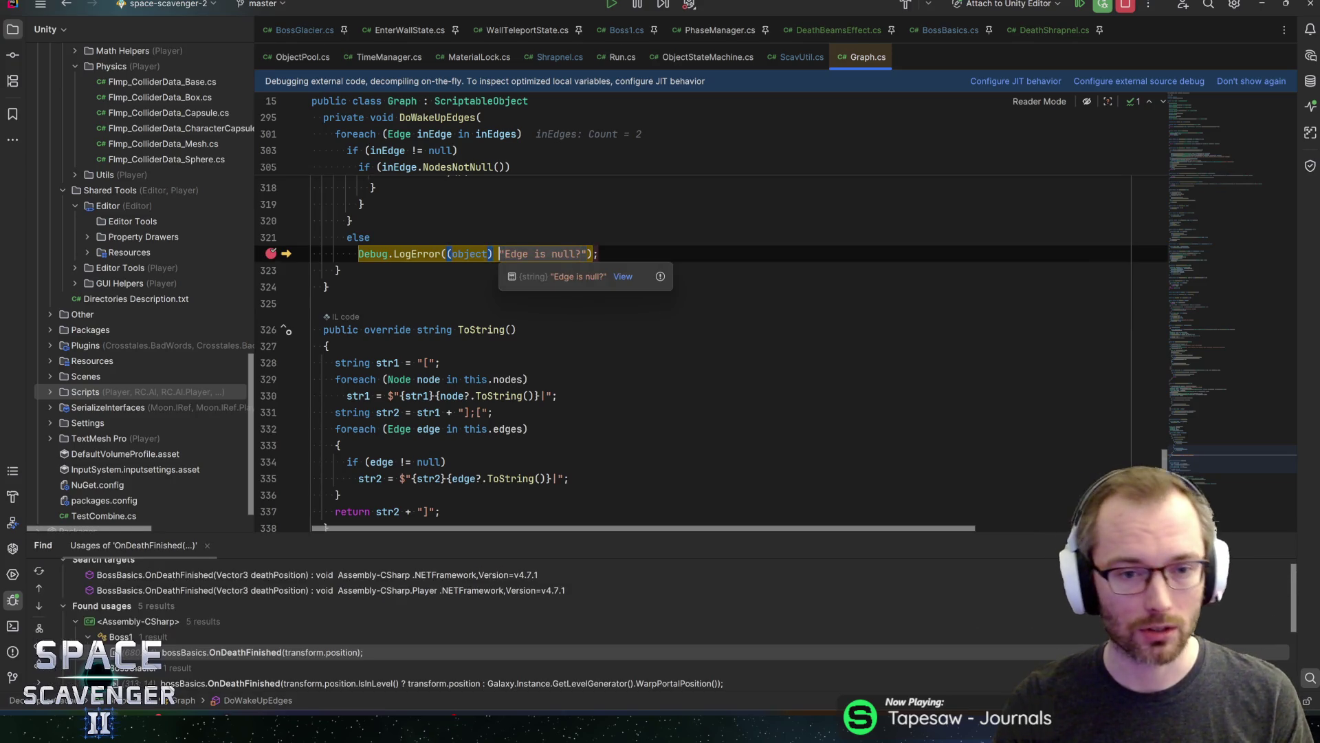
click(446, 253)
key(F5)
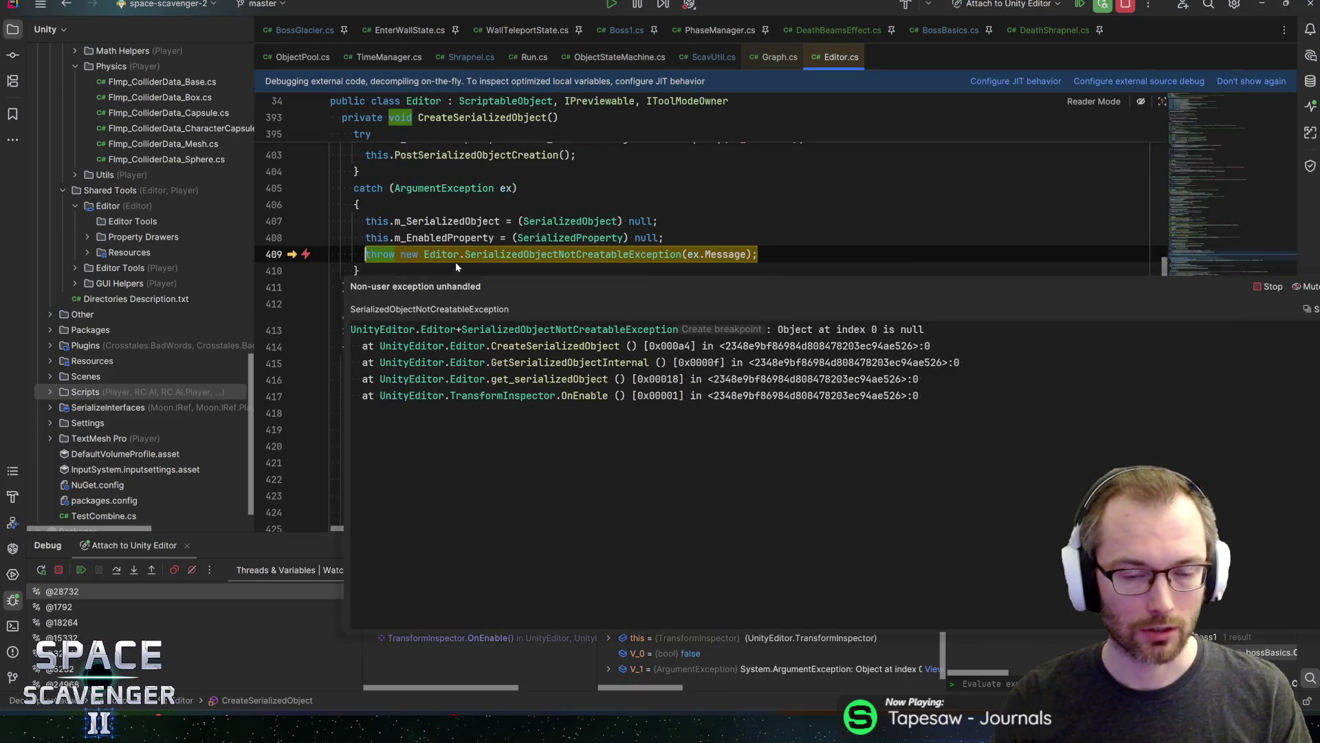
click(441, 254)
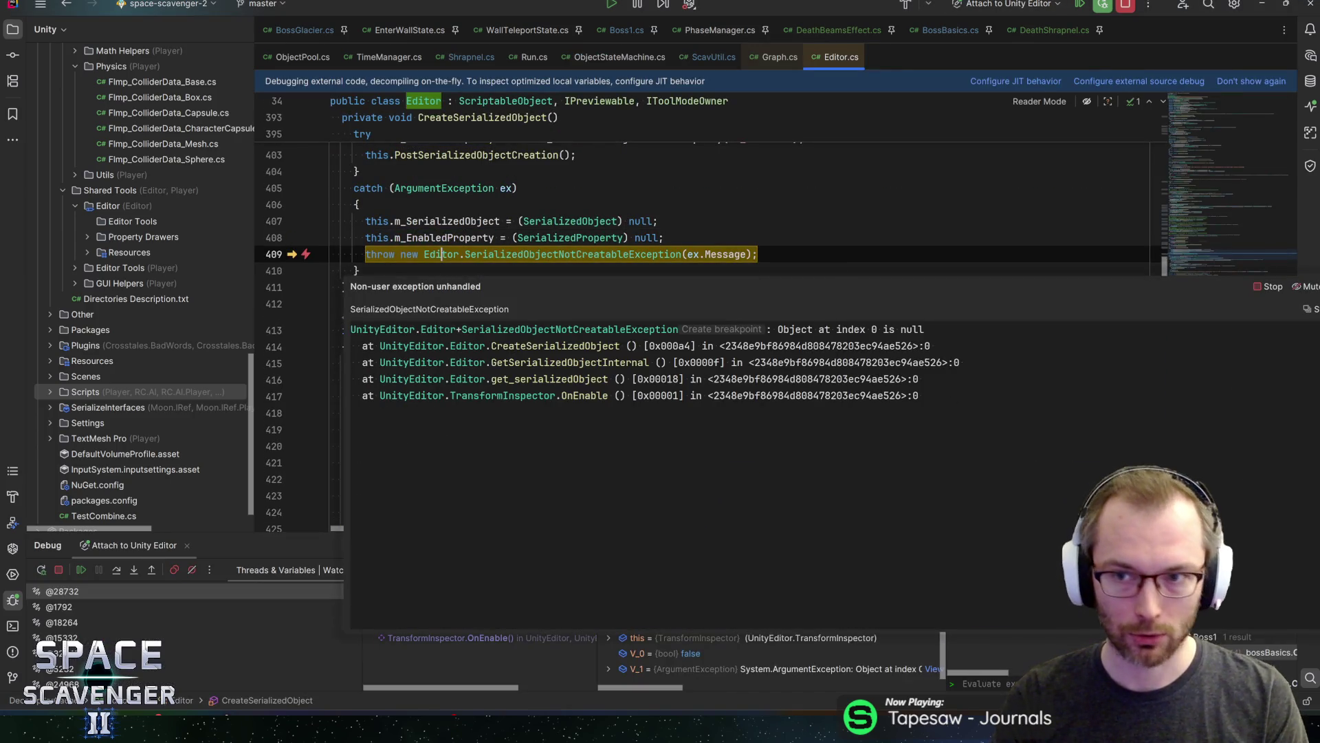
click(1126, 6)
click(787, 59)
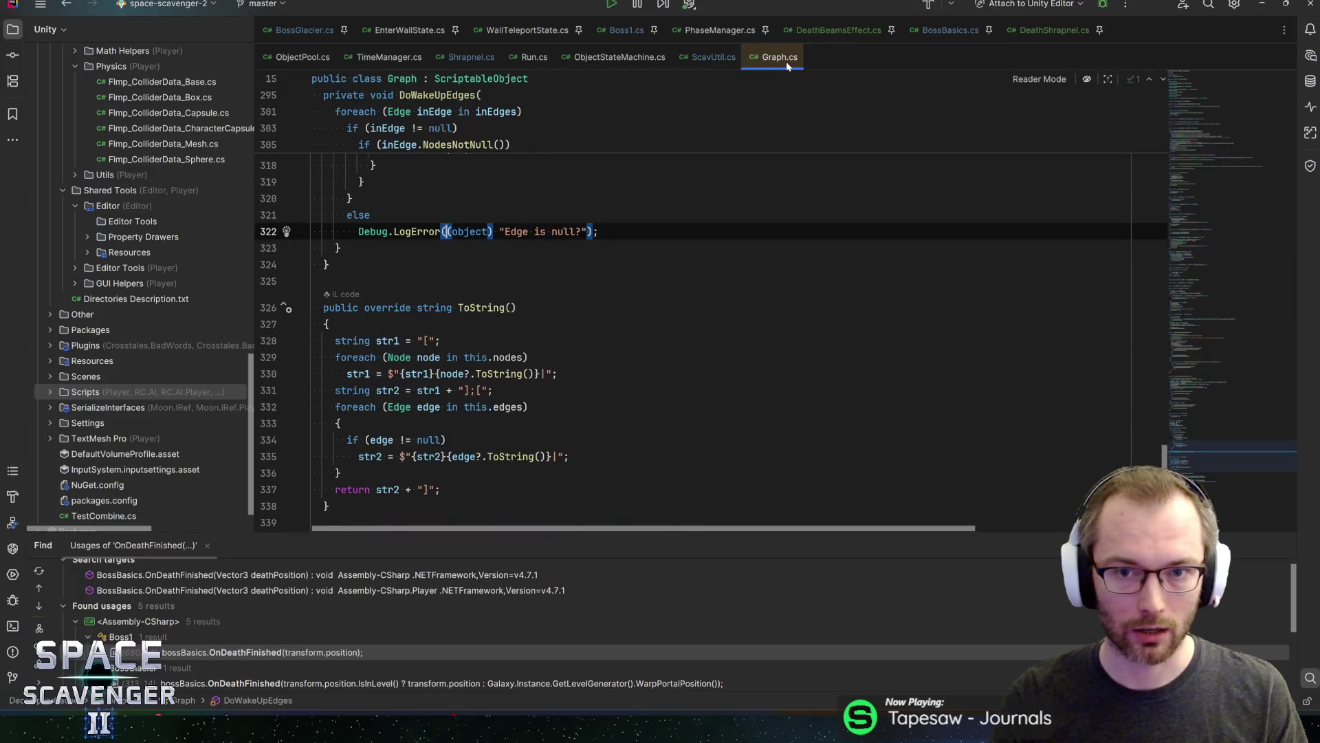
key(alt+Tab)
key(alt+Tab)
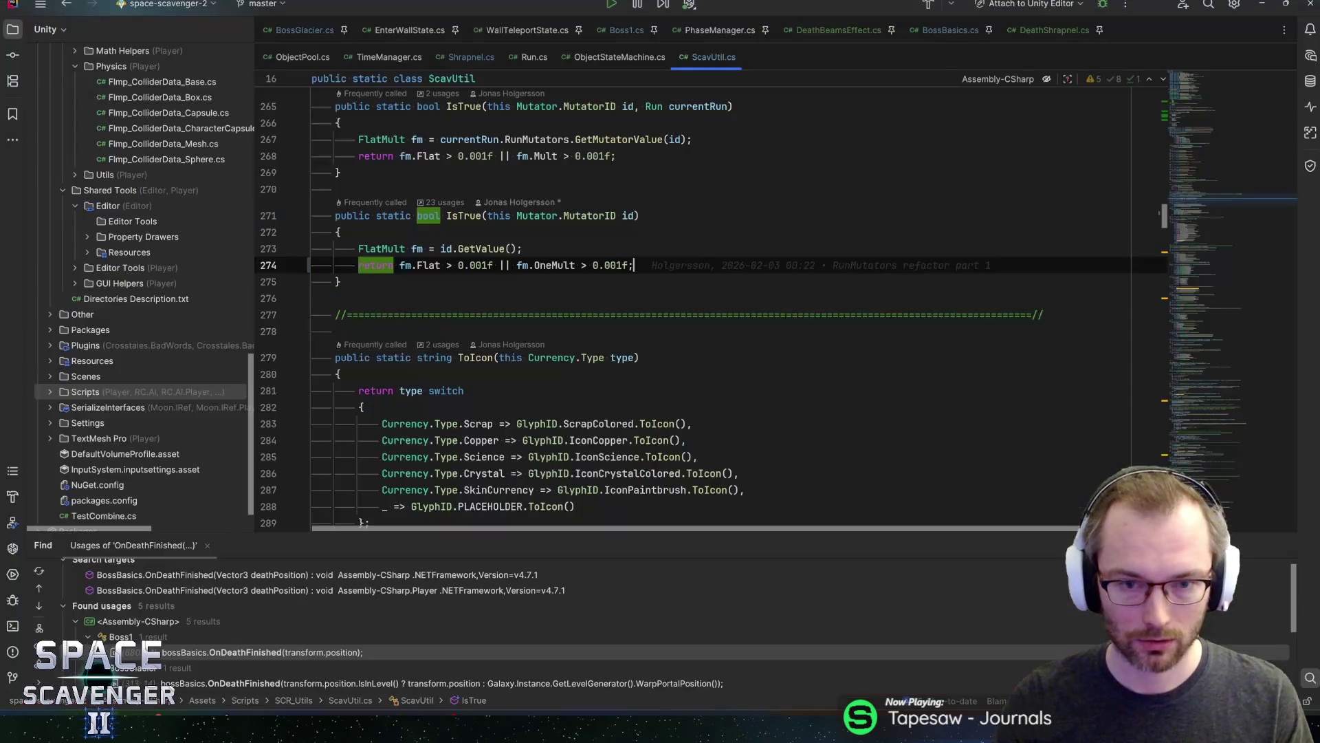
Rewrite the Mult condition as fm.Mult.IsAlmost(0f), removing the old comparison
click(423, 265)
click(534, 264)
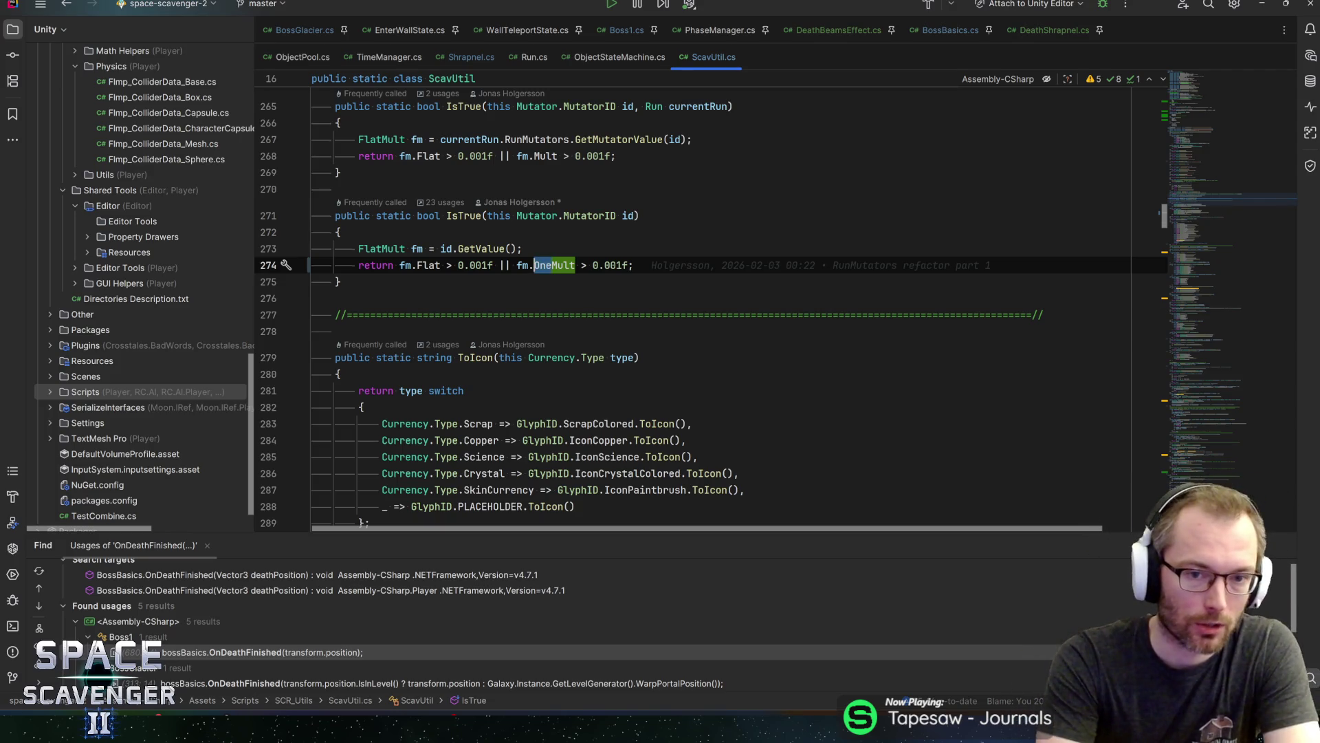
key(Delete)
key(Delete)
key(Delete)
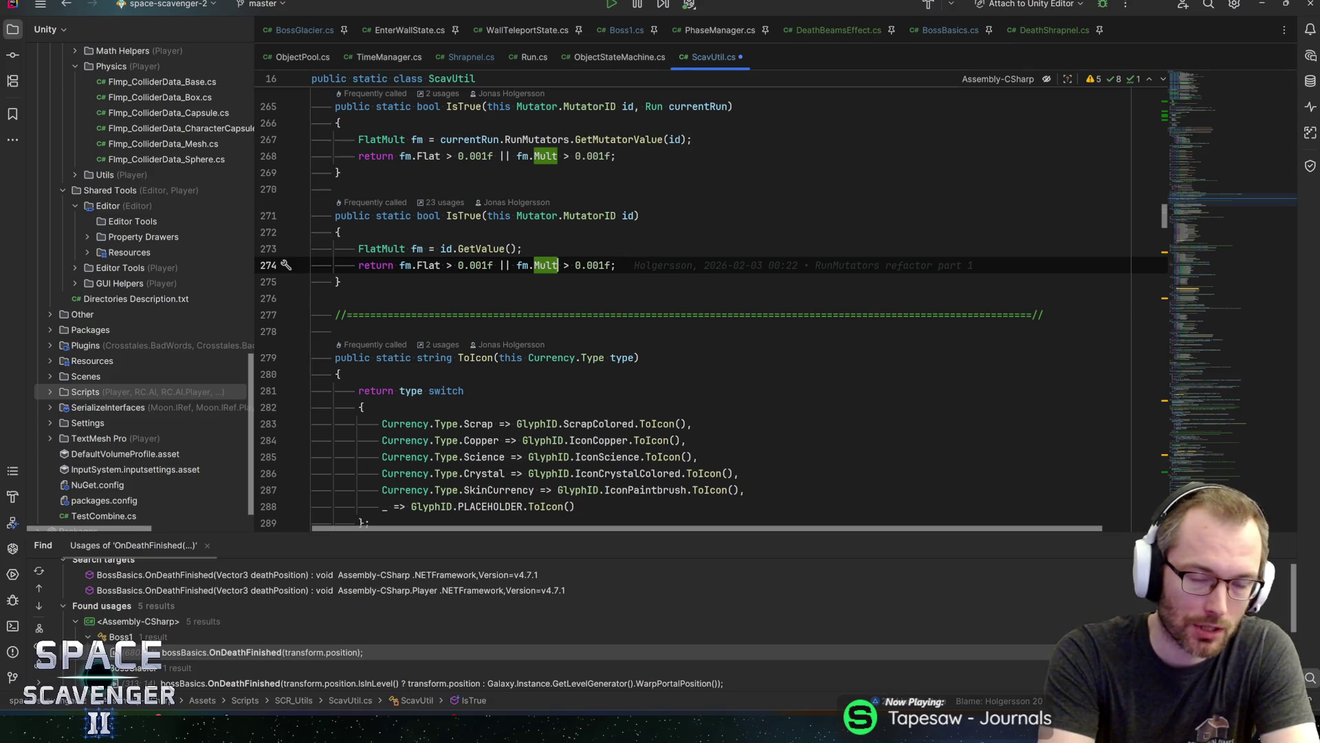
text(.IsA)
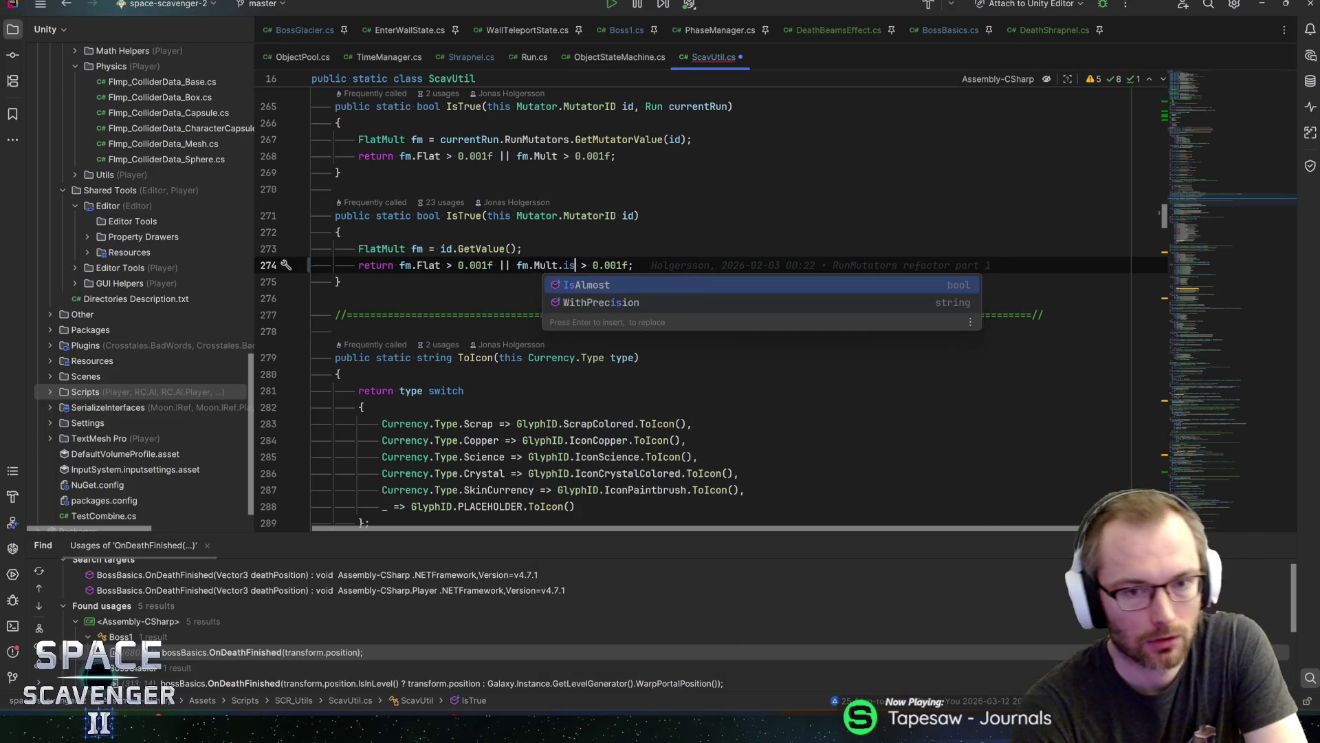
key(Return)
text(0)
key(BackSpace)
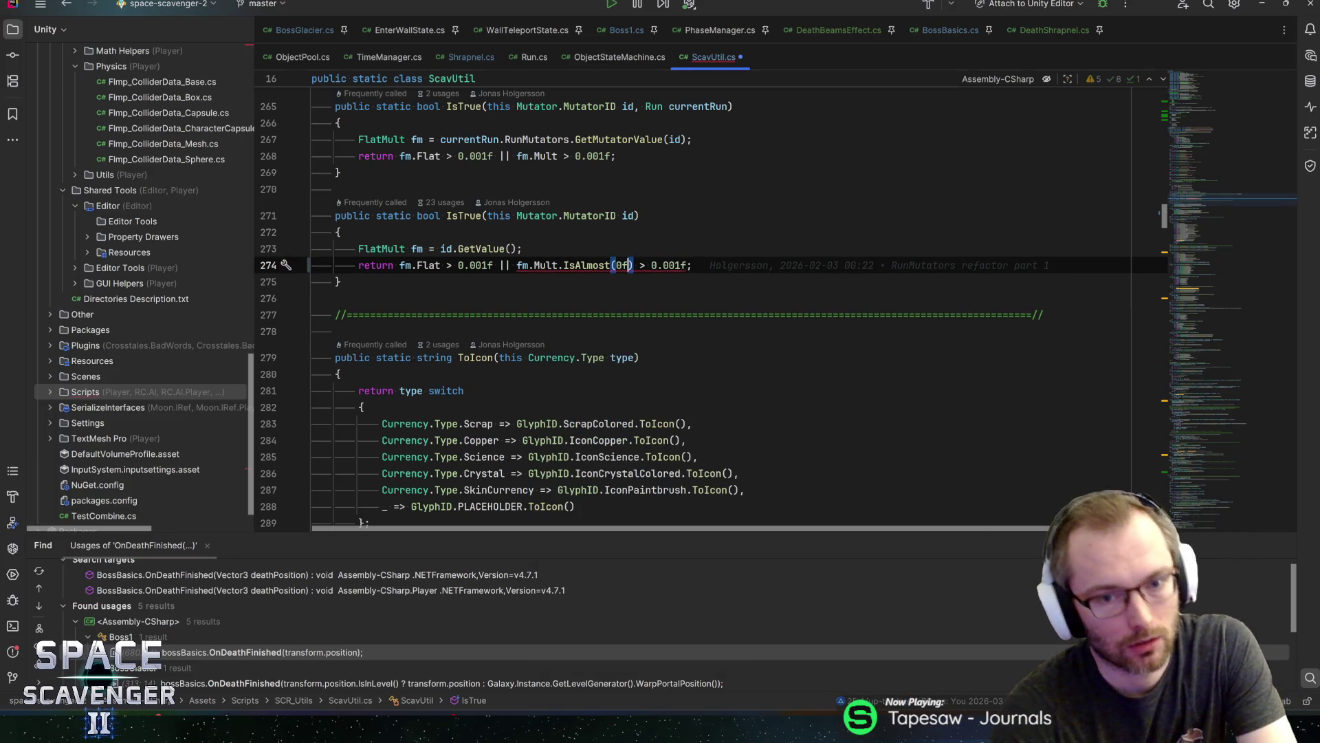
key(Right)
key(ctrl+shift+Right)
key(ctrl+shift+Right)
key(BackSpace)
key(ctrl+Left)
key(ctrl+Left)
key(ctrl+Left)
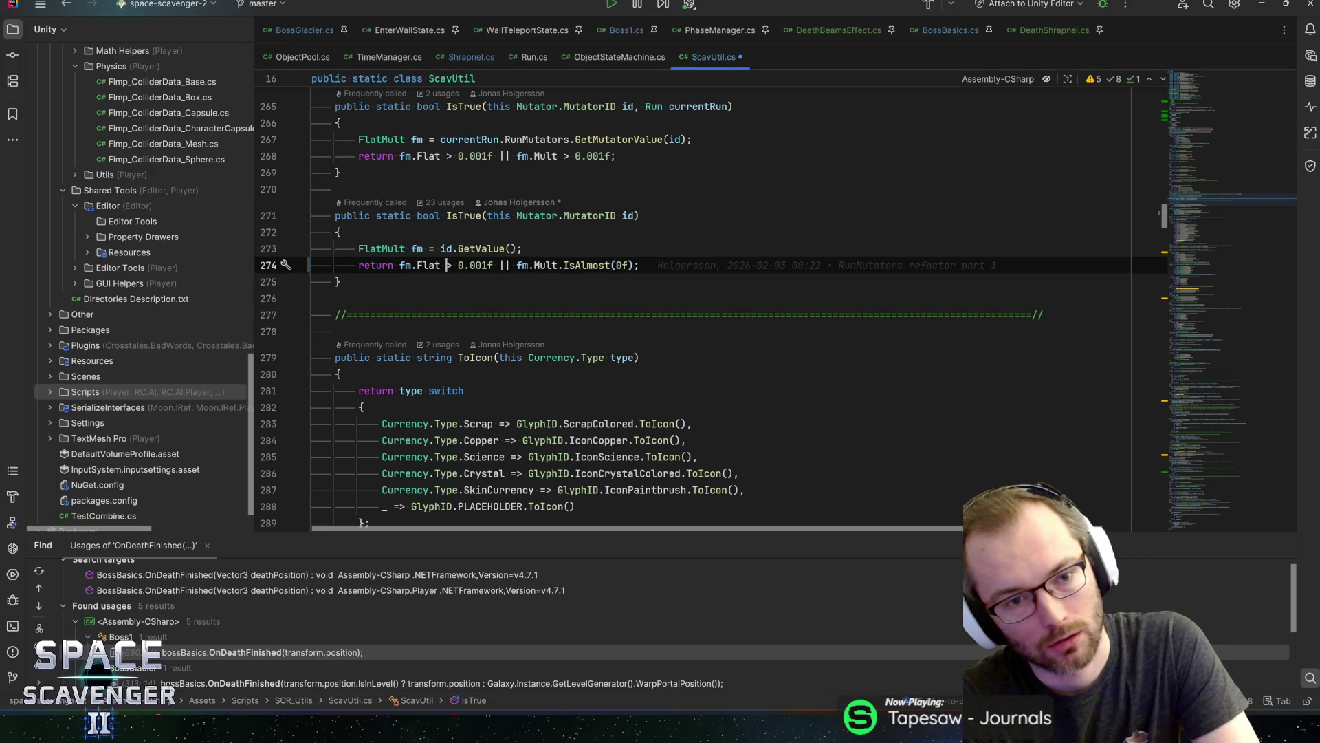
Rewrite the Flat condition as fm.Flat.IsAlmost(0f) and negate both conditions with '!'
click(441, 265)
text(.isa)
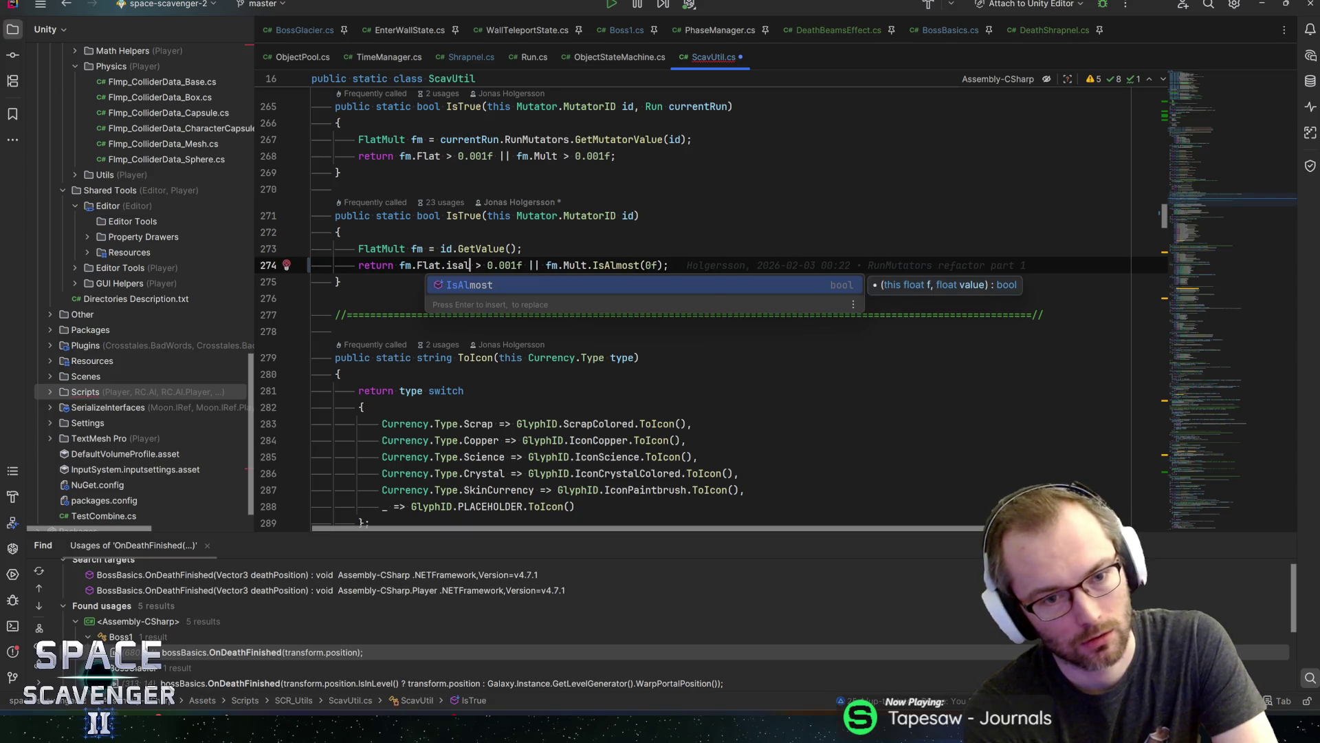
text(l)
key(Return)
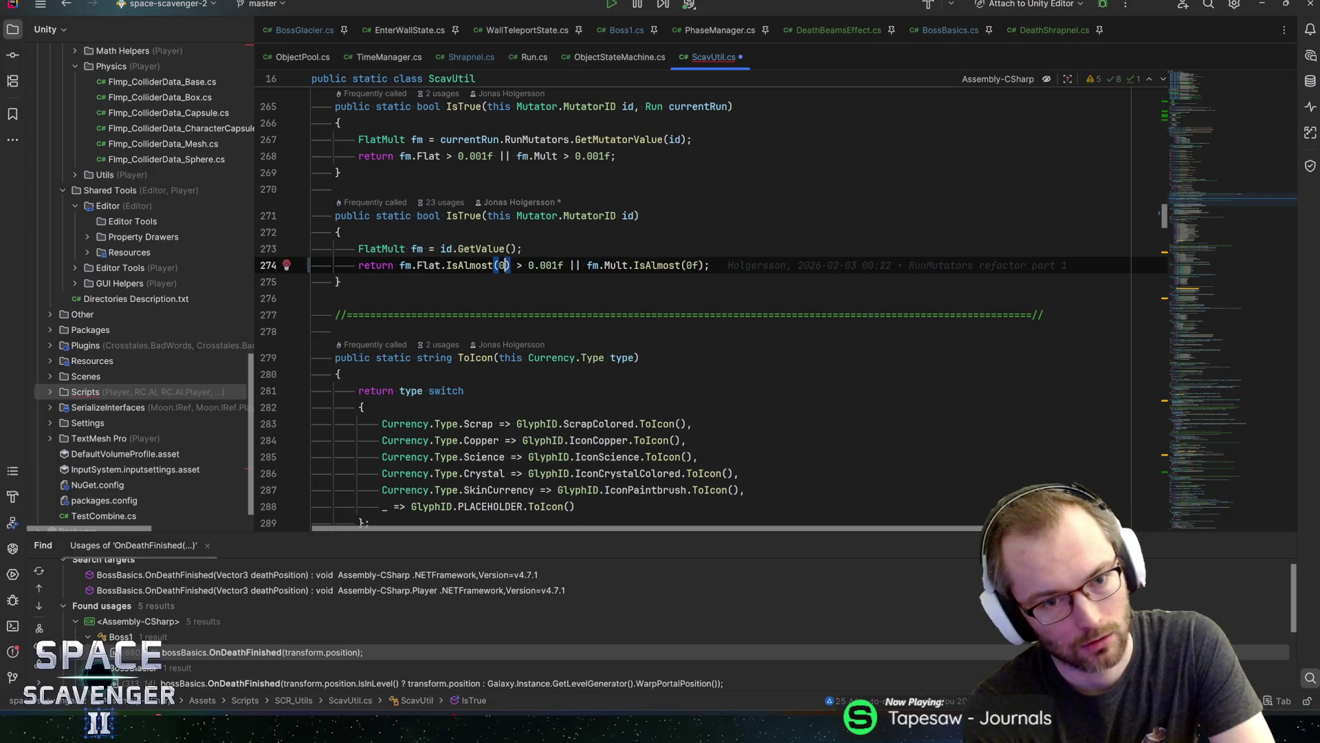
text(0f)
key(Right)
key(shift+Right)
key(shift+Right)
key(shift+Right)
key(shift+Right)
key(shift+Right)
key(shift+Right)
key(Delete)
key(ctrl+Left)
key(ctrl+Left)
key(ctrl+Left)
key(ctrl+Left)
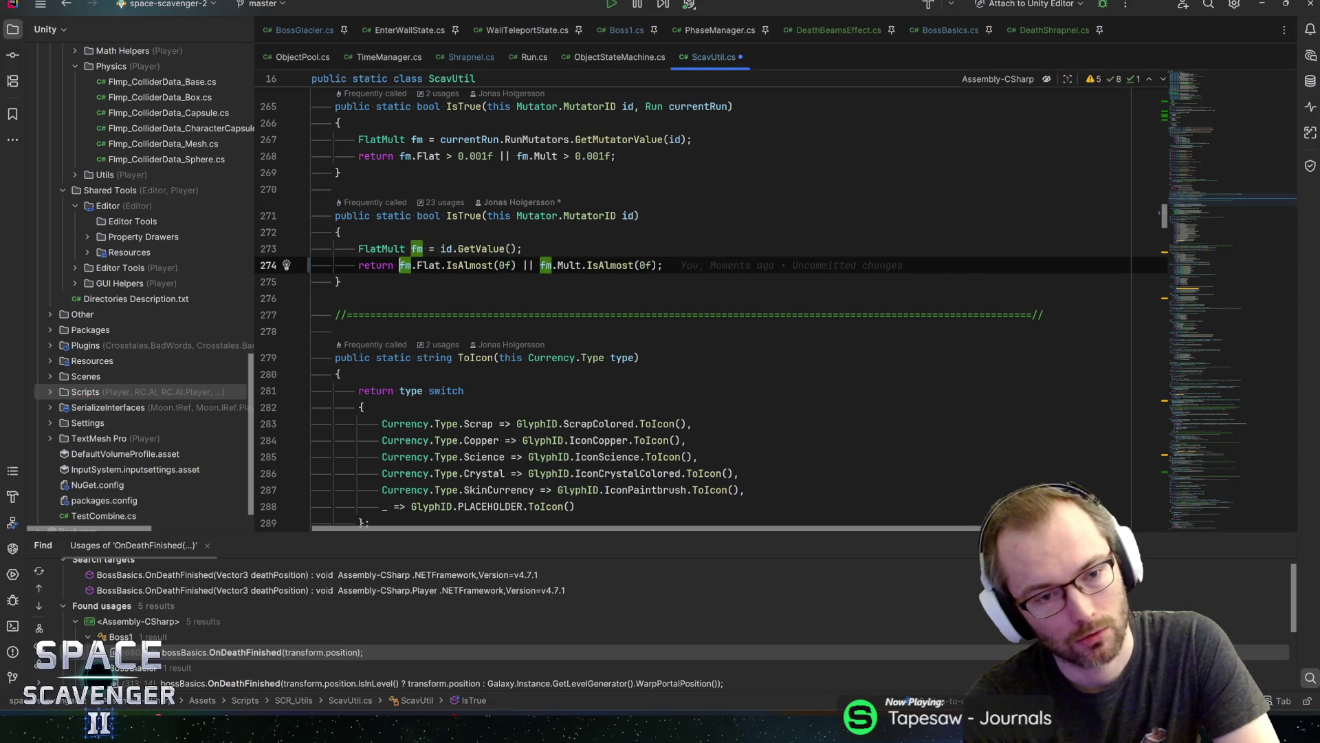
text(!)
key(ctrl+Right)
key(ctrl+Right)
key(ctrl+Right)
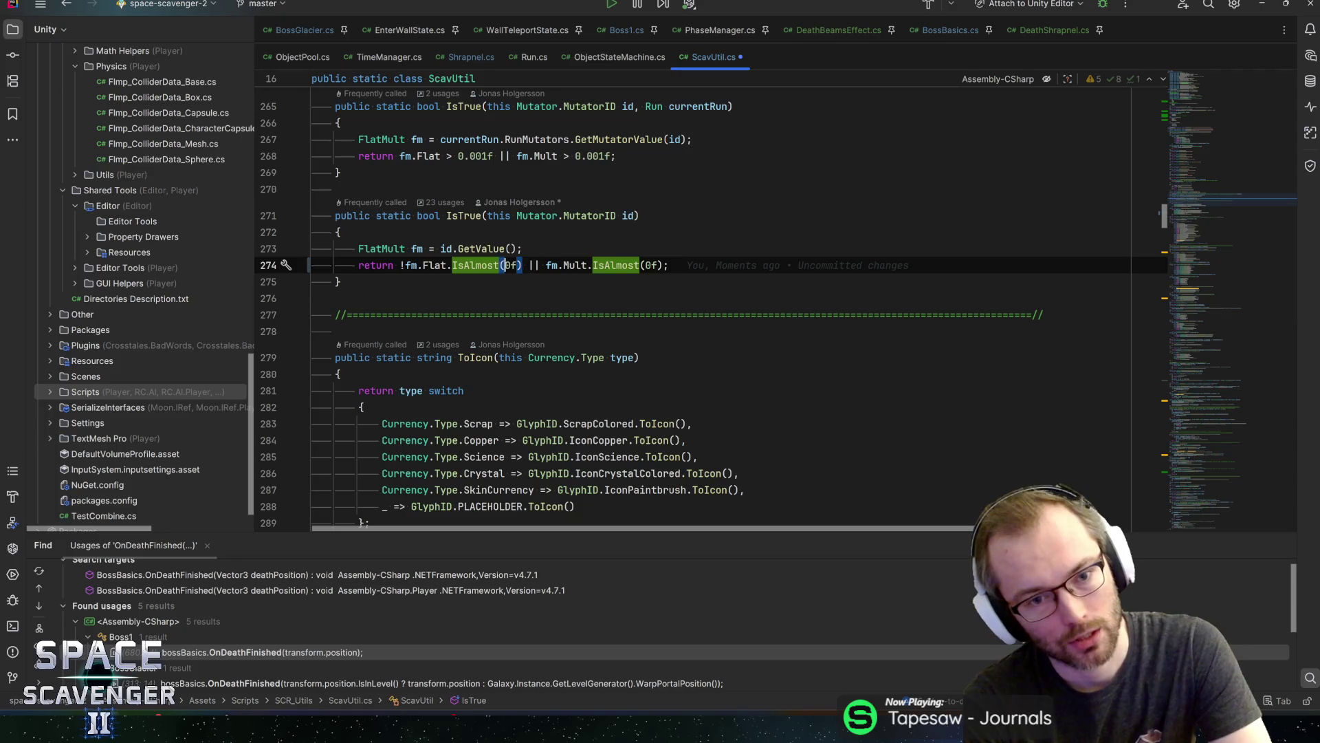
key(Right)
text(!)
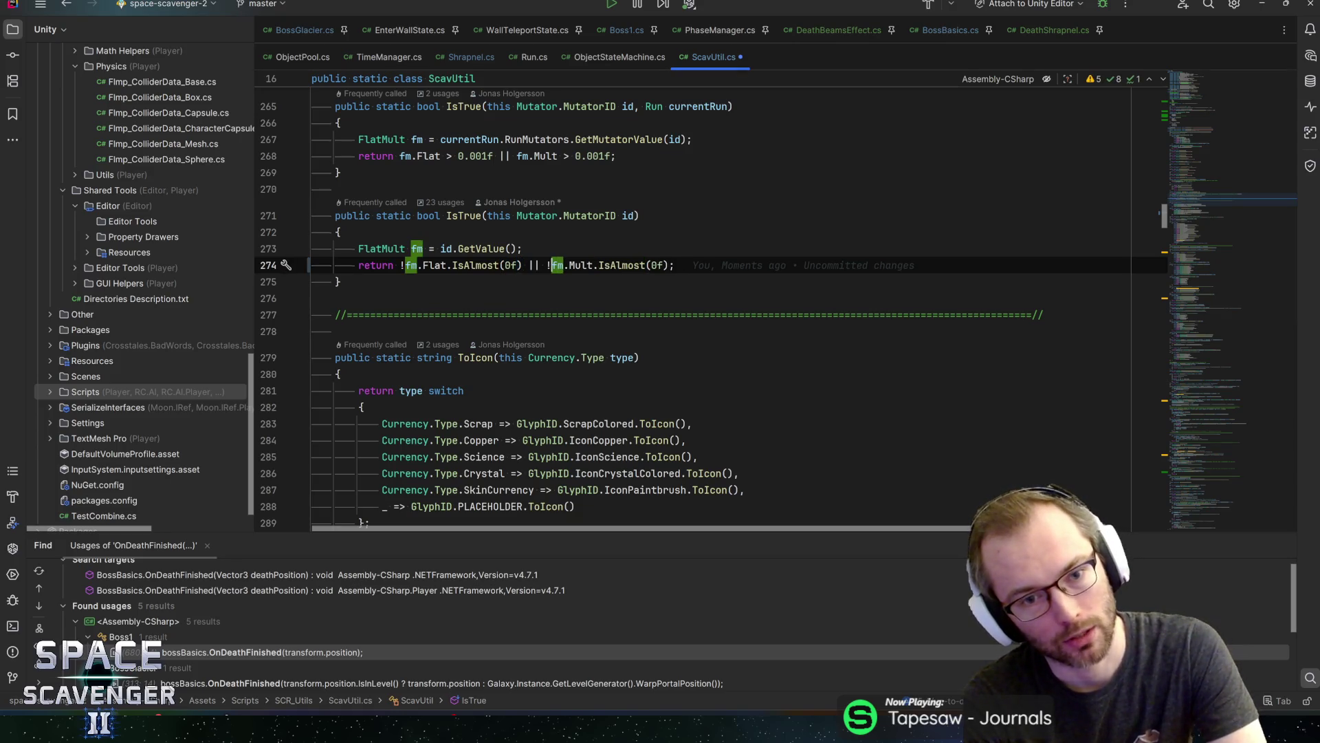
key(End)
Return to Unity to recompile and search the project assets for 'bo'
key(alt+Tab)
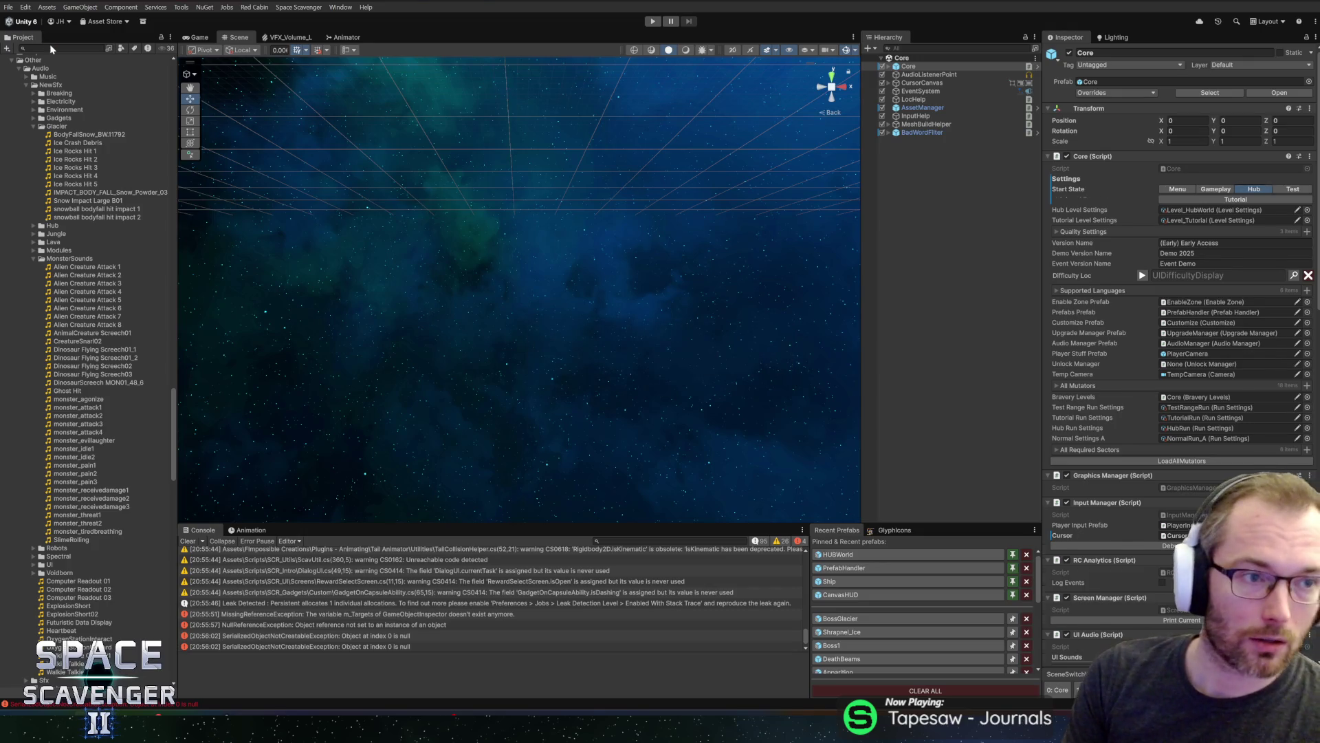
click(50, 47)
text(bossh)
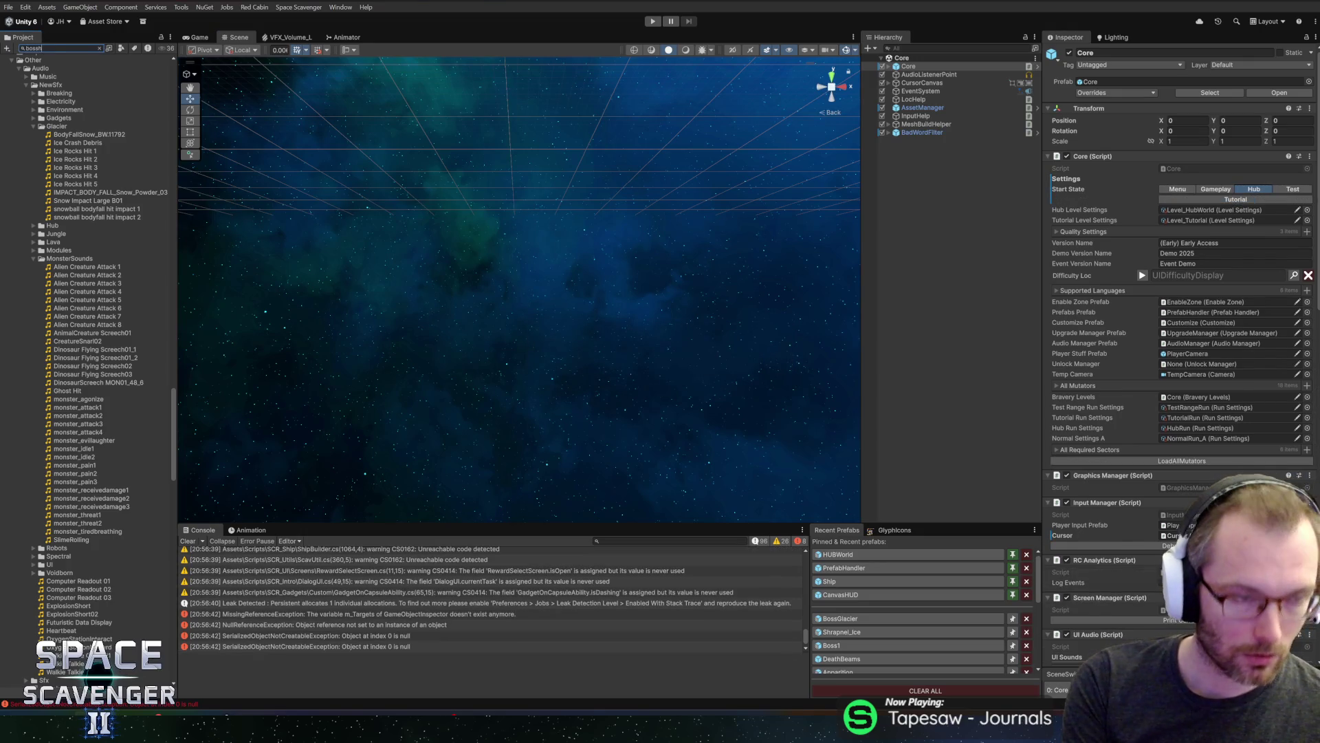
Open the BossHealing mutator, clear the search, and browse _EnemyDamage and _EnemyHaste
click(52, 79)
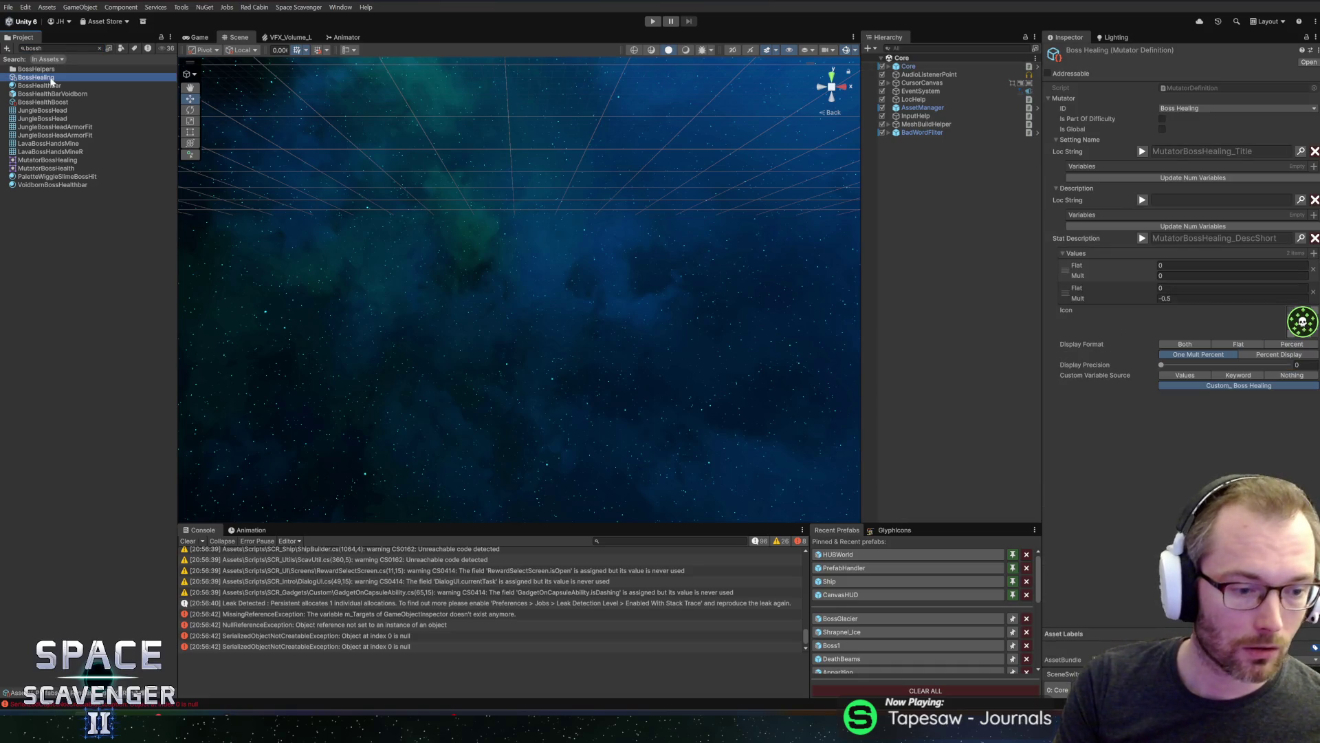
click(100, 48)
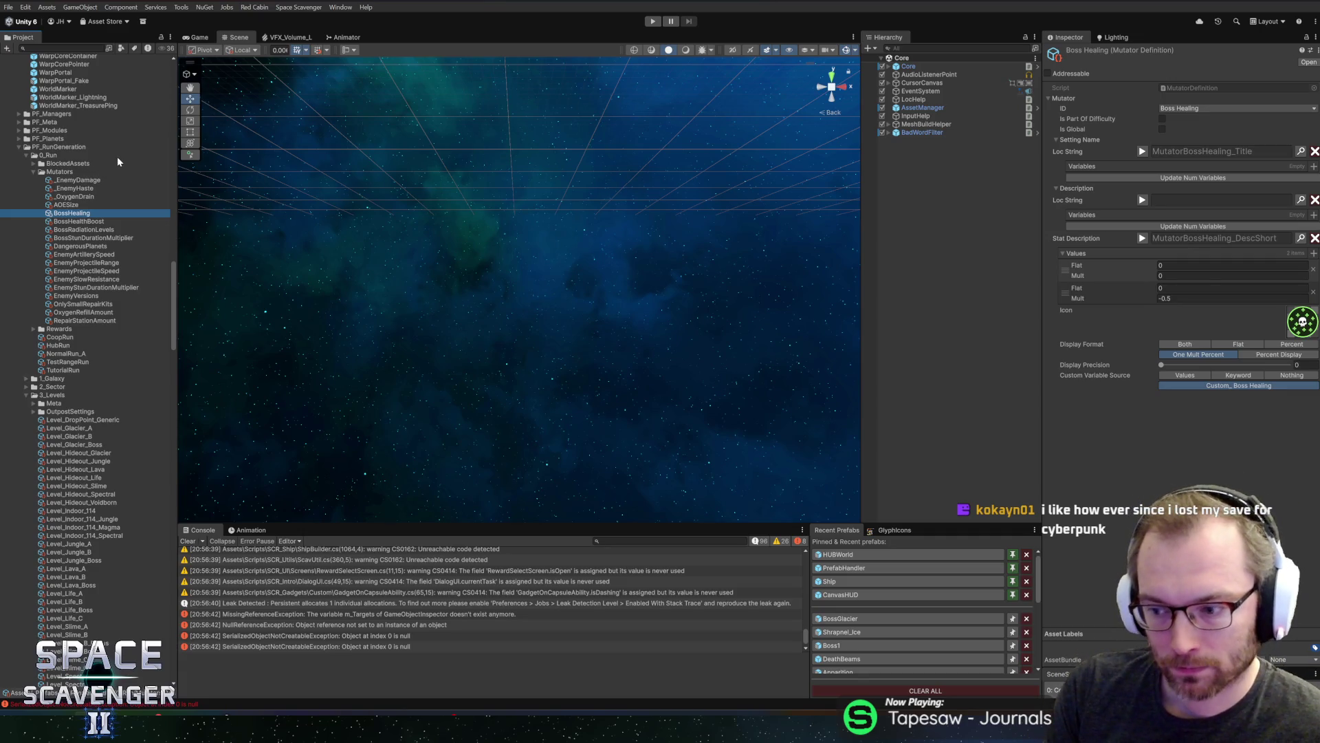
click(85, 187)
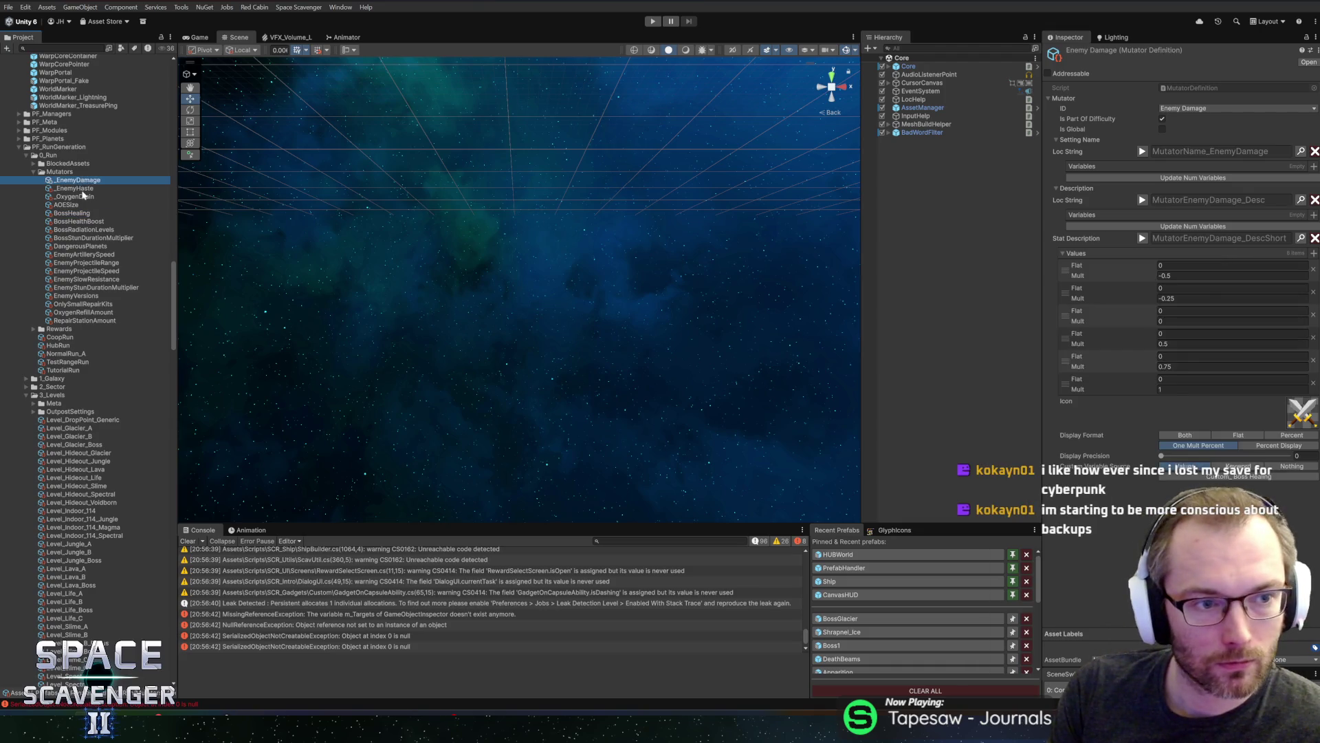
click(86, 180)
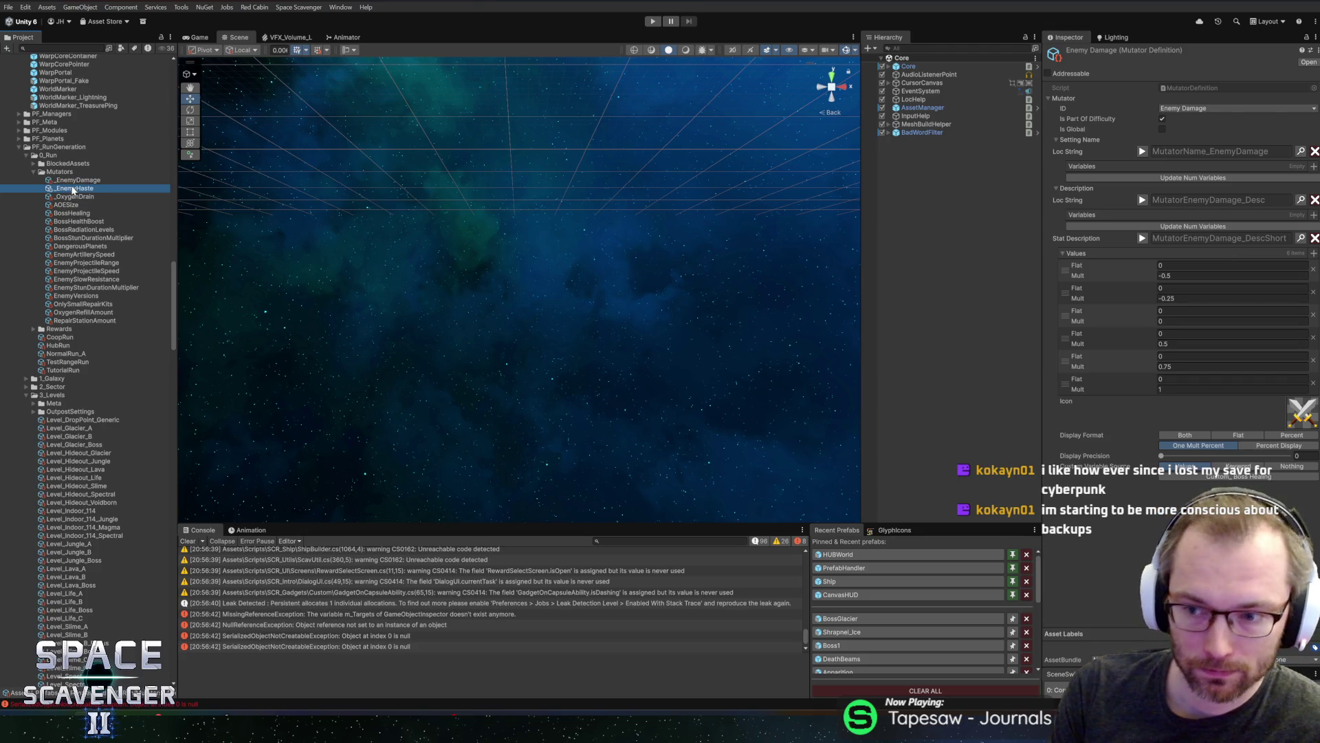
key(Left)
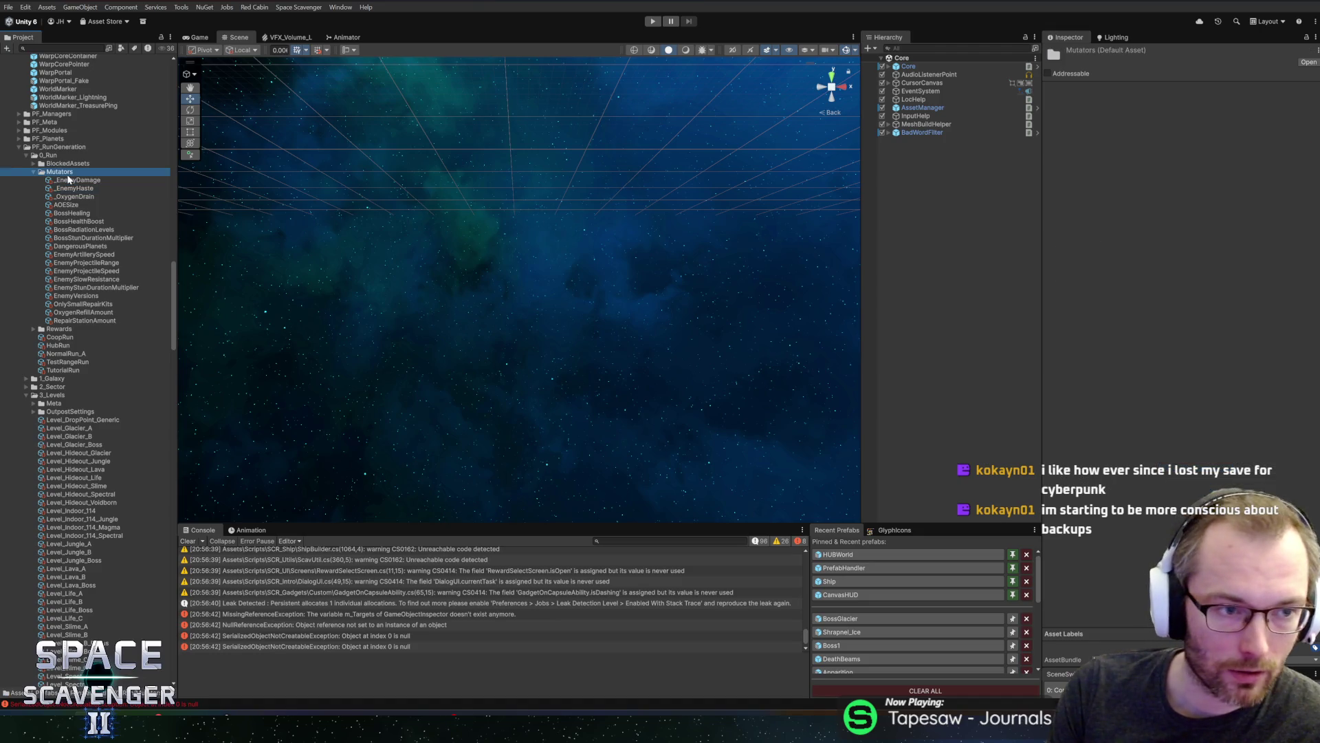
click(68, 179)
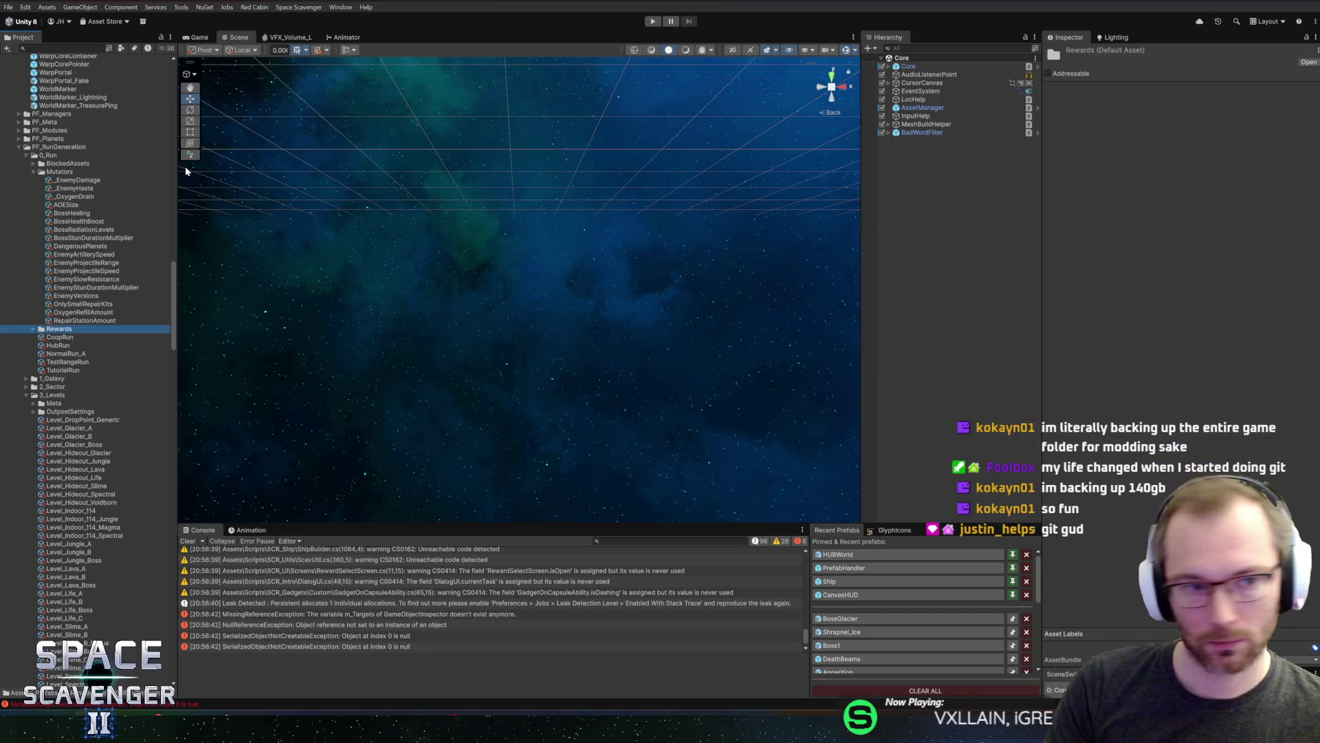
click(113, 188)
Step down through mutators from AOESize to OnlySmallRepairKits, comparing it with OxygenRefillAmount
key(Down)
key(Down)
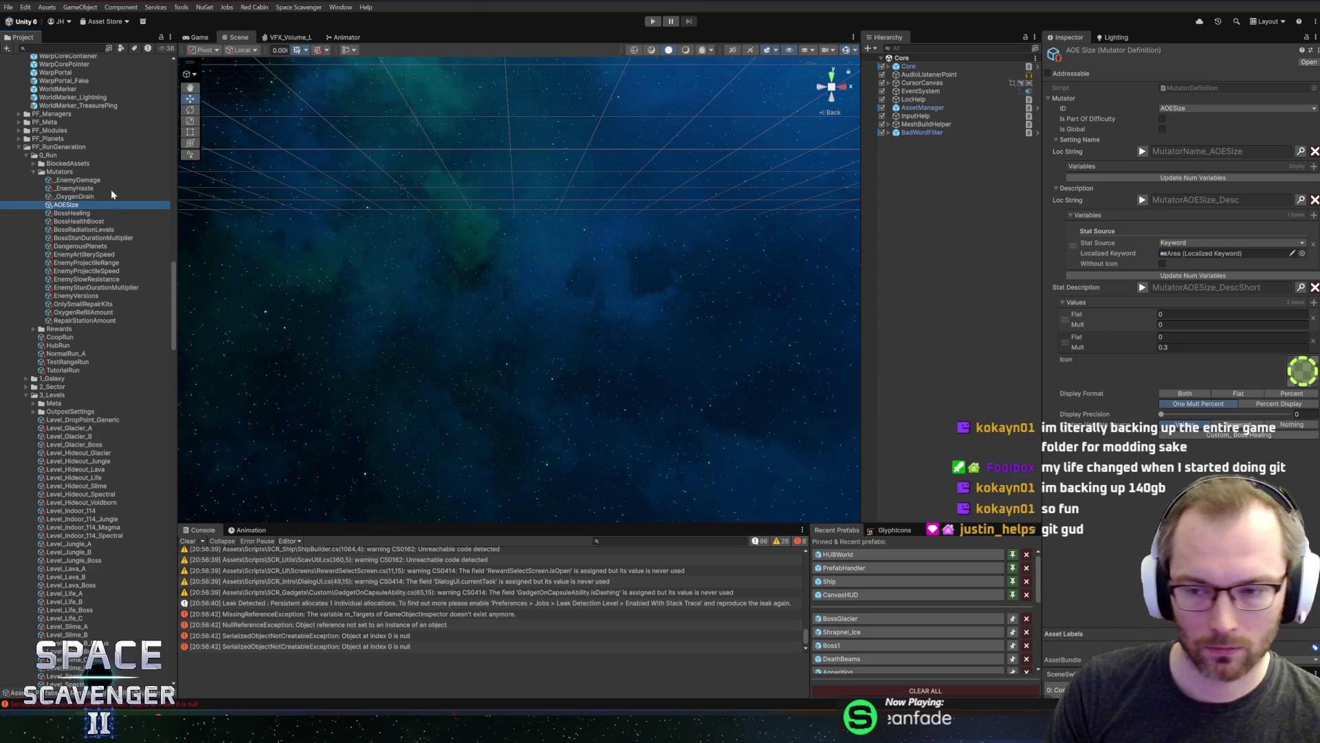
key(Down)
key(Down)
key(Down)
key(Down)
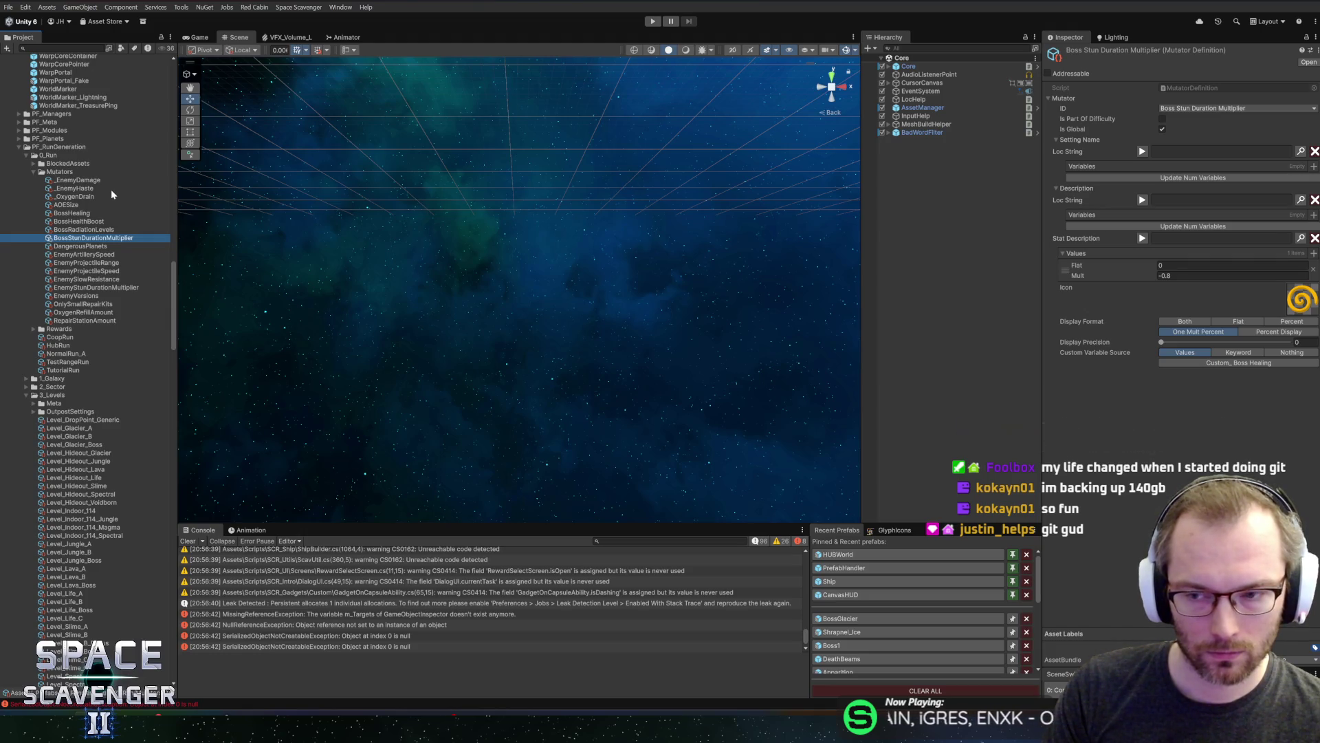
key(Down)
key(Down)
key(Down)
key(Down)
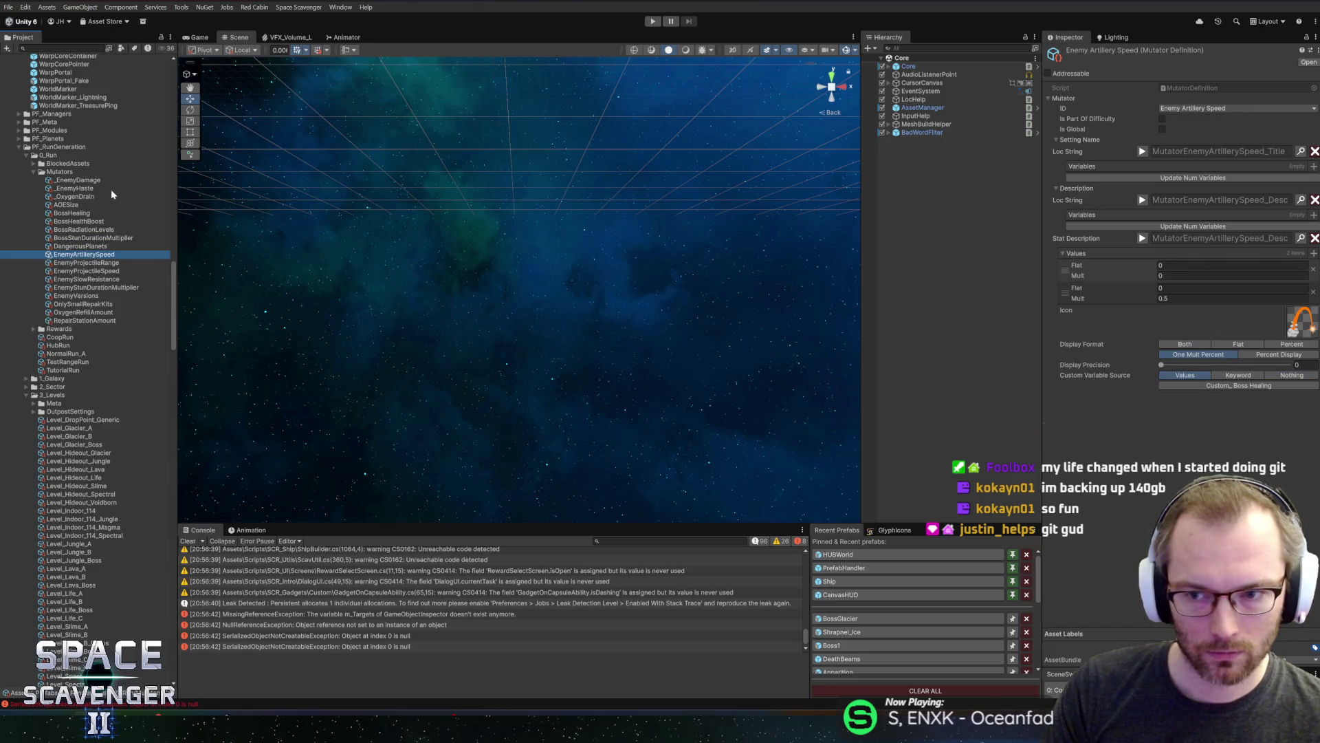
key(Down)
key(Down)
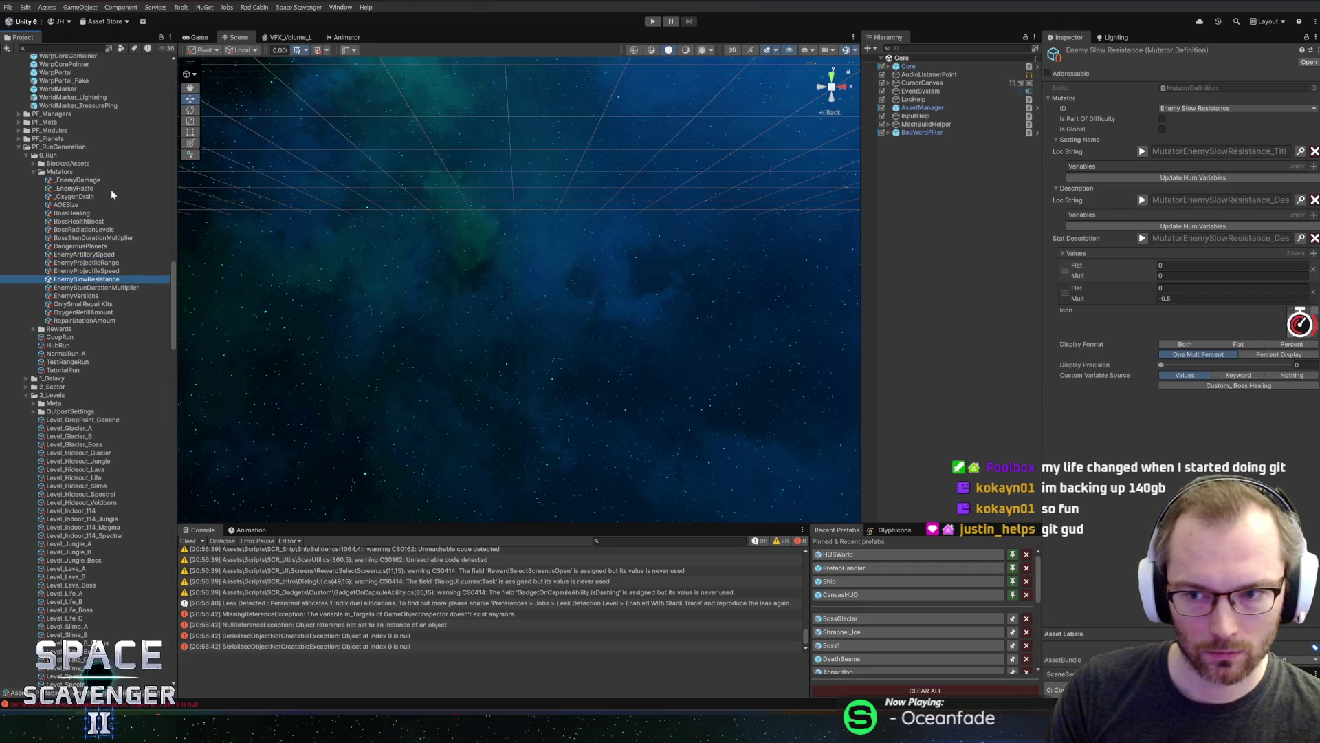
key(Down)
key(Down)
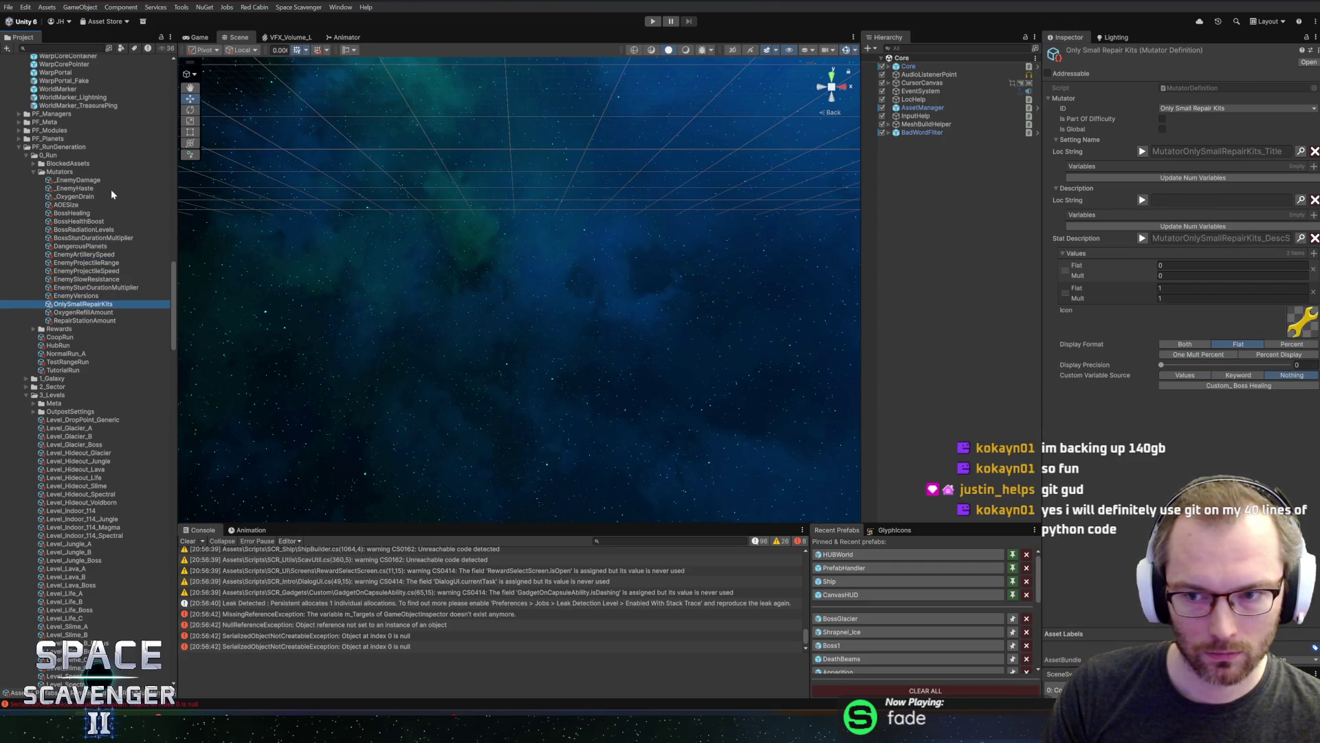
key(Down)
key(Down)
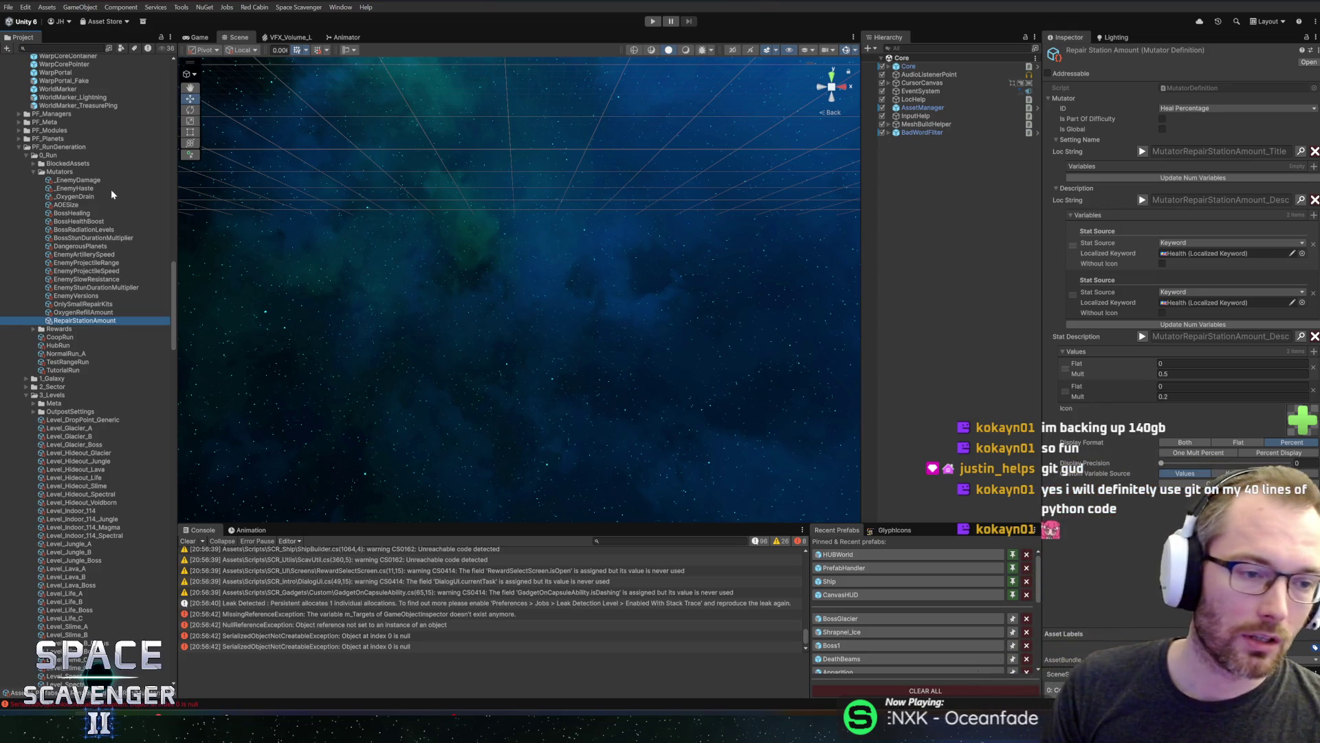
key(Up)
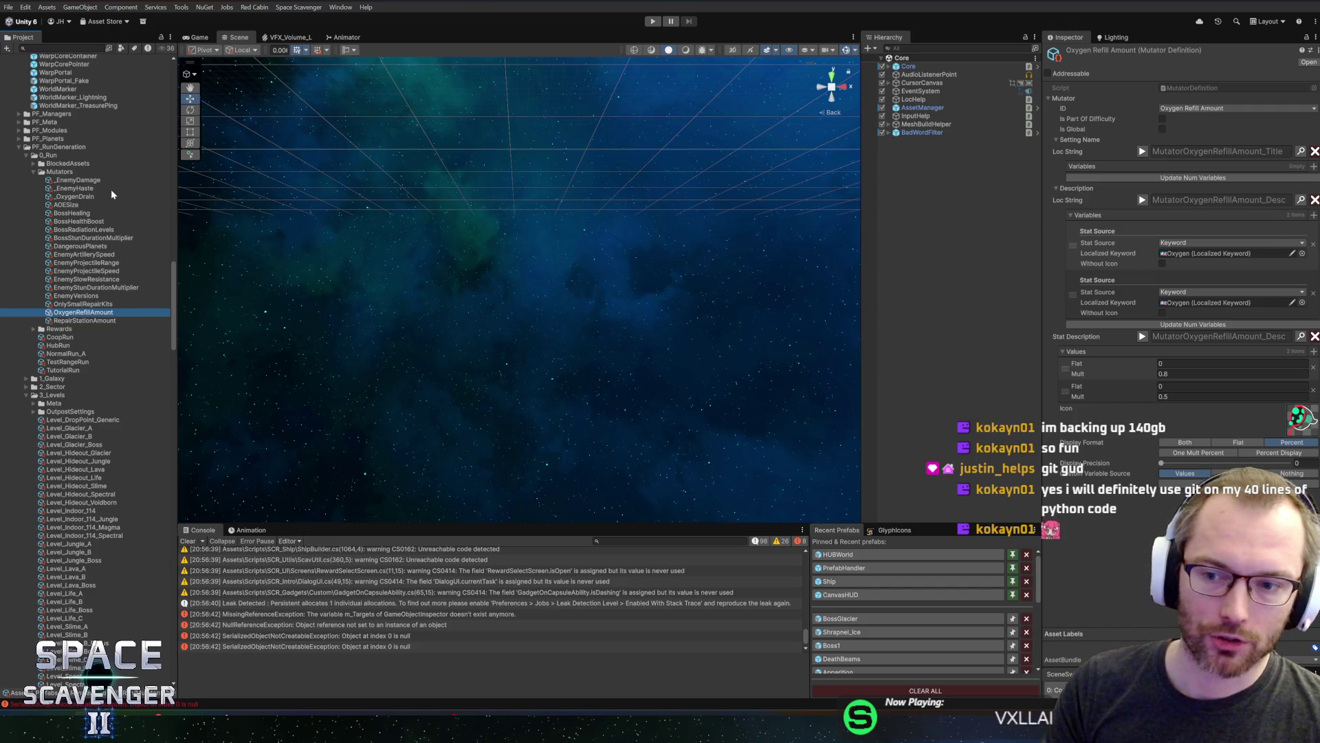
key(Up)
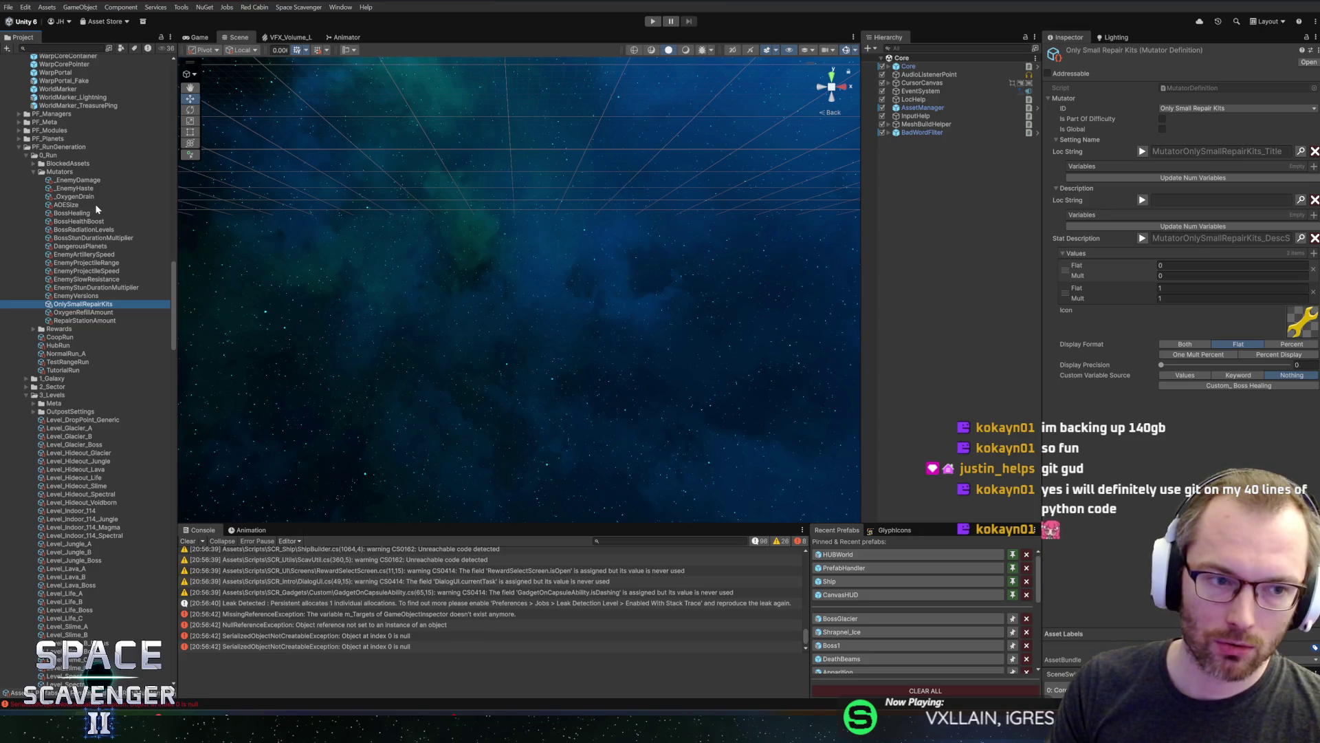
key(Down)
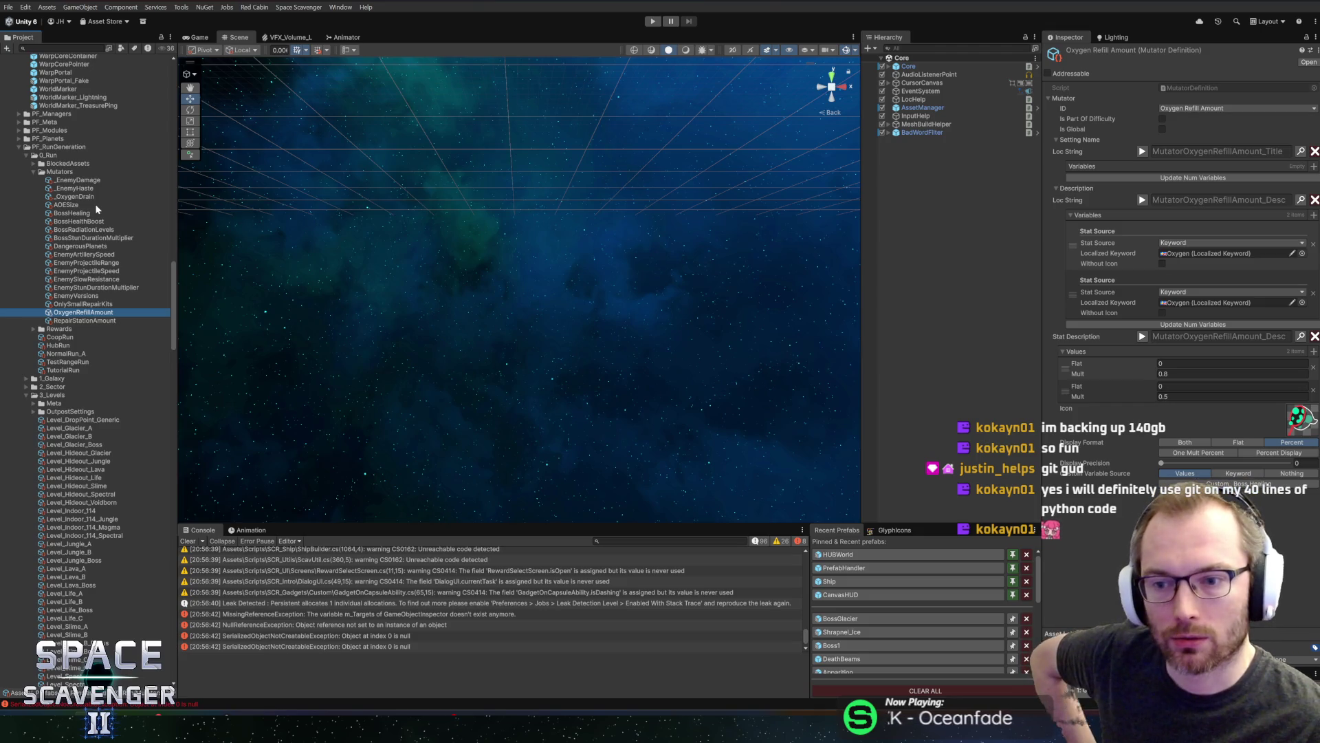
key(Up)
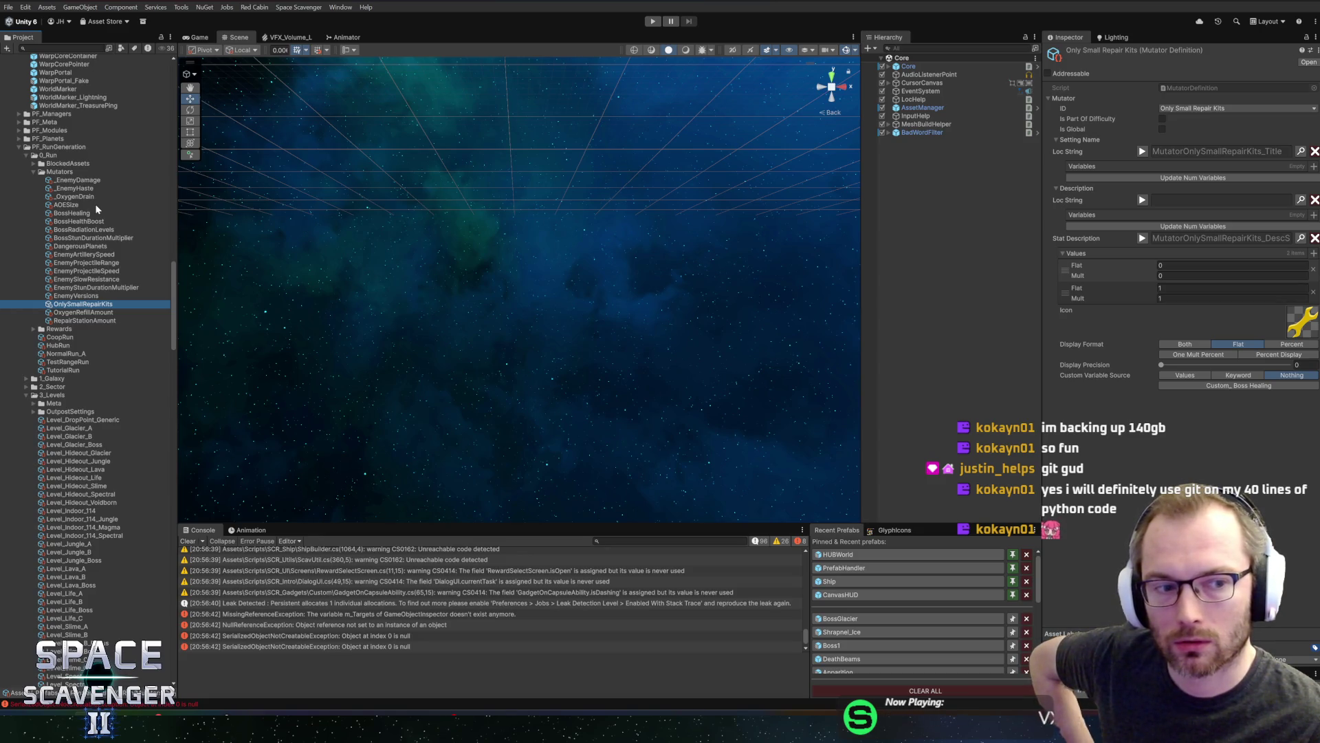
Step back up through the enemy and boss mutators to Boss Healing, then start Play
key(Up)
key(Up)
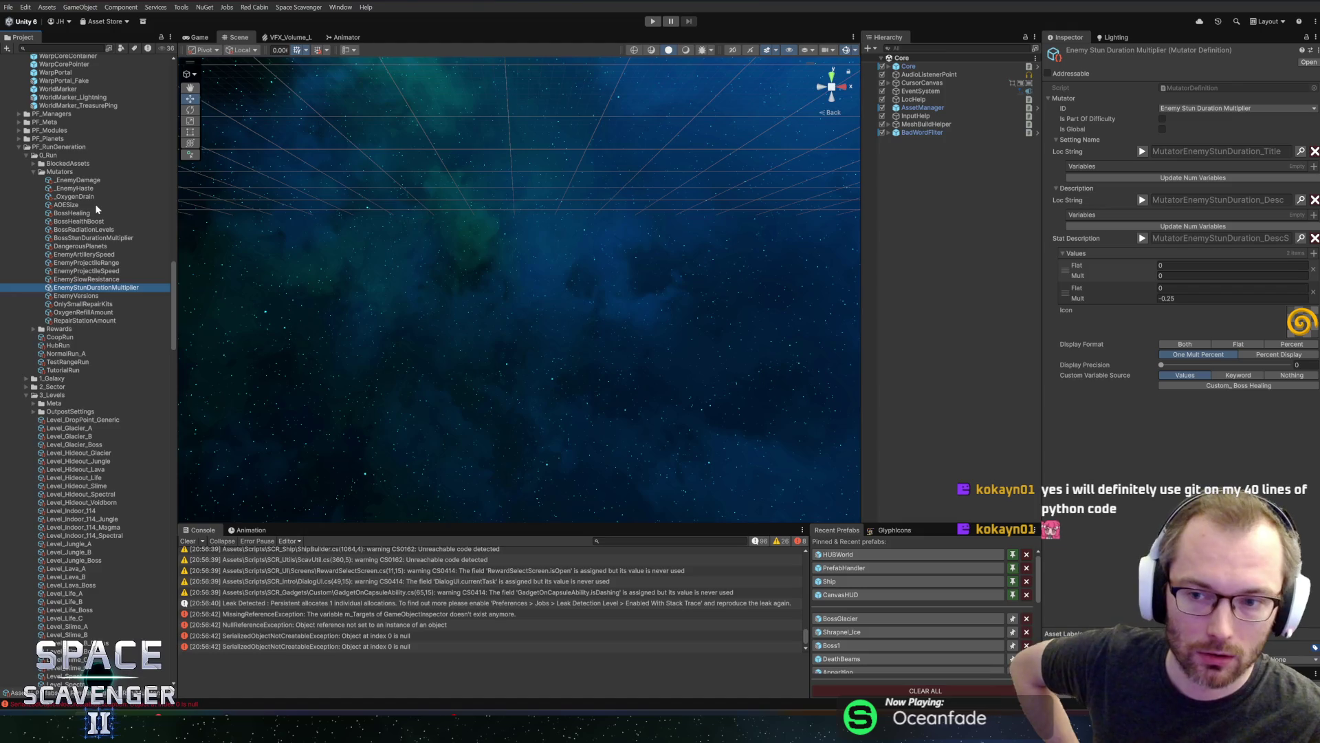
key(Up)
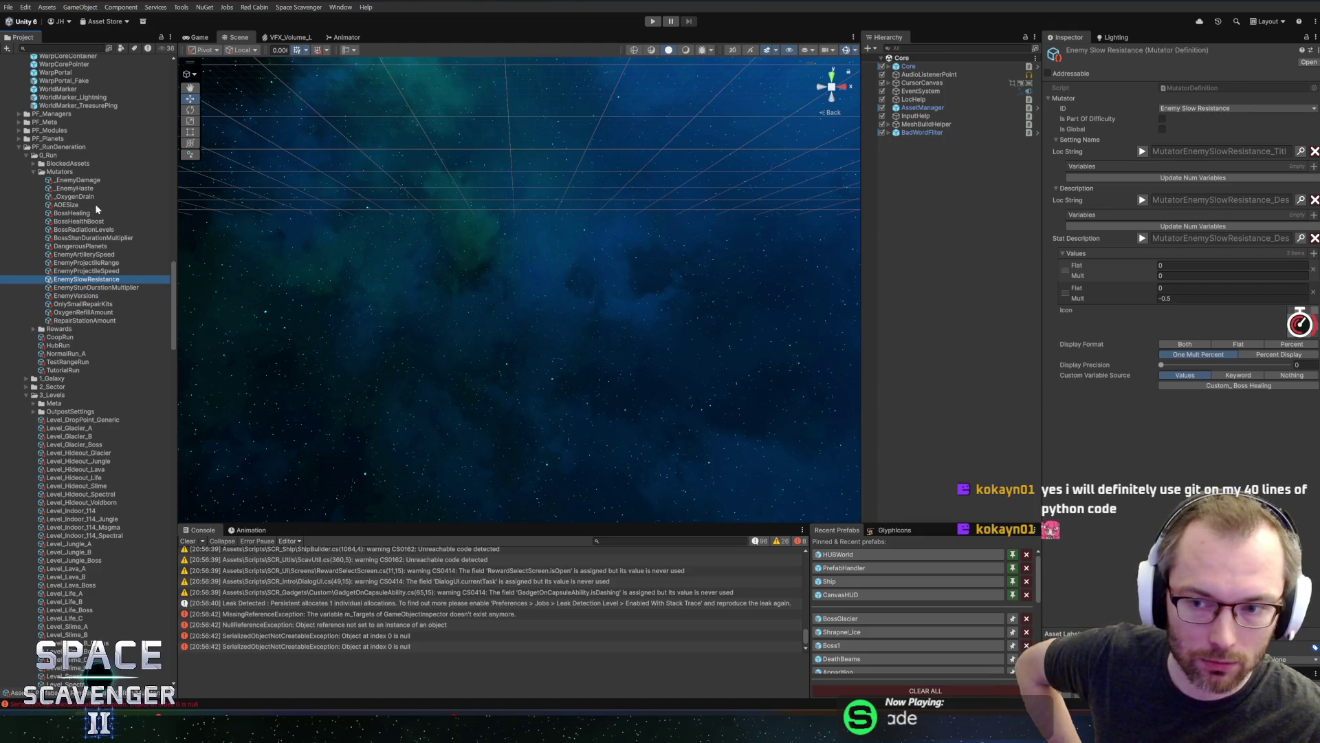
key(Up)
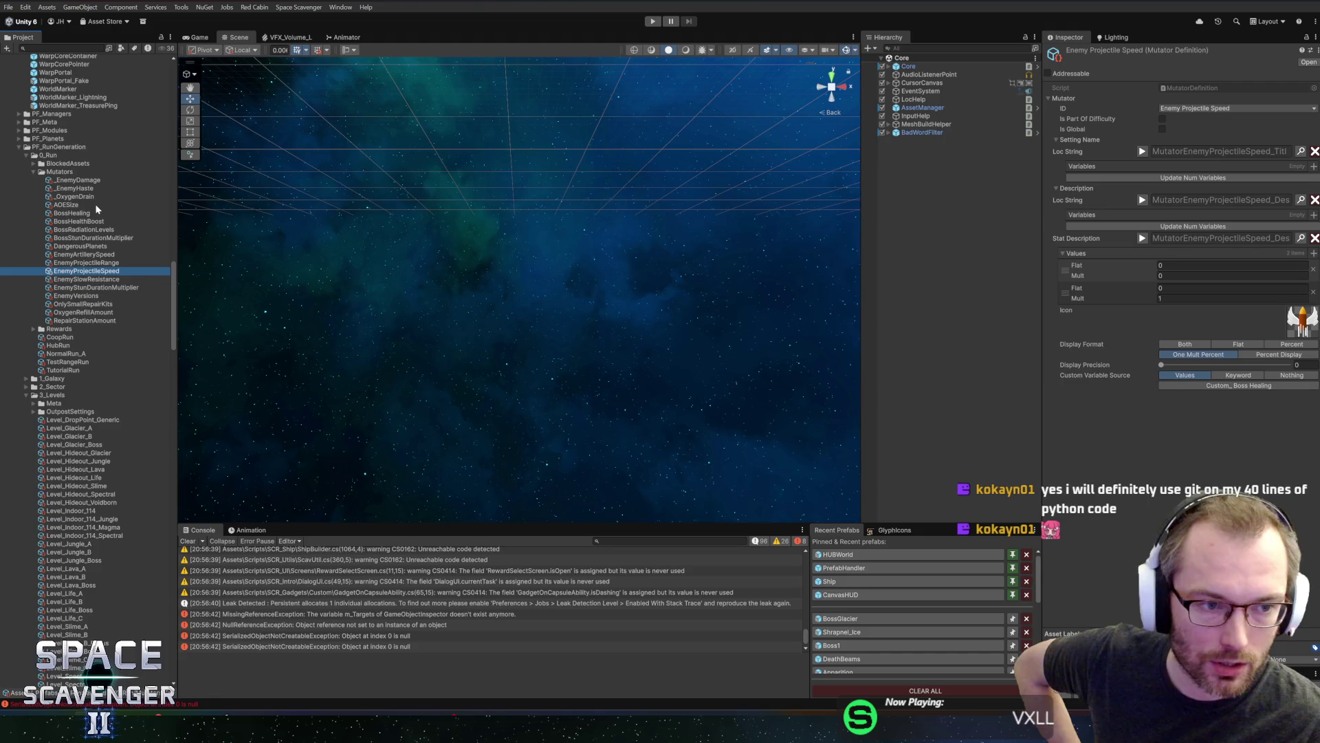
key(Up)
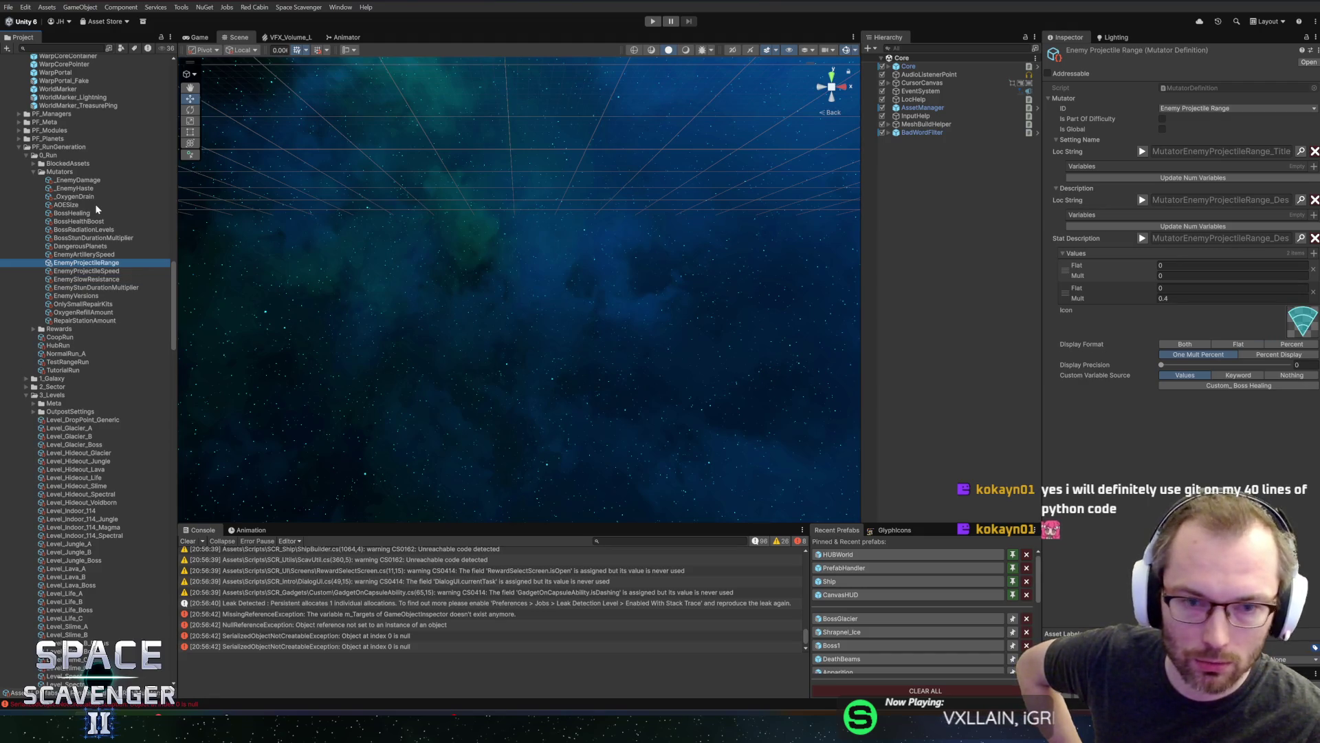
key(Up)
key(Up)
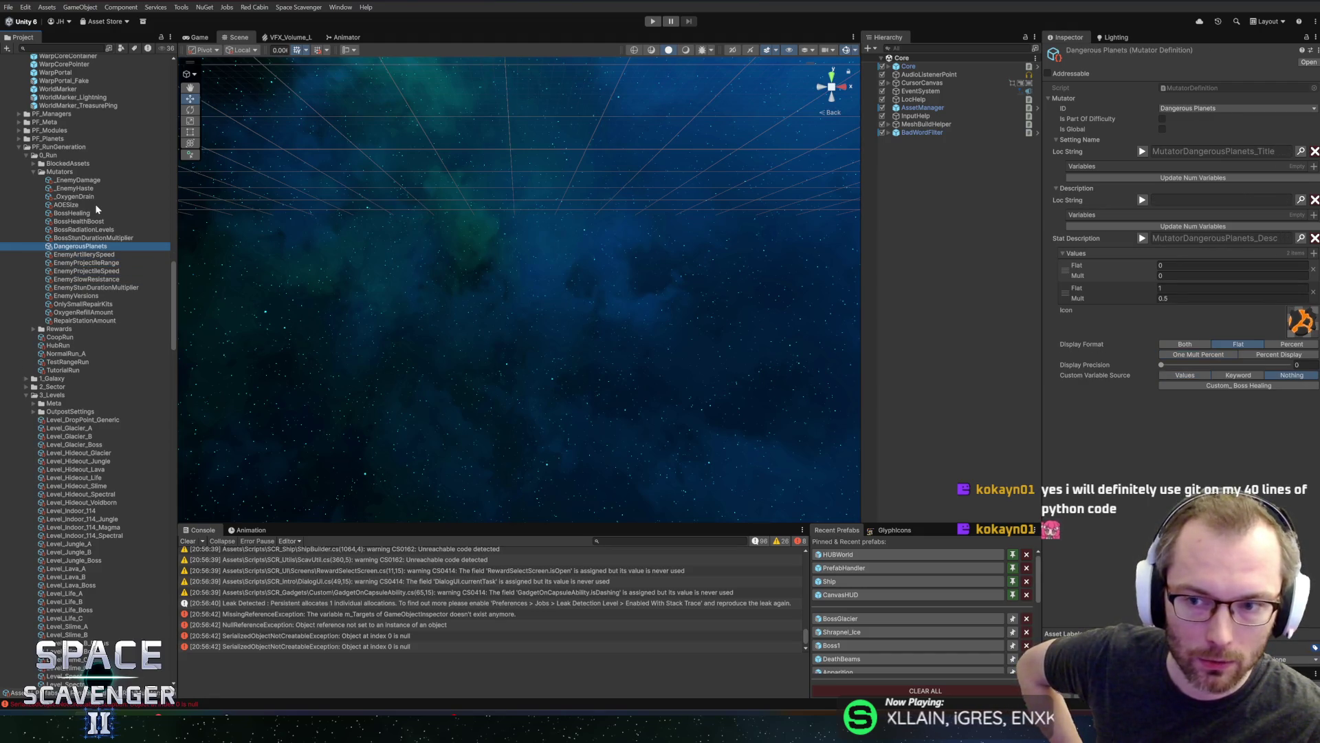
key(Up)
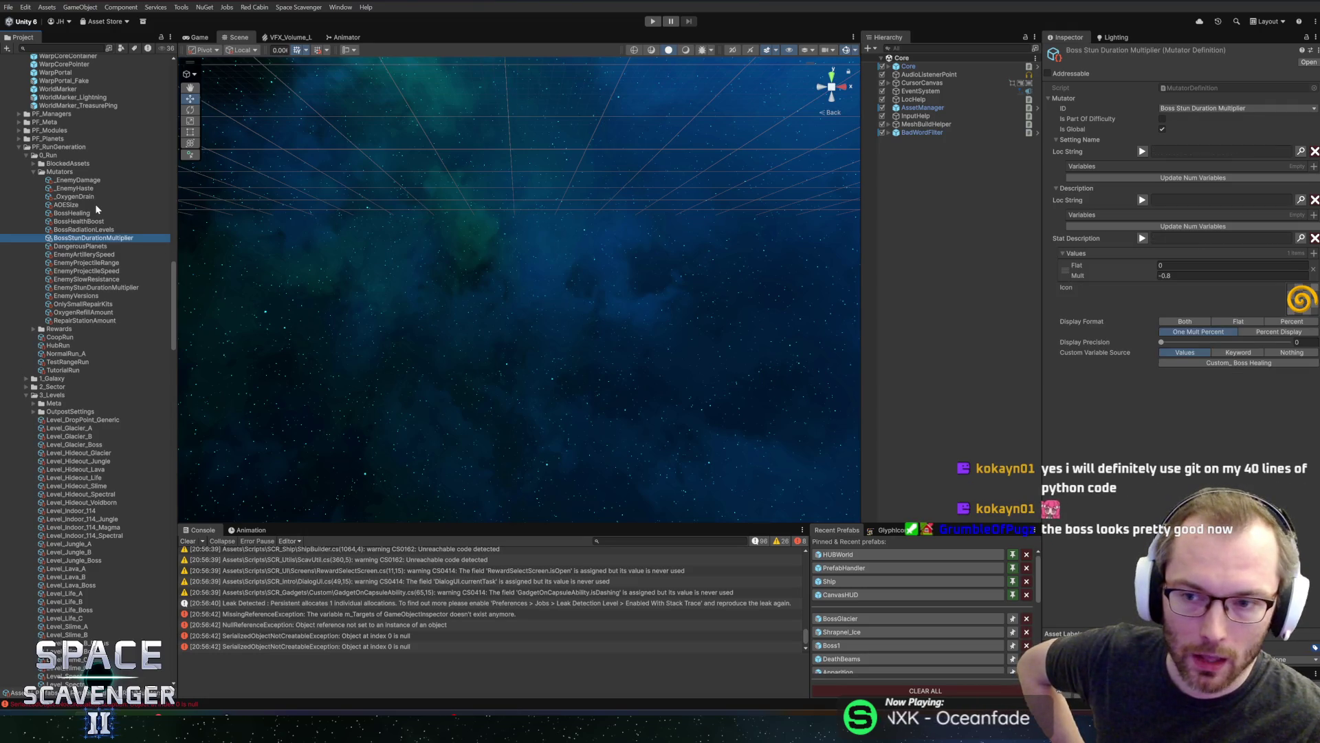
key(Up)
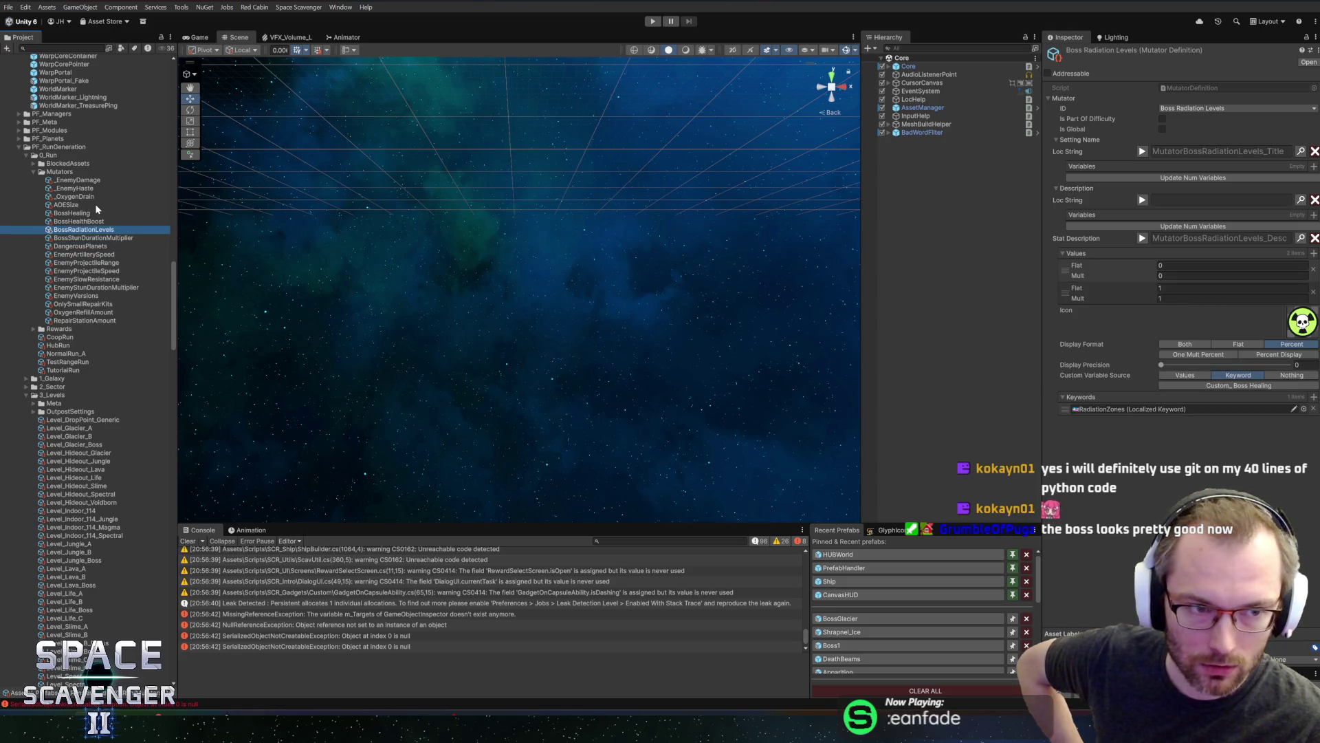
key(Up)
key(Up)
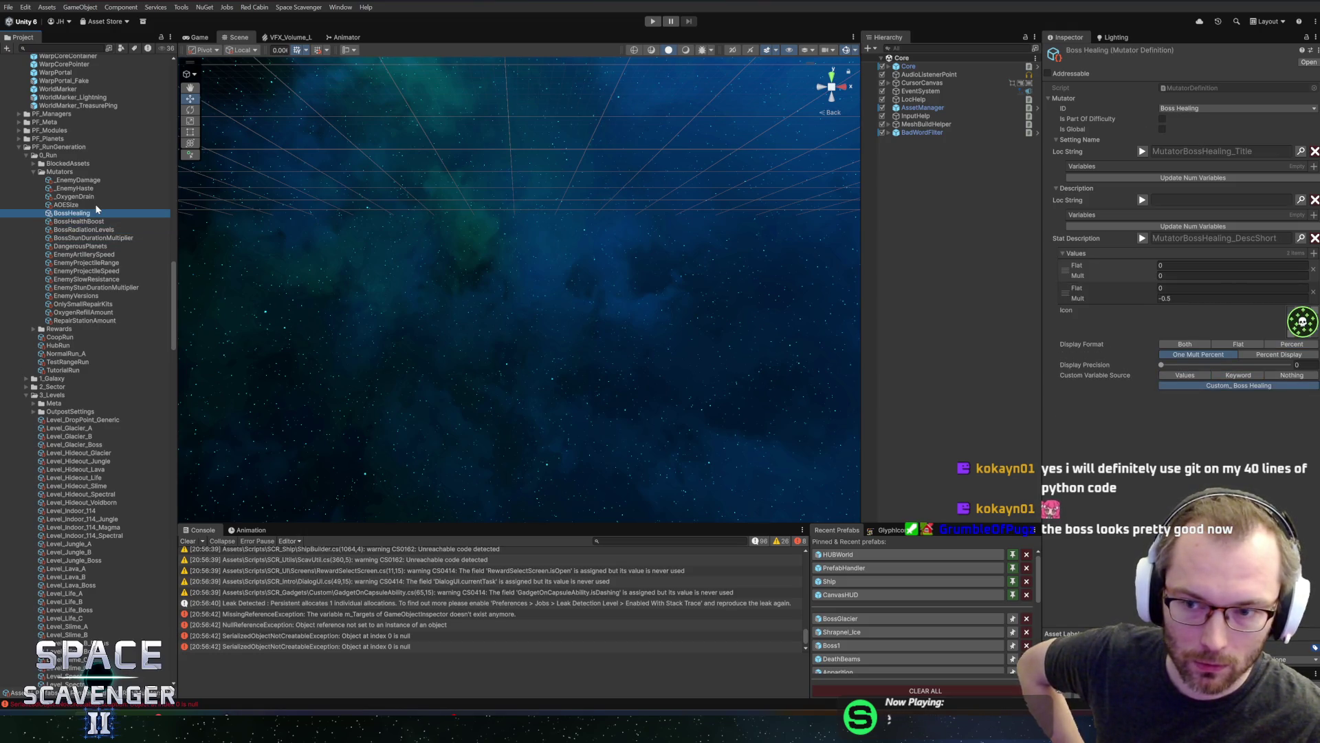
key(Up)
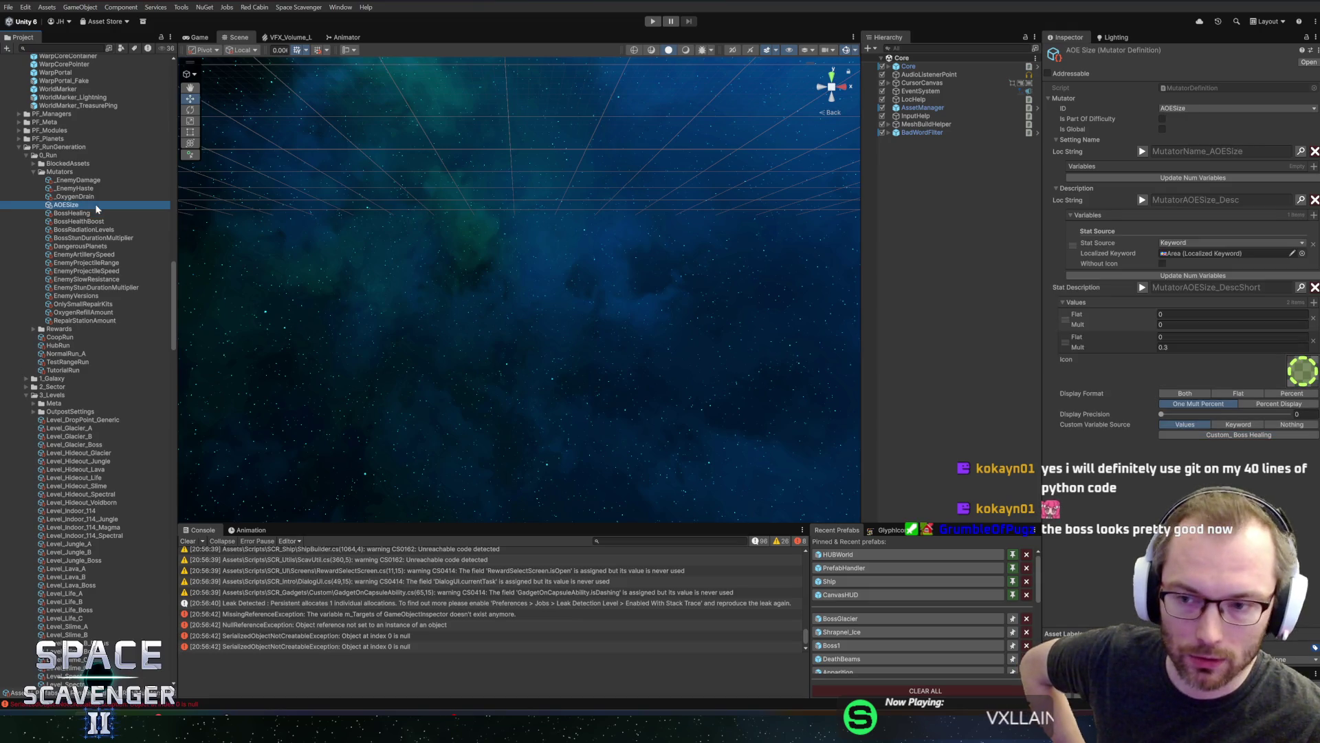
key(Down)
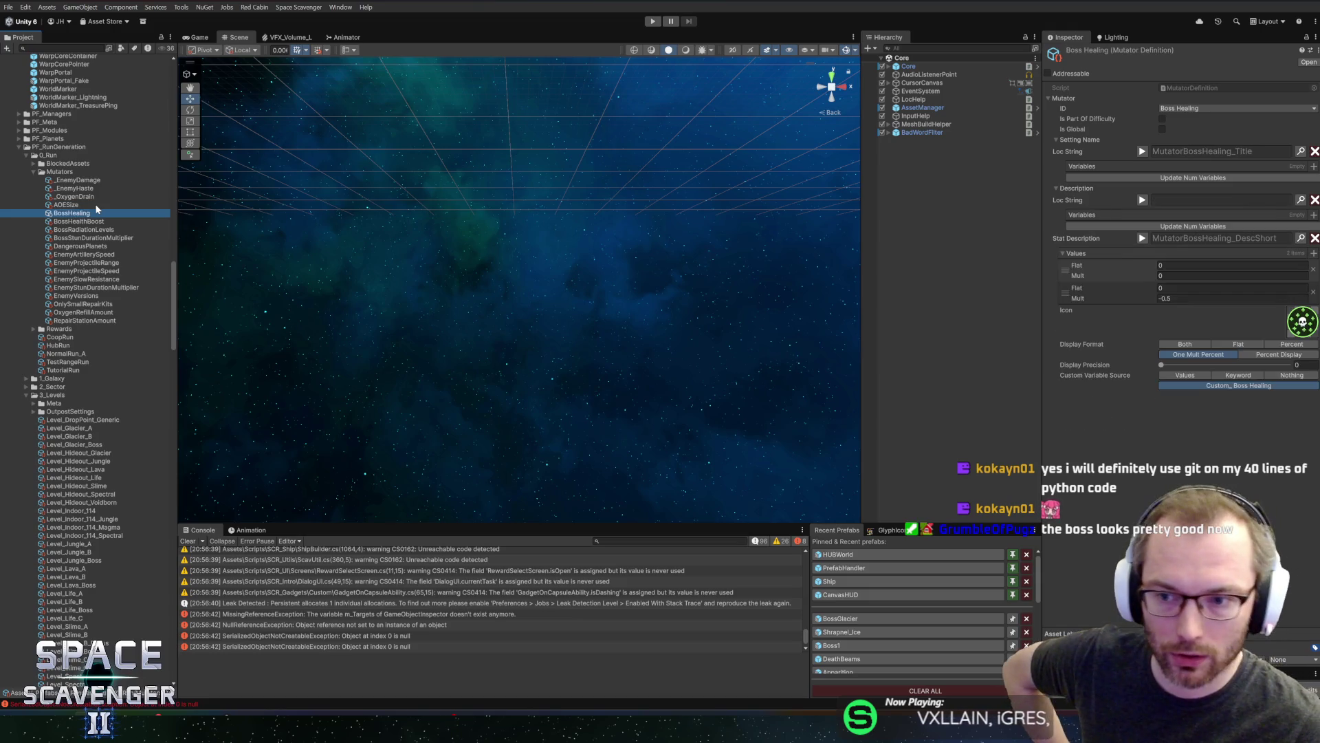
click(653, 21)
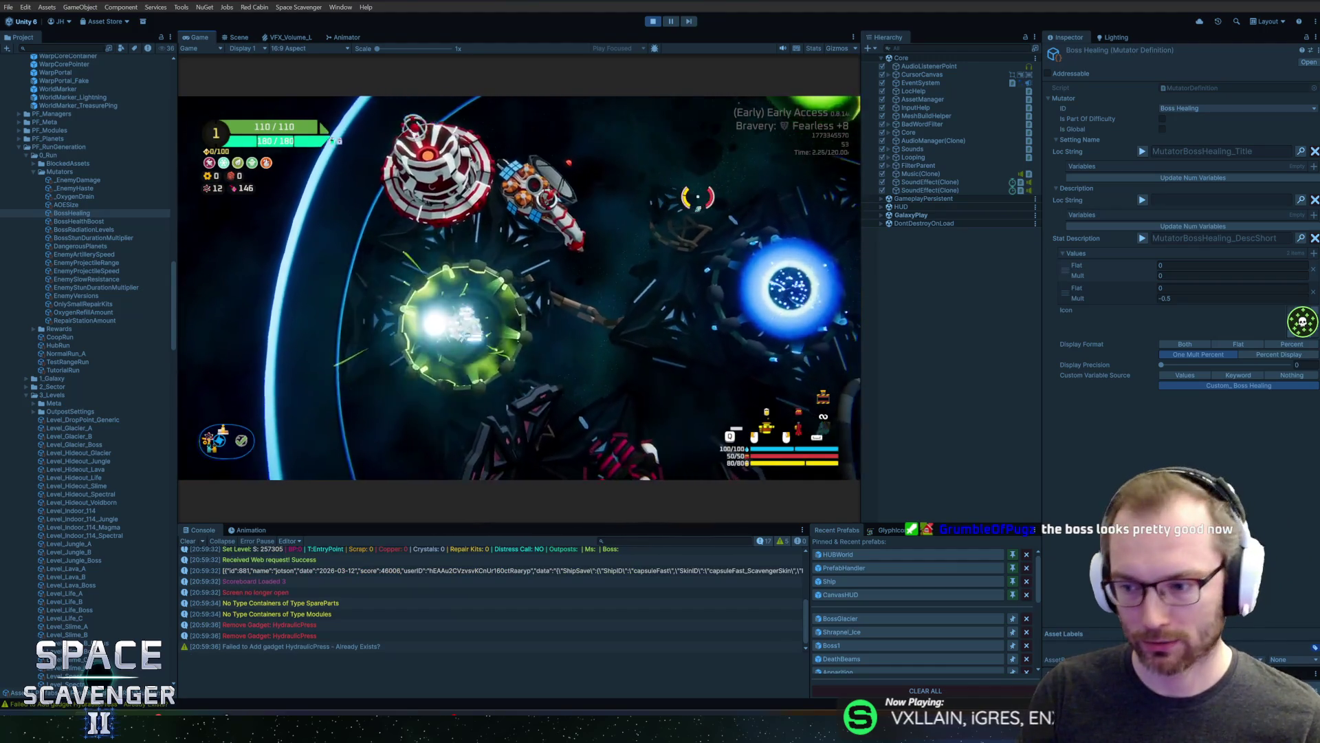
Start a Fearless +8 trial in Glacier and maximize the Game view
key(f)
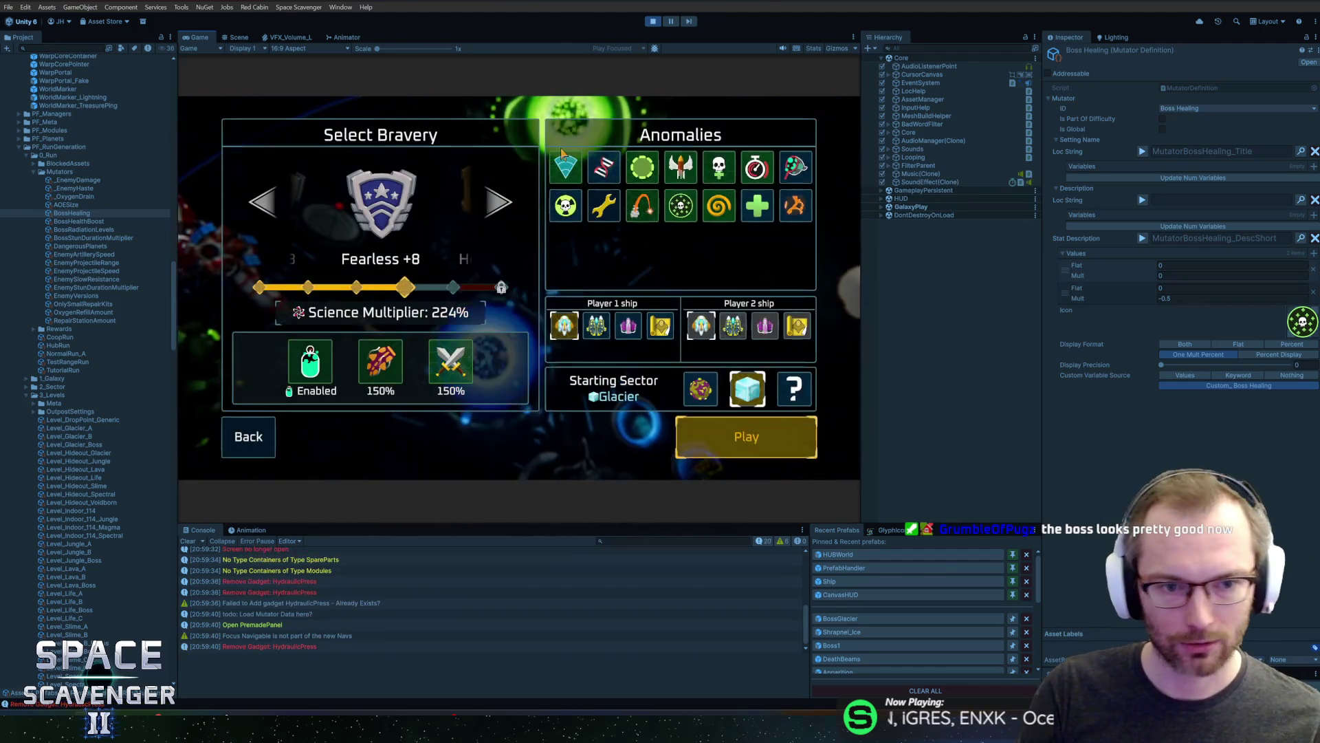
click(703, 432)
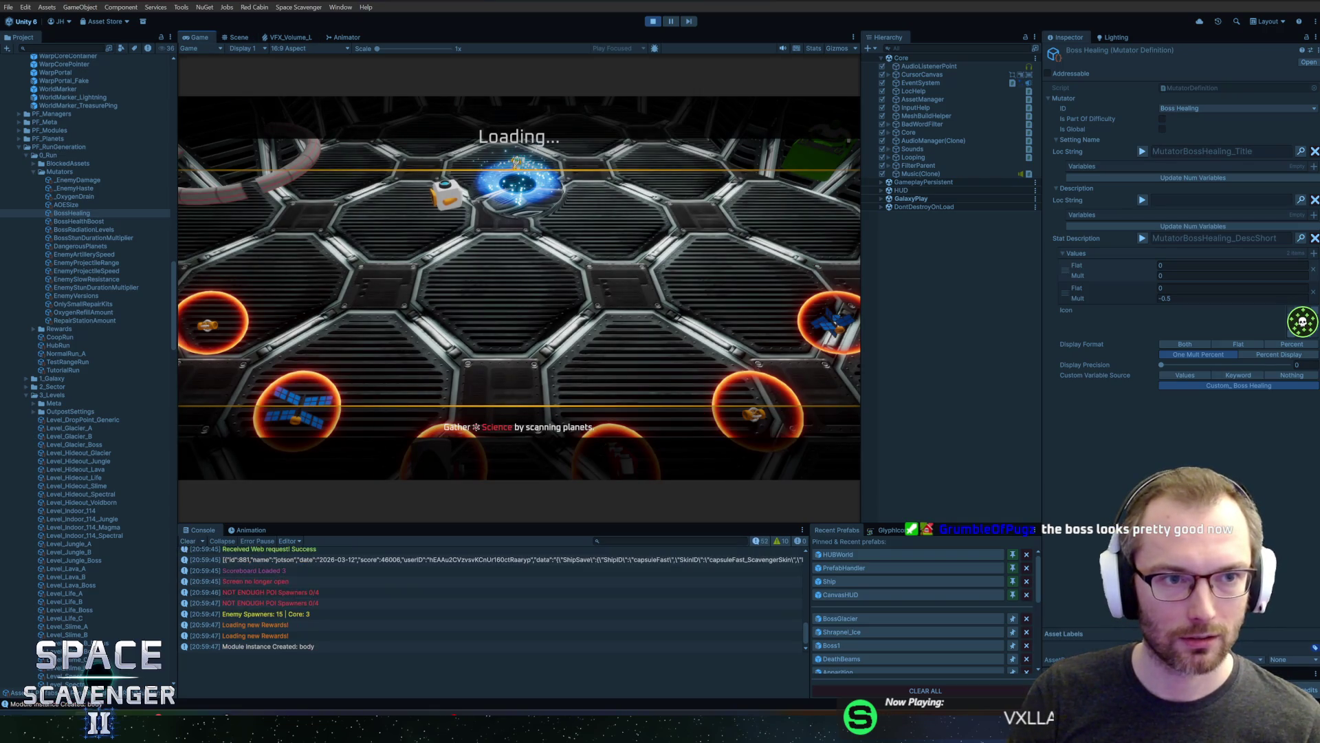
key(shift+space)
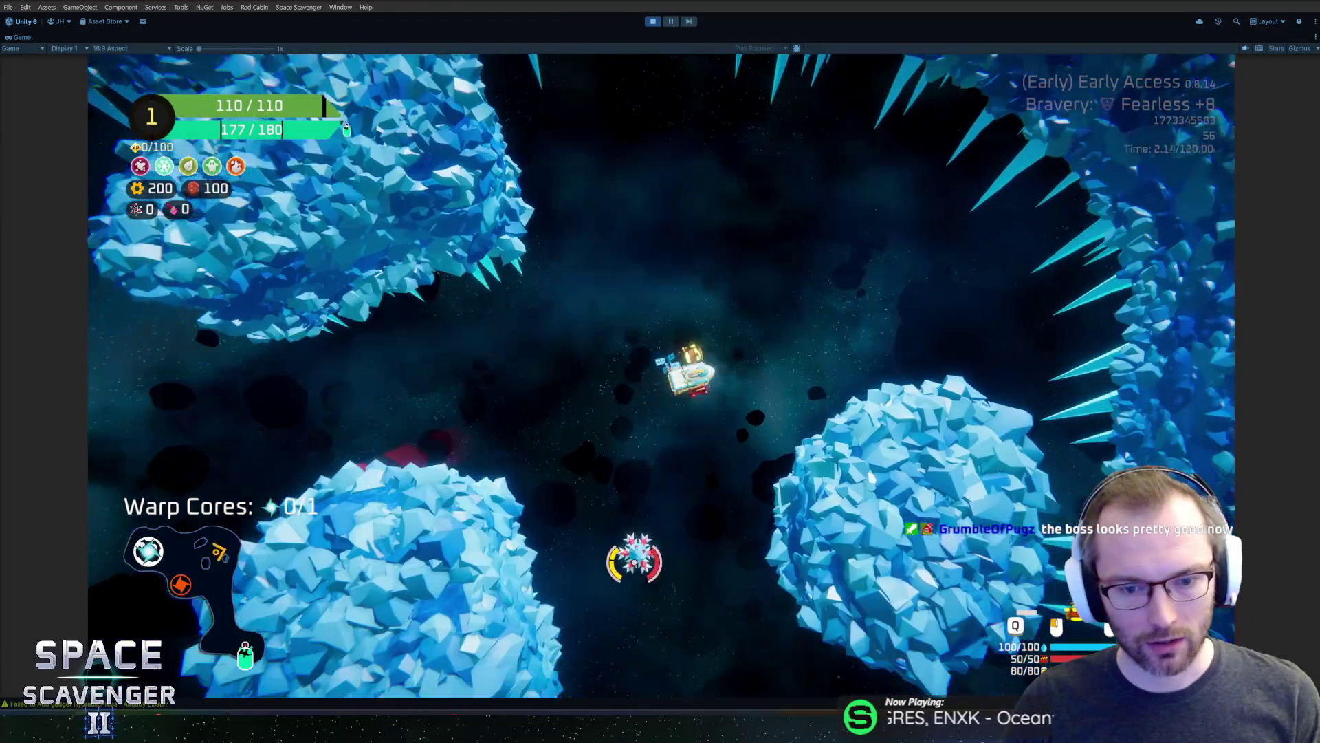
click(616, 543)
Clear the level with the 'level' console command, warp out, and travel to the boss node
key(grave)
key(Up)
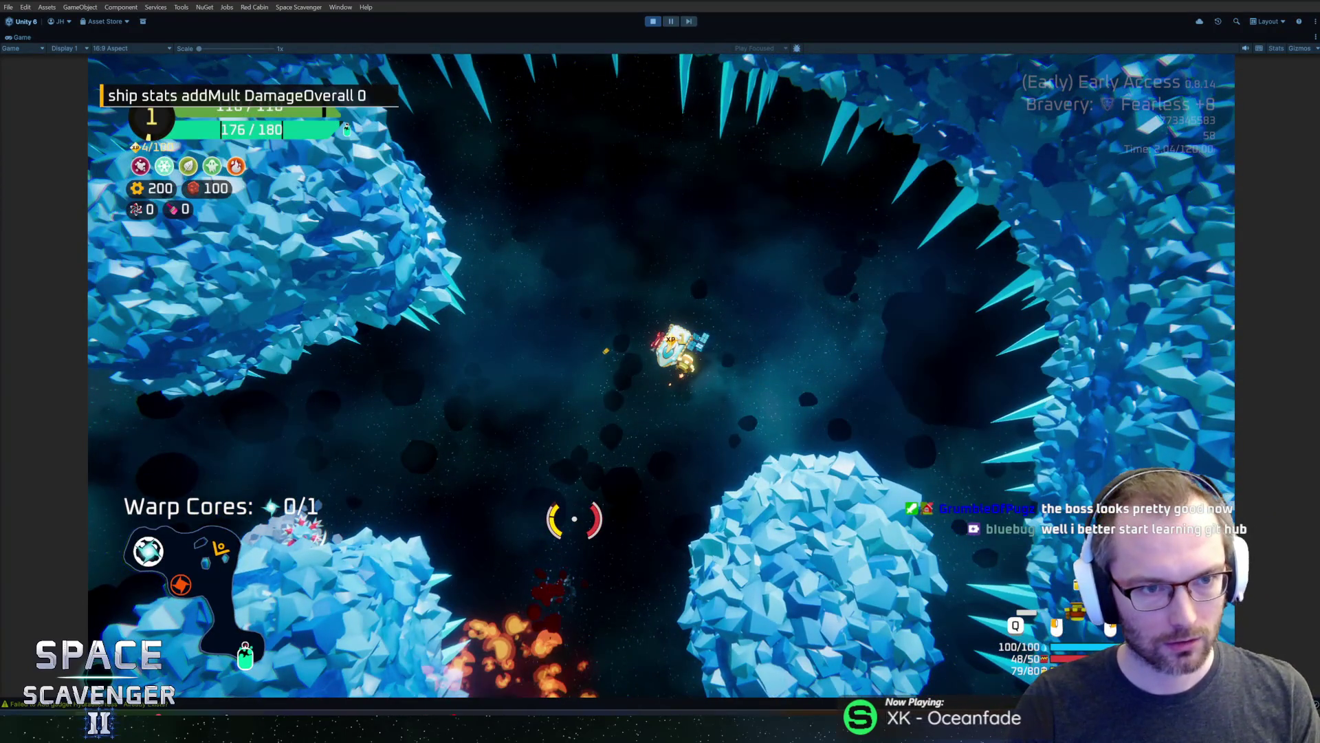
text(level clear)
key(Return)
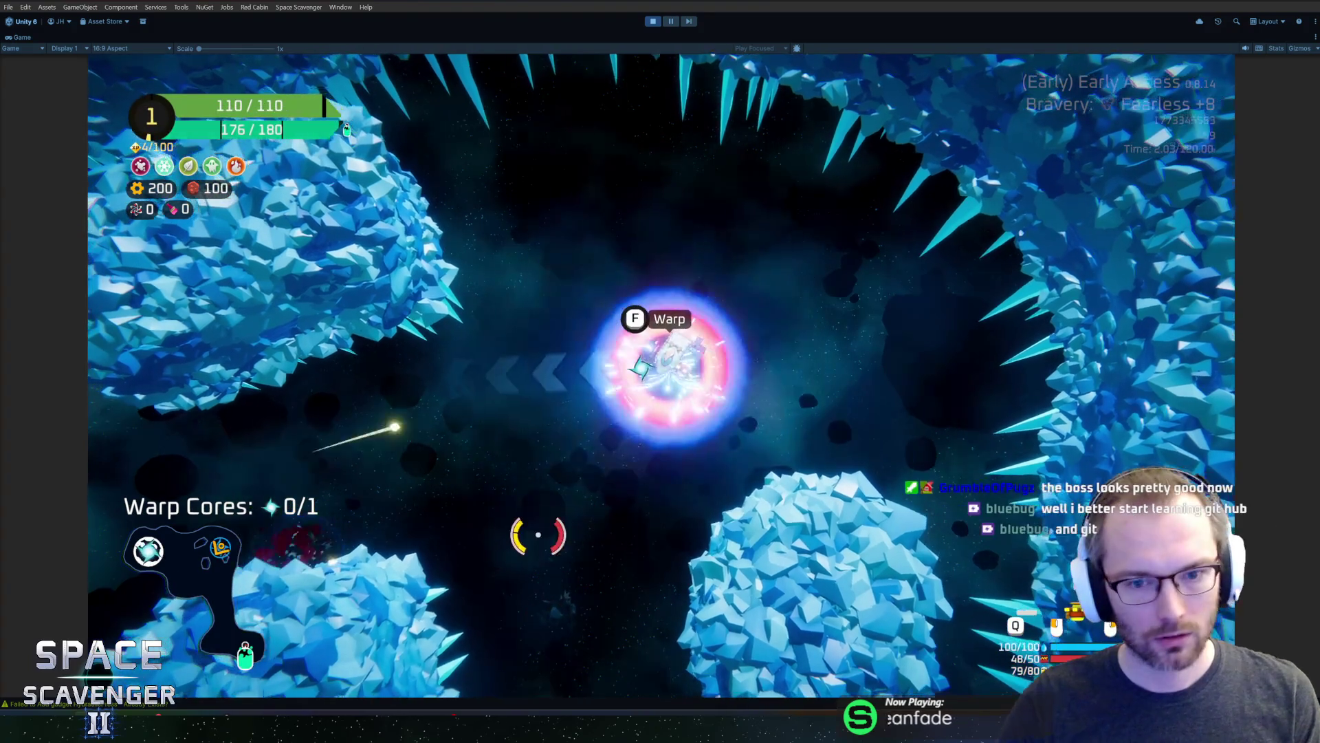
key(f)
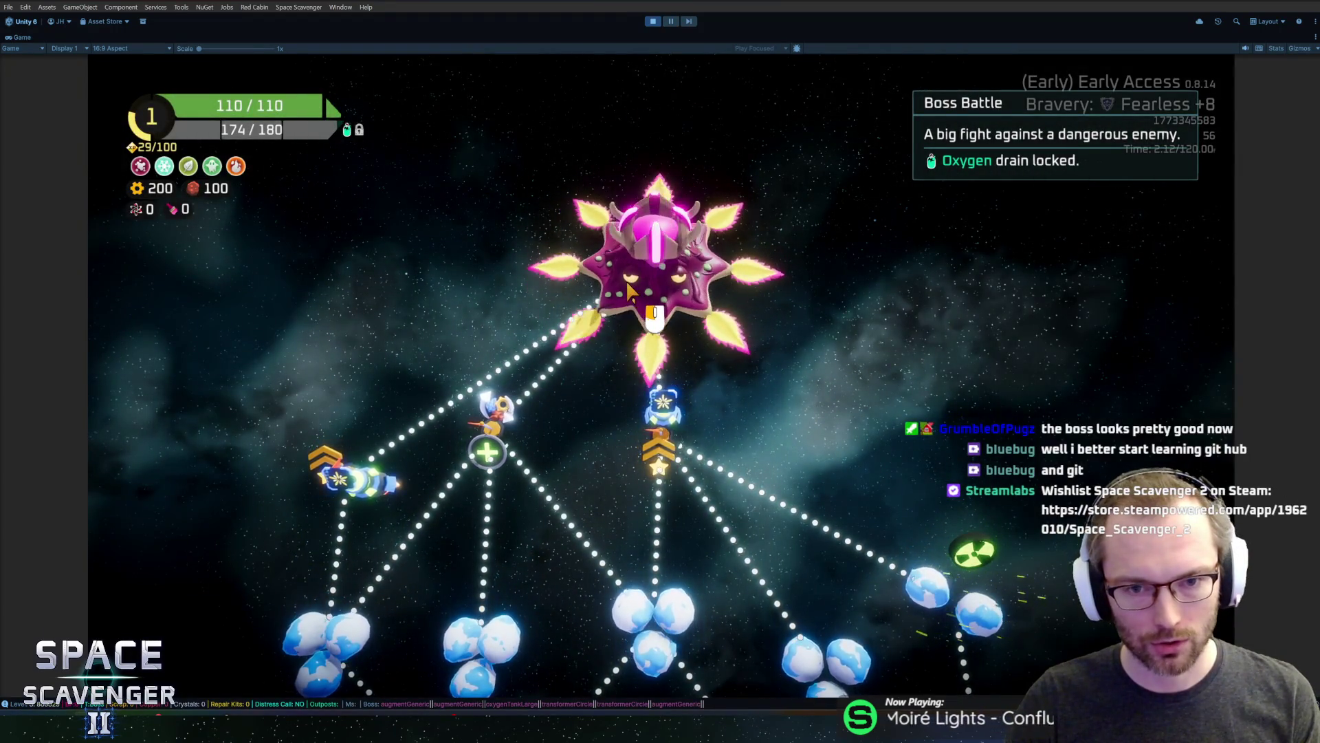
click(650, 279)
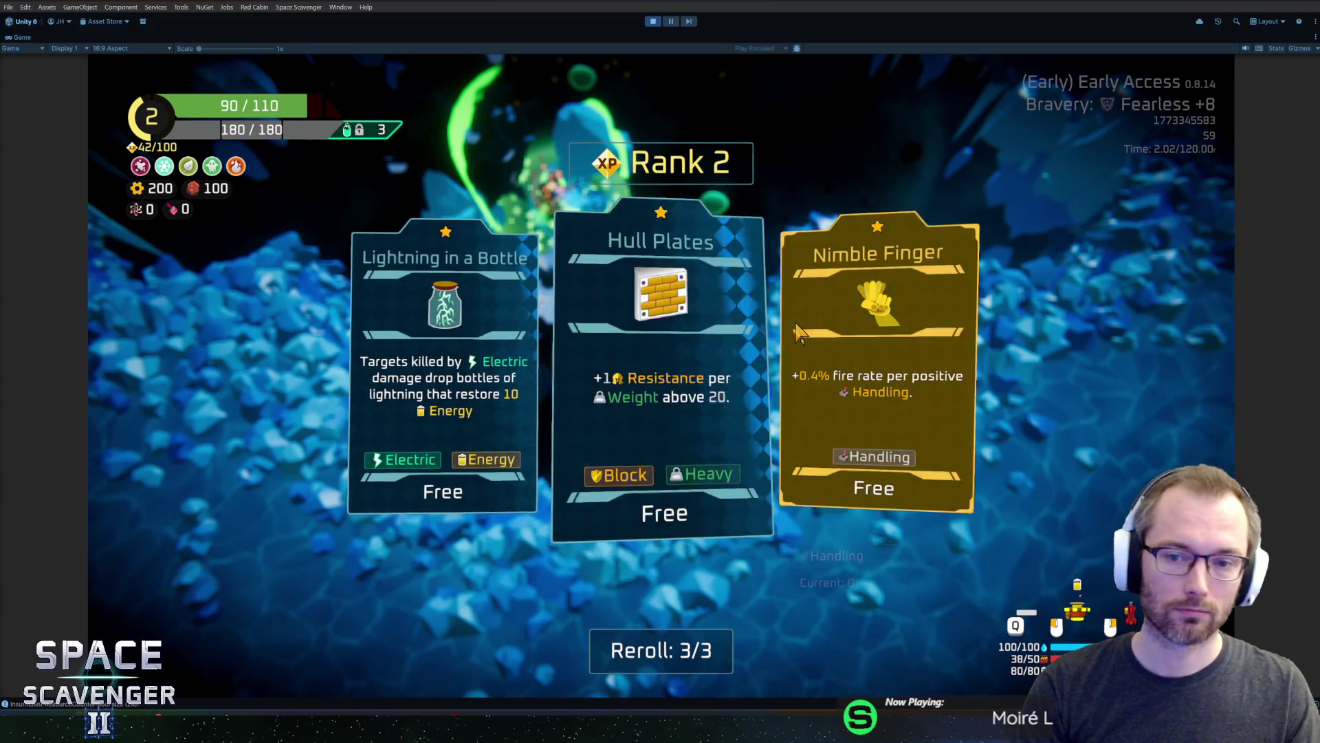
Take the Nimble Finger rank 2 upgrade, attach the new part, and fly to the merchant
click(856, 354)
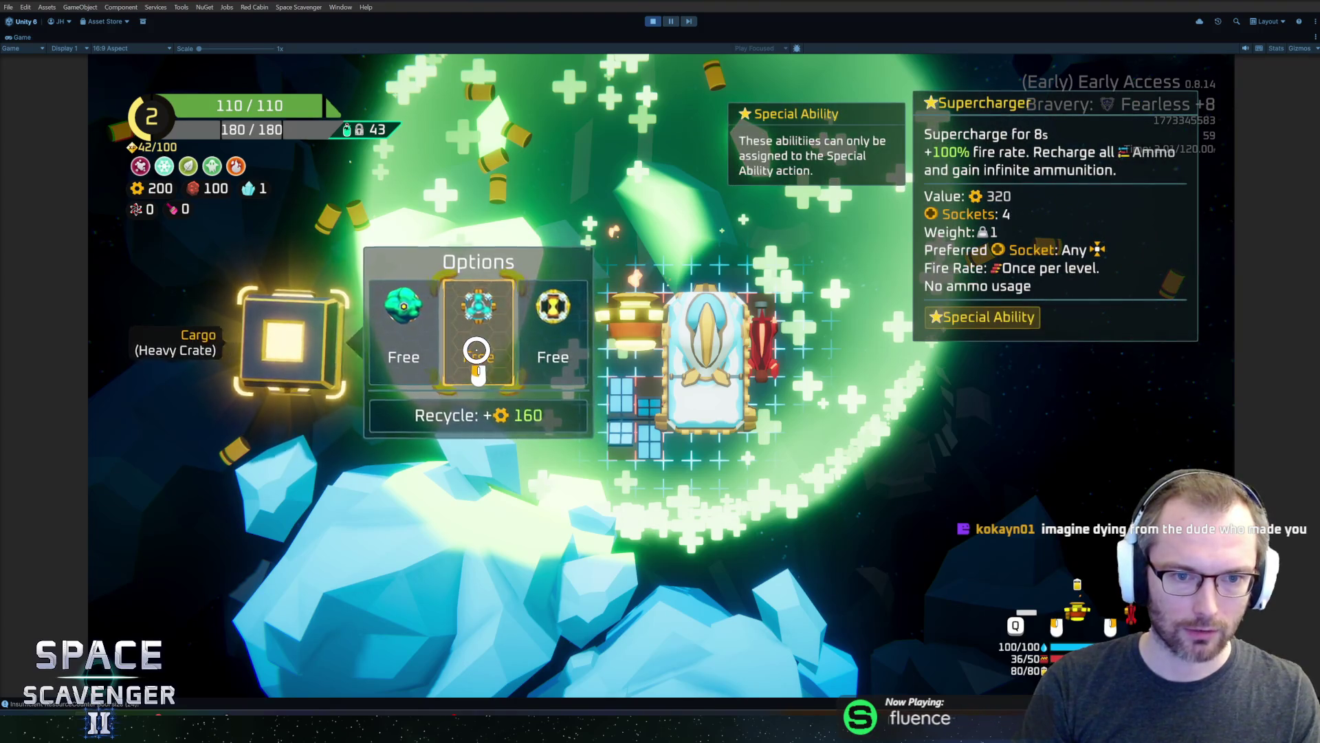
click(781, 424)
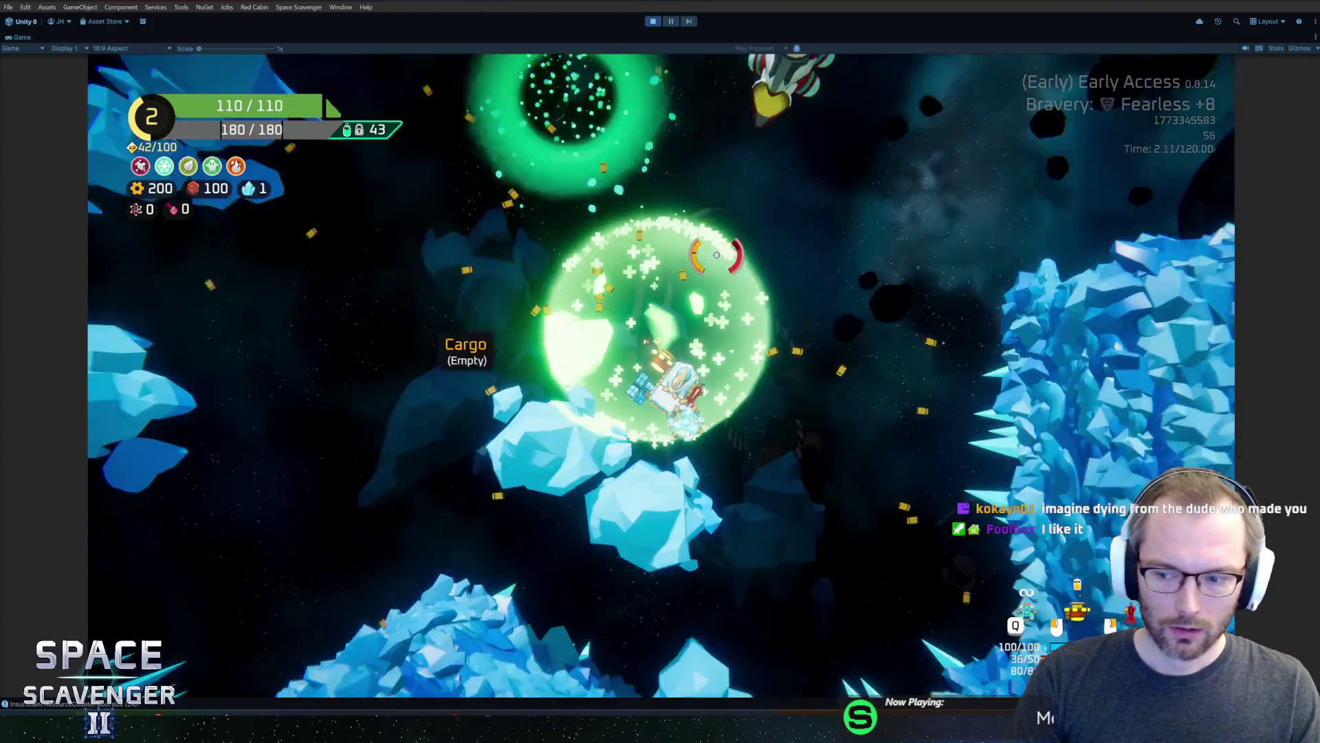
key(d)
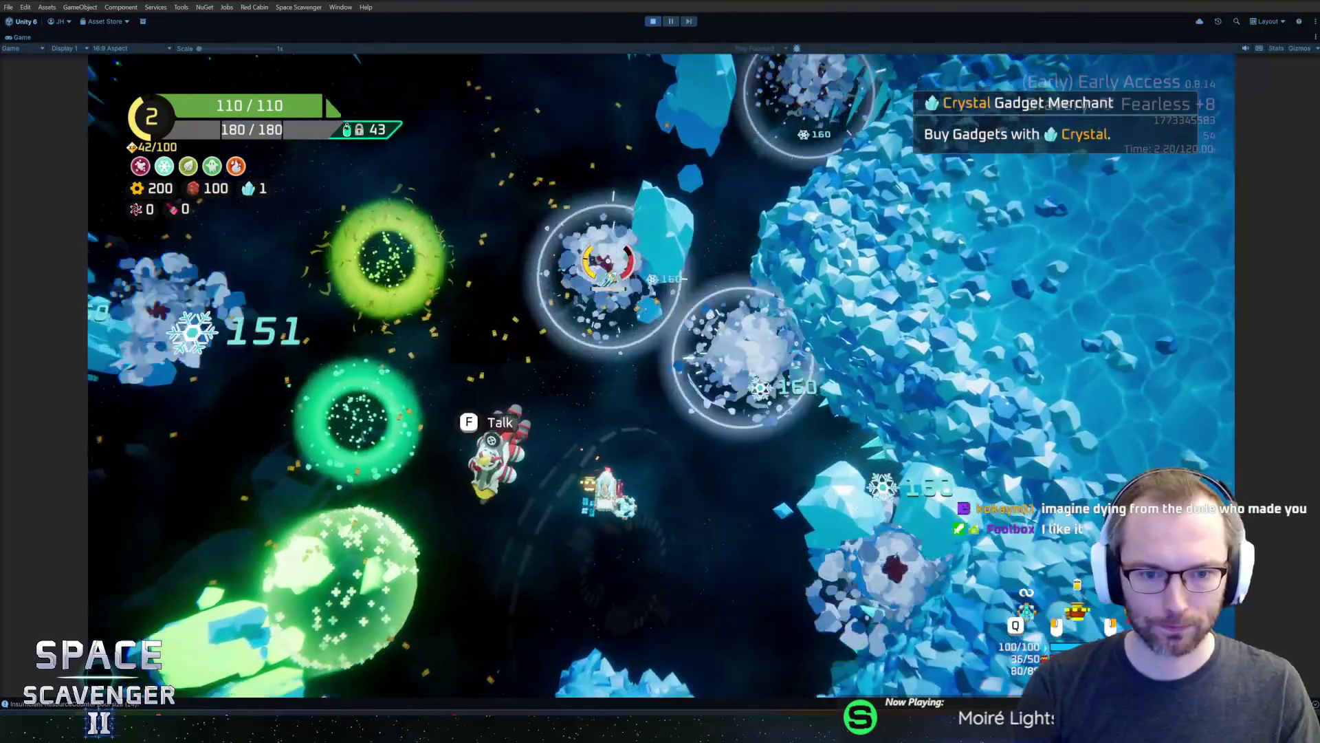
key(a)
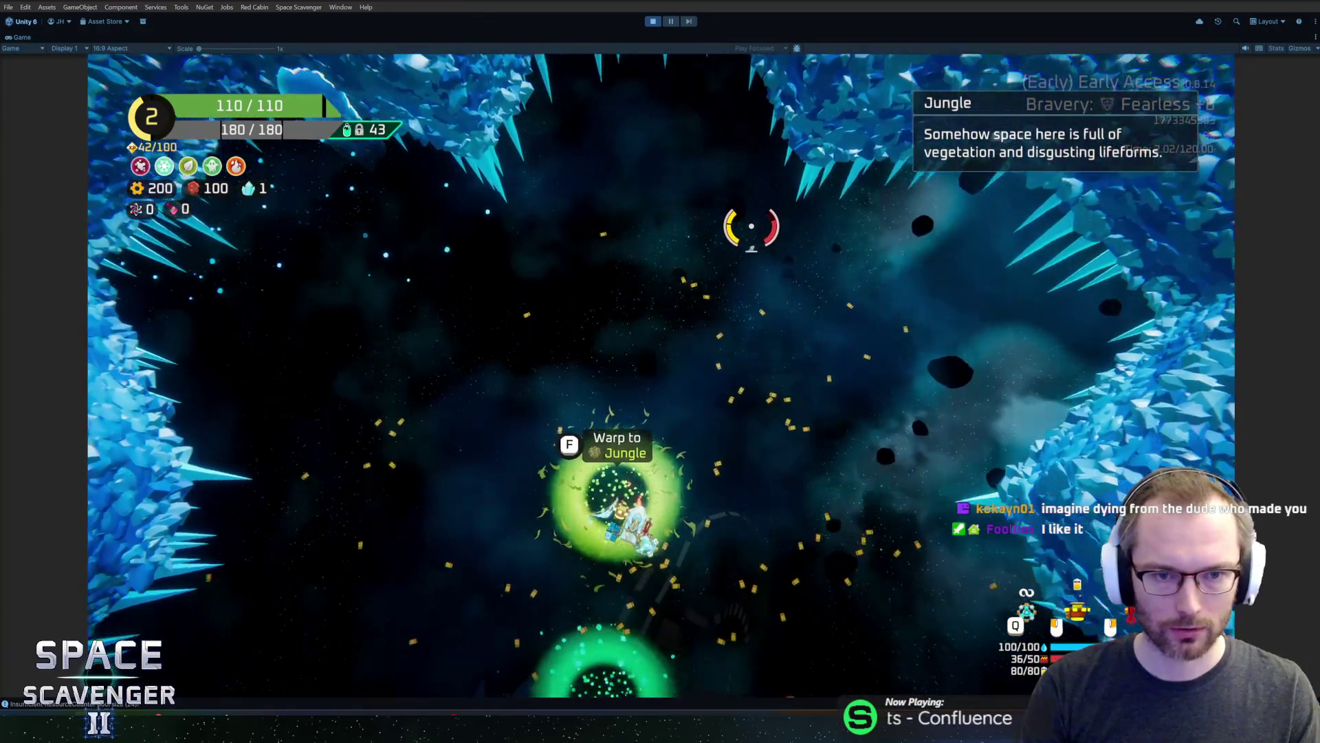
key(s)
Buy Razor Bullet from the Crystal Gadget Merchant, then warp out through the portal
key(f)
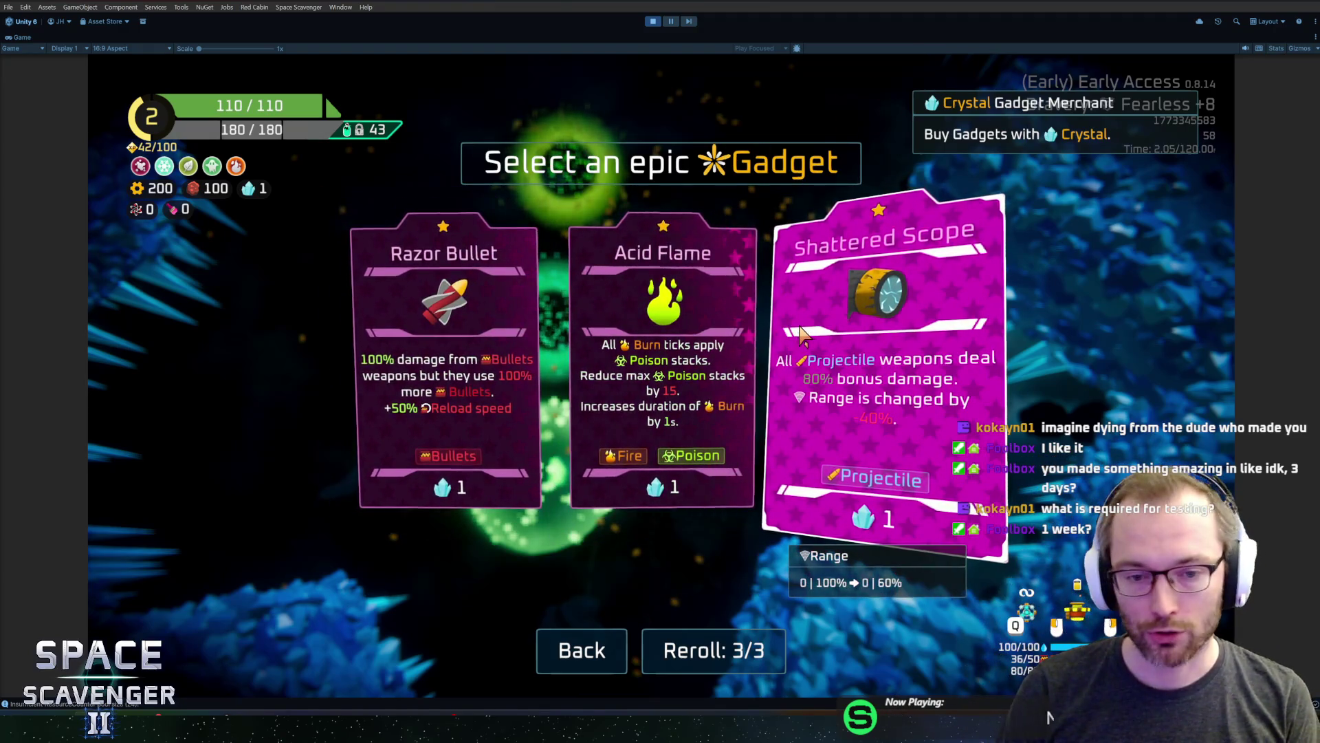
click(520, 367)
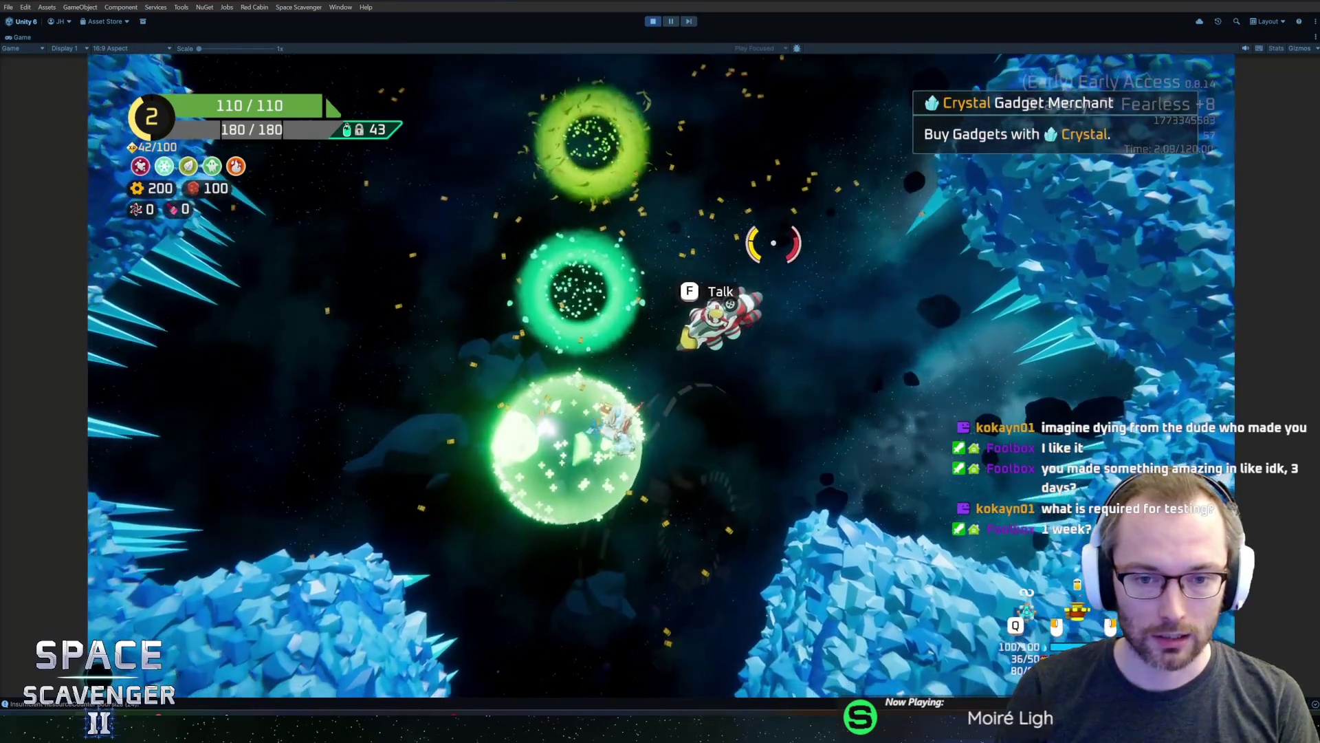
key(f)
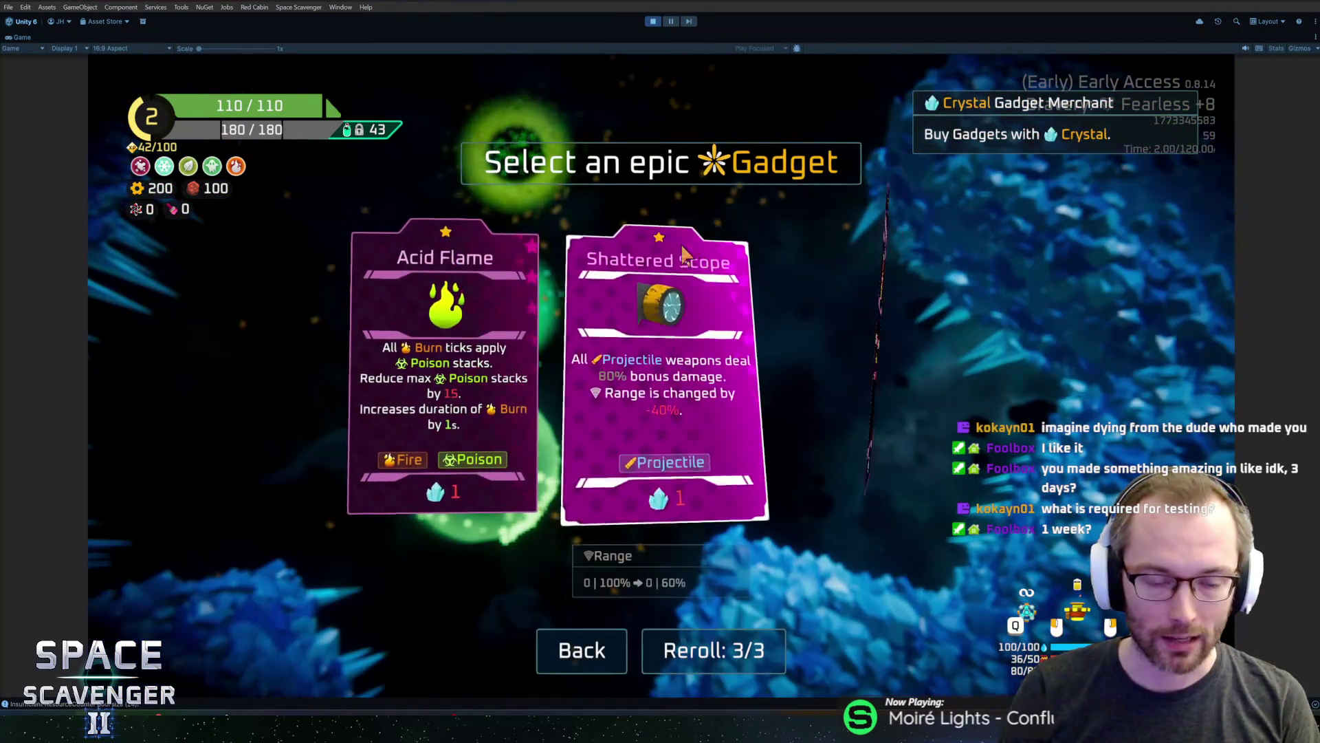
click(583, 653)
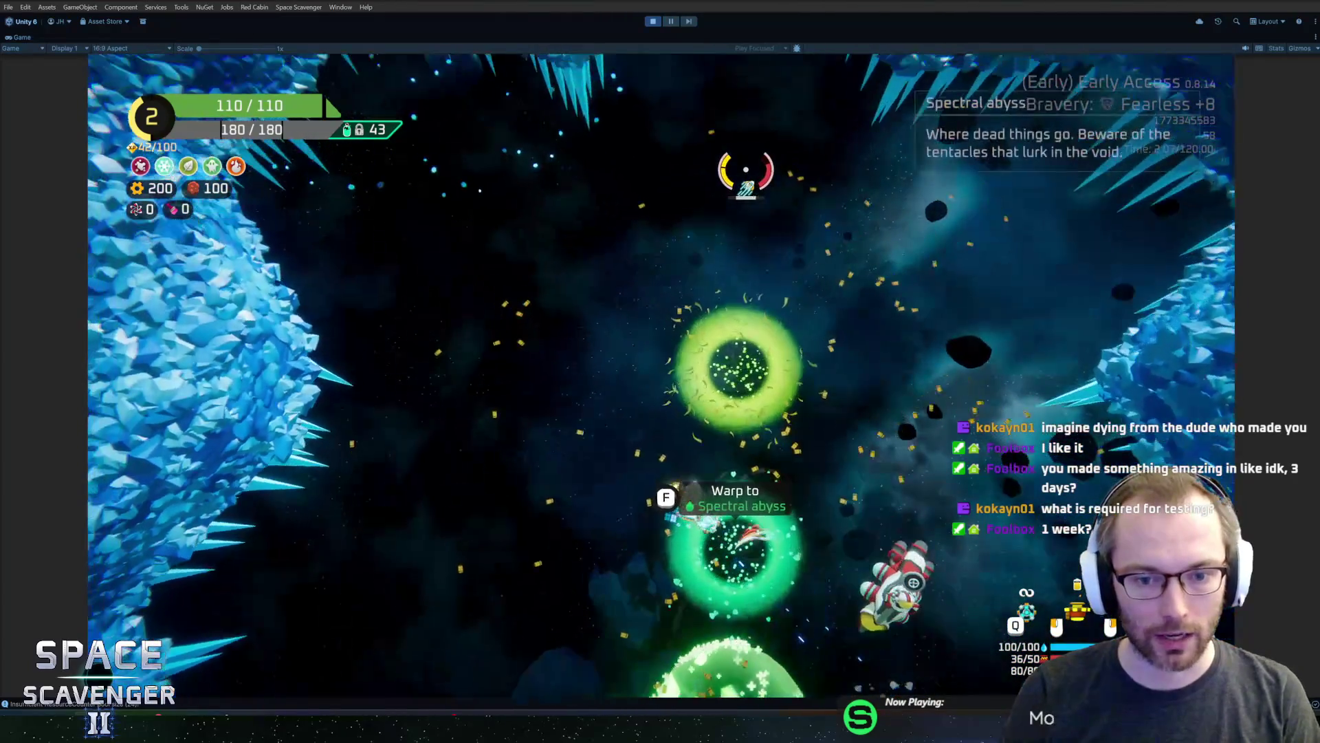
key(f)
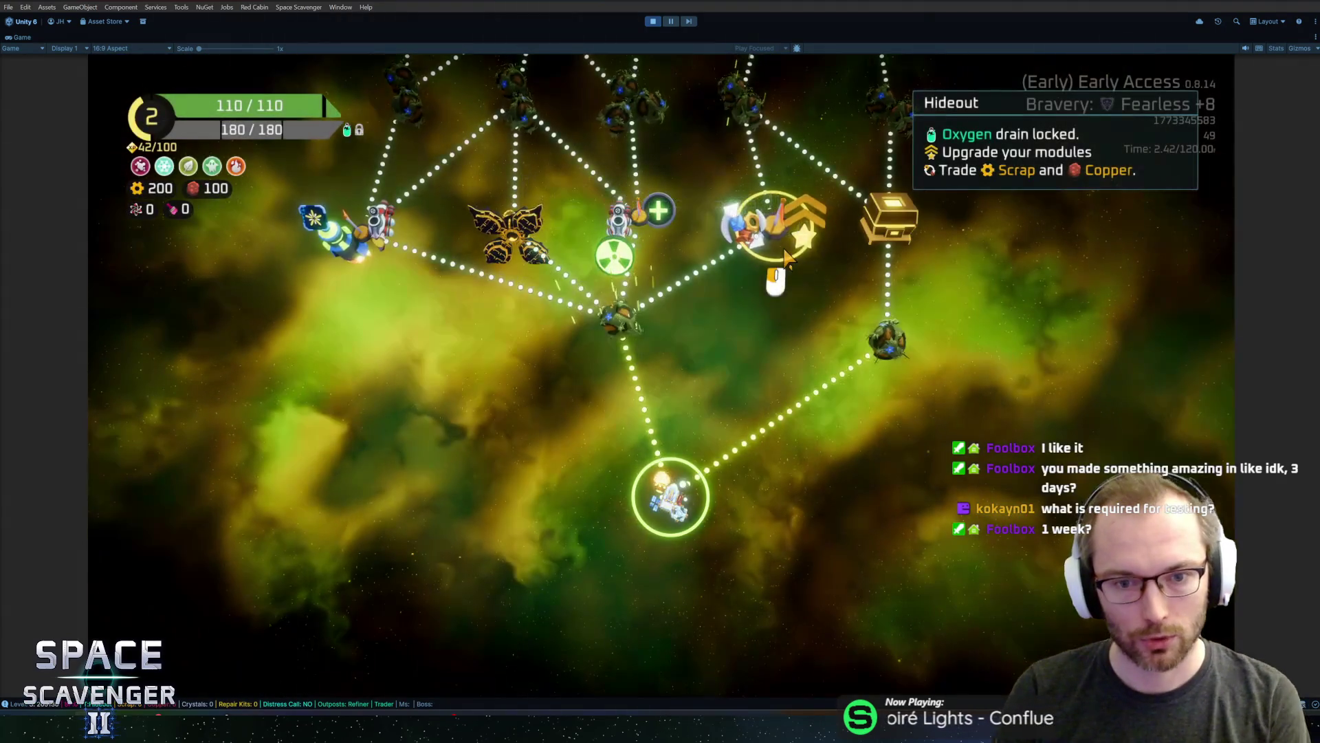
scroll(733, 324, down, 3)
scroll(688, 351, up, 3)
scroll(667, 364, down, 3)
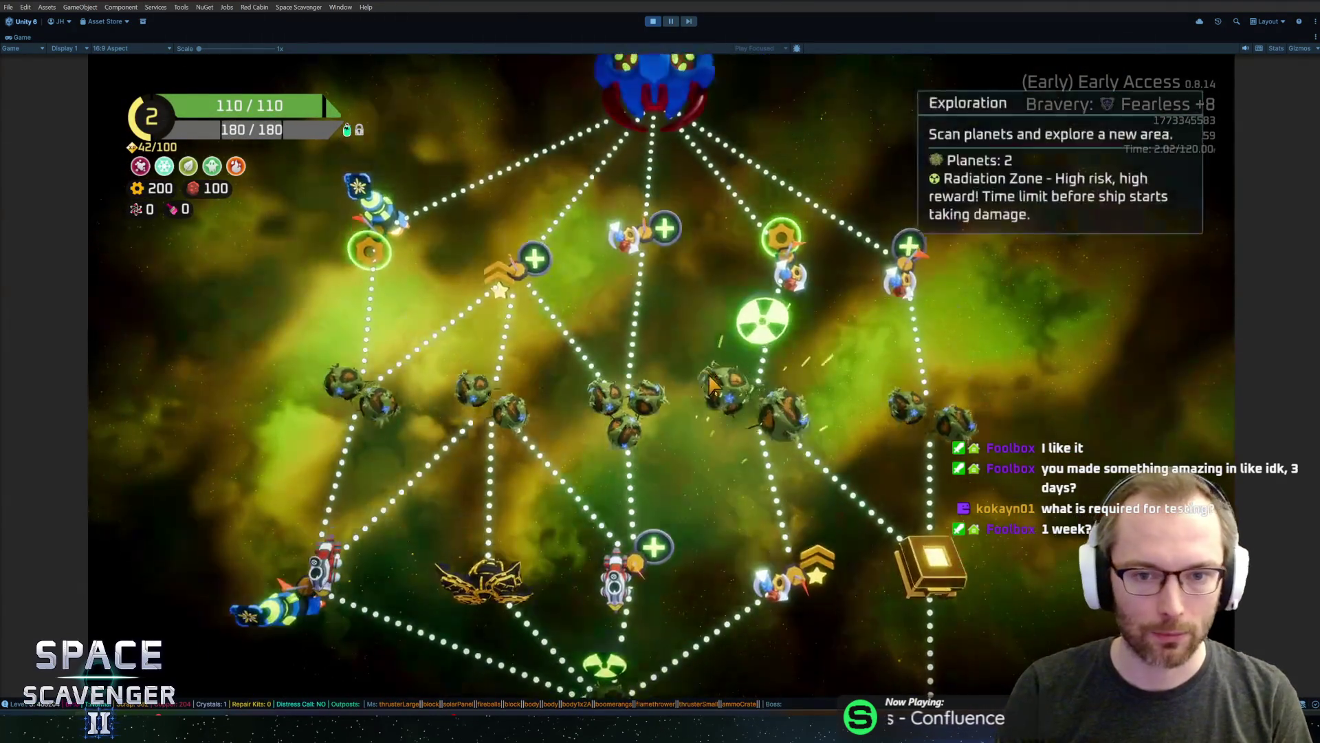
scroll(644, 382, up, 3)
scroll(646, 372, down, 3)
scroll(653, 359, up, 3)
scroll(688, 365, down, 2)
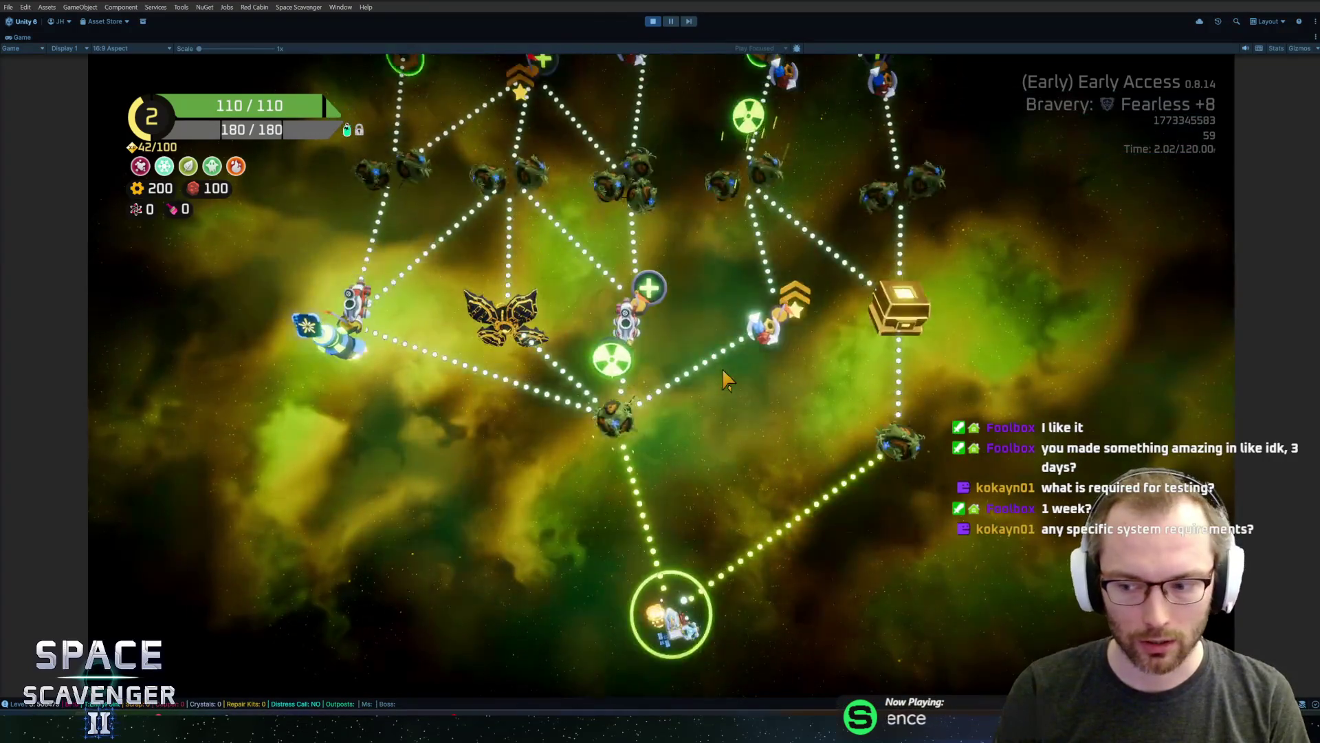
scroll(725, 372, up, 1)
scroll(728, 370, down, 2)
scroll(728, 365, up, 2)
scroll(745, 364, down, 2)
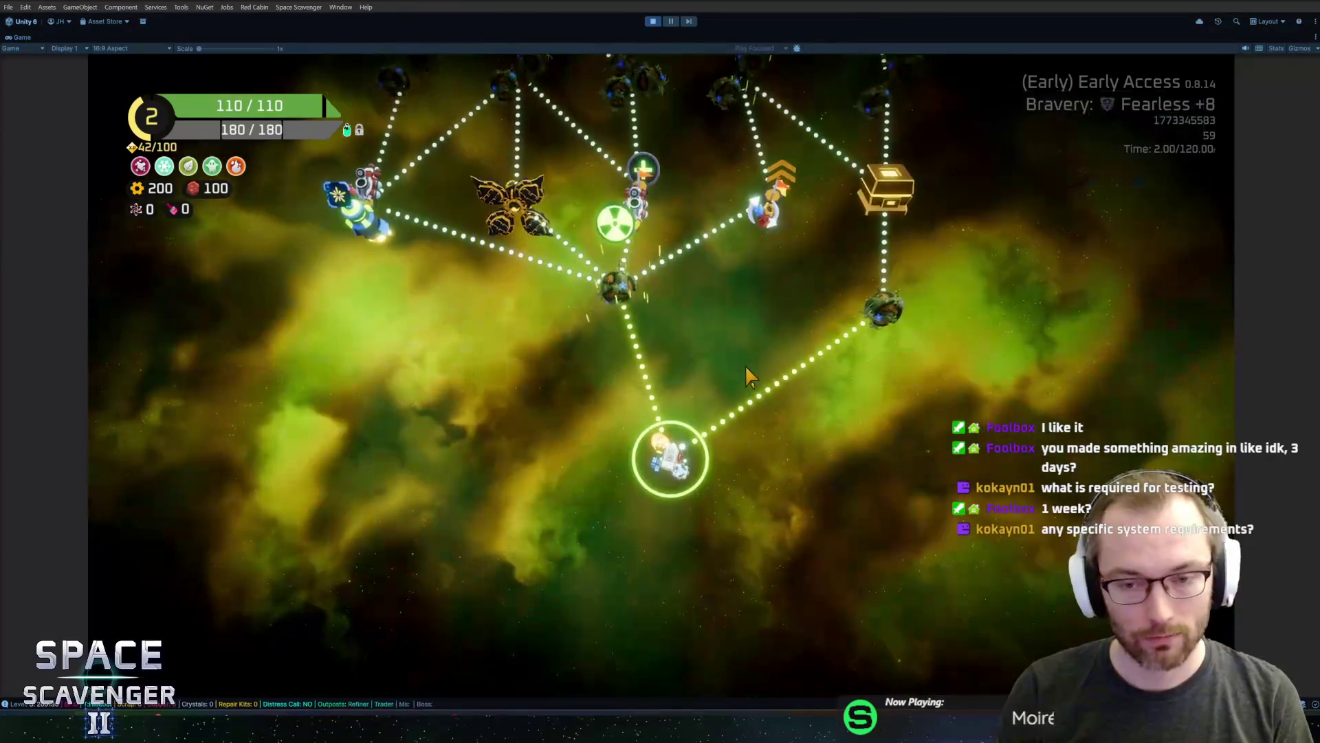
scroll(760, 364, down, 2)
scroll(774, 361, up, 2)
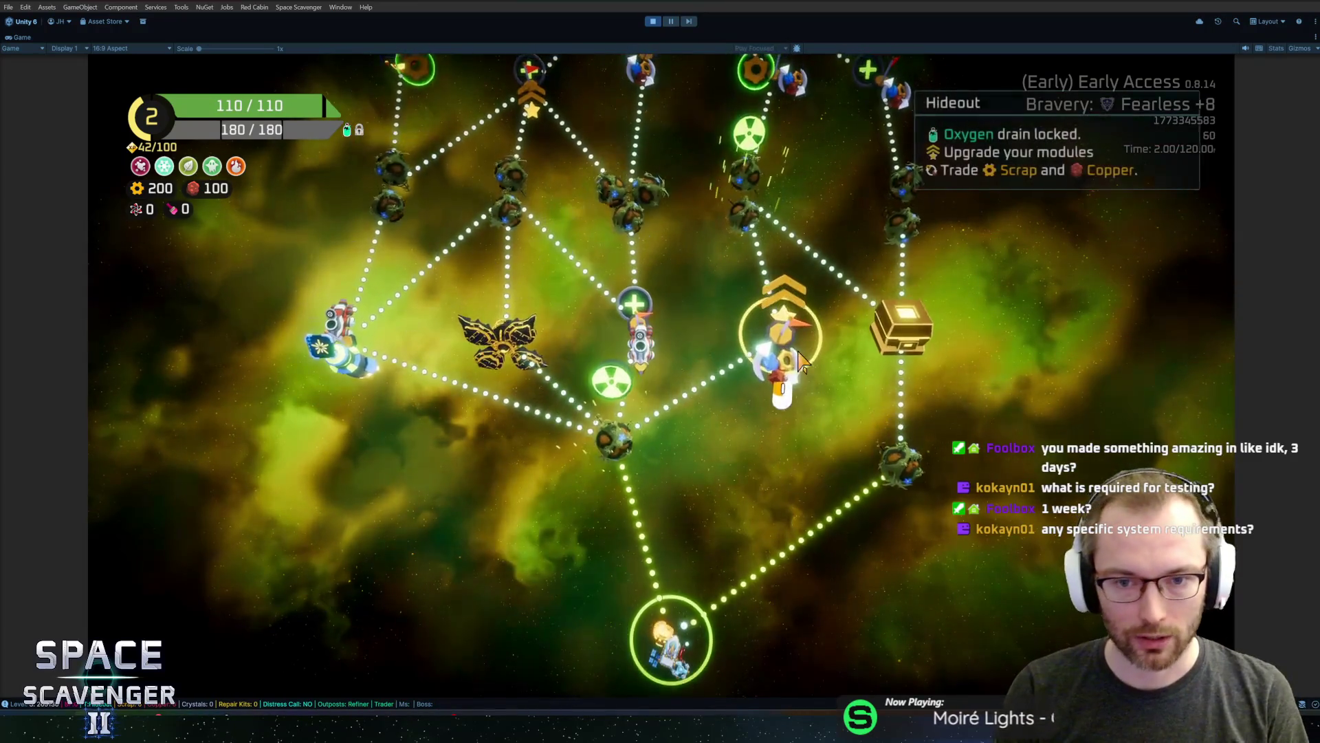
scroll(787, 357, down, 2)
scroll(763, 368, down, 2)
scroll(708, 376, up, 2)
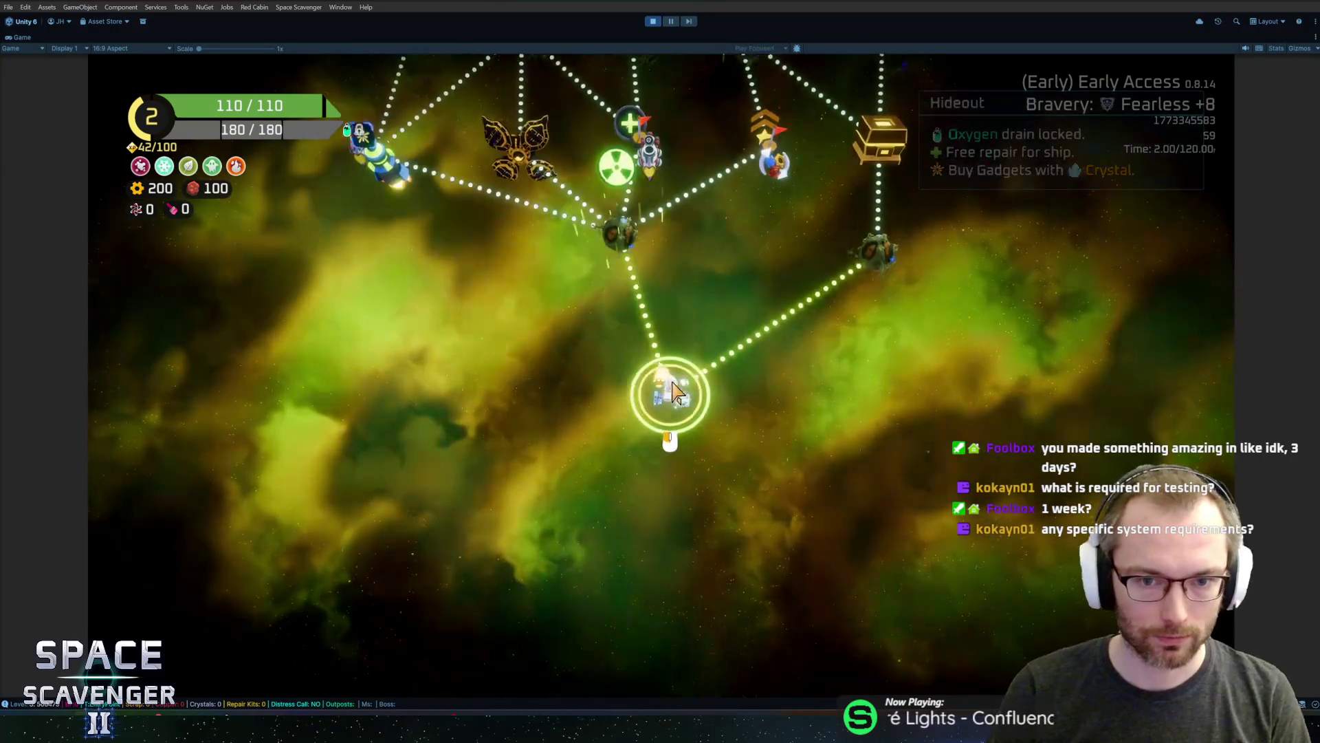
scroll(680, 381, down, 1)
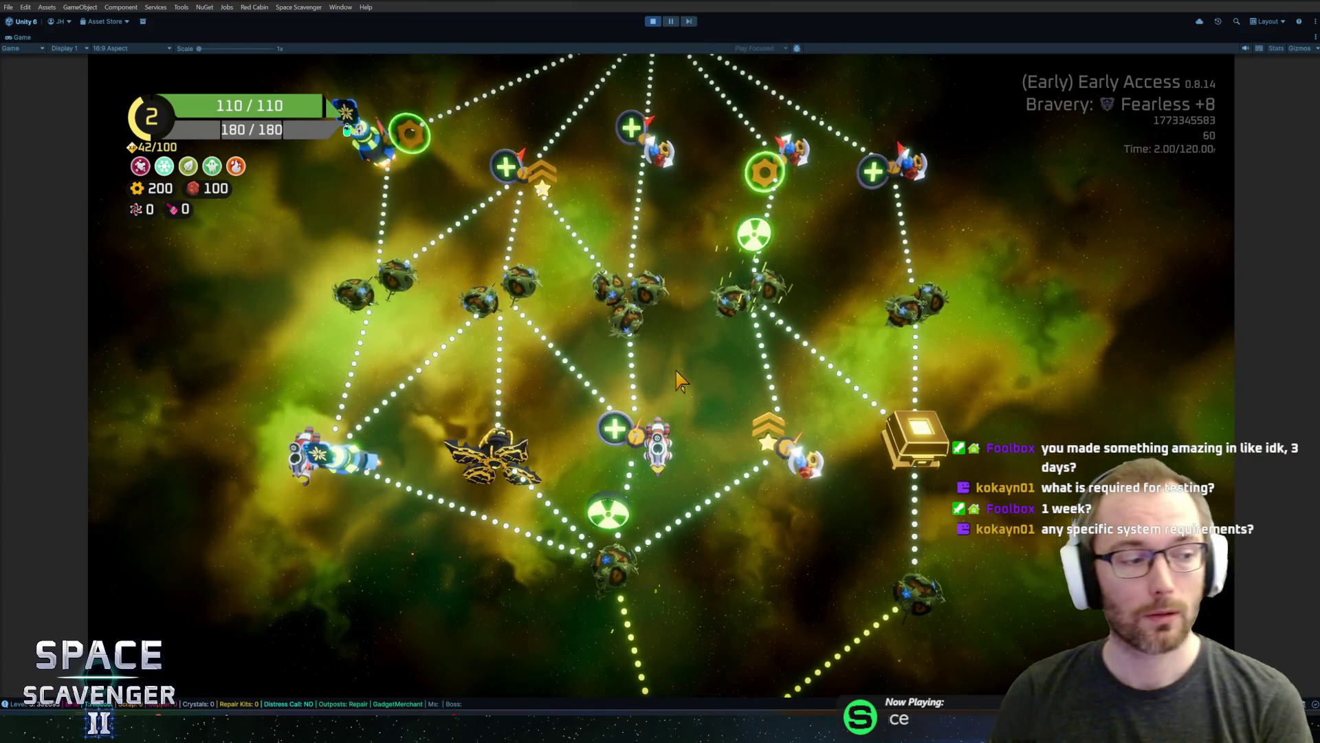
scroll(609, 412, down, 2)
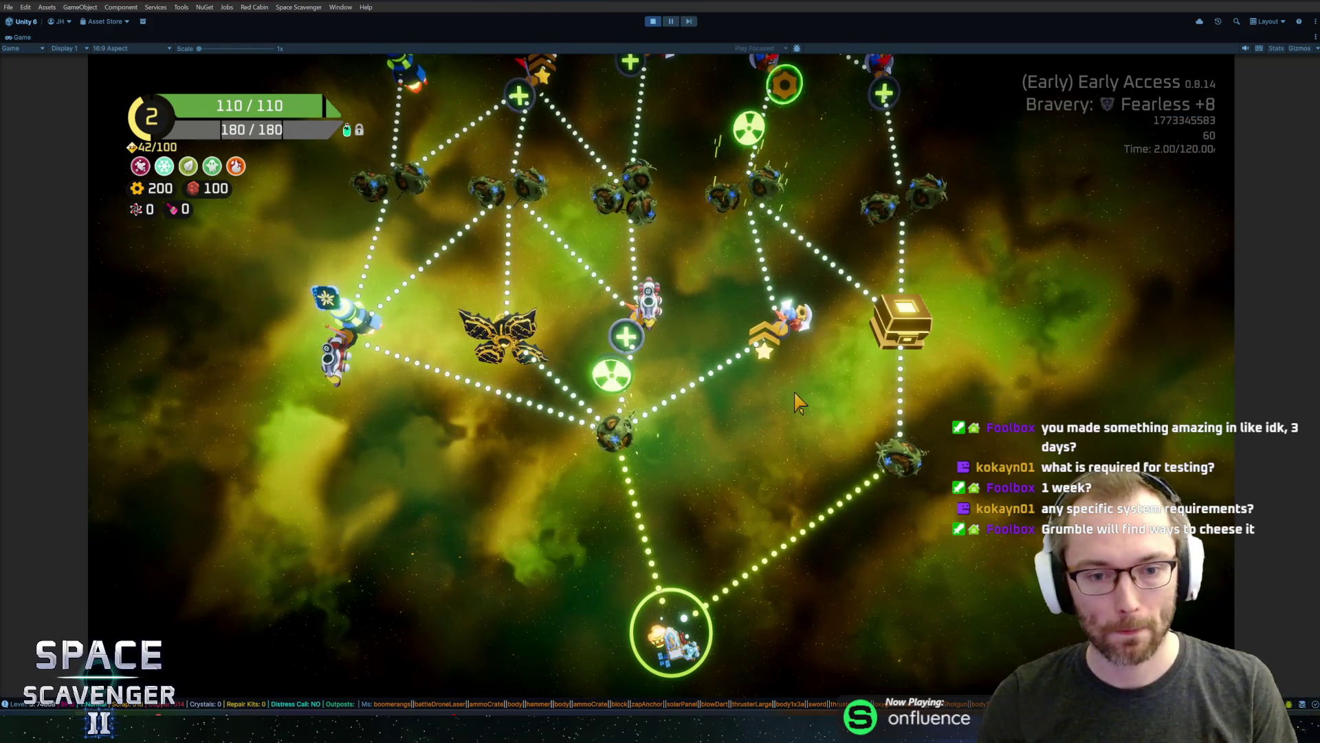
click(627, 436)
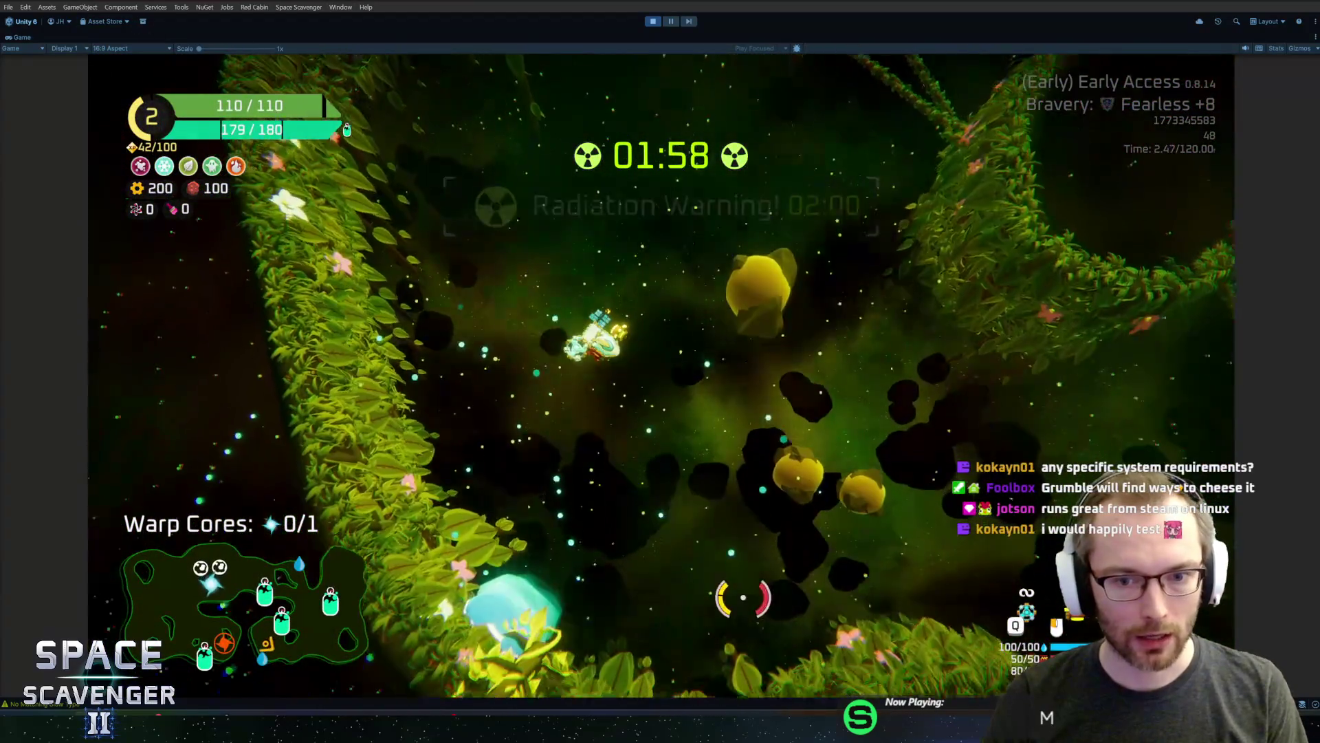
Shoot the yellow asteroids in the Radiation Zone and collect the Spare Parts
mouse_move(737, 599)
mouse_down()
mouse_move(831, 286)
mouse_move(789, 254)
mouse_move(827, 253)
mouse_move(742, 194)
mouse_move(519, 270)
mouse_up()
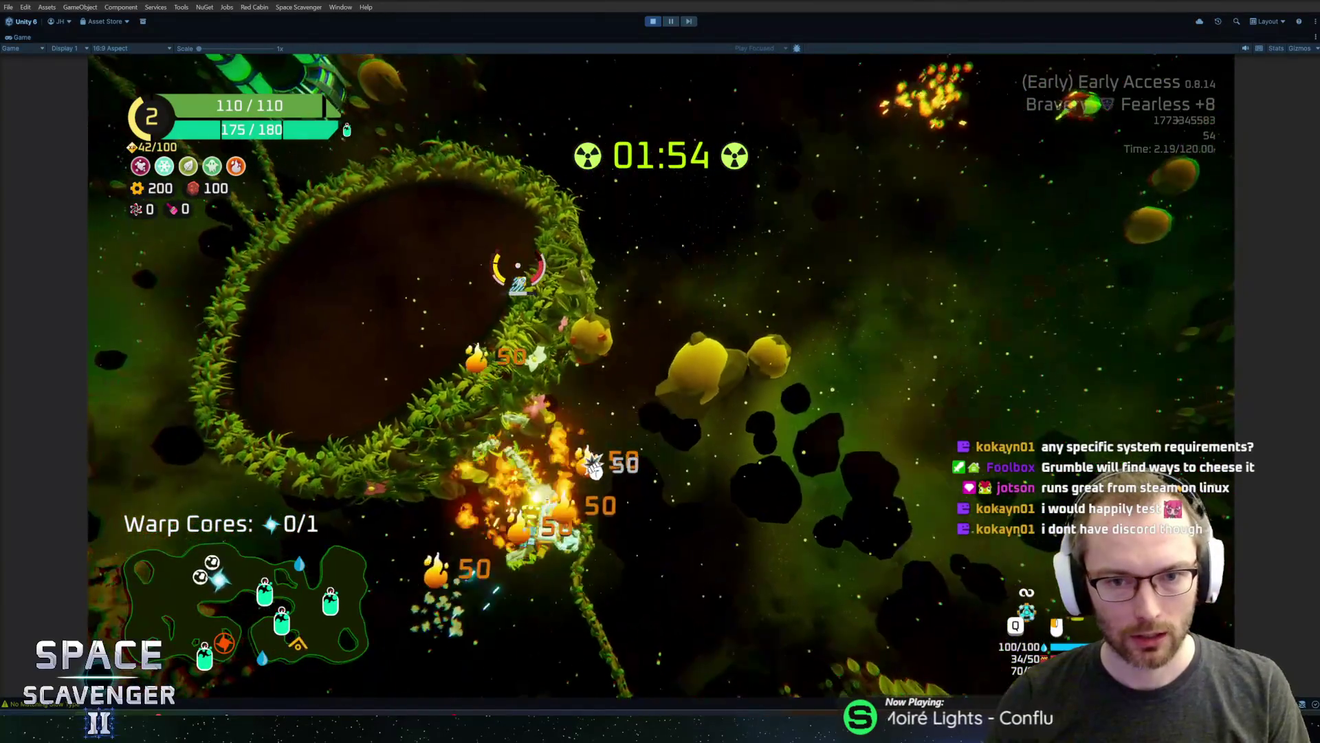
drag(578, 217, 707, 292)
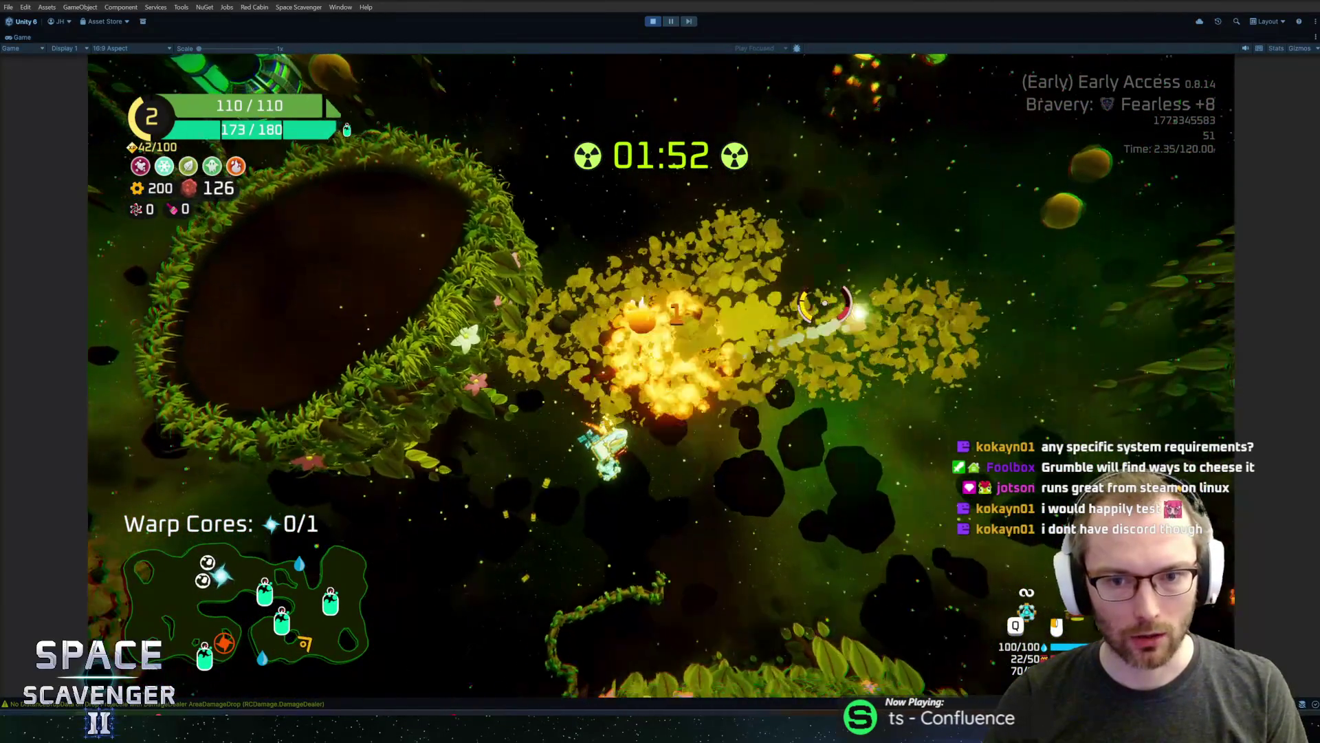
drag(825, 302, 926, 370)
mouse_move(887, 423)
mouse_down()
mouse_move(811, 365)
mouse_move(746, 357)
mouse_move(622, 226)
mouse_up()
Mount the laser sword on top of the ship and open the Oxygen Station's rewards
key(e)
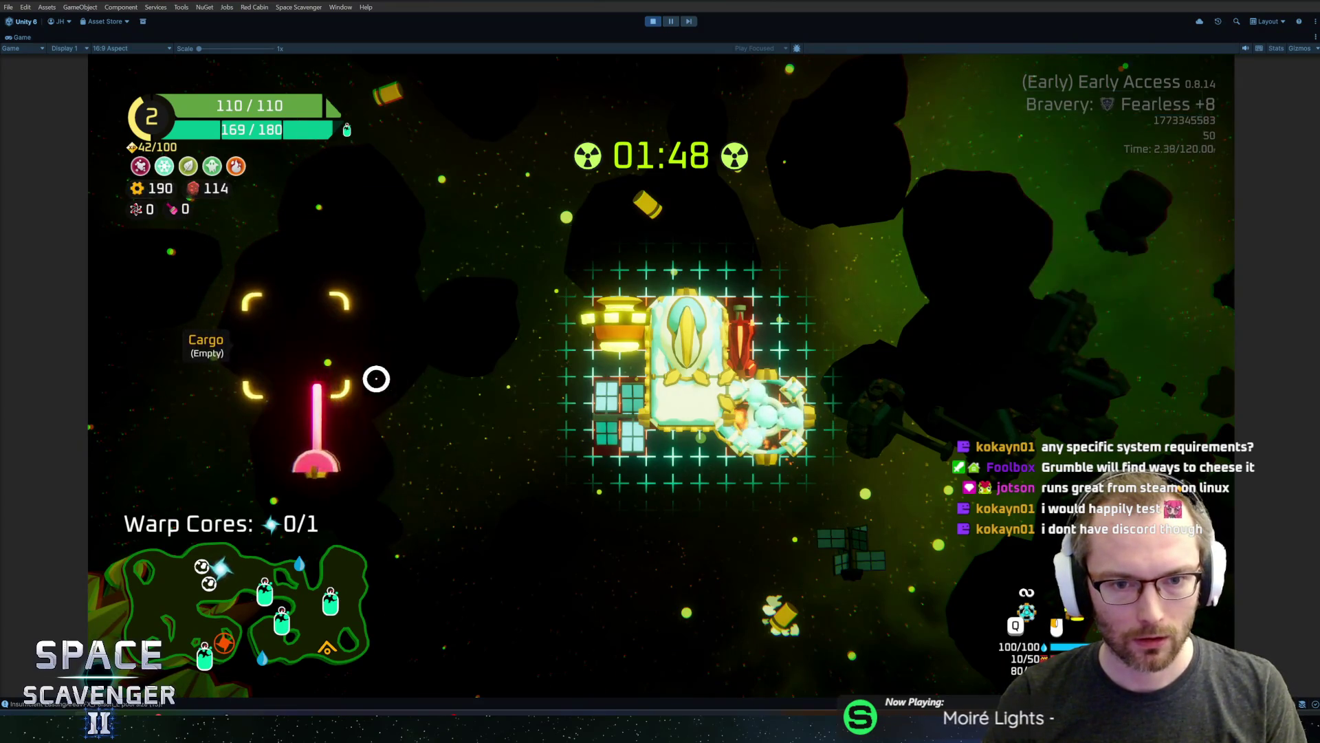
click(696, 277)
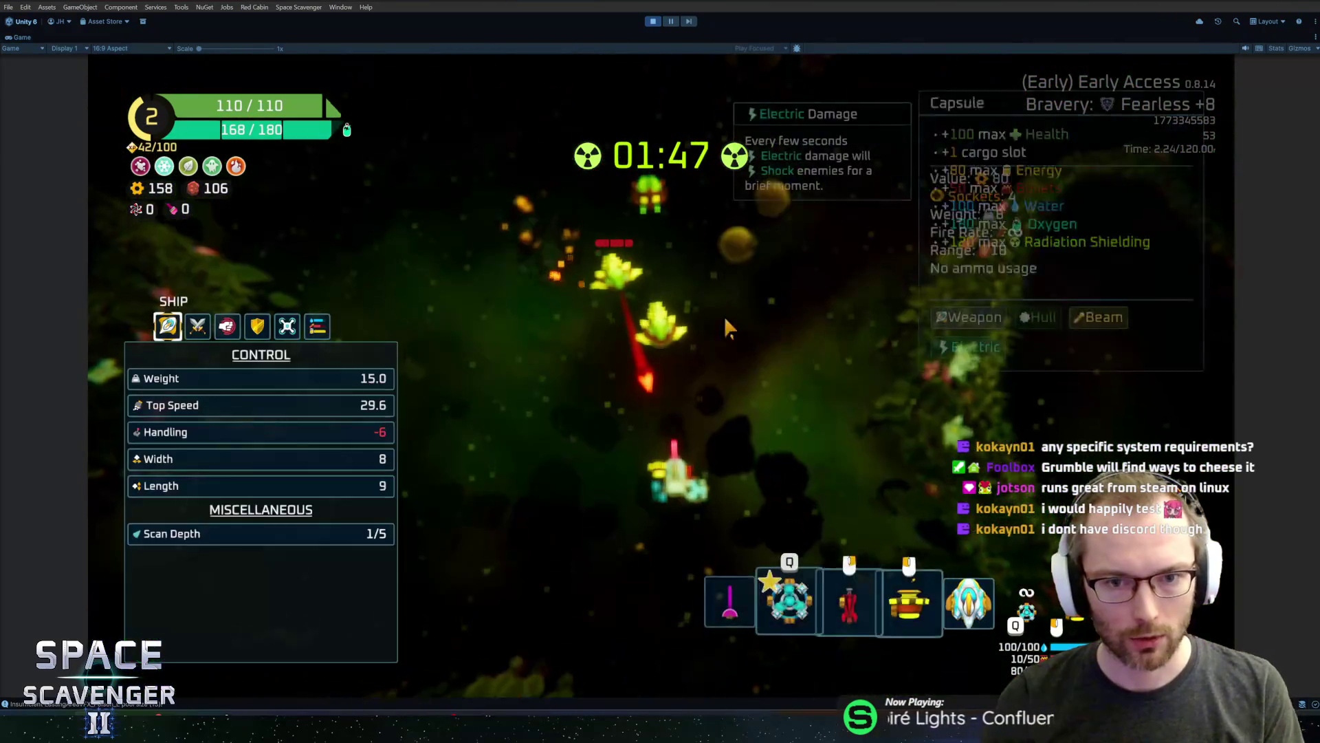
key(Tab)
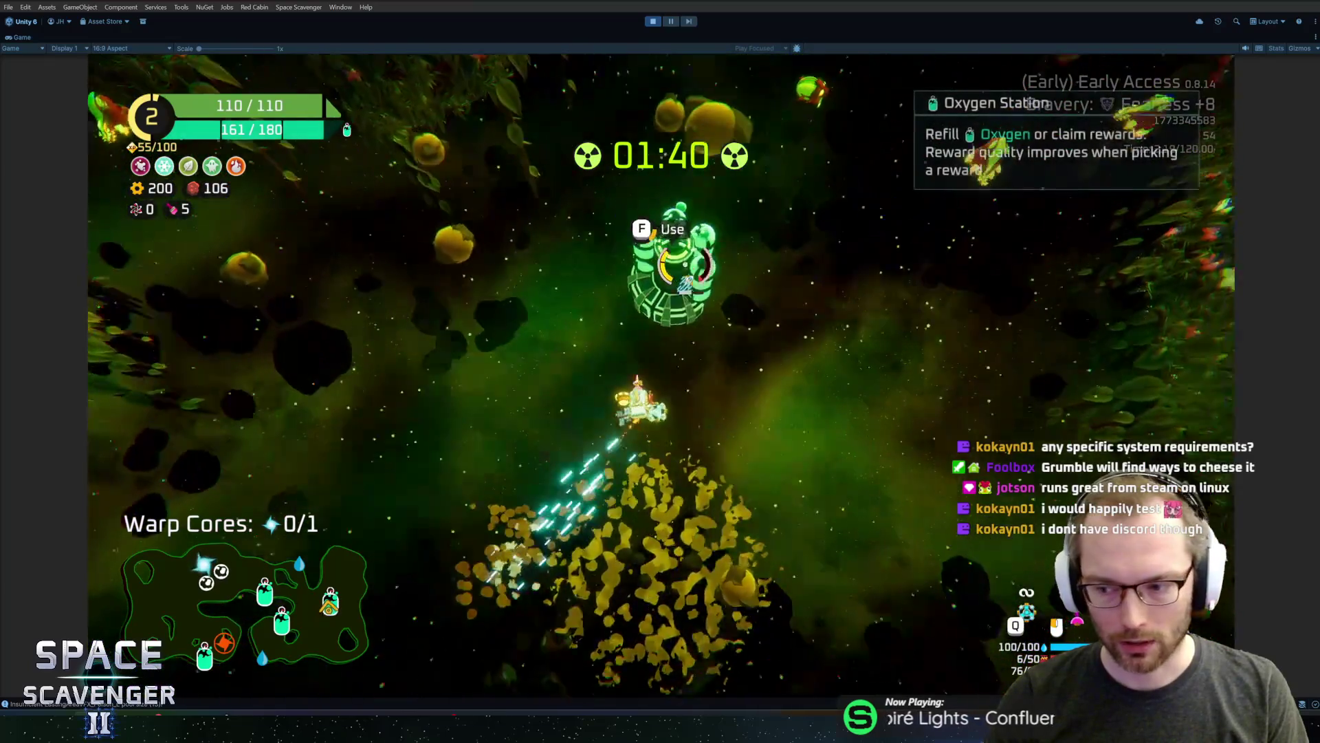
click(670, 337)
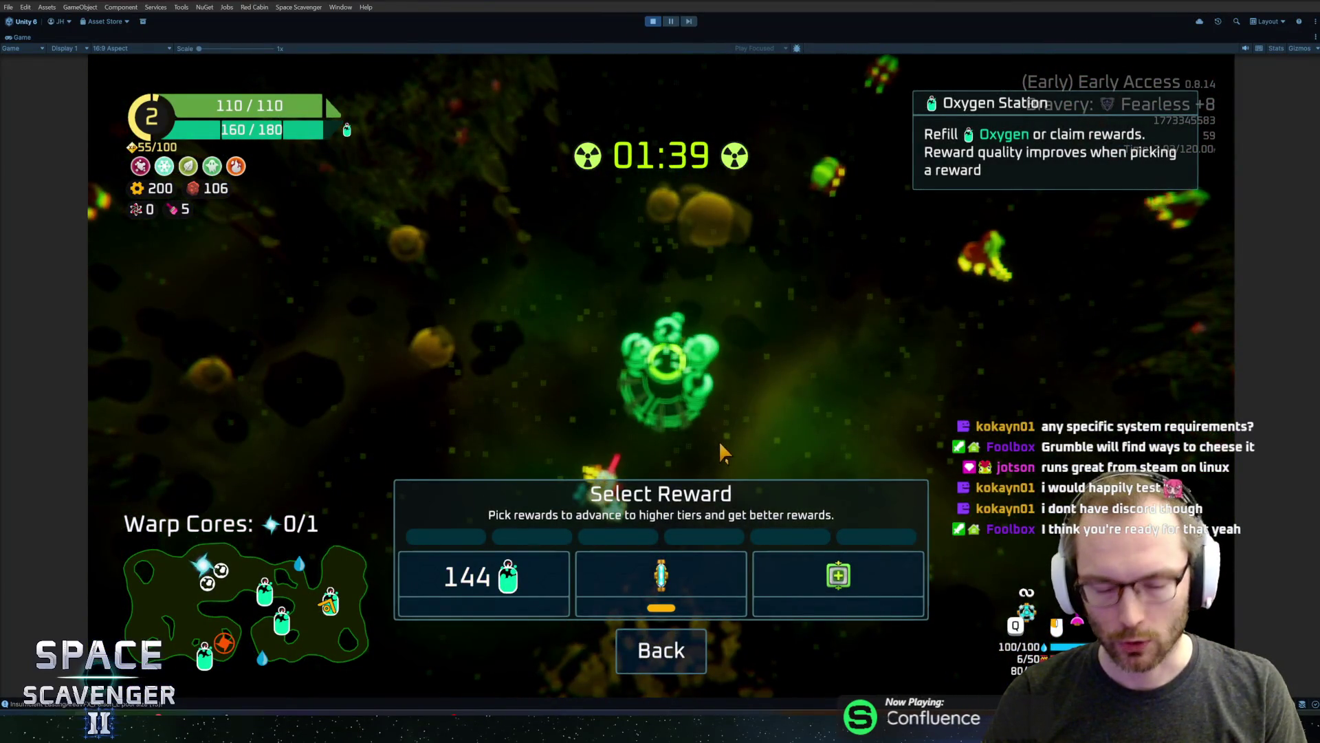
Take the station's part reward, attach the body part for a 120 health cap, and fly around
click(674, 591)
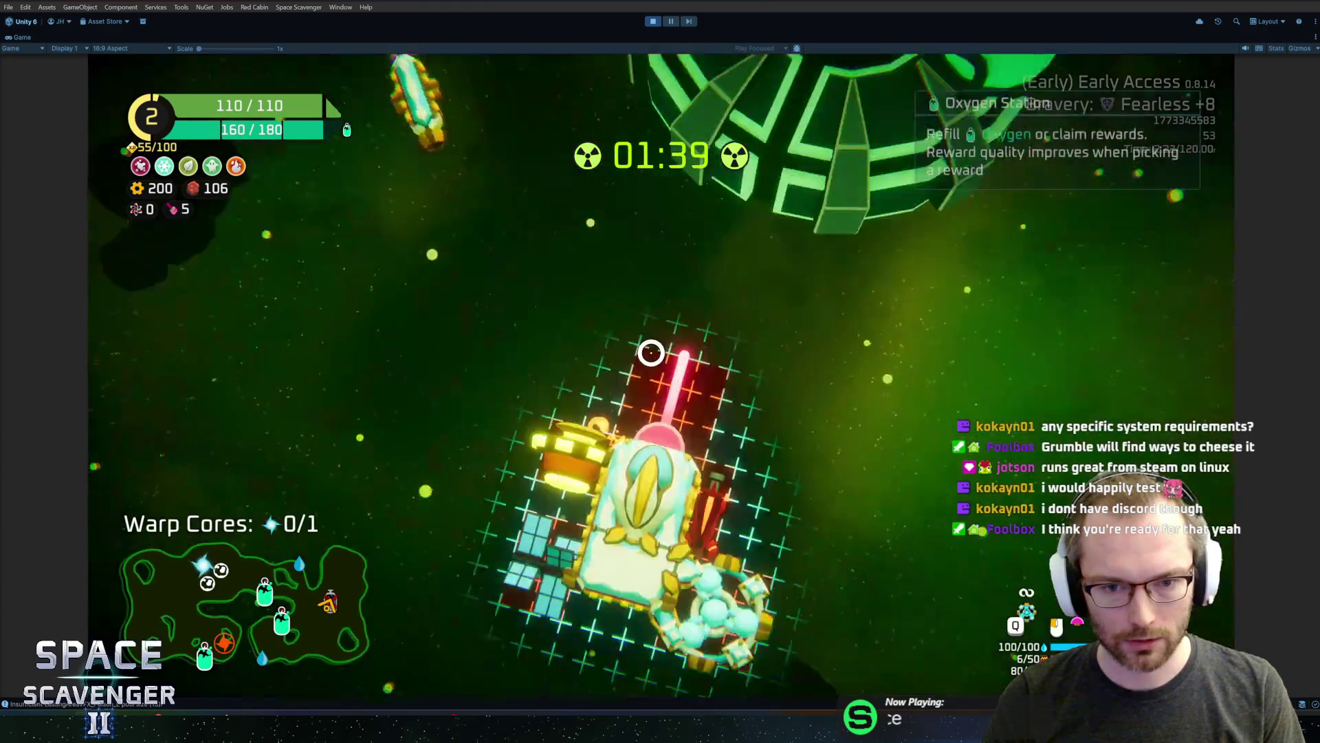
click(683, 511)
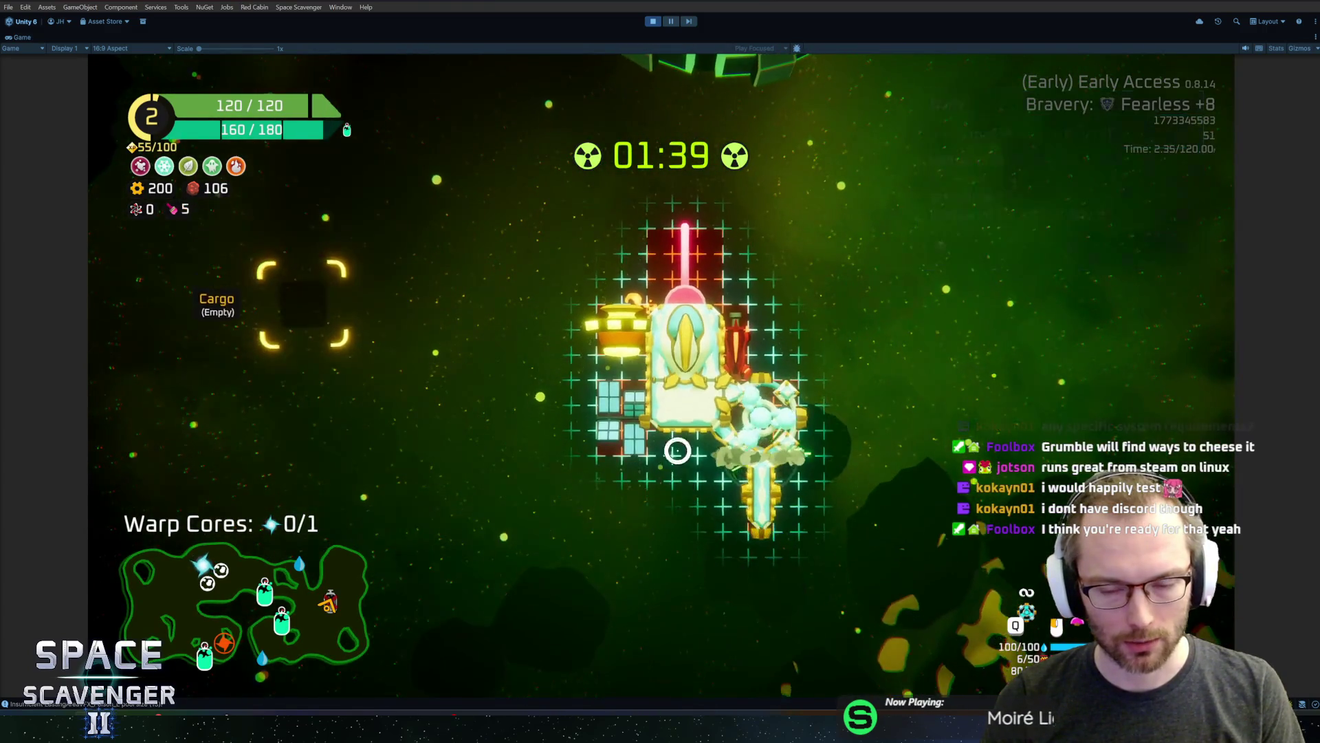
key(d)
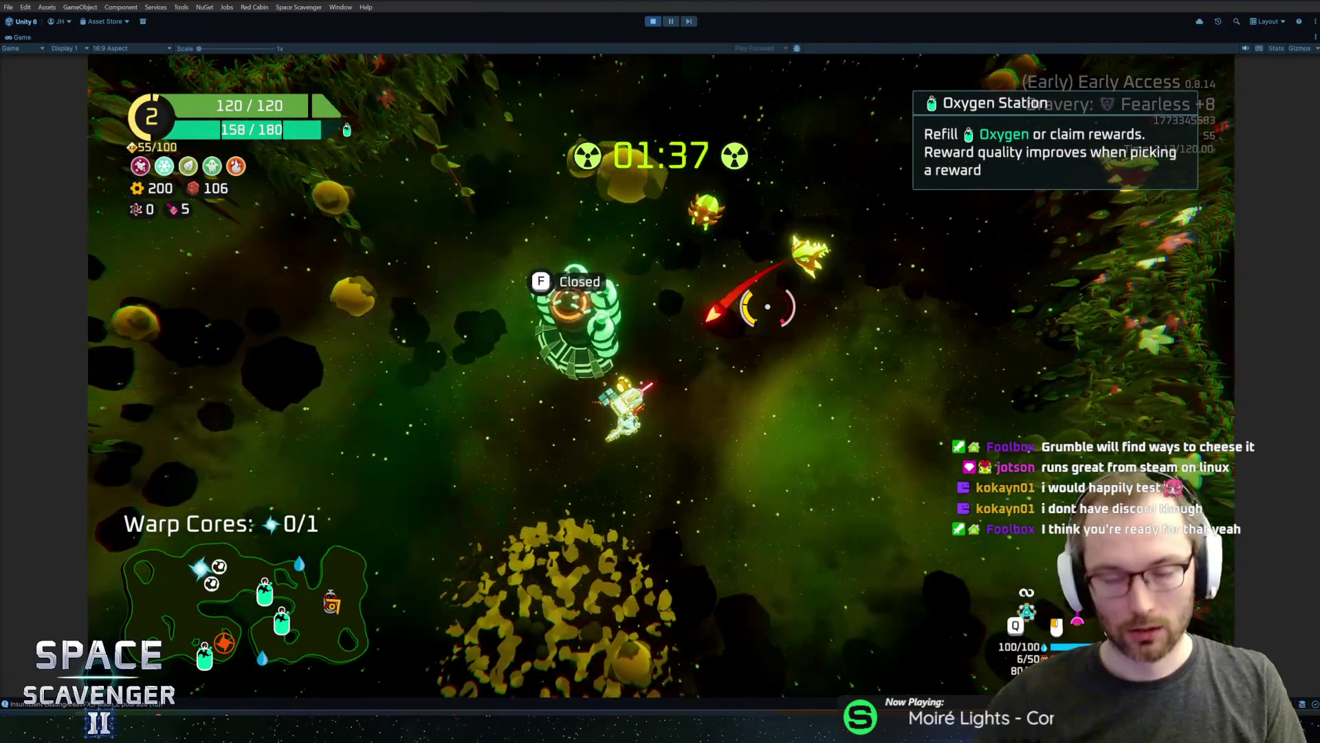
key(a)
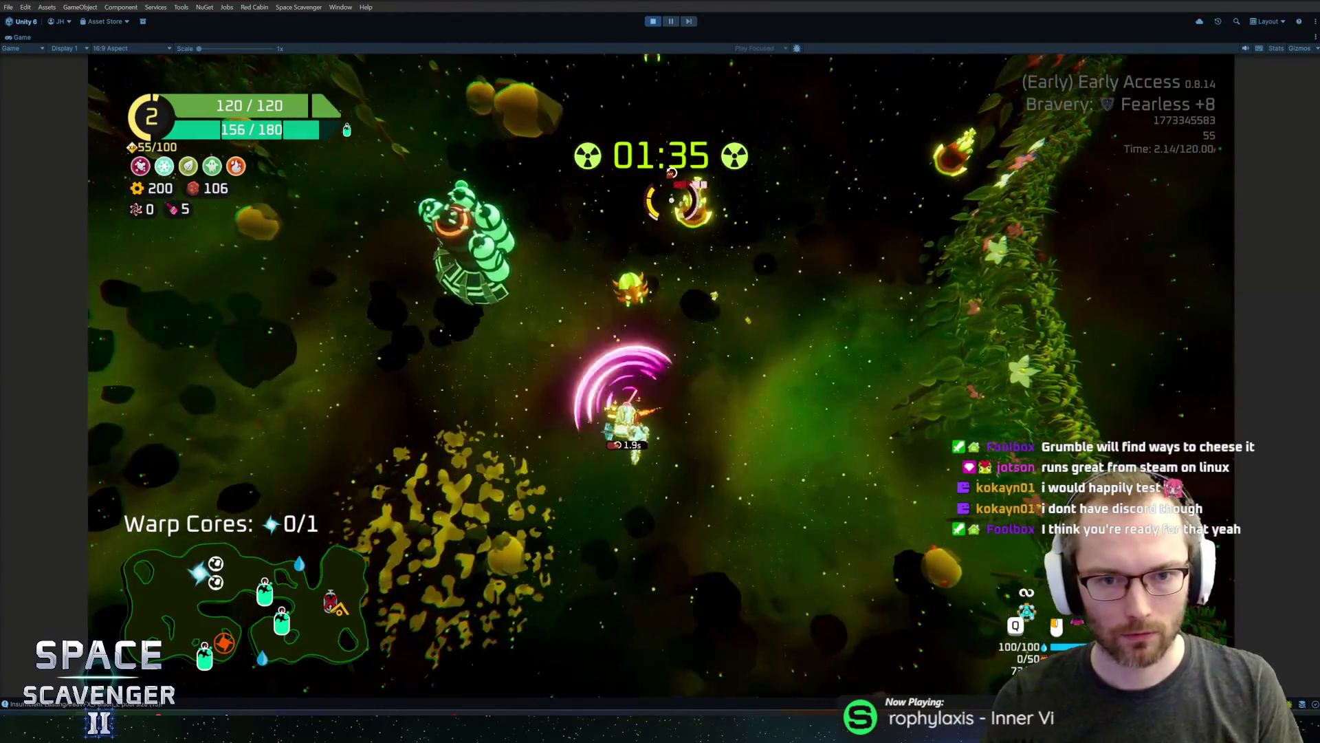
key(w)
key(d)
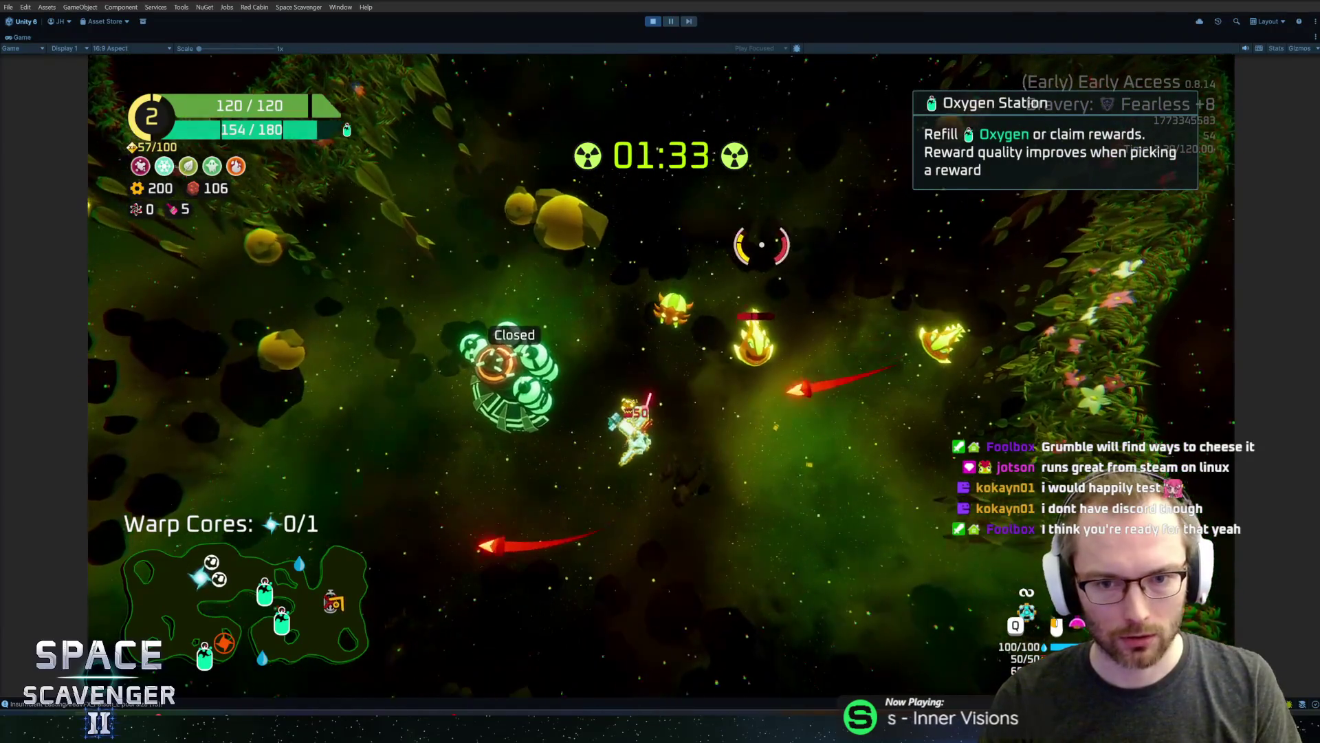
key(d)
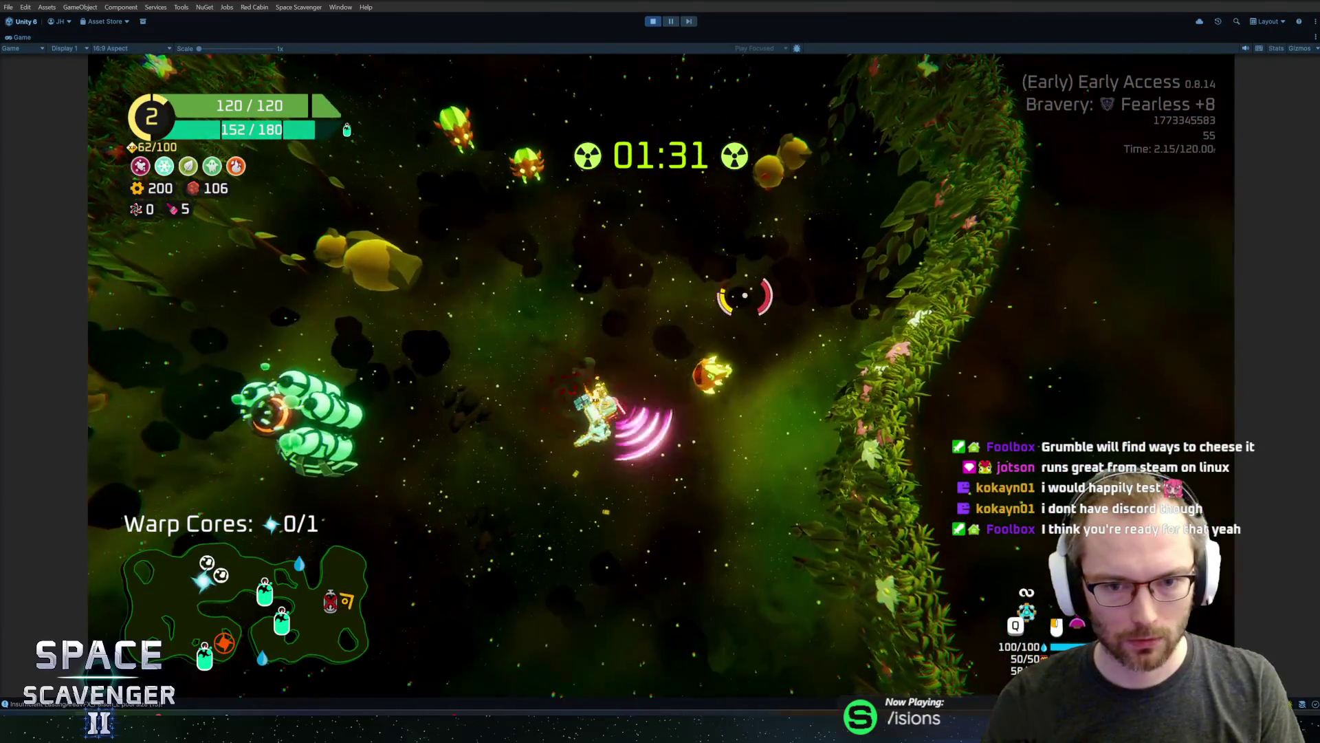
key(a)
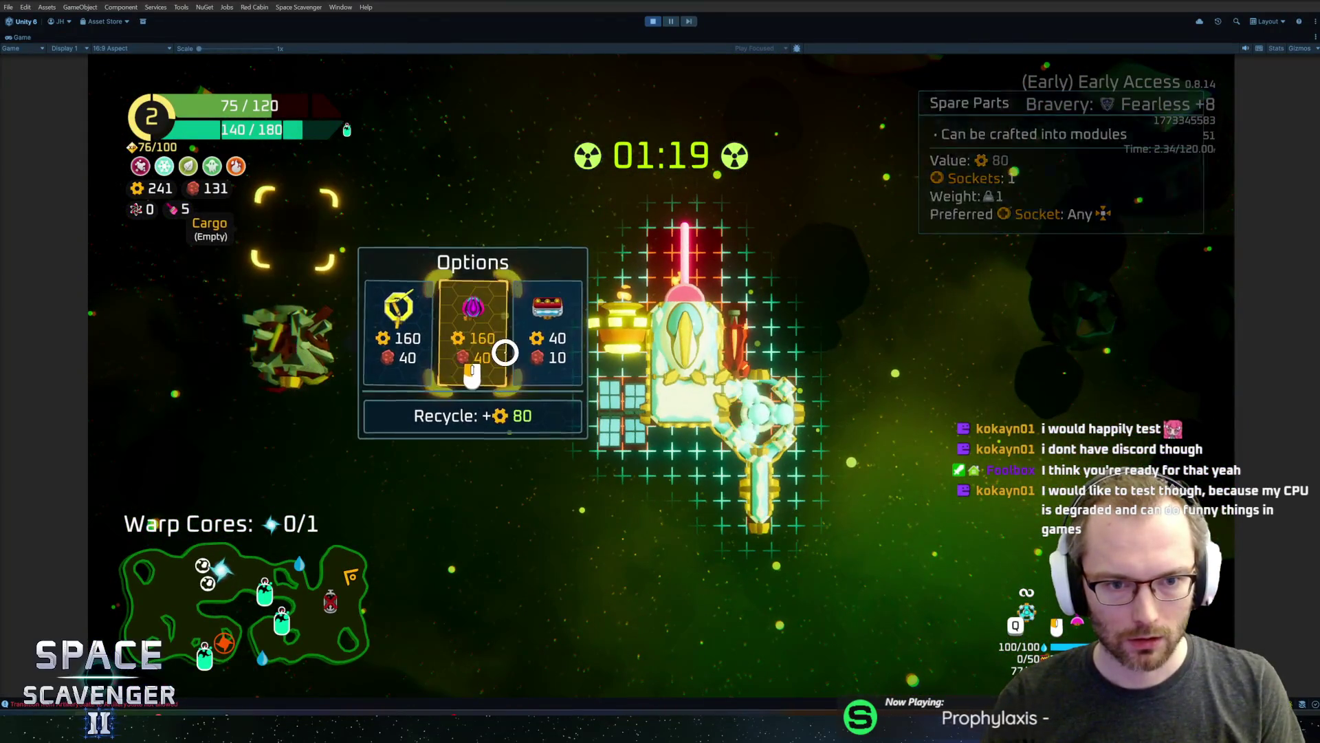
click(735, 451)
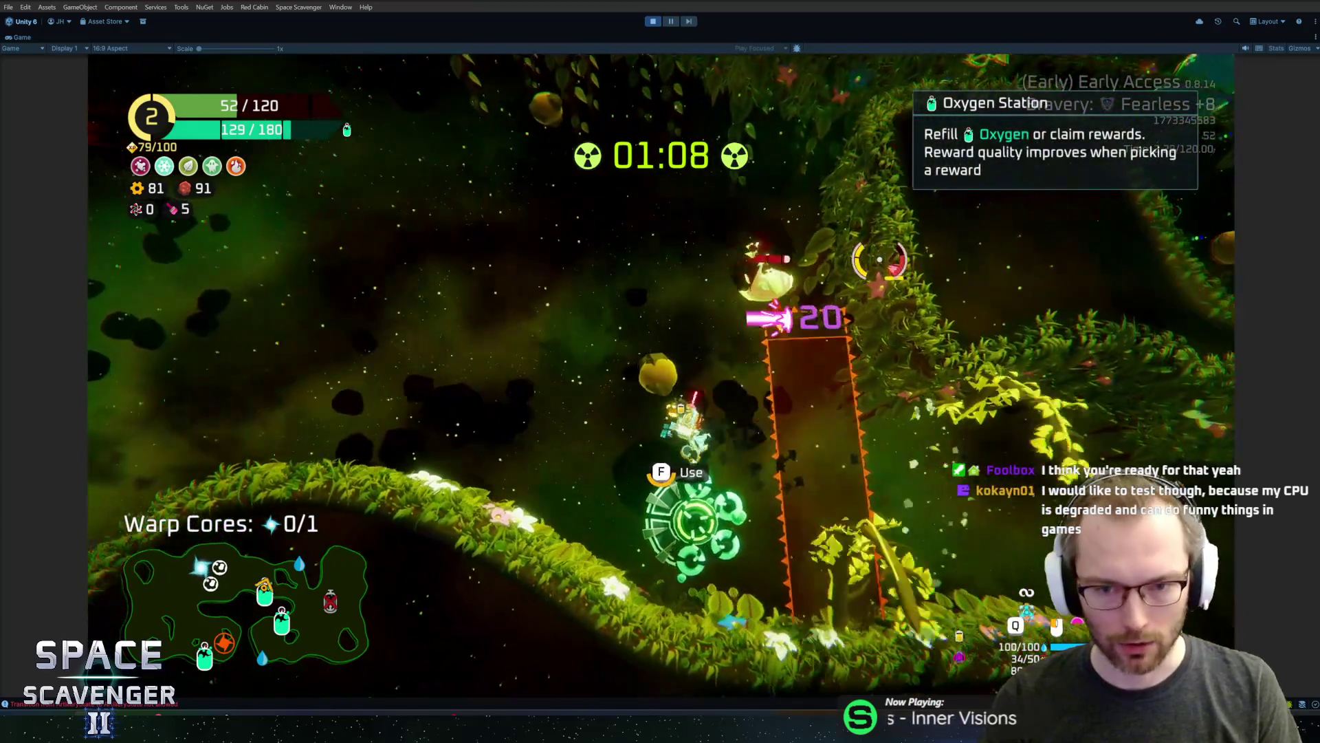
Claim 48 XP from the Oxygen Station and pick the Hourglass fire-rate upgrade at Rank 3
key(f)
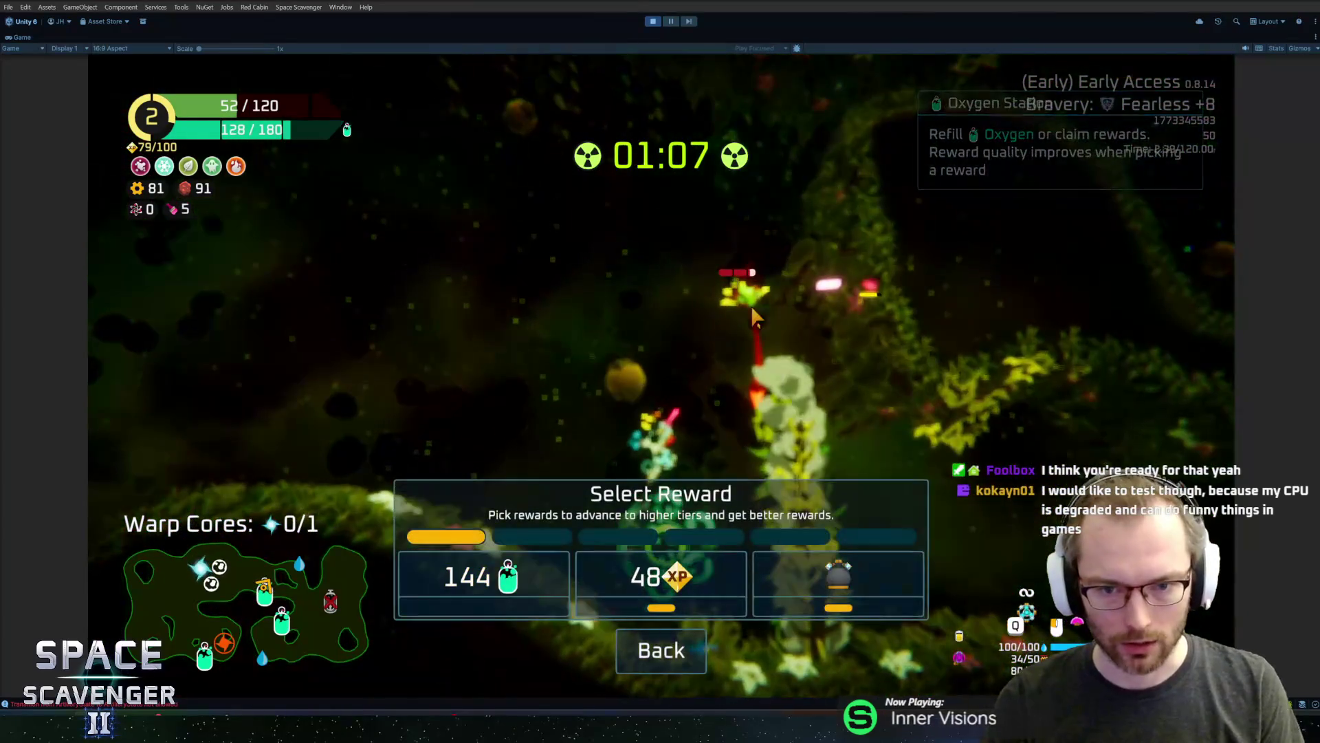
click(715, 568)
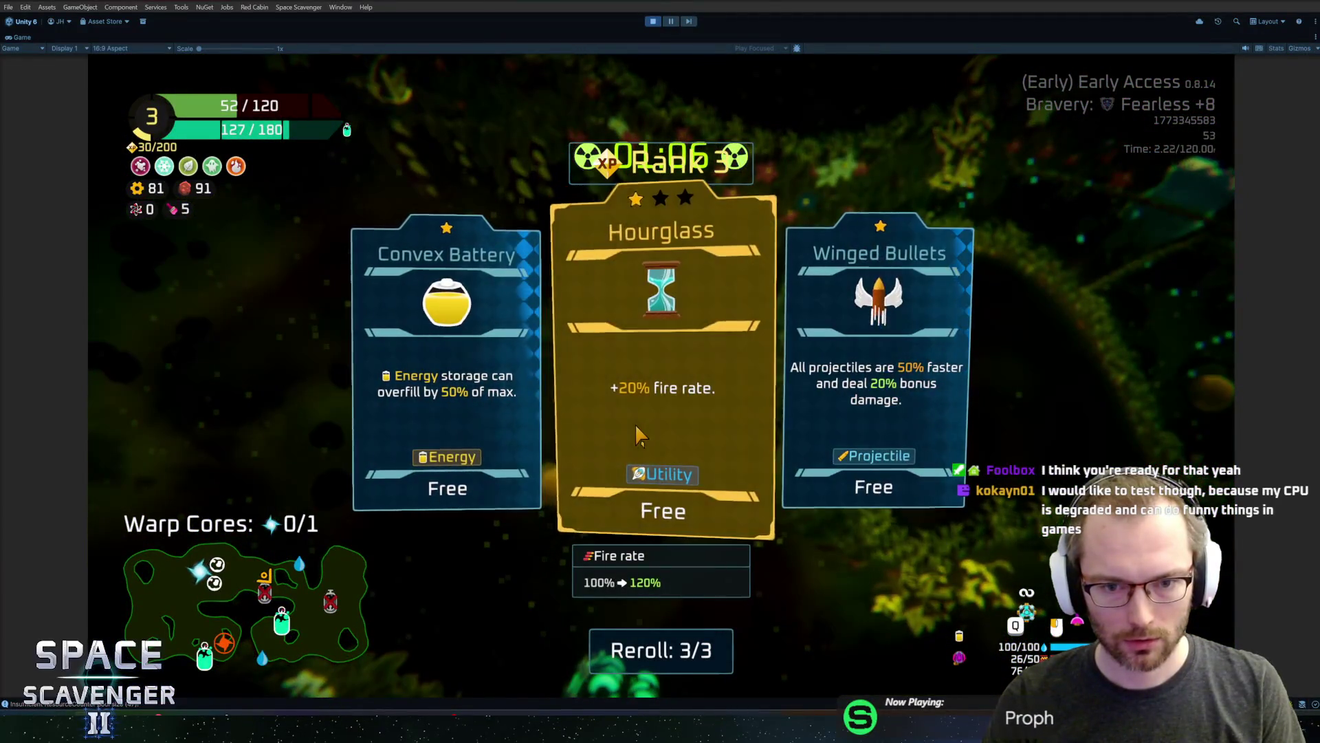
click(634, 423)
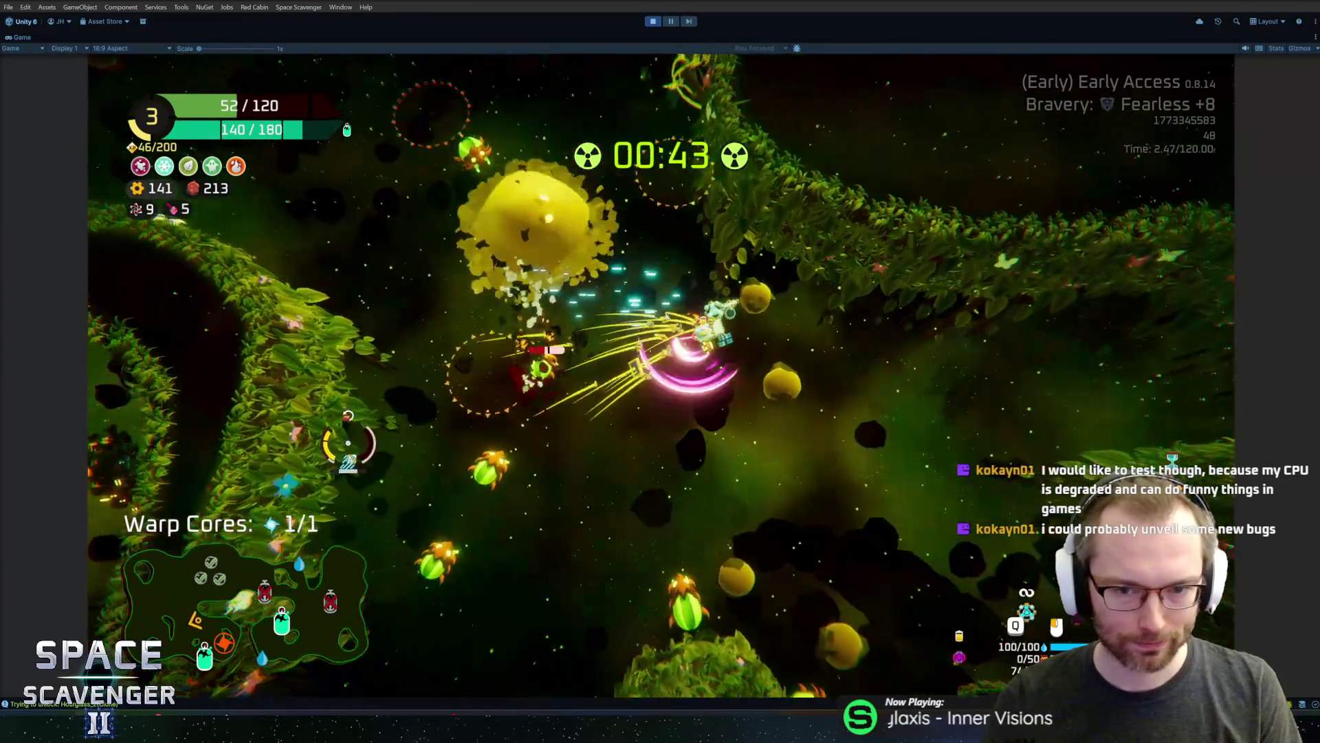
Fly the ship down onto the oxygen station, then exit Play mode with Ctrl+P
key(s)
key(a)
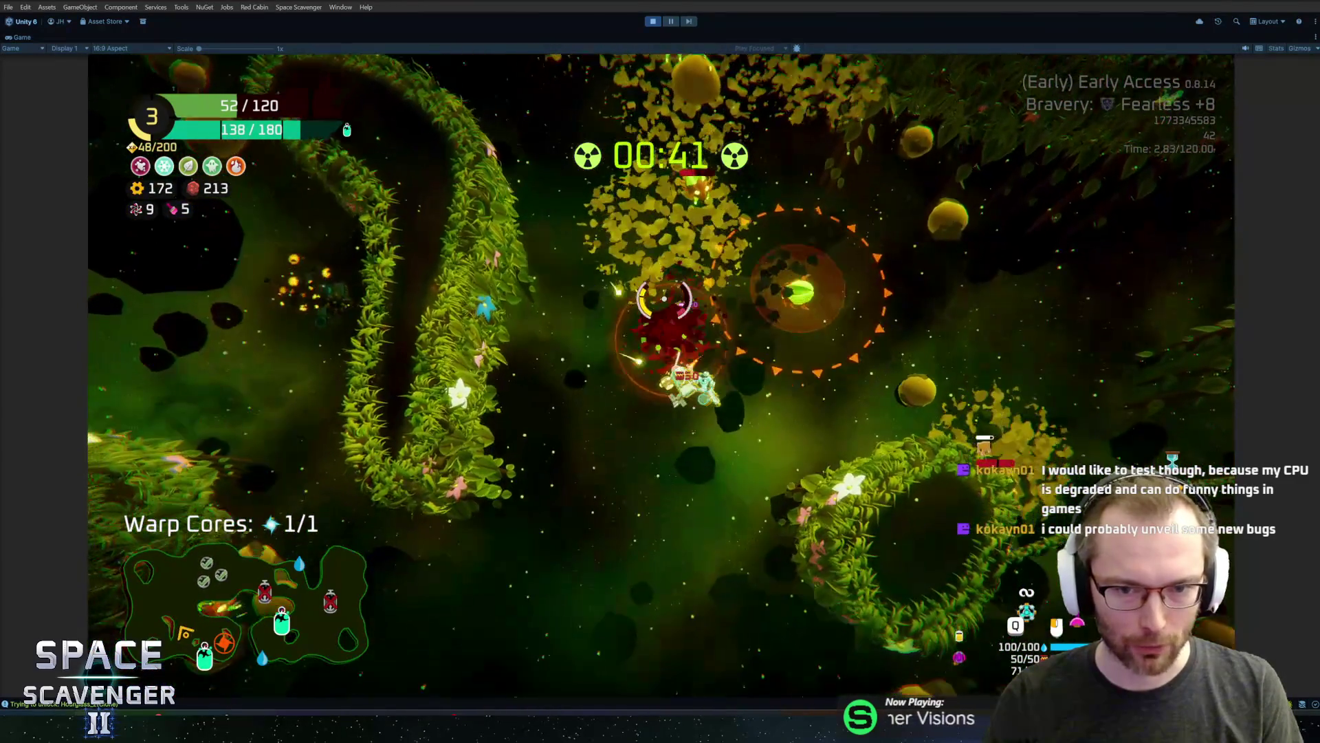
key(w)
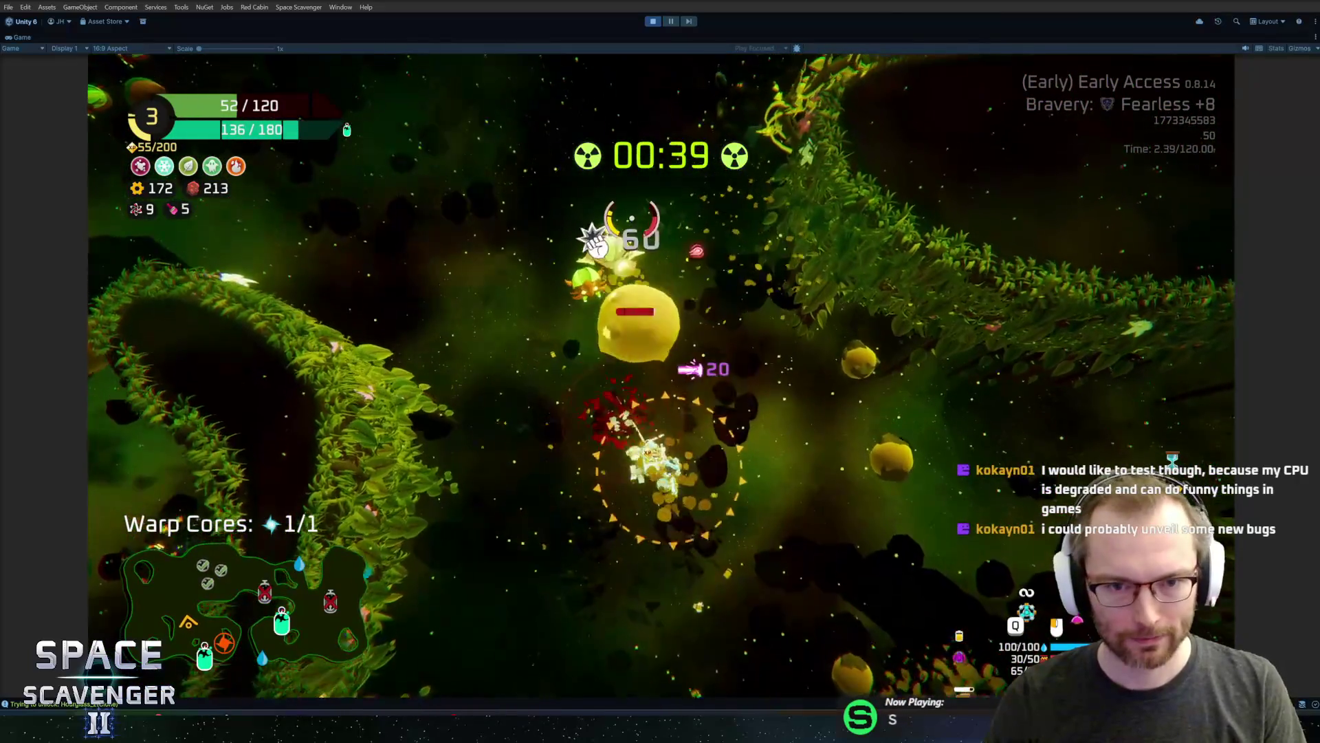
key(w)
key(a)
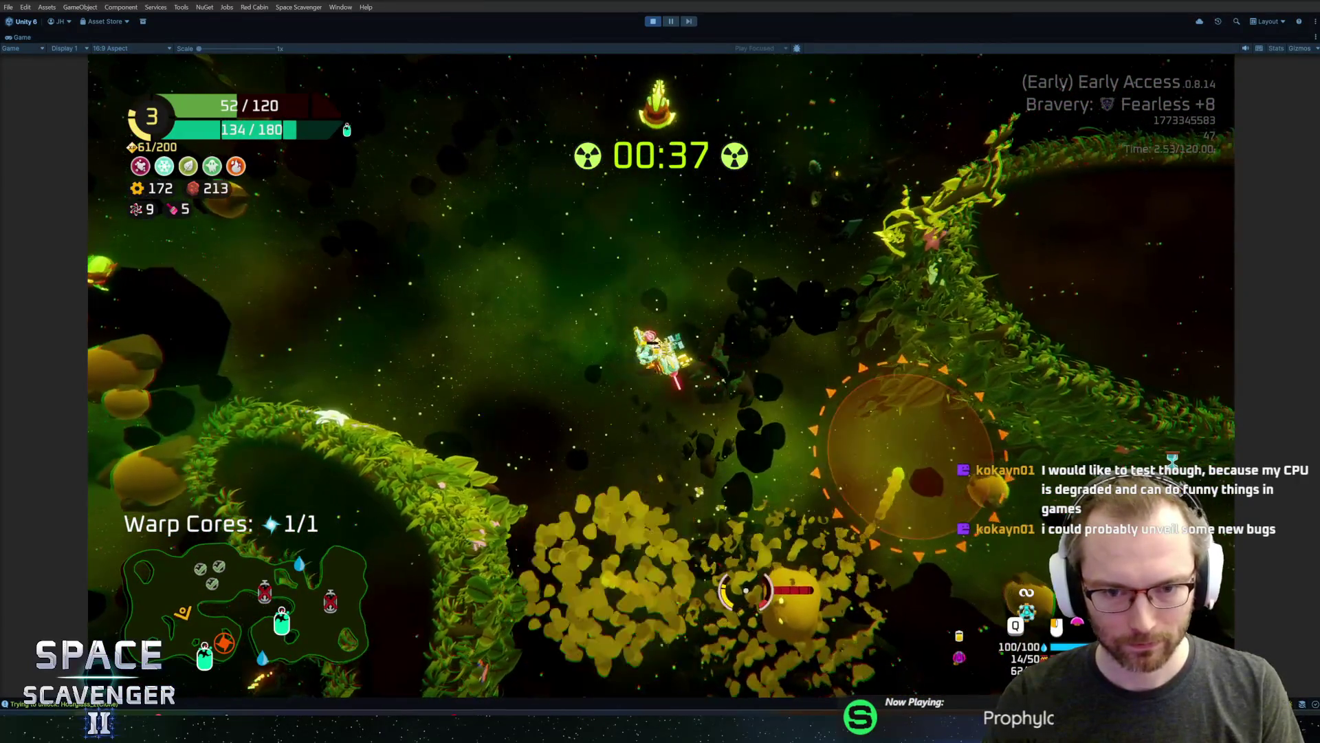
key(s)
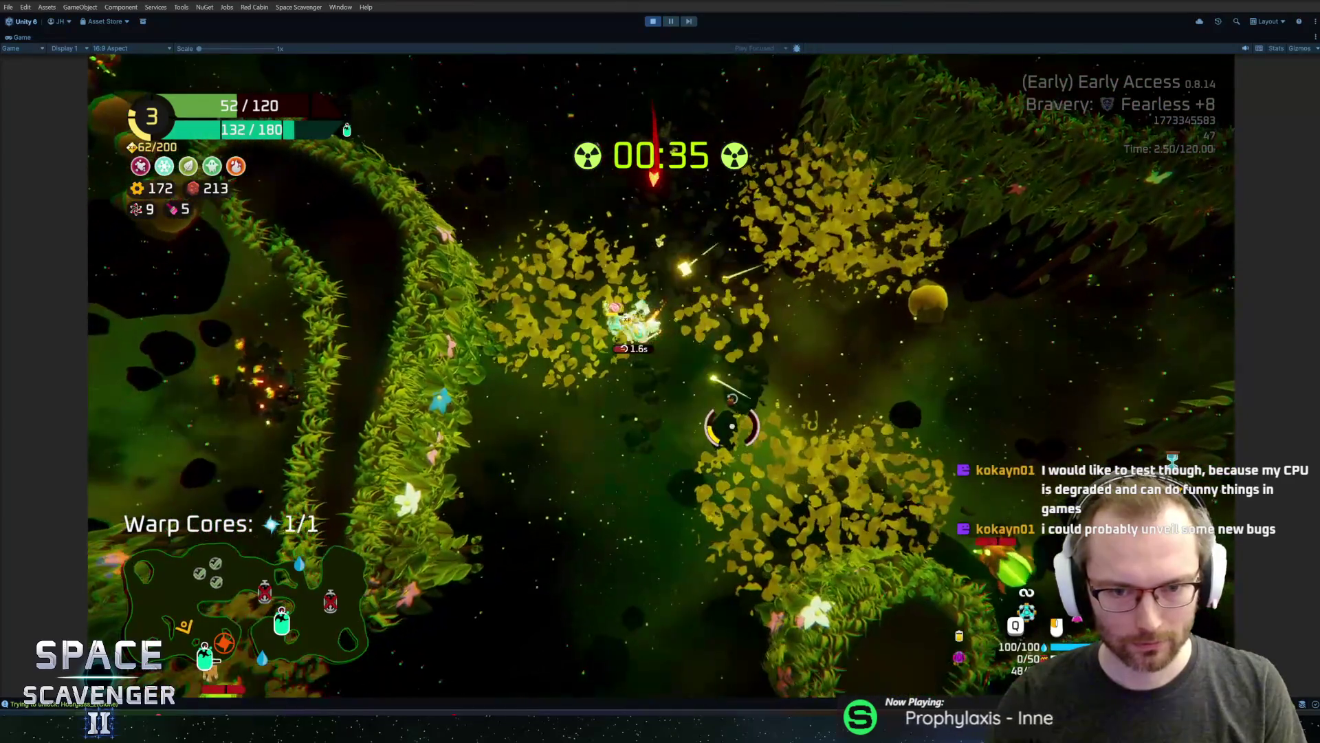
key(s)
key(d)
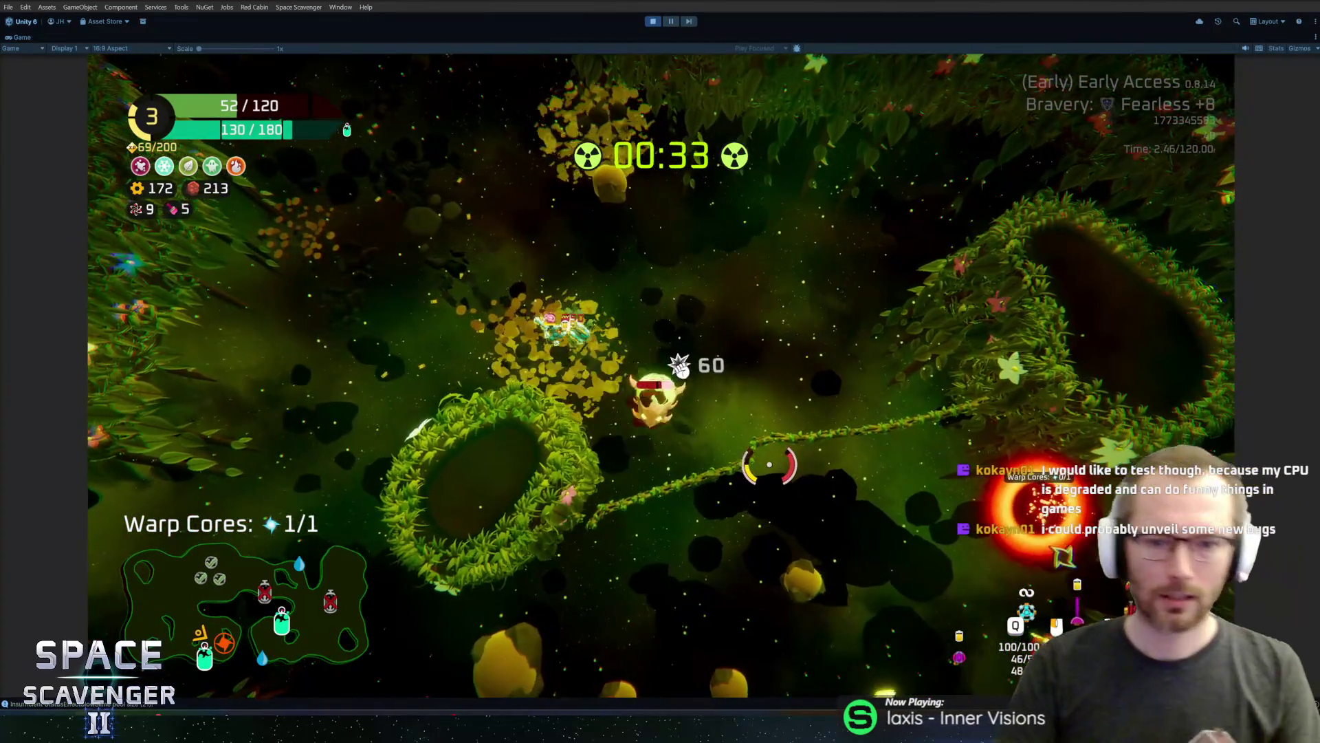
key(s)
key(d)
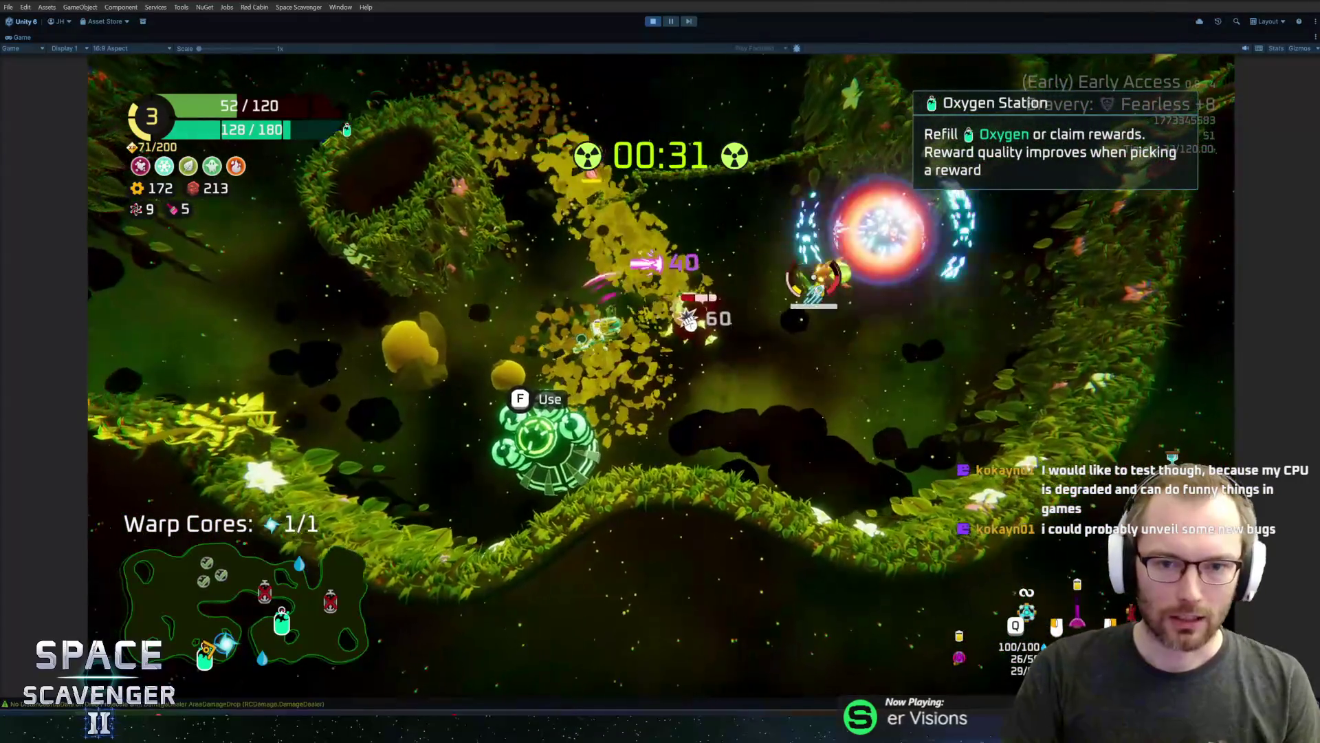
key(s)
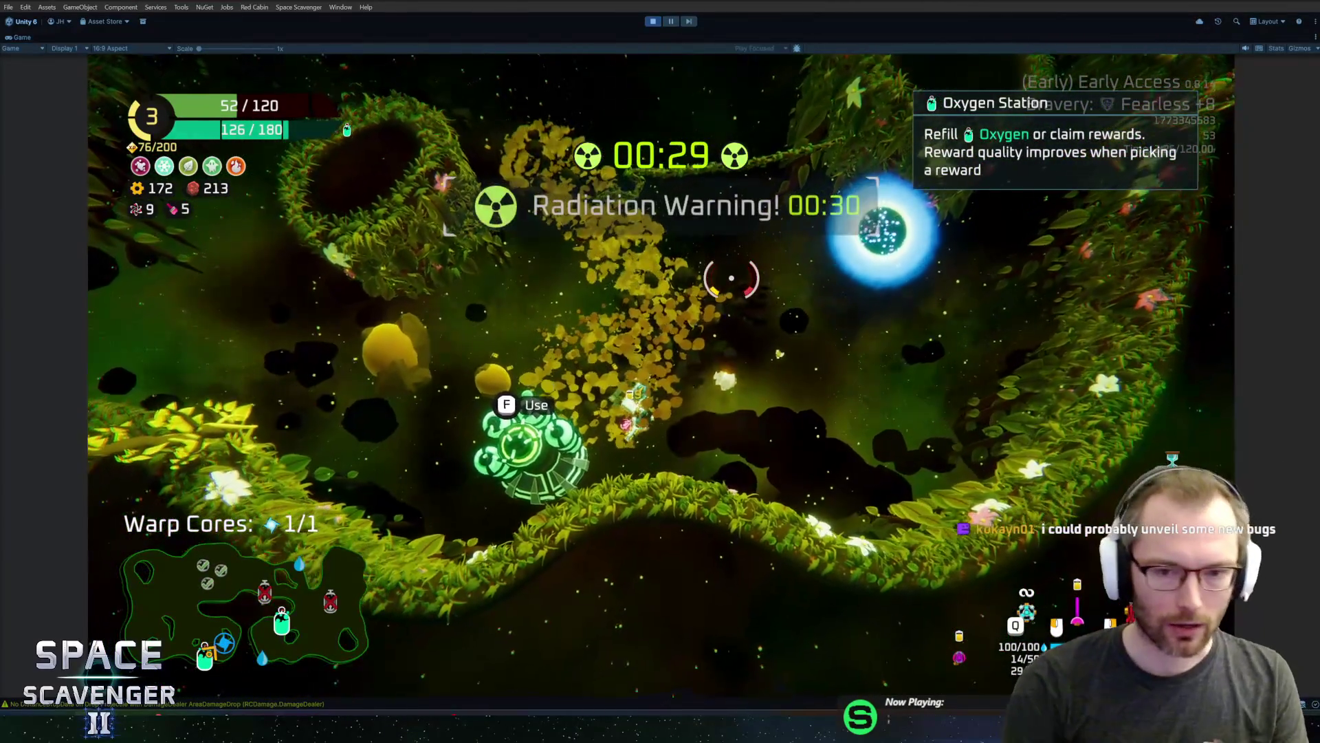
key(ctrl+p)
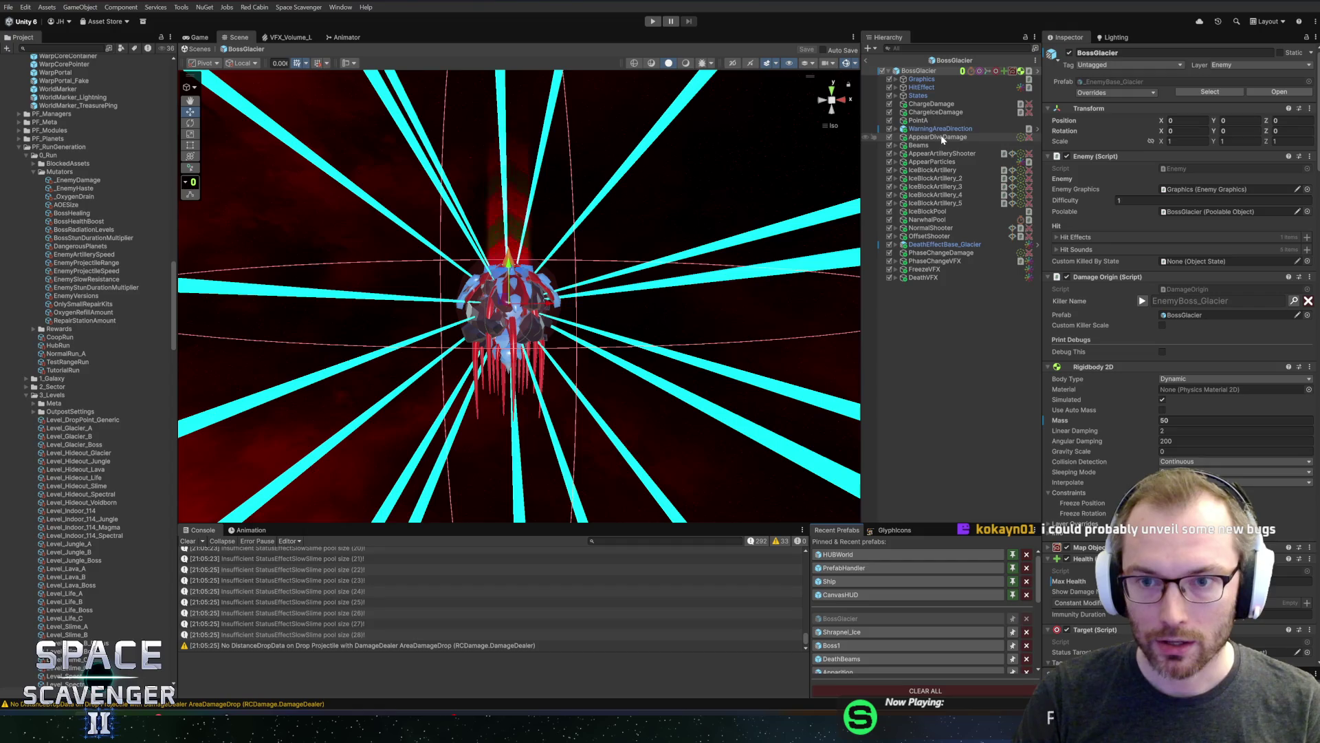
Expand the boss's States and PHASE CHANGE groups to inspect the PhaseChangeDive state
click(919, 96)
key(Right)
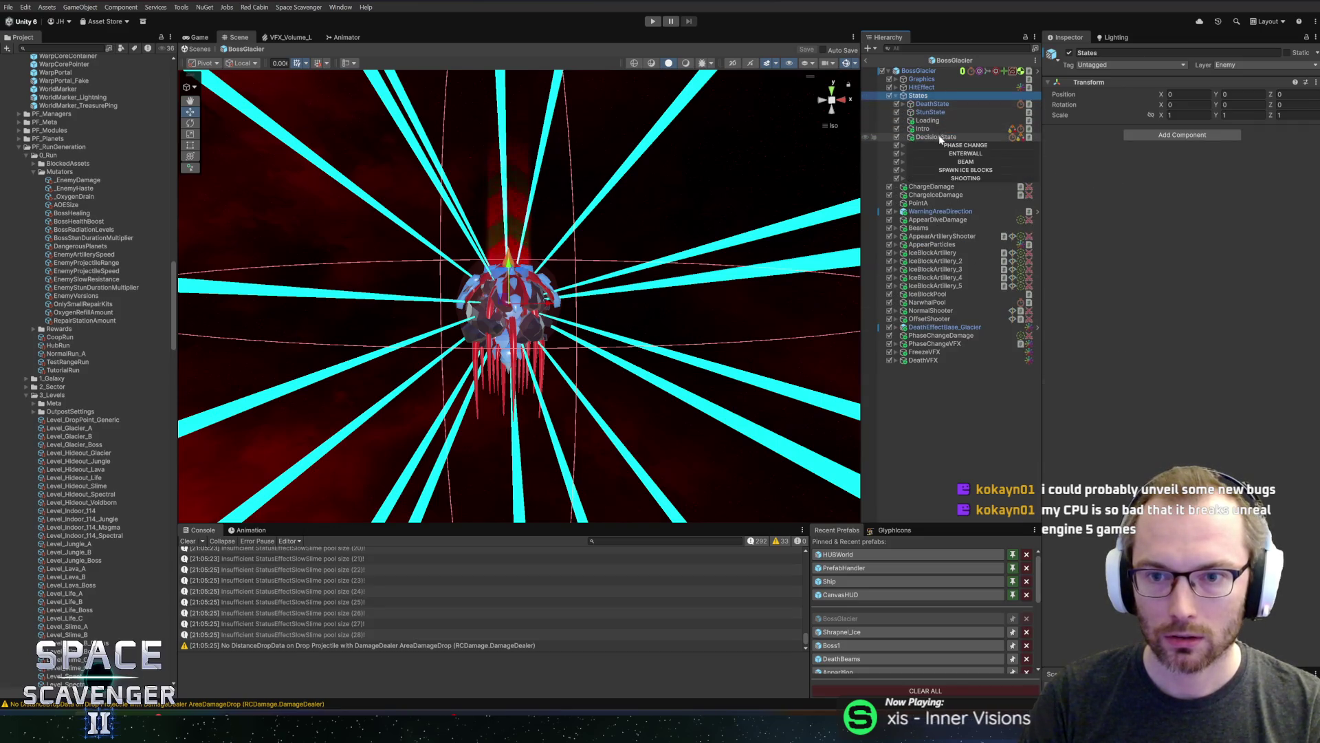
click(935, 145)
key(Right)
click(951, 162)
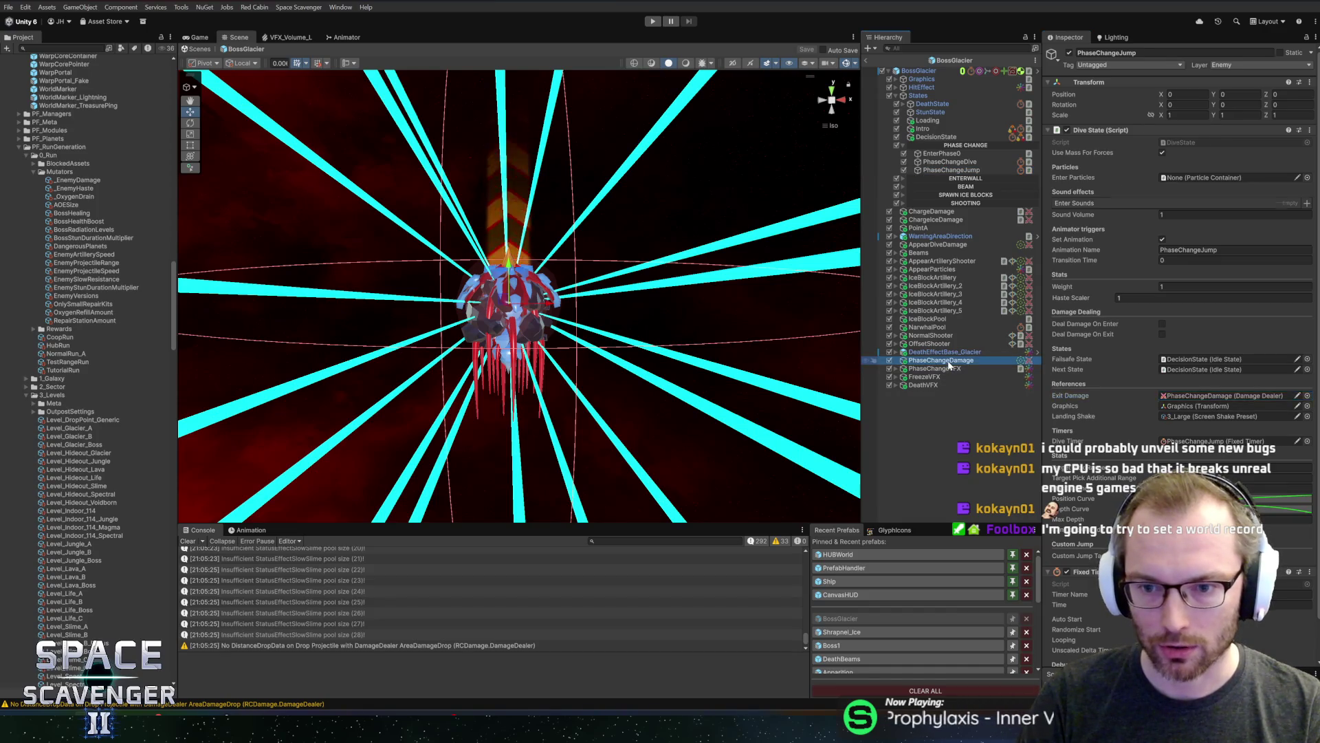
Enable Play VFX On Area Damage, save the BossGlacier prefab, and start Play mode
click(1162, 353)
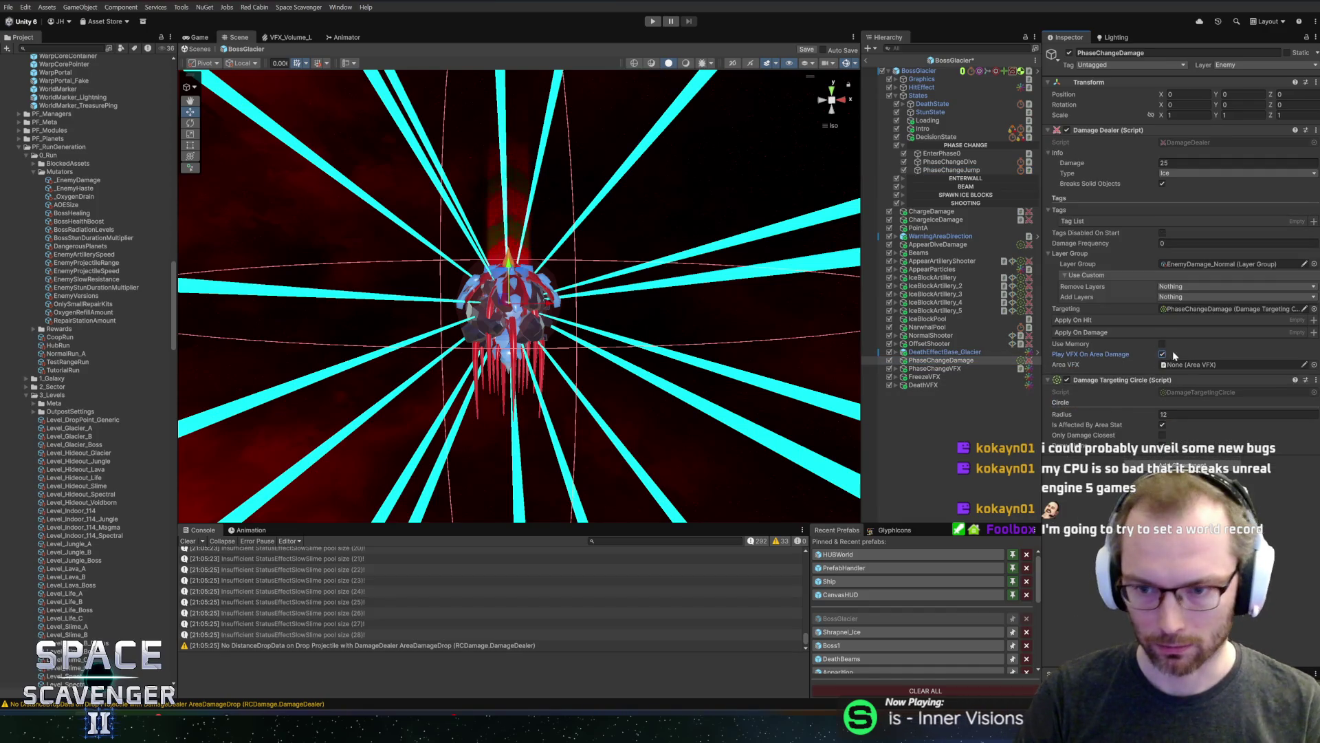
key(ctrl+s)
text(18)
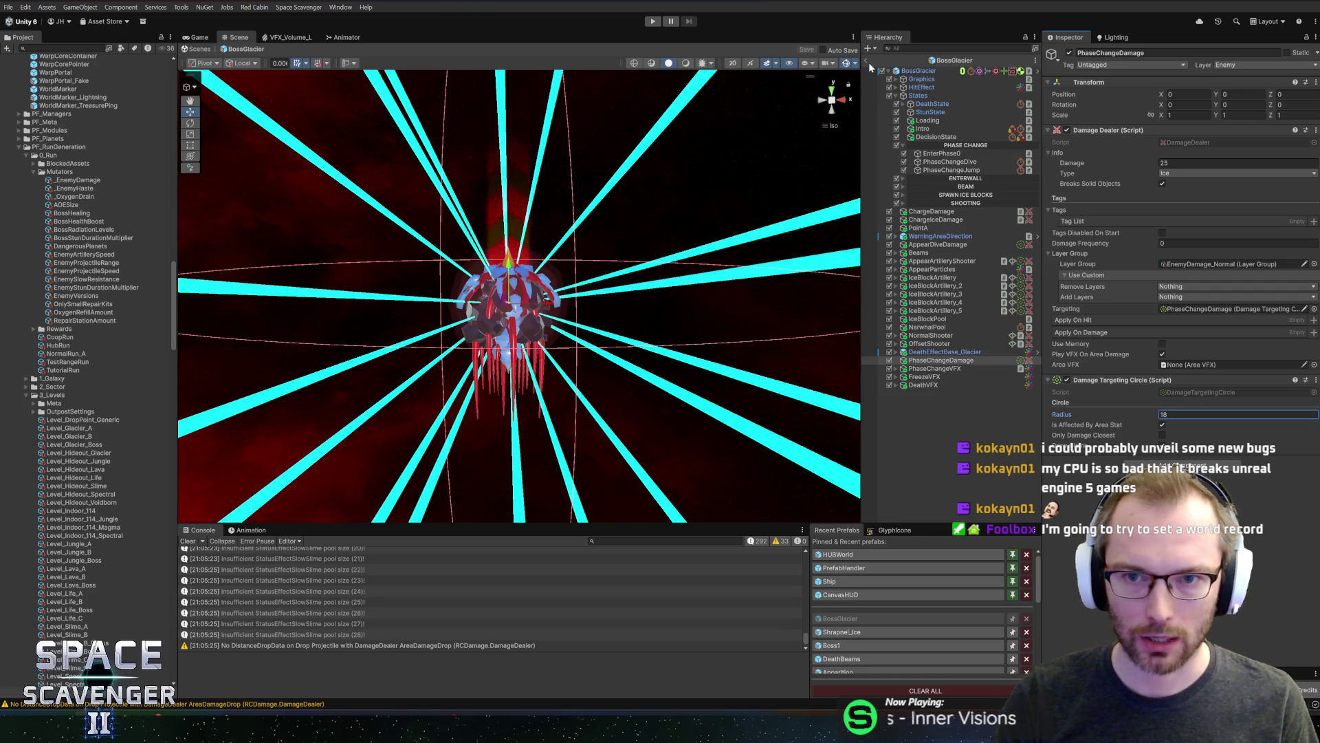
click(653, 21)
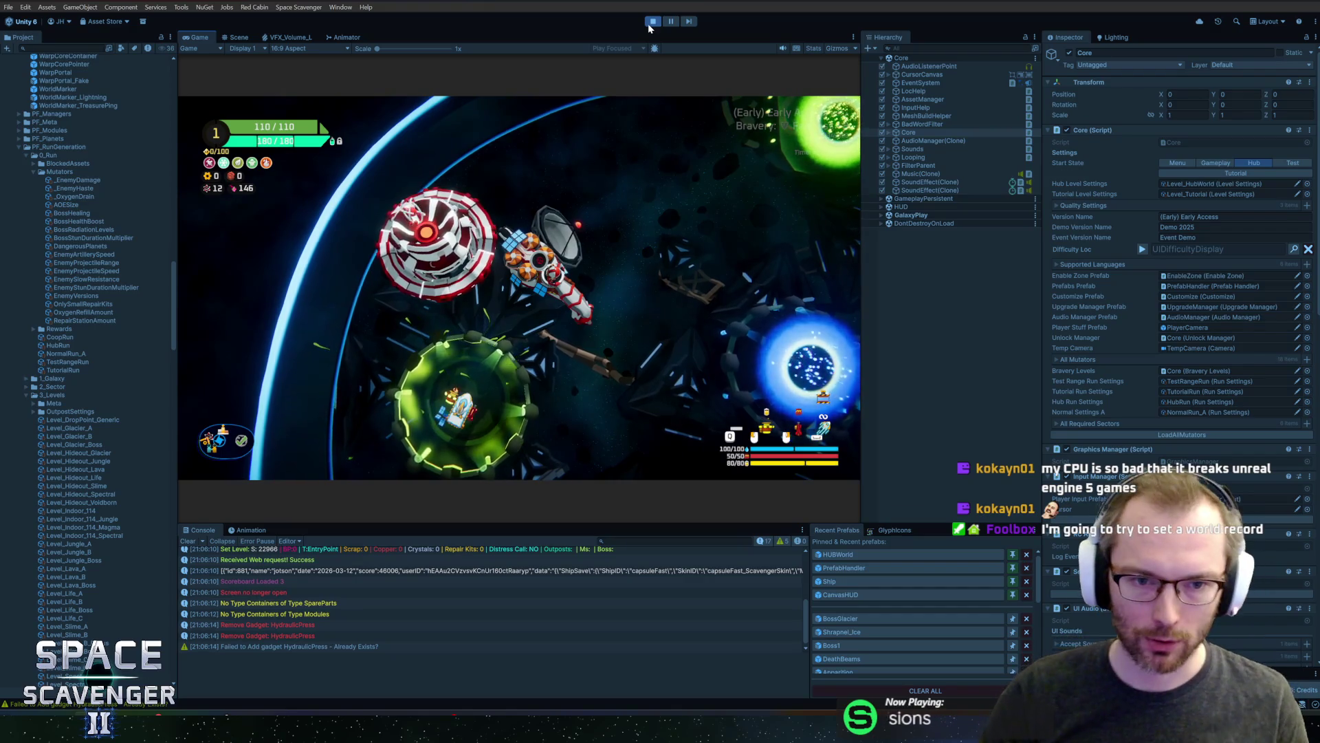
Restart Play mode and maximize the Game view with Shift+Space
click(652, 21)
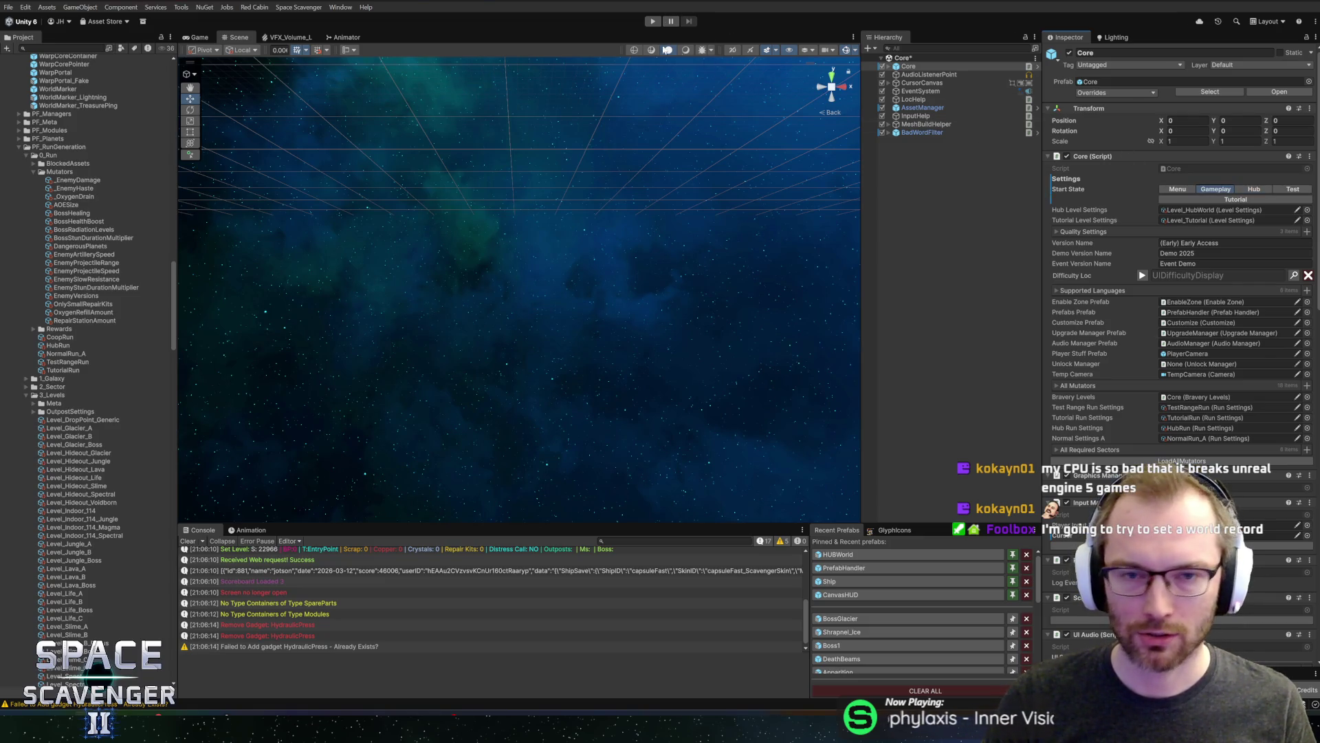
click(651, 22)
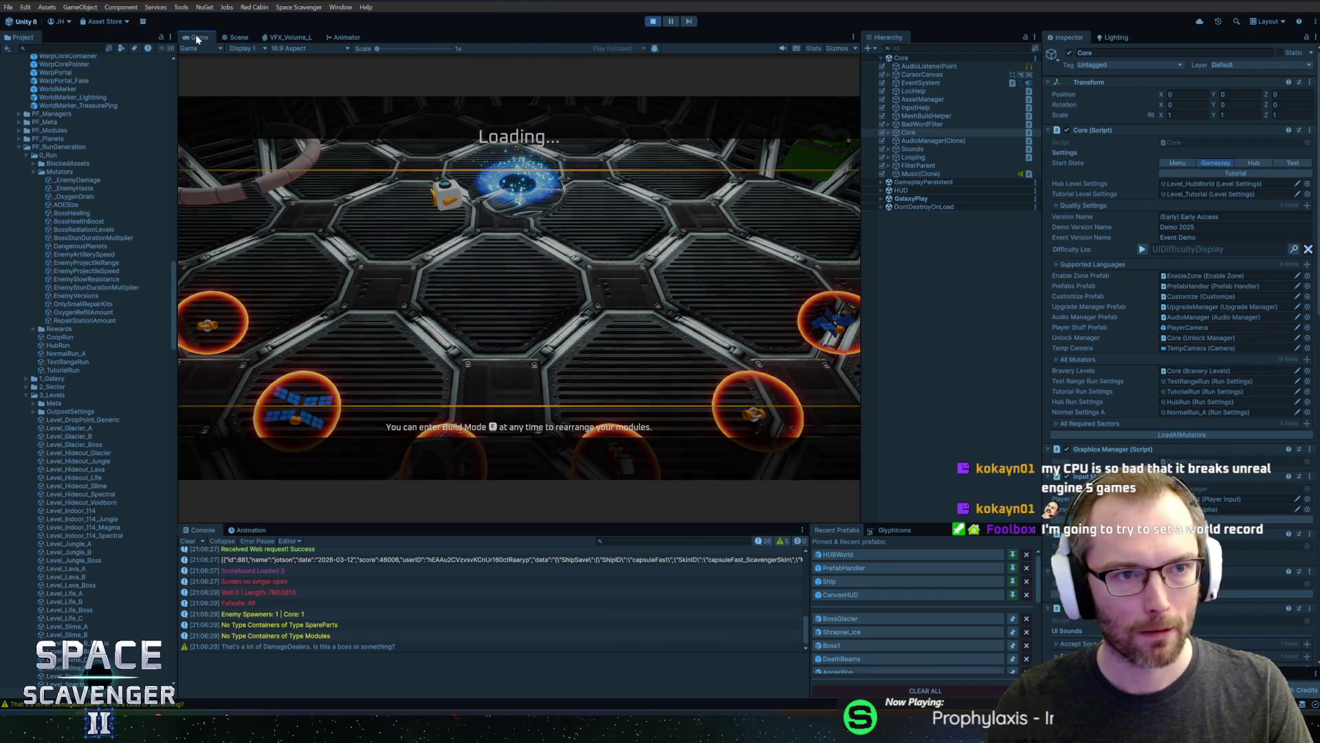
key(shift+space)
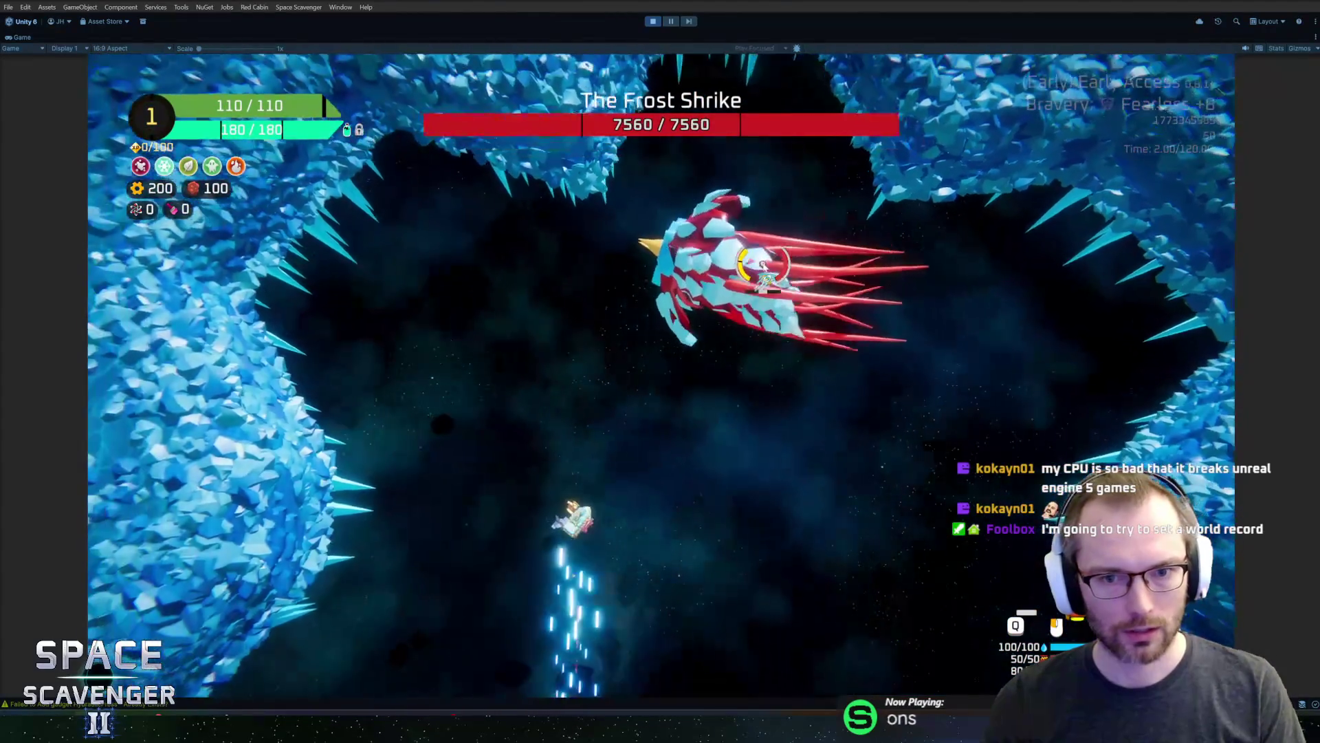
Run 'ship stats addMult DamageOverall 0', fight the Frost Shrike, then exit Play mode
text(ship stats addMult DamageOverall 0)
key(Return)
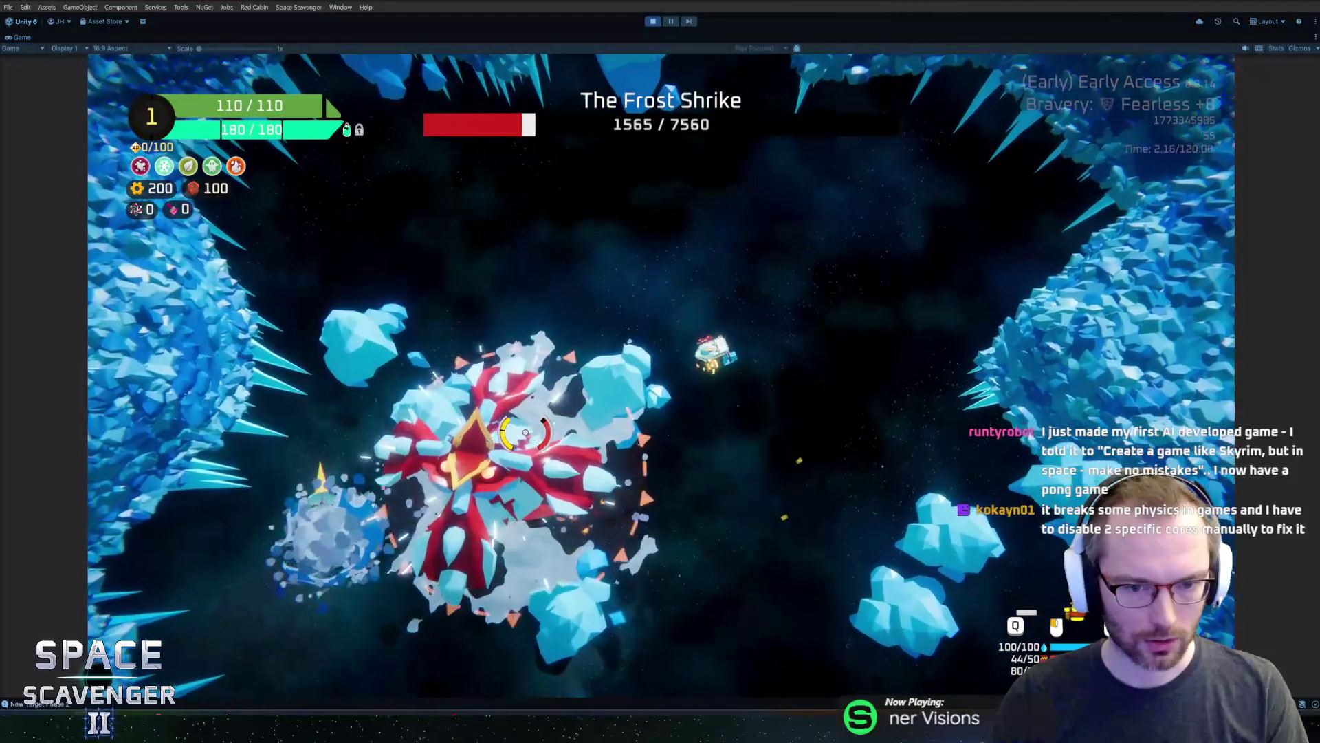
key(ctrl+p)
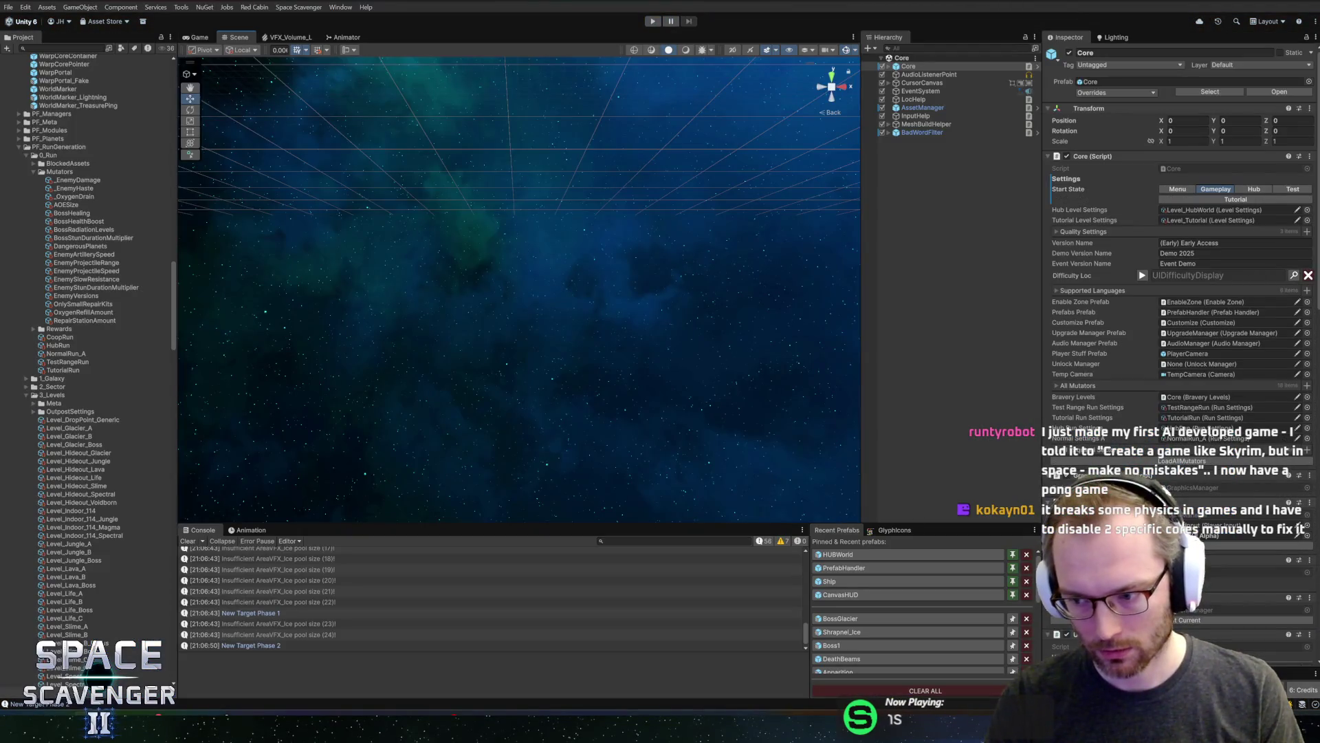
Set the BossGlacier PhaseChangeDamage object's Layer Group to DamageAll
click(860, 619)
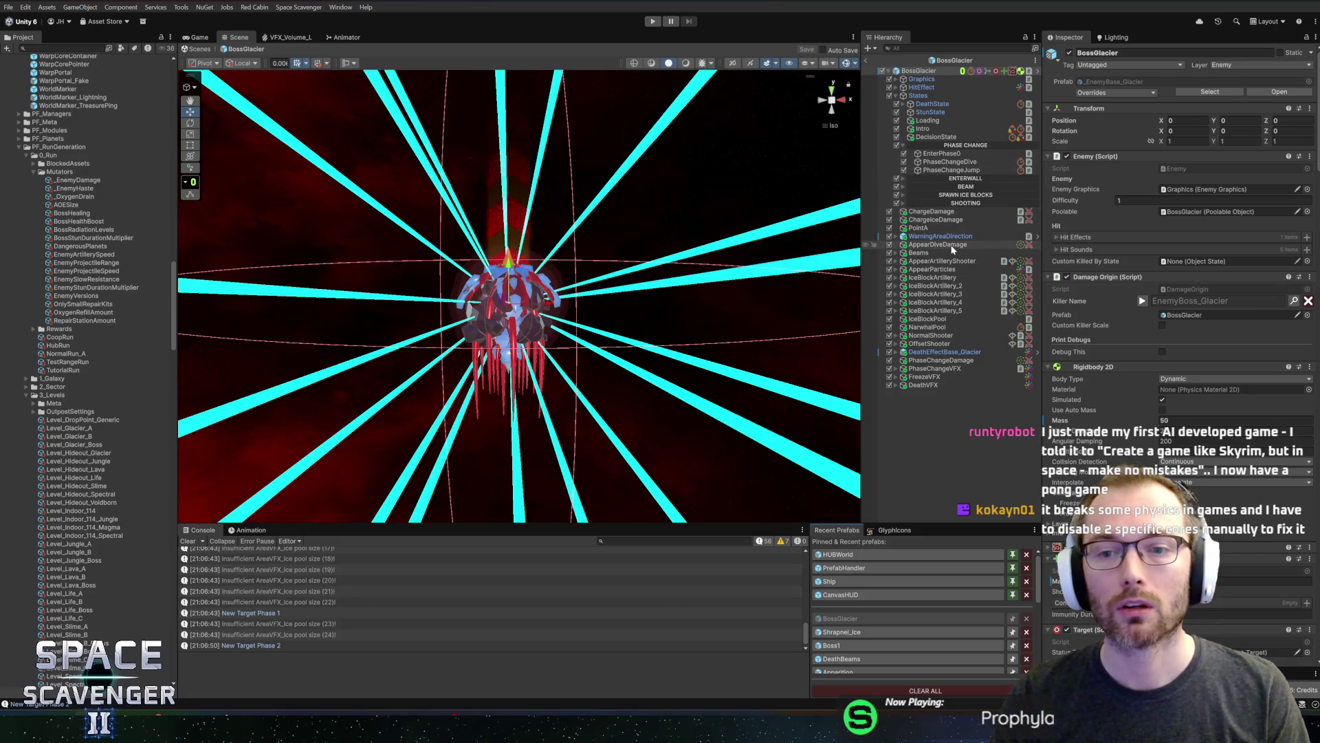
click(937, 360)
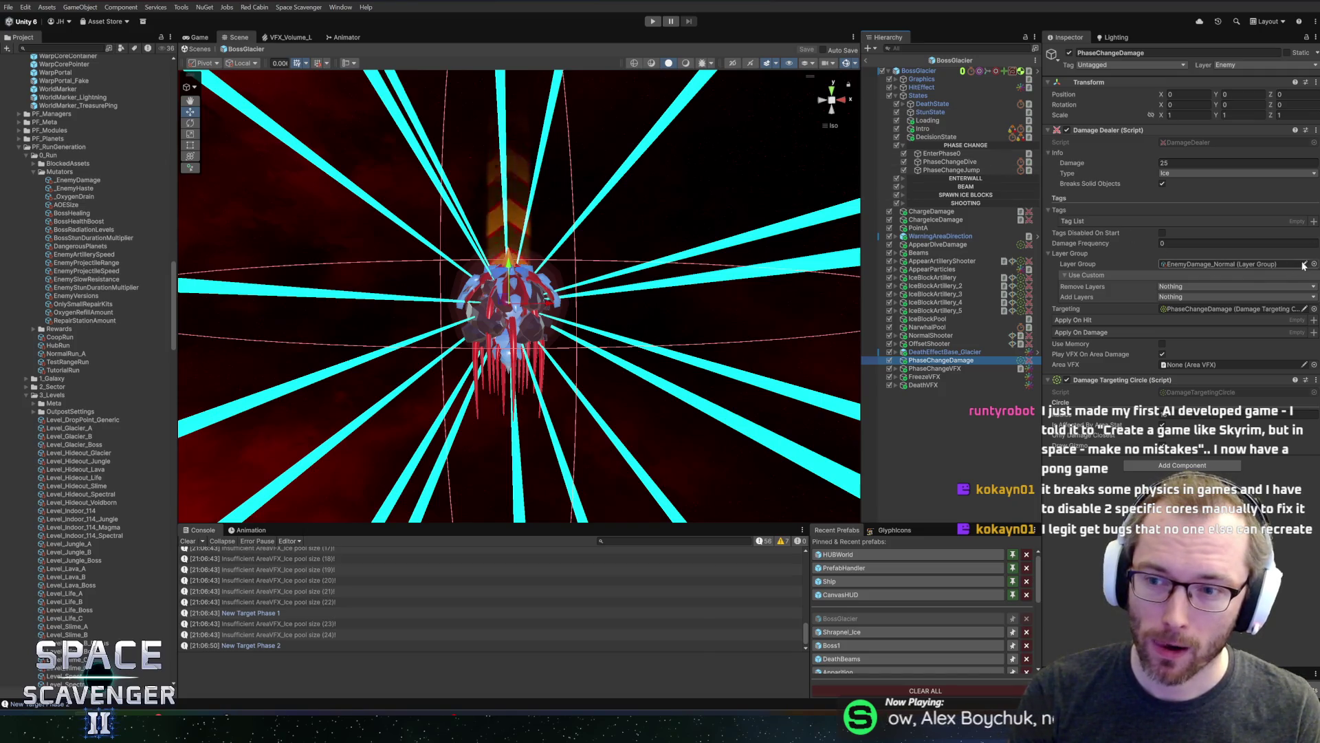
click(1314, 264)
text(damagea)
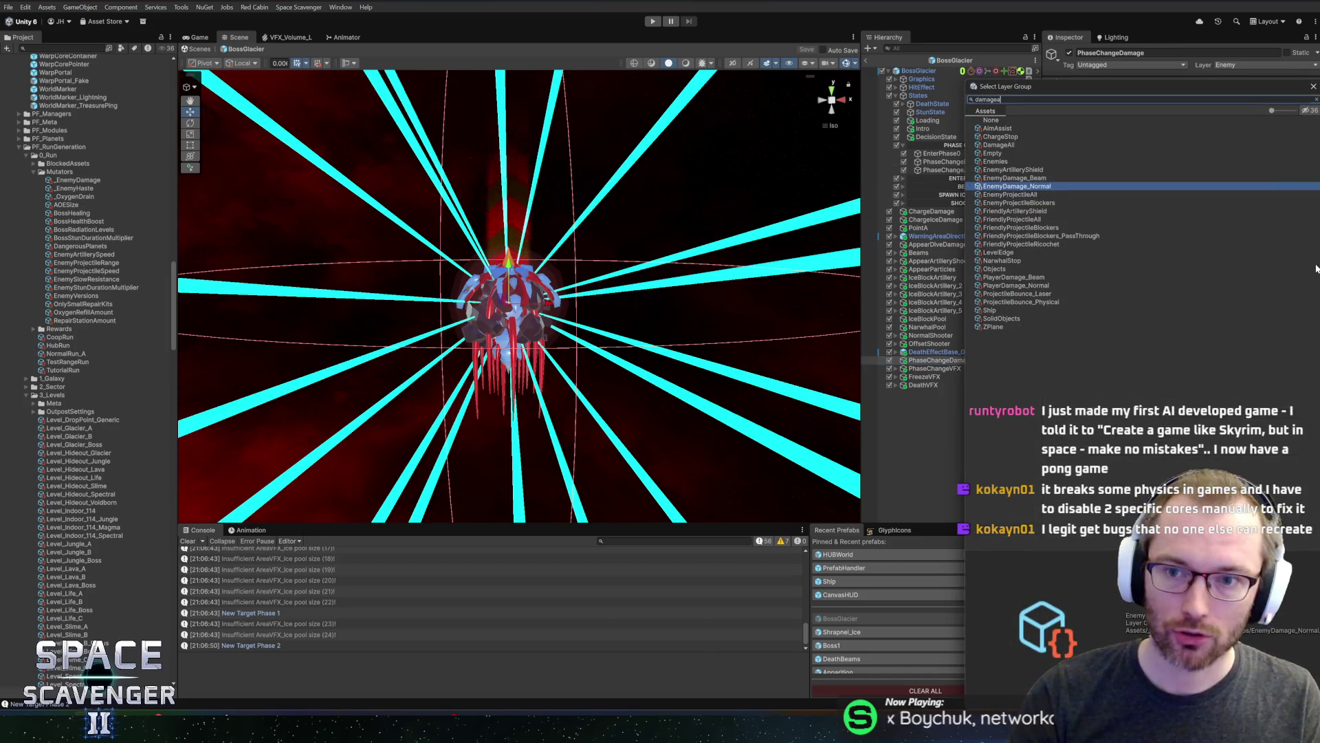
double_click(996, 128)
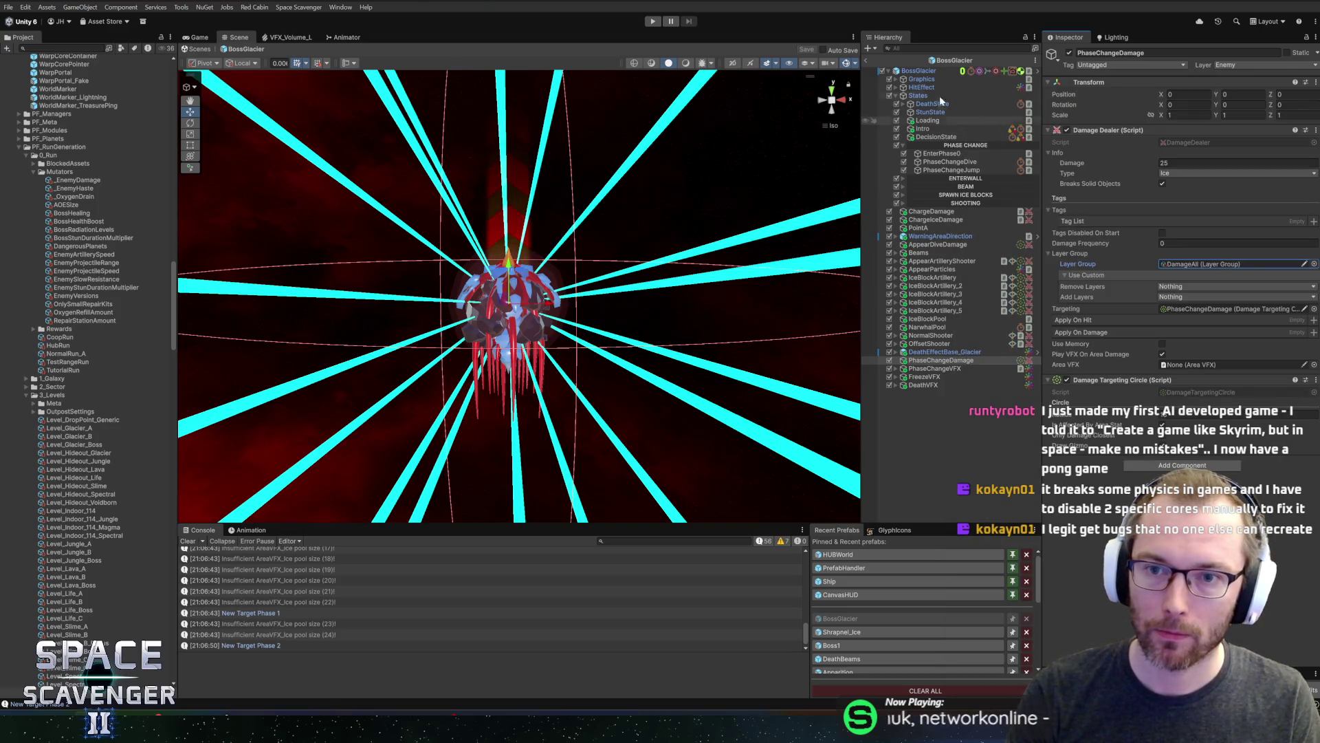
Leave prefab mode and bring up GitHub Desktop's commit summary field
click(868, 61)
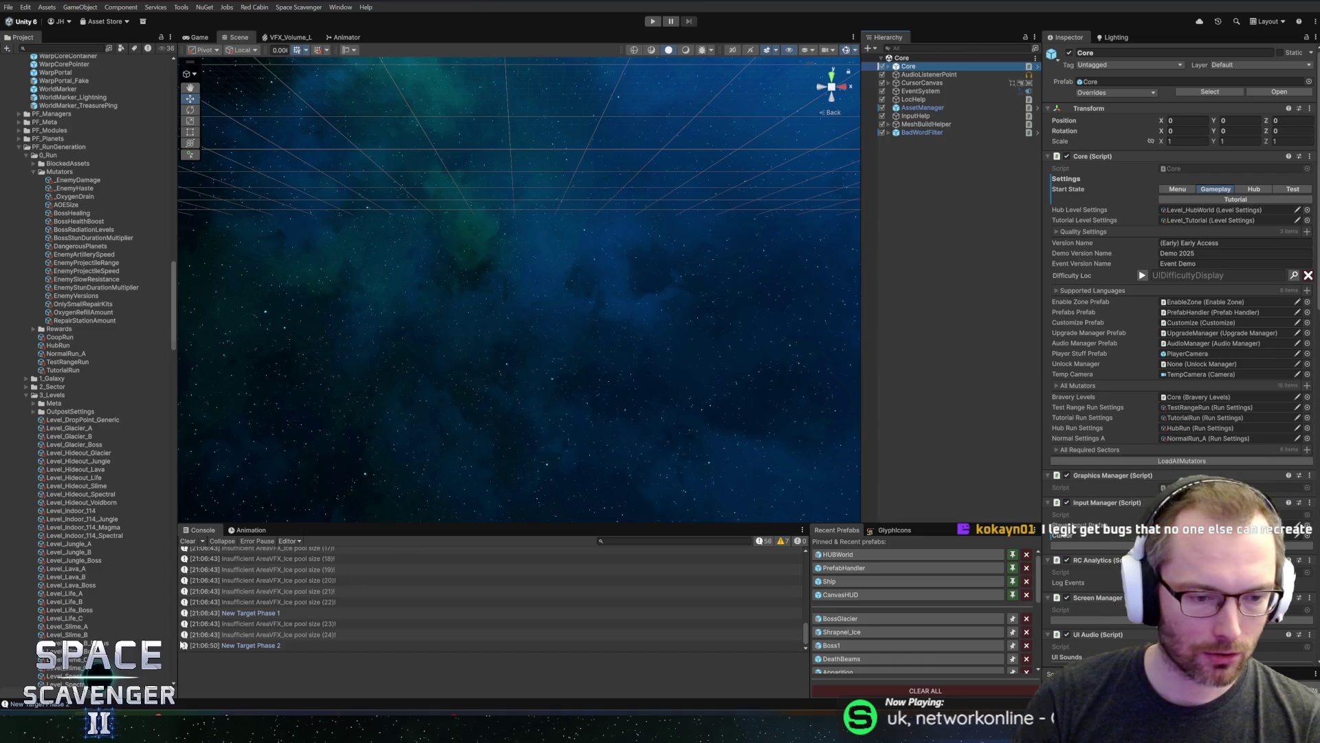
key(alt+Tab)
click(206, 592)
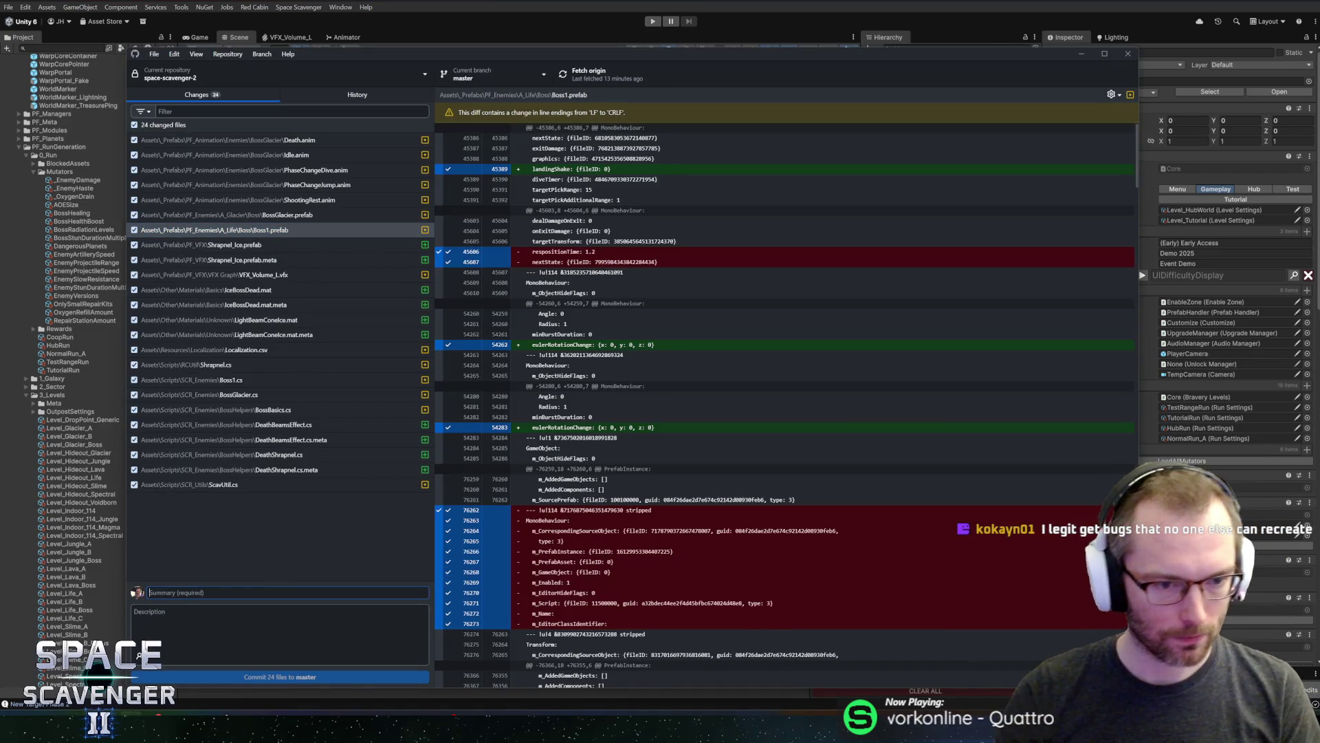
Commit all 24 files to master as 'Glacier boss death effect', push to origin, and close
text(Bo)
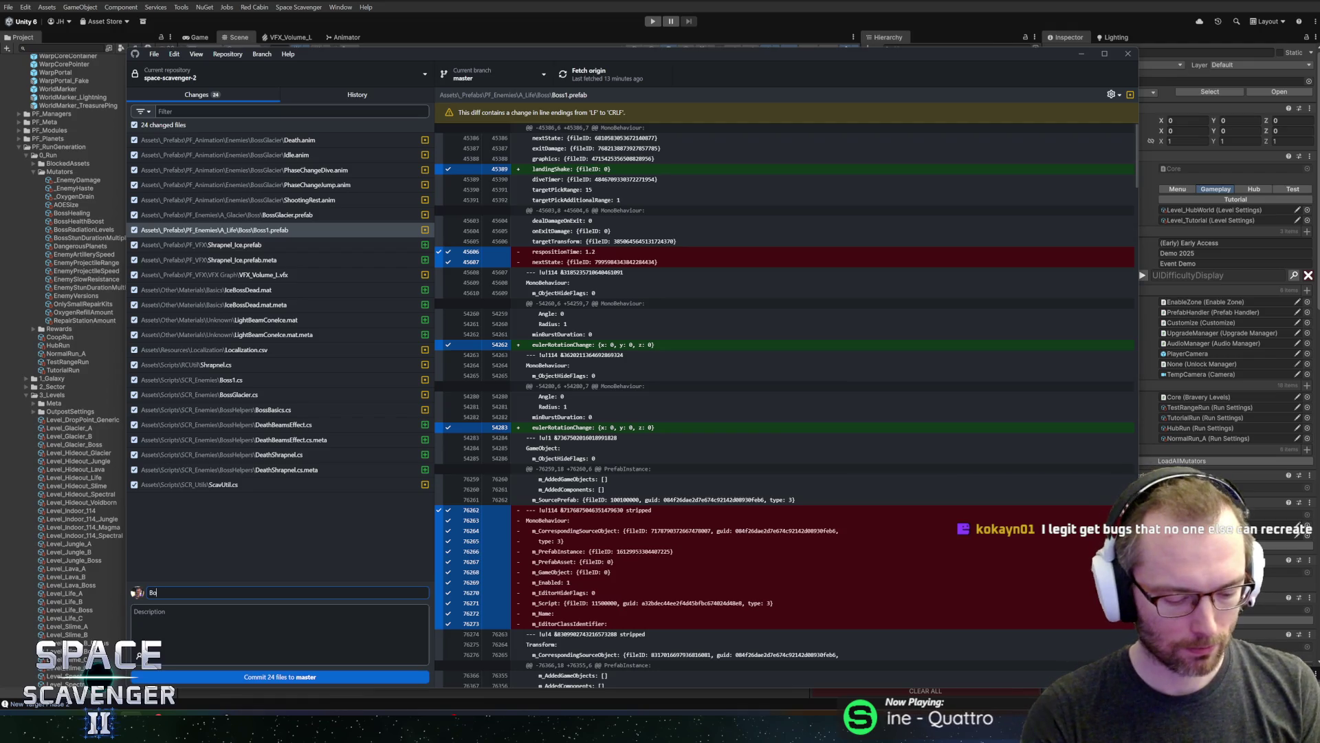
key(BackSpace)
key(BackSpace)
key(BackSpace)
text(Glaci)
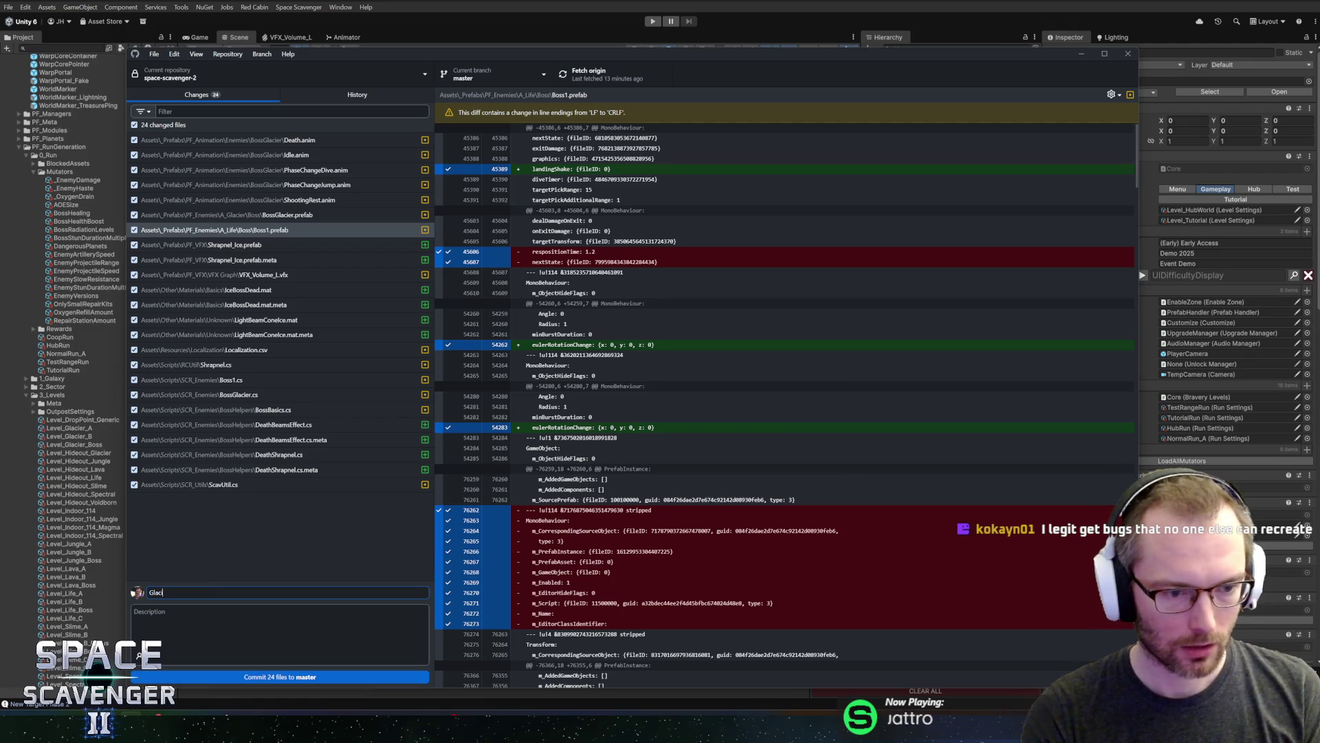
text(er boss death effect)
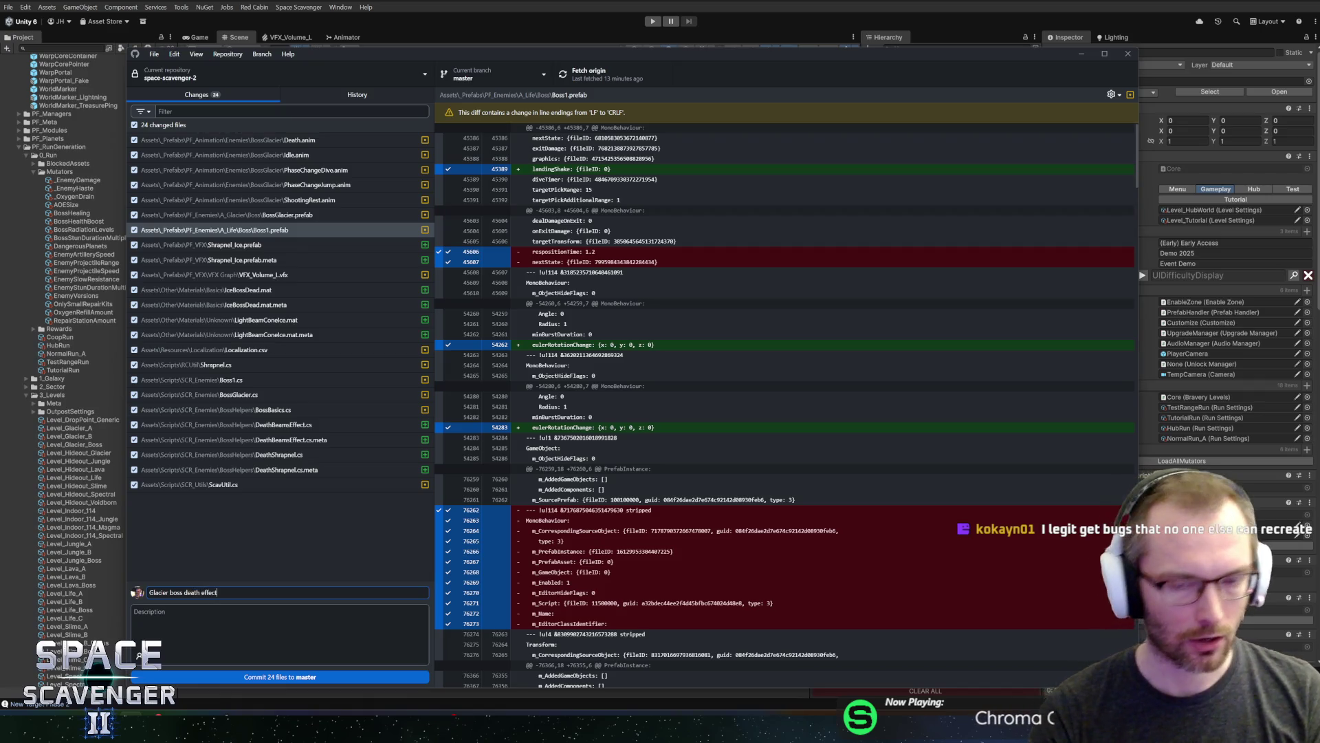
click(280, 677)
click(606, 76)
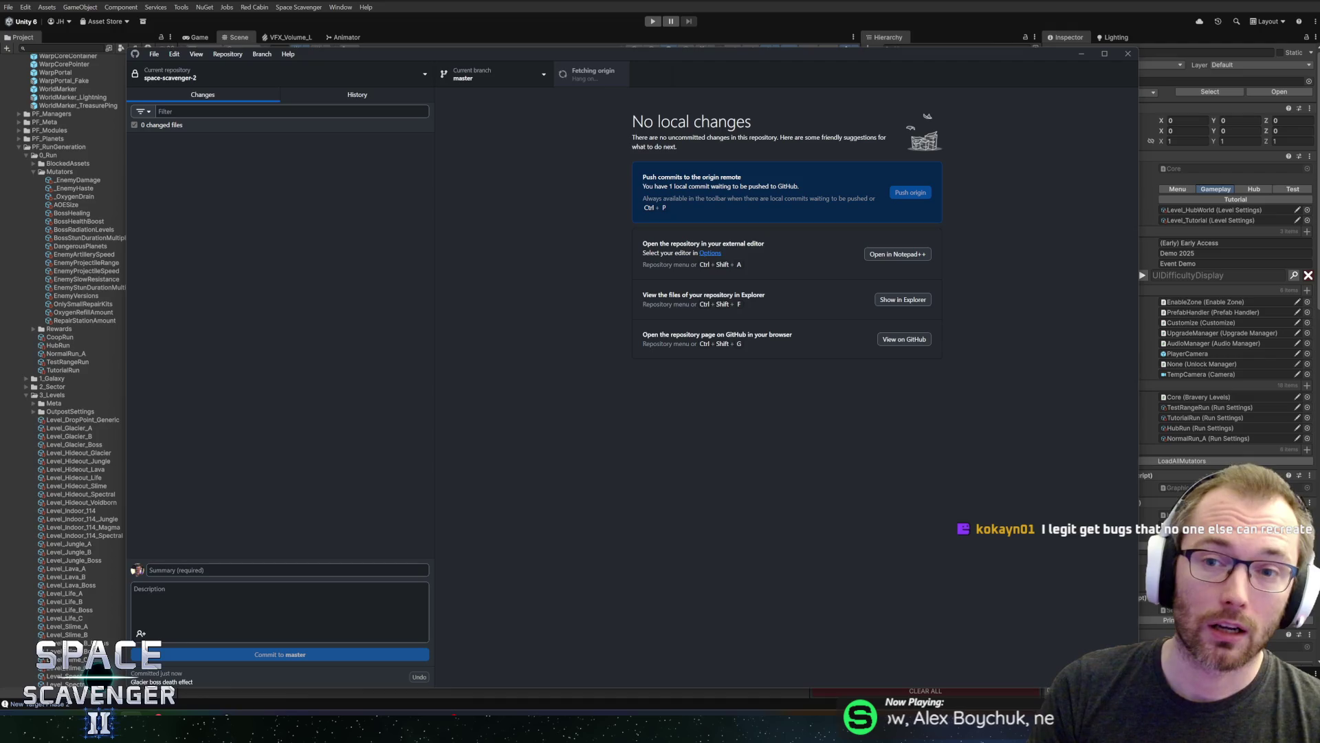
key(alt+Tab)
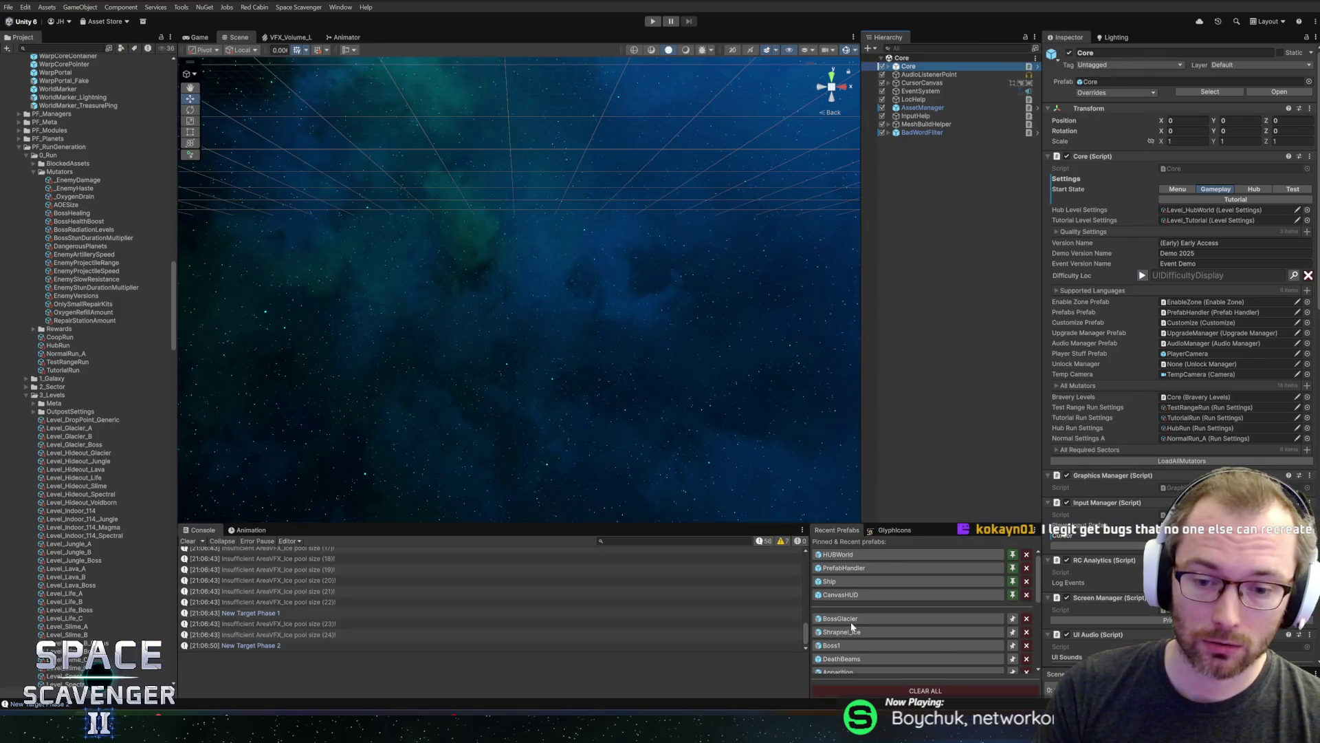
click(833, 645)
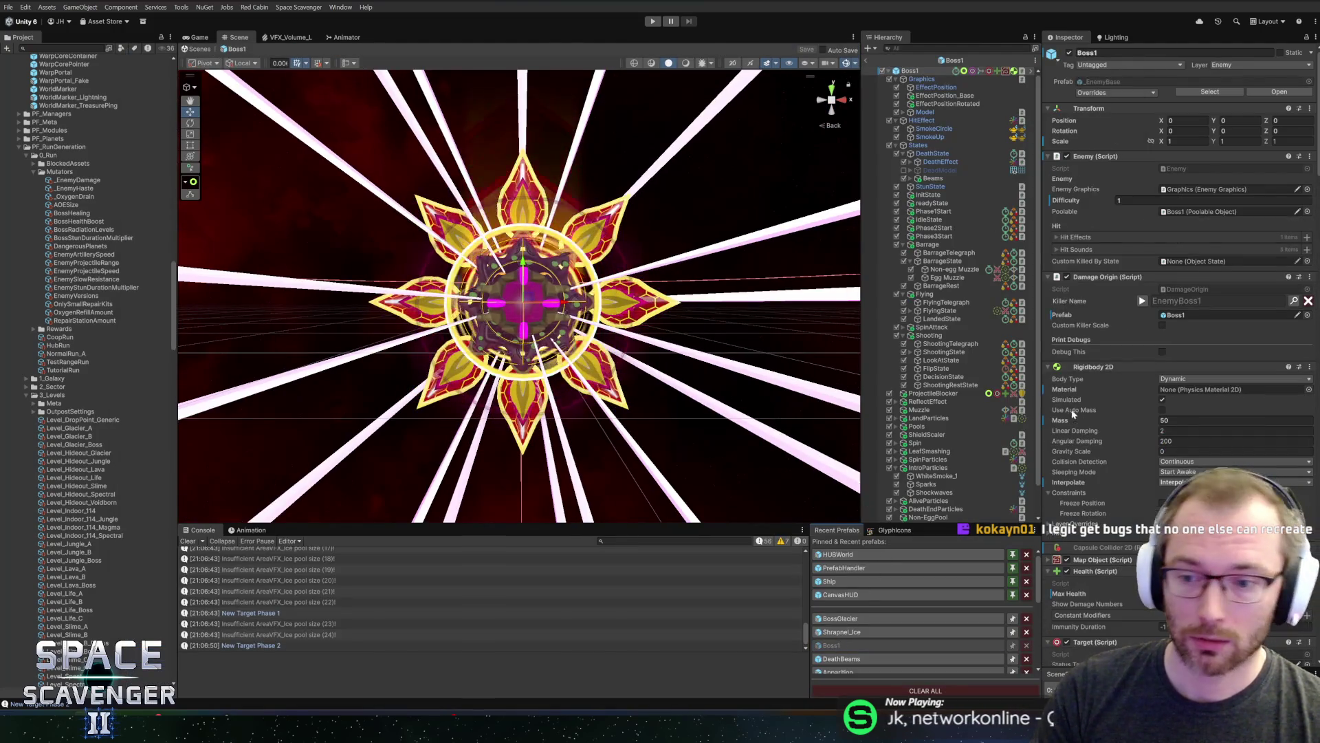
scroll(1121, 435, down, 5)
scroll(1142, 440, down, 10)
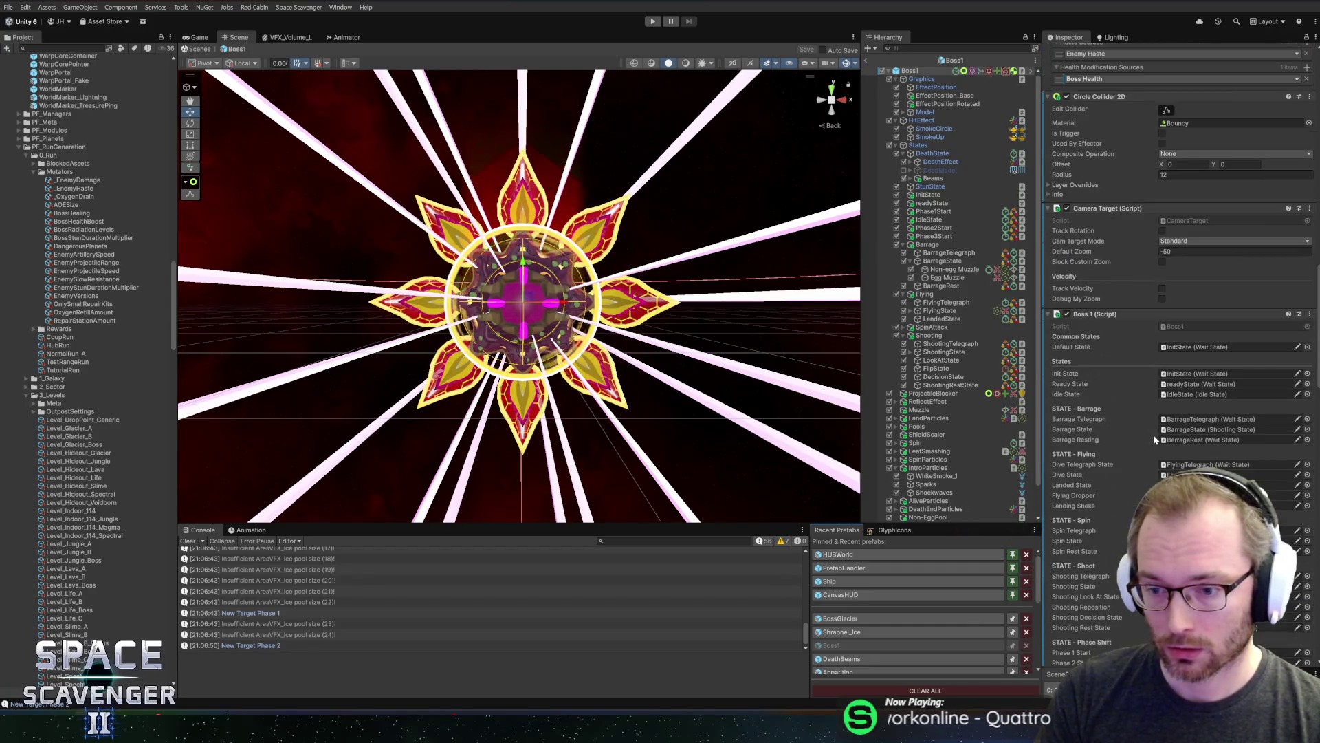
scroll(1152, 456, down, 10)
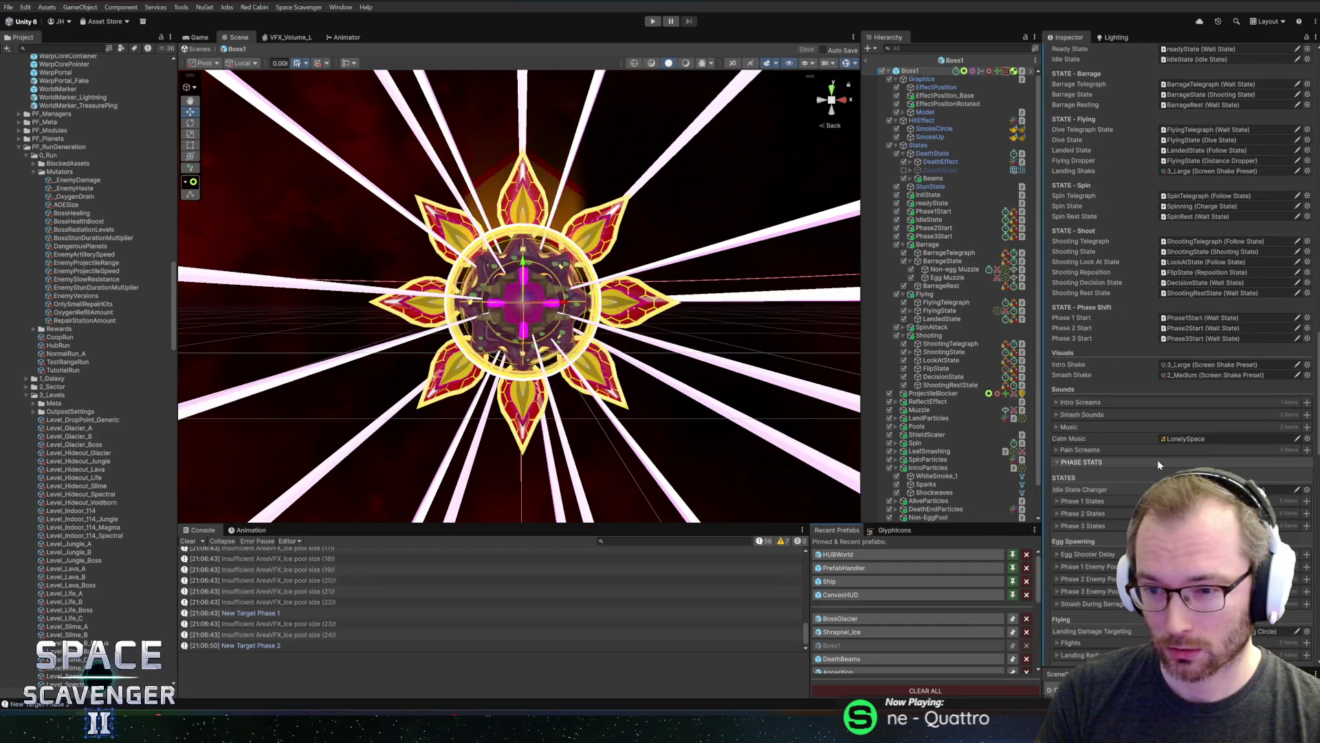
scroll(1166, 440, down, 15)
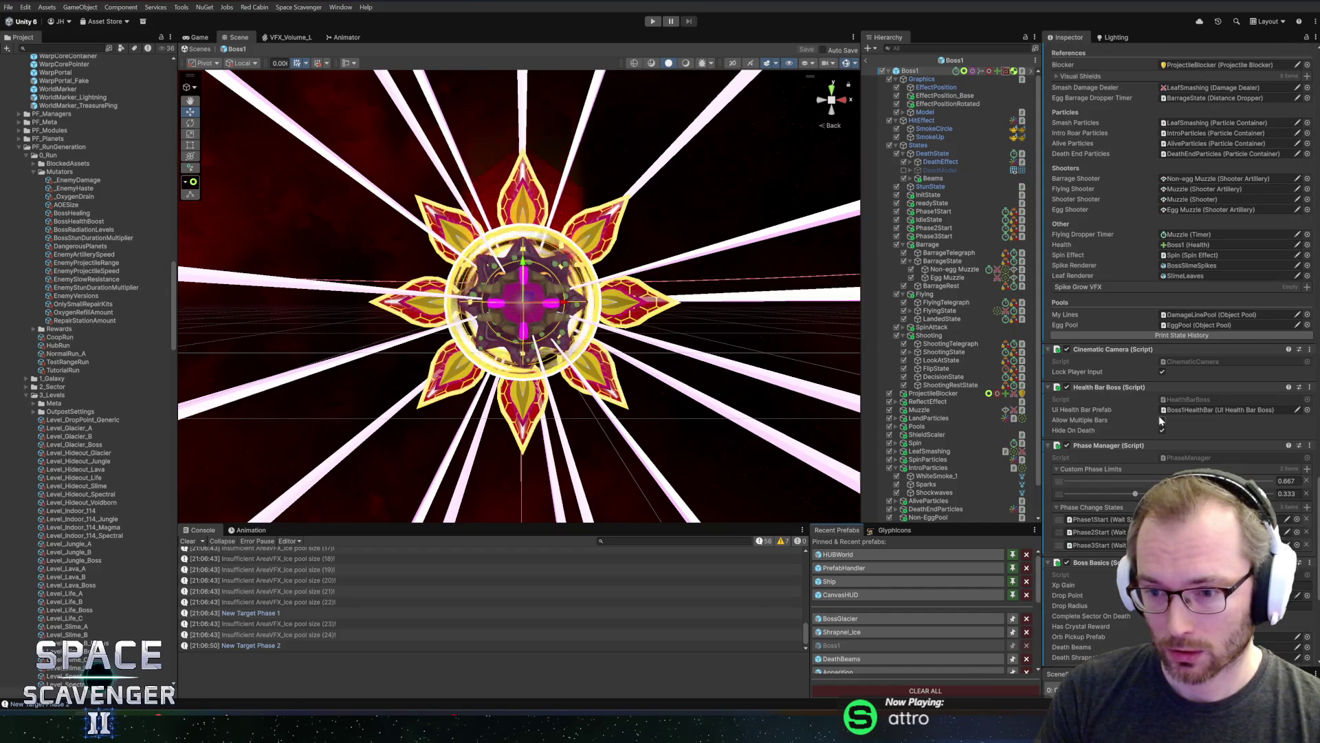
scroll(1138, 427, down, 5)
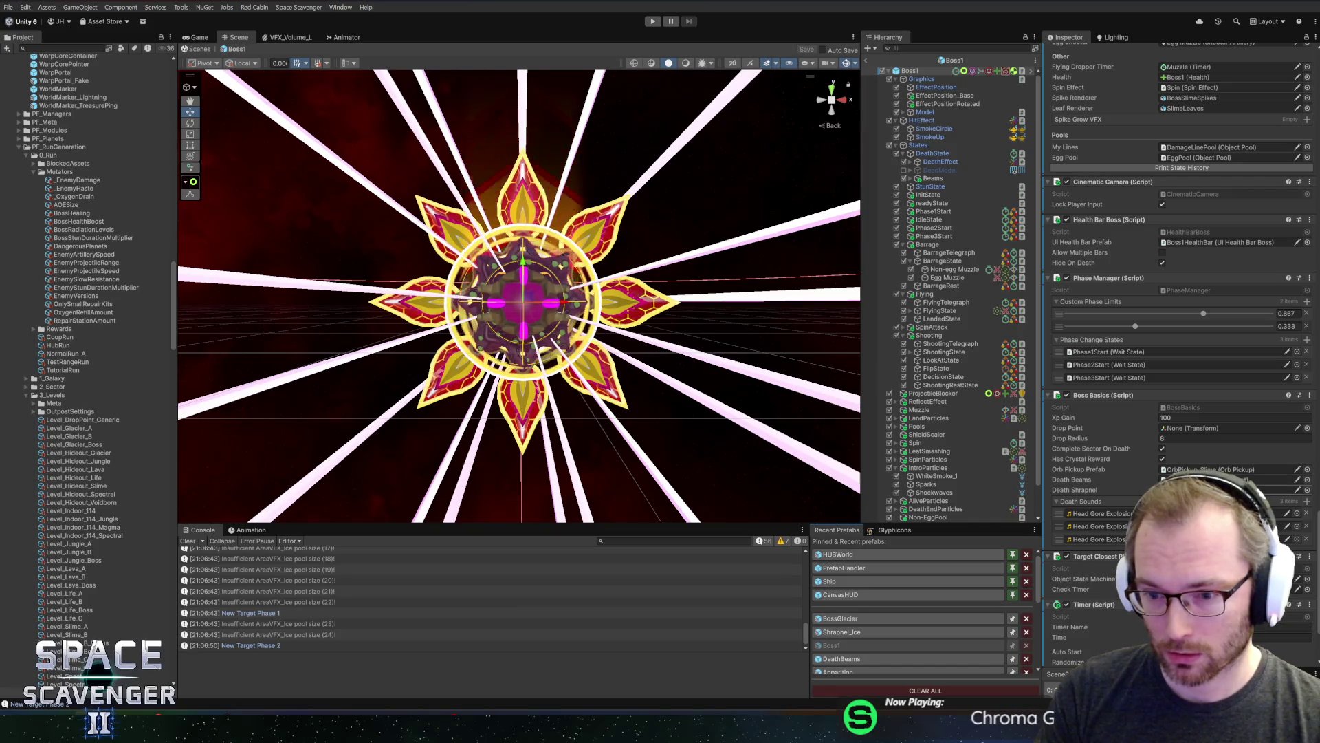
click(1210, 489)
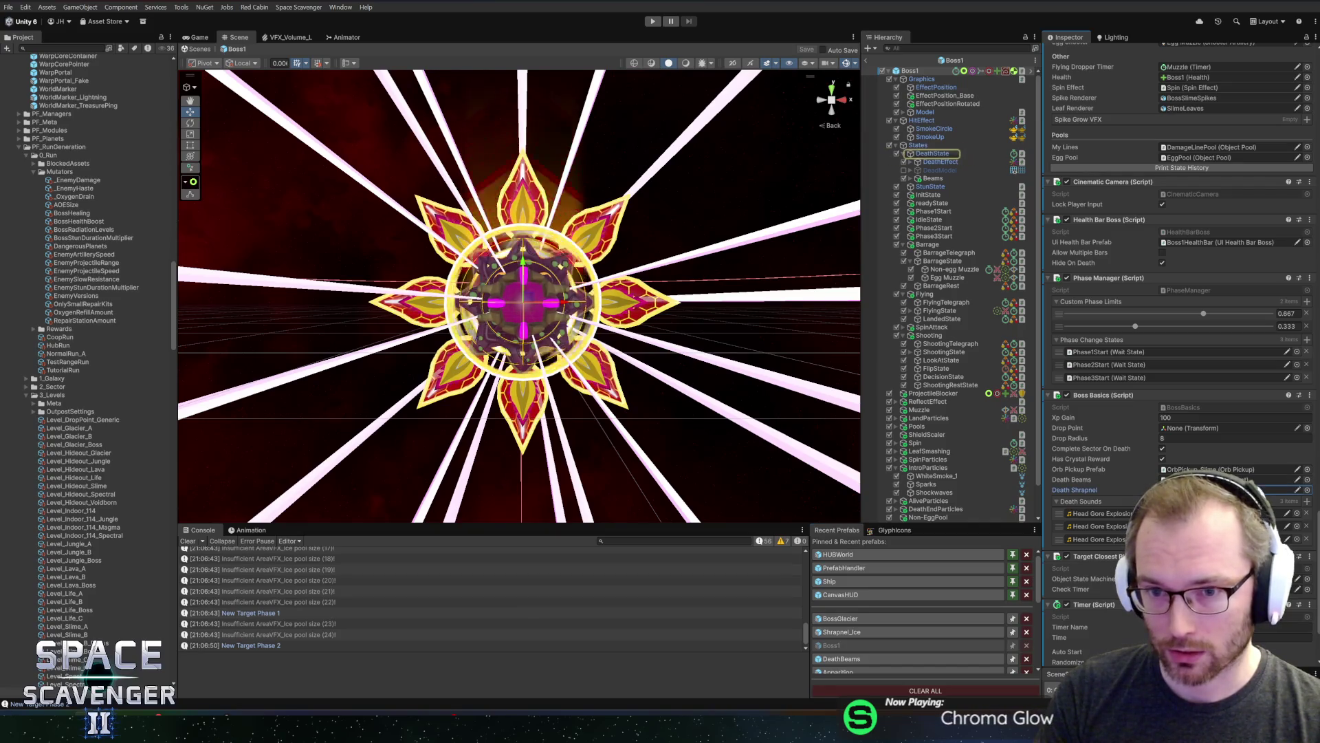
click(932, 156)
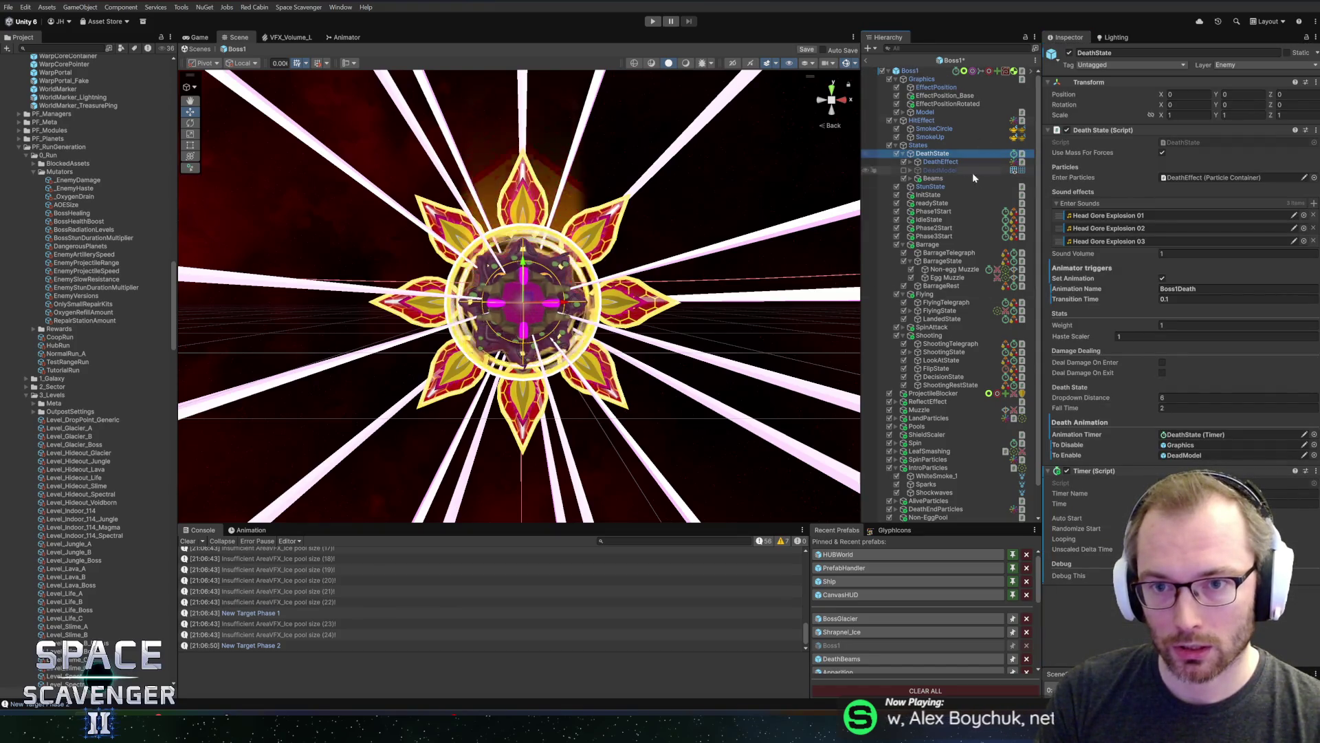
click(910, 71)
scroll(1089, 332, down, 15)
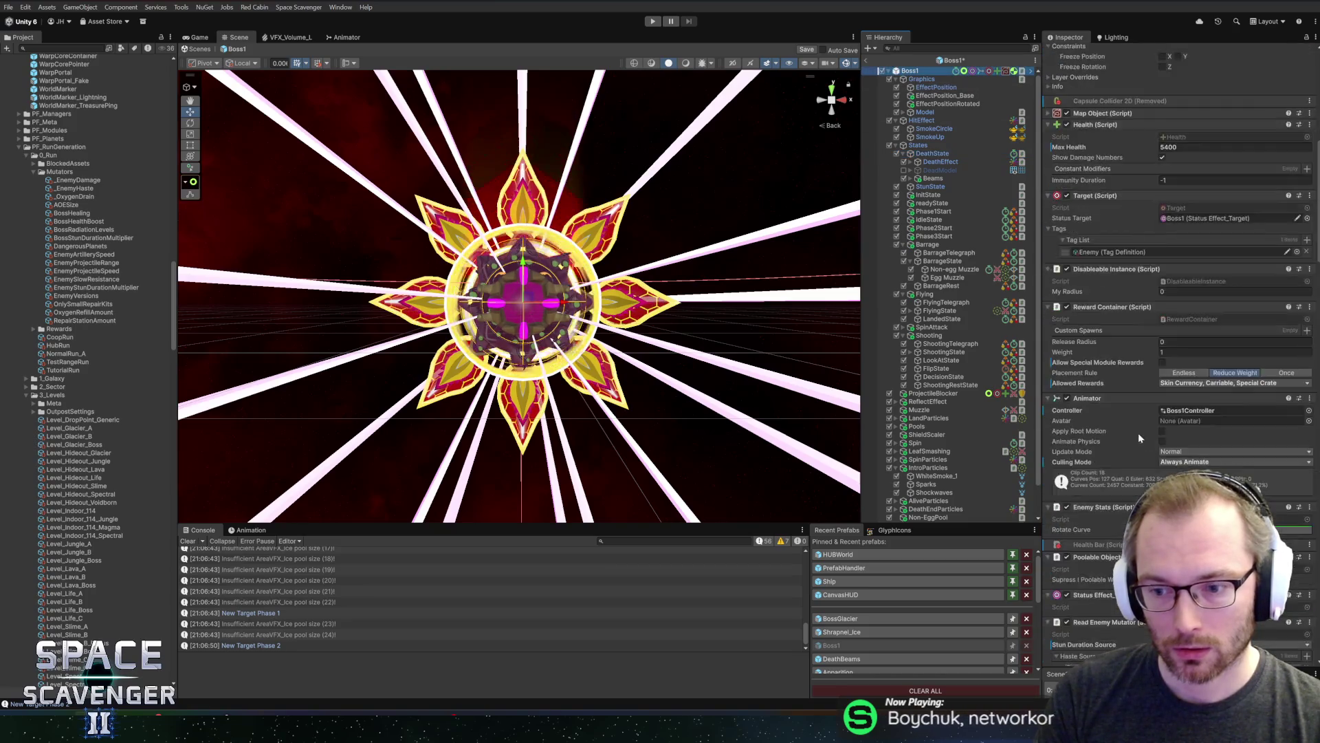
scroll(1193, 437, down, 10)
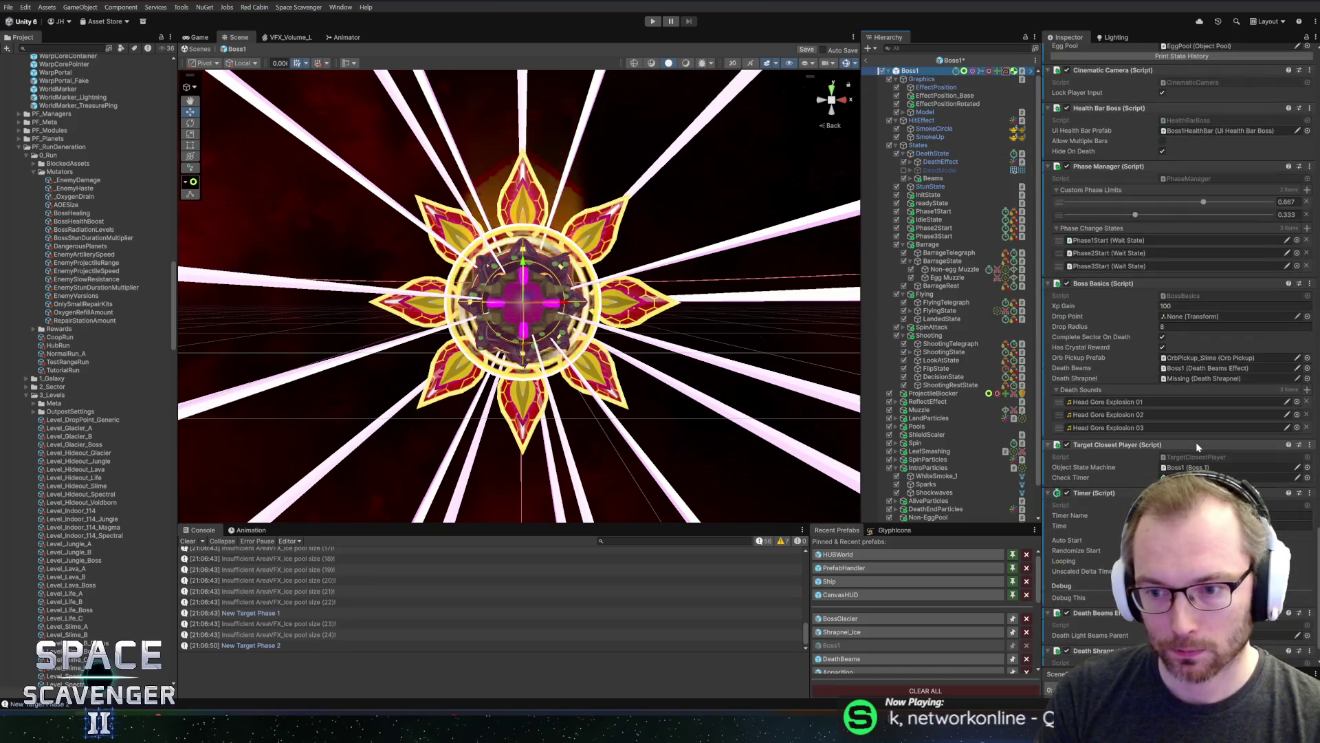
mouse_move(916, 74)
mouse_down()
mouse_move(1183, 385)
mouse_move(1207, 378)
mouse_up()
scroll(1162, 413, down, 2)
click(1168, 596)
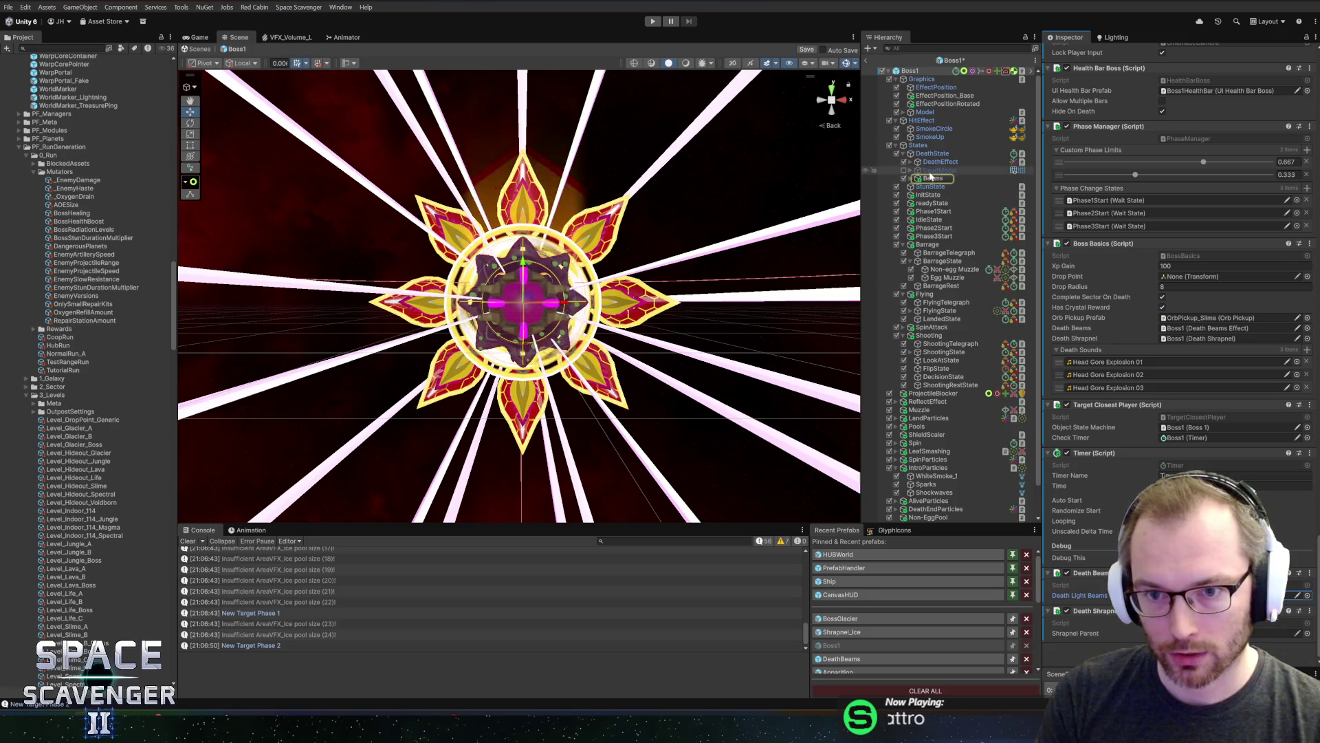
click(1237, 633)
key(ctrl+s)
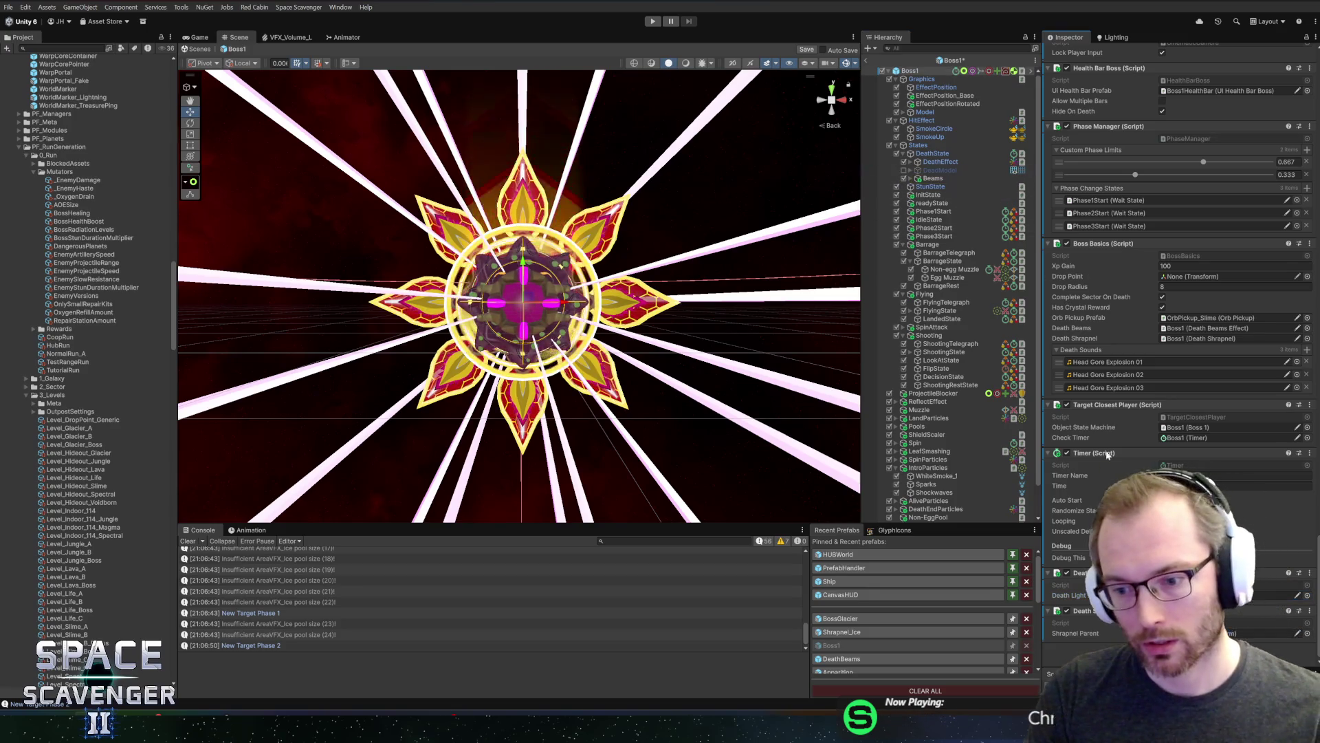
click(939, 170)
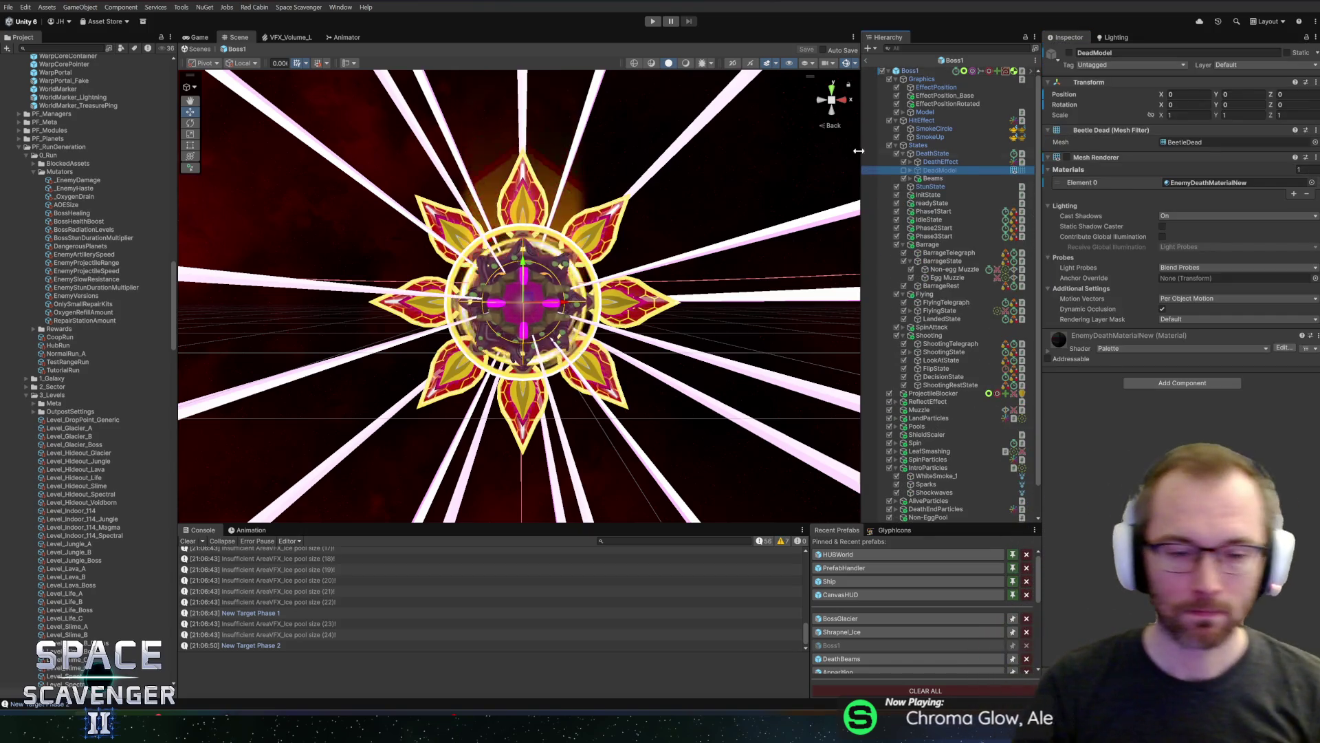
click(865, 62)
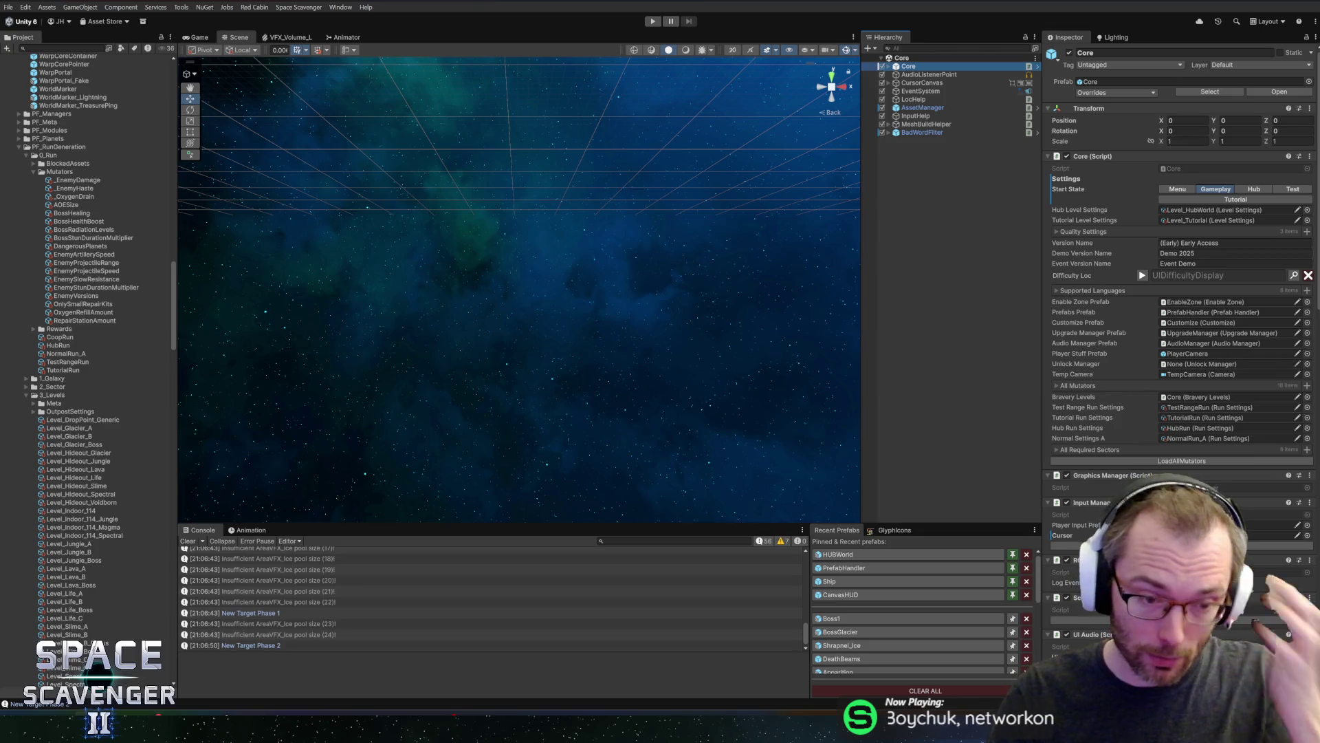
key(alt+Tab)
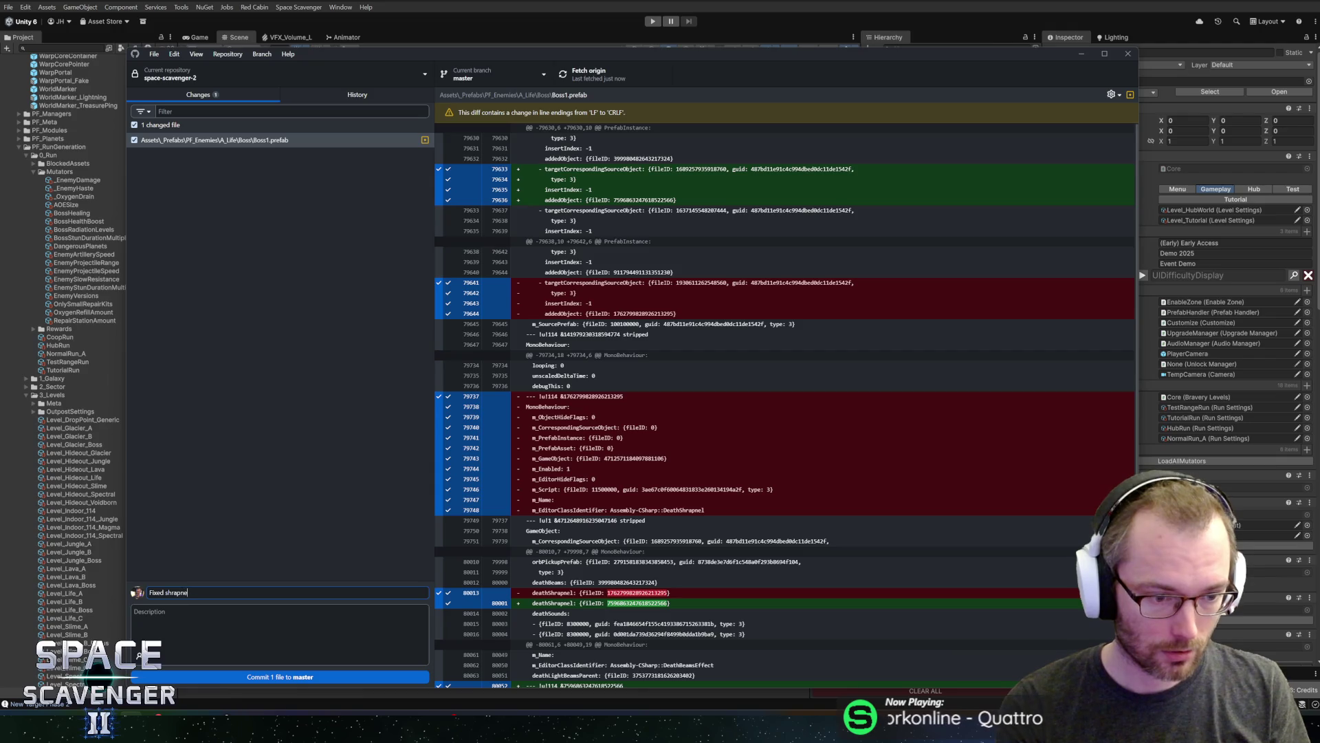
Commit the Boss1.prefab change to master as 'Fixed shrapnel in Boss1' and return to Unity
key(ctrl+Return)
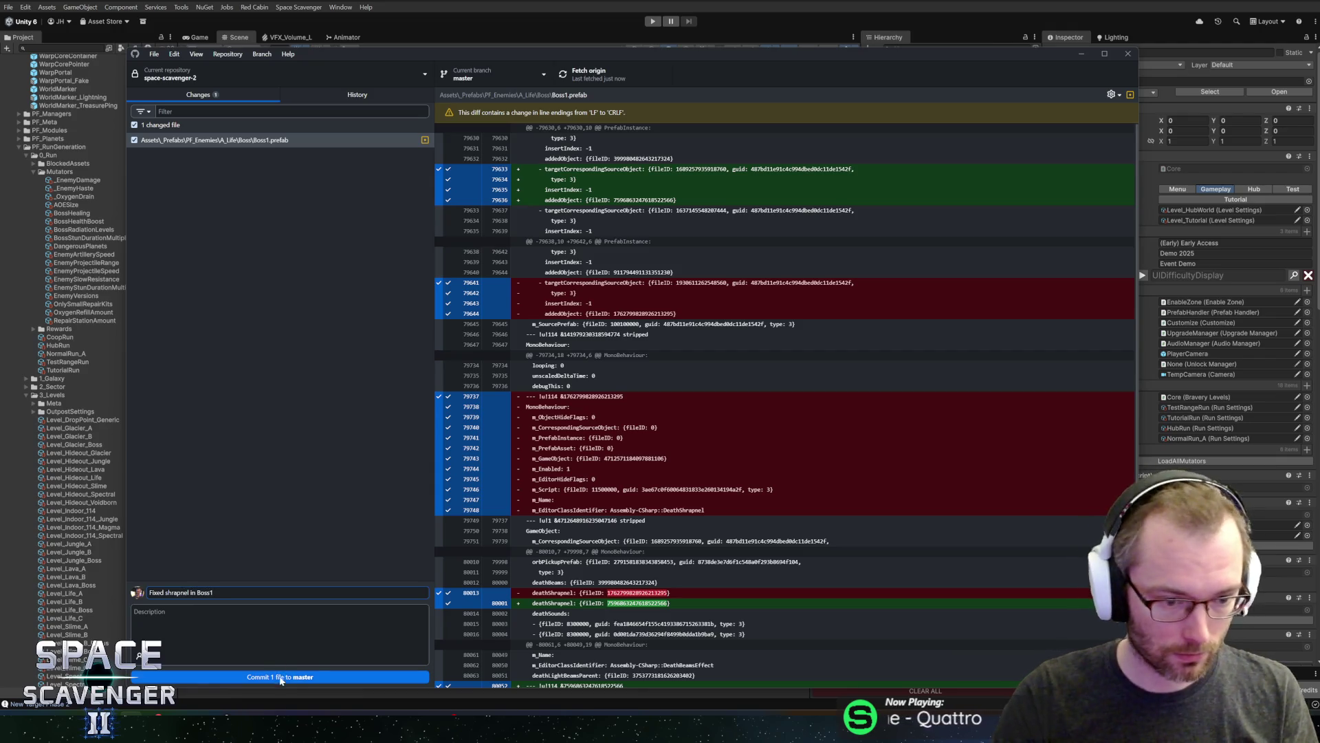
click(592, 75)
key(alt+Tab)
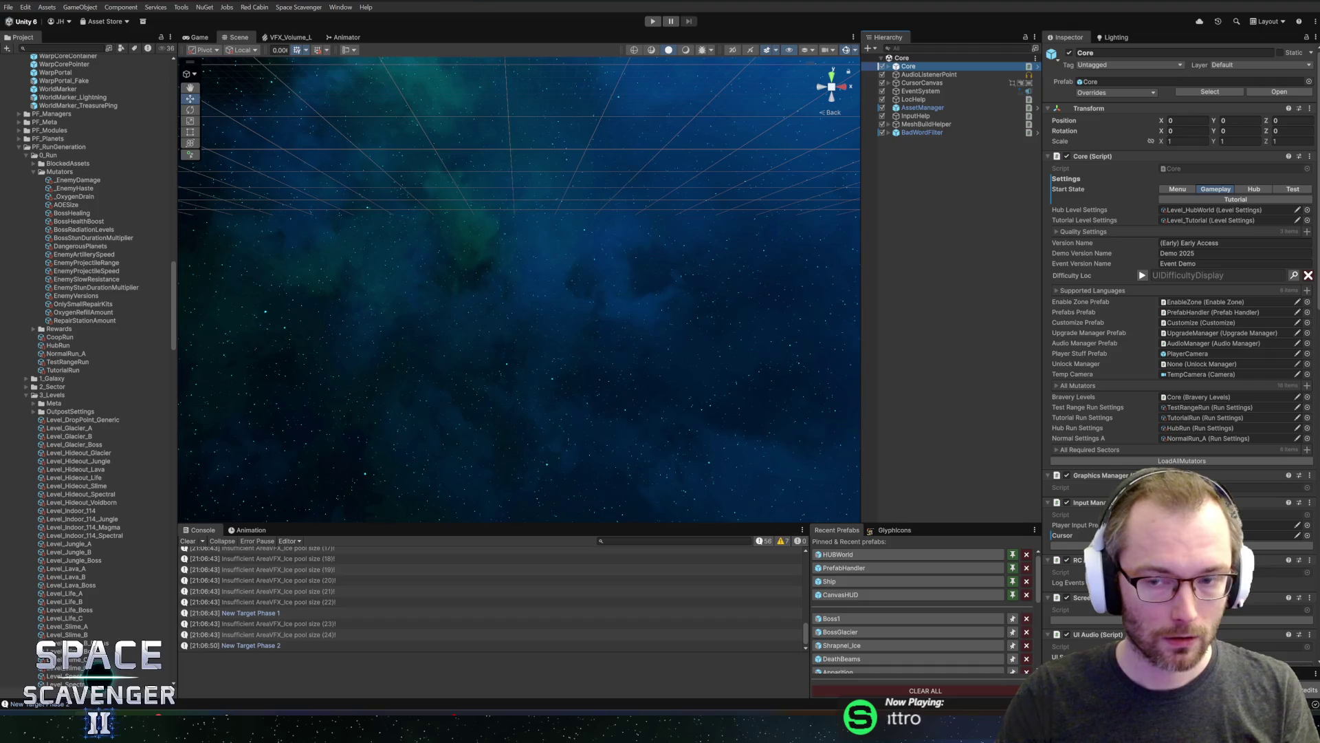
Open the BossGlacier prefab and show its Animation timeline in the resized lower panel
click(840, 632)
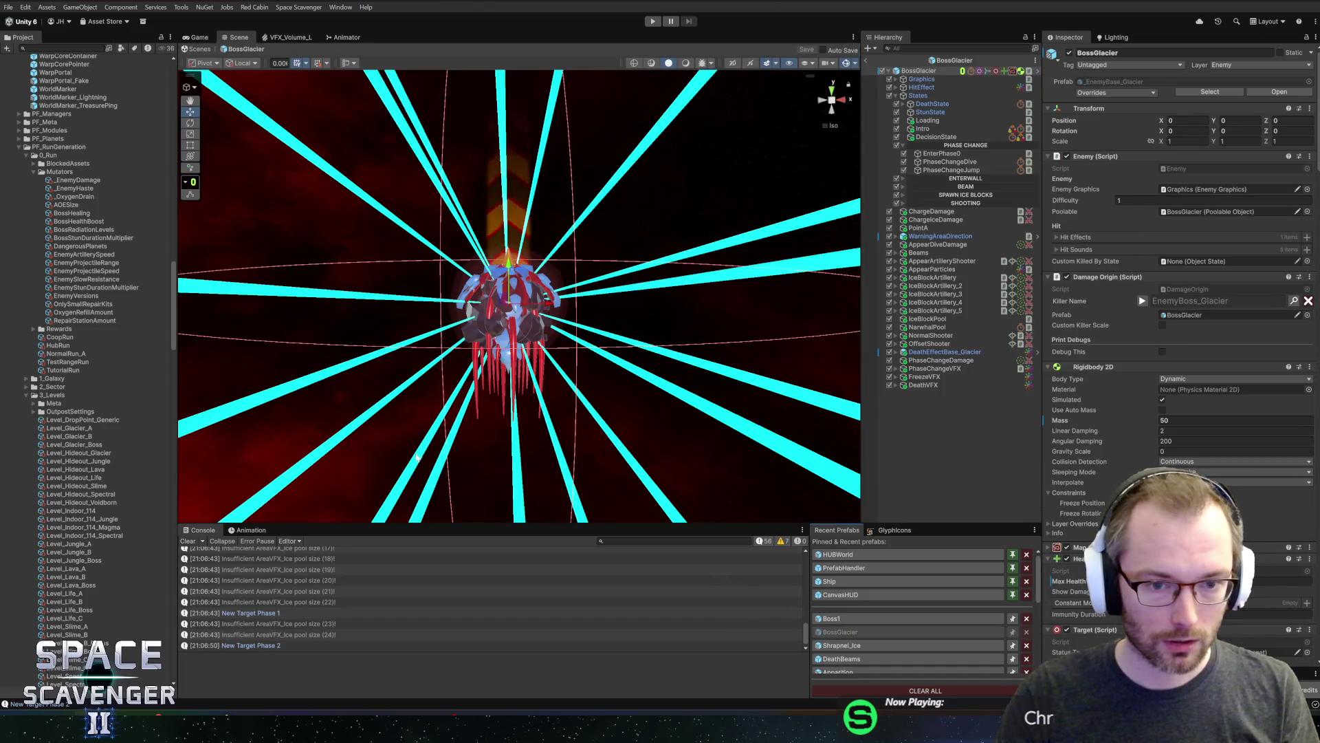
drag(368, 523, 373, 422)
click(248, 427)
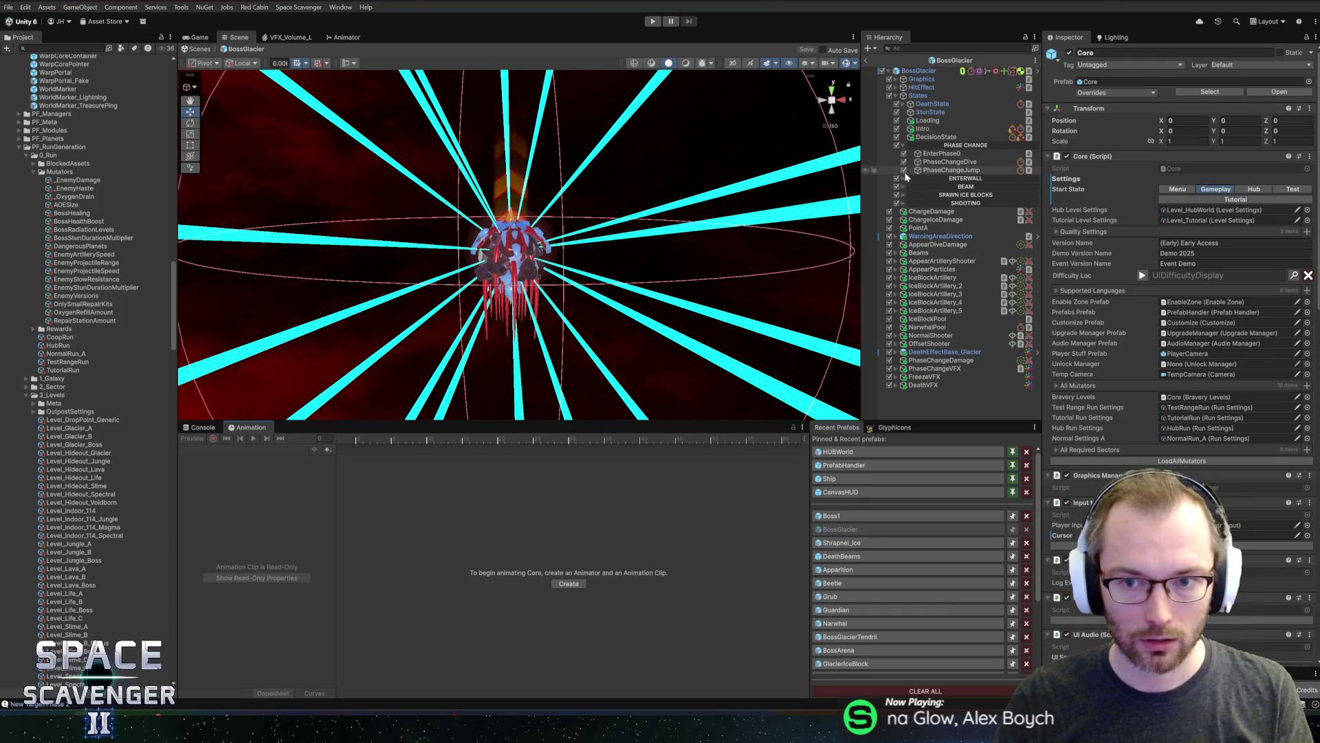
drag(524, 422, 523, 500)
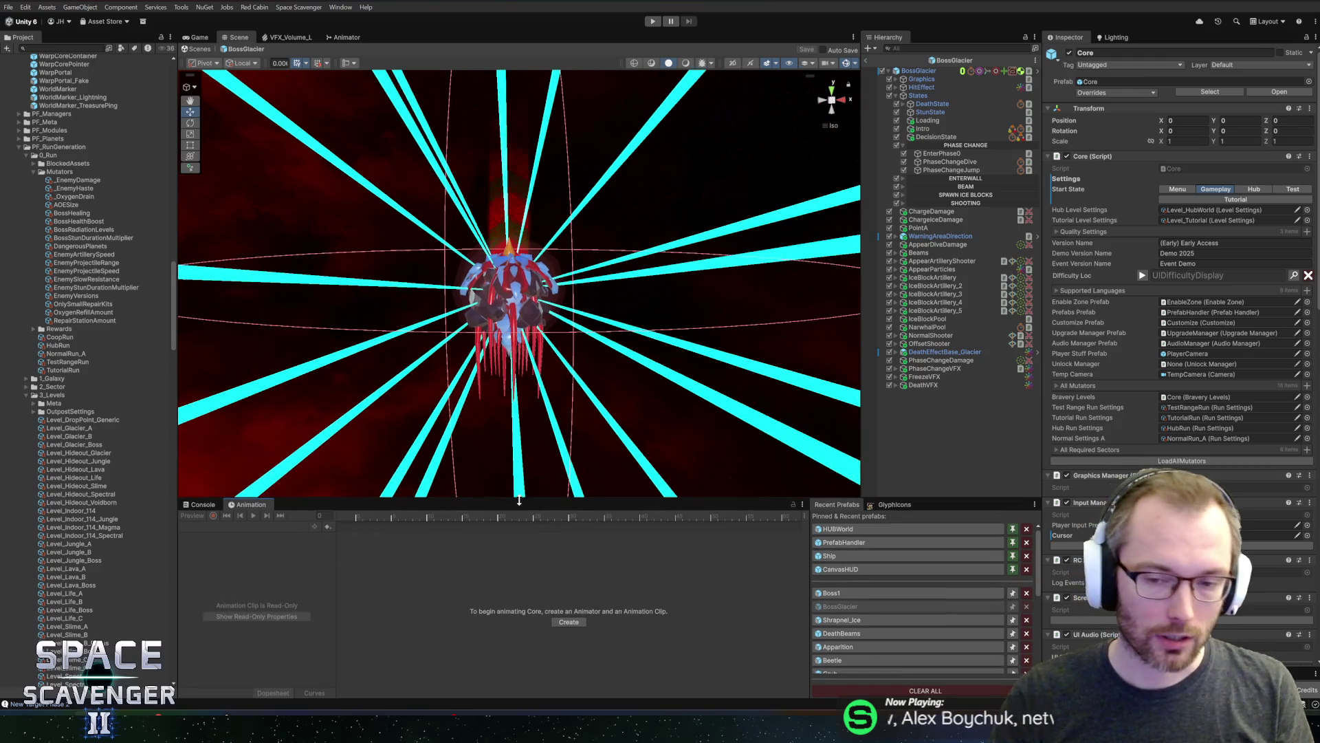
Orbit around the glacier boss and scroll through the 'boss' assets in Project
drag(500, 301, 678, 258)
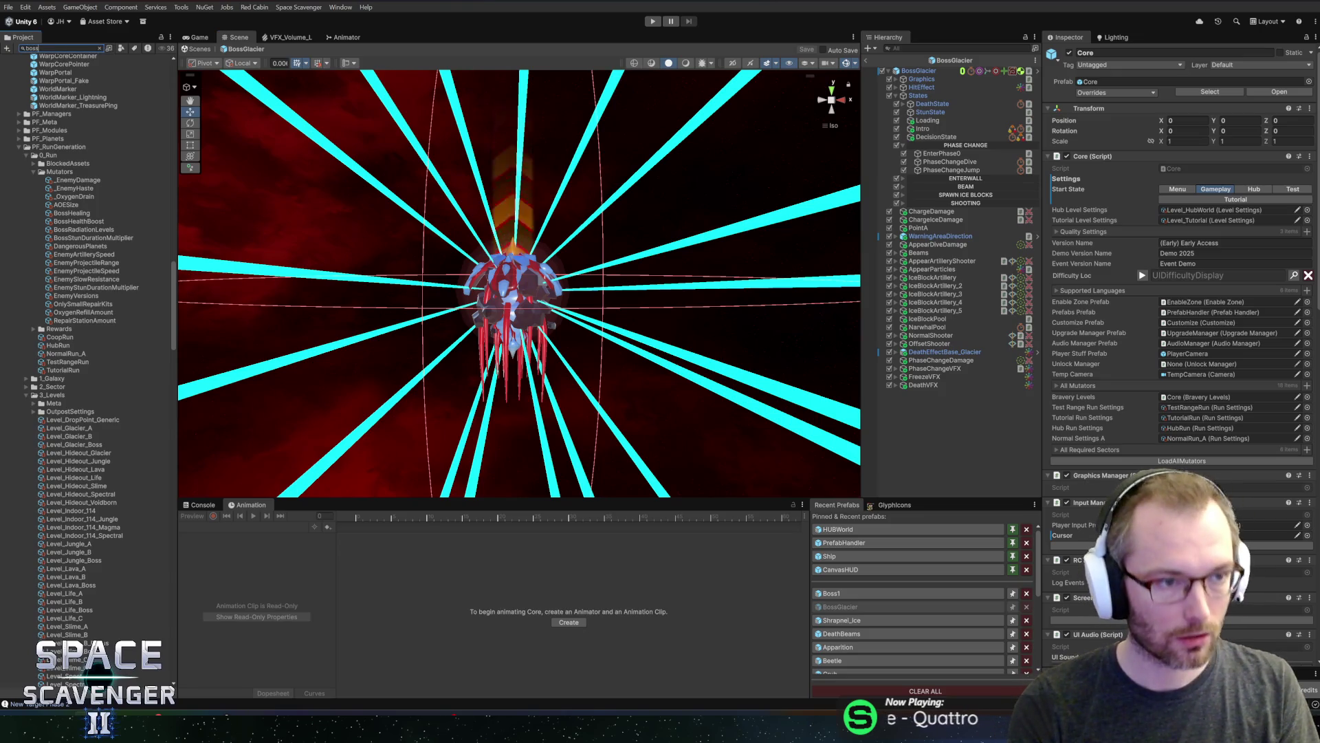
scroll(130, 268, down, 10)
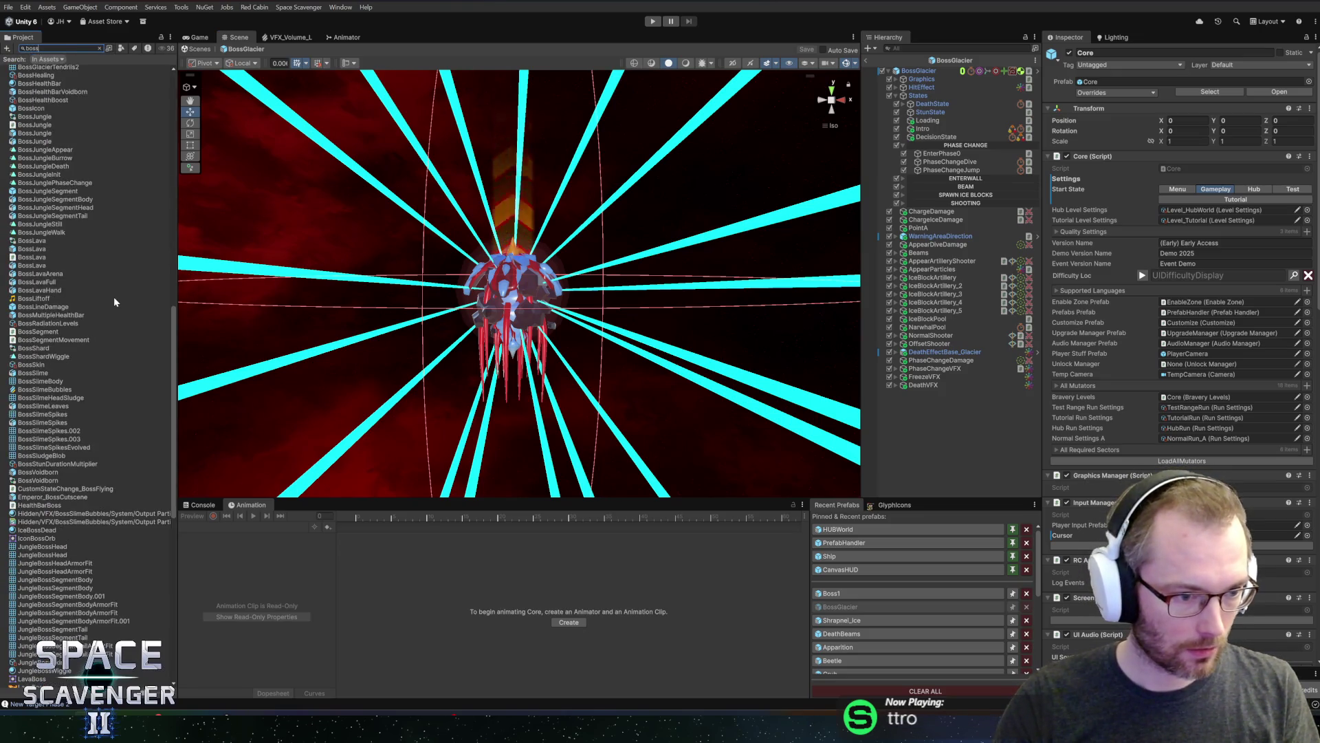
scroll(103, 310, down, 5)
scroll(84, 344, down, 5)
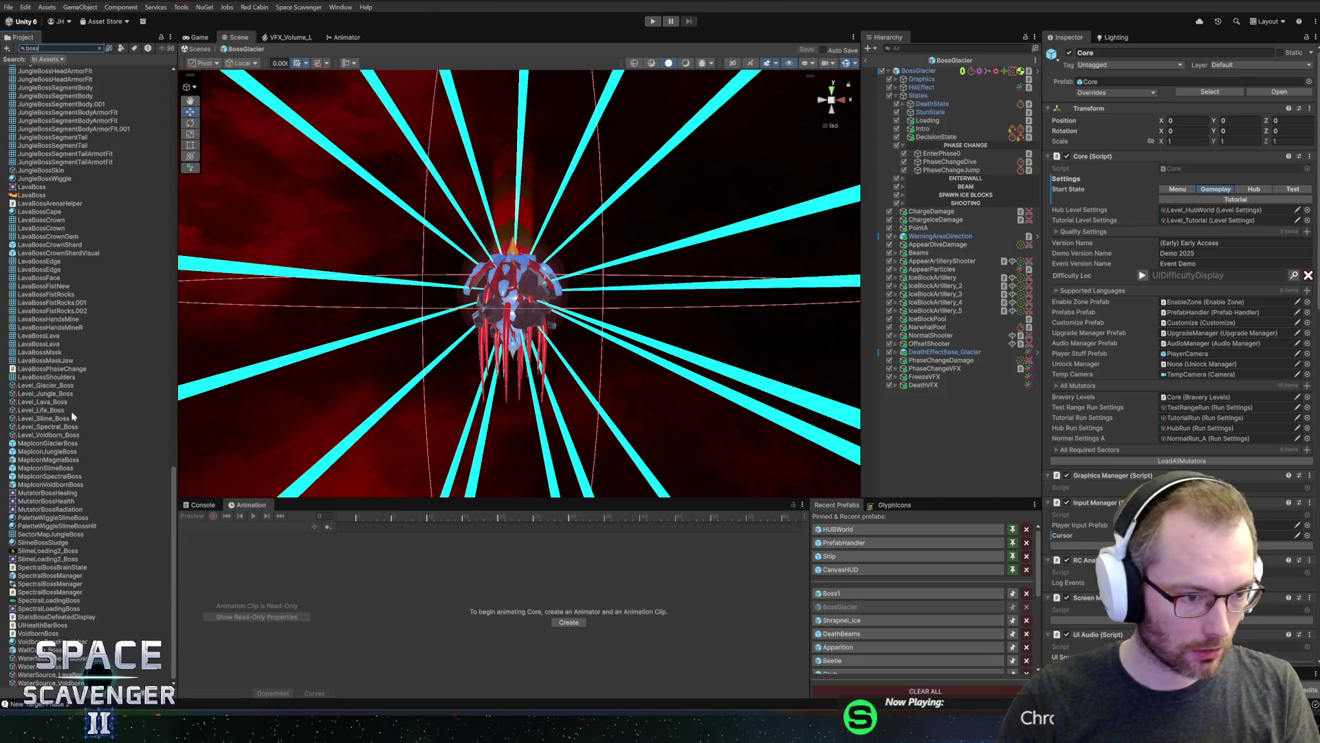
Open the MapIconGlacierBoss prefab for editing from the search results
click(31, 447)
key(Escape)
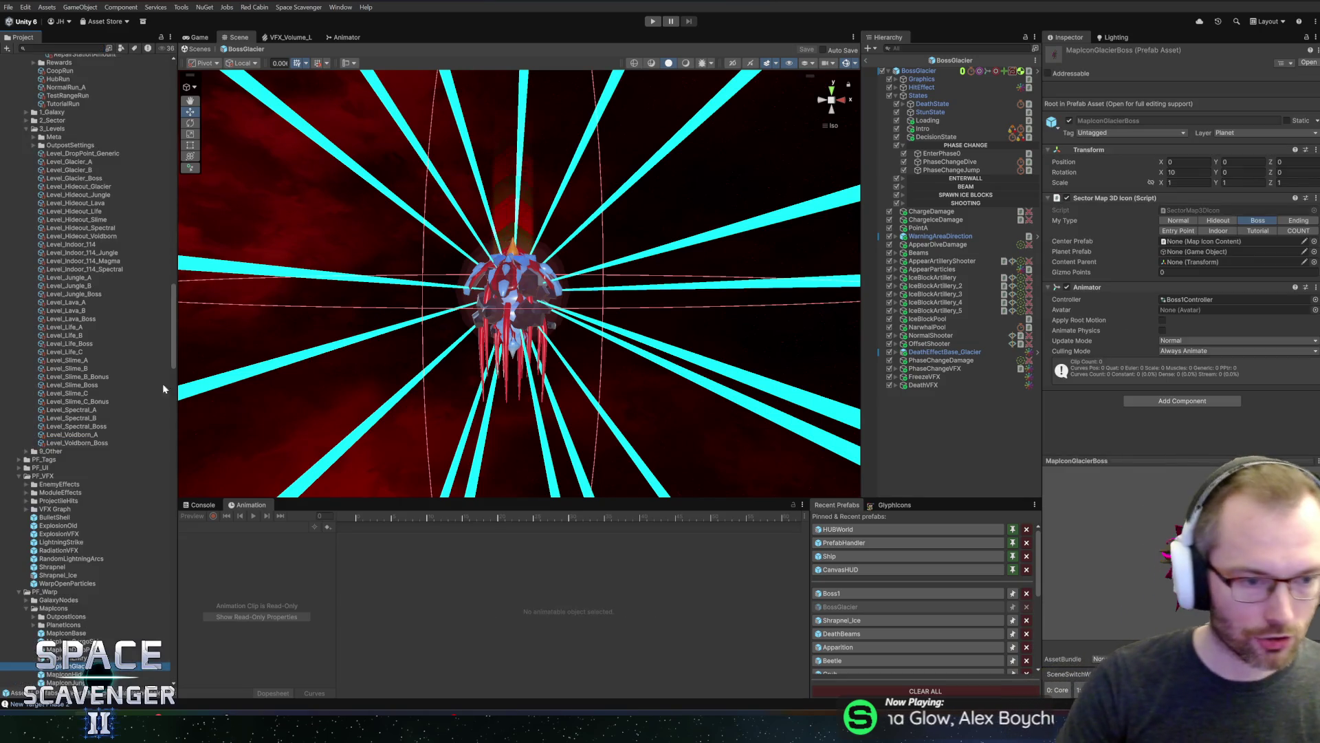
double_click(75, 667)
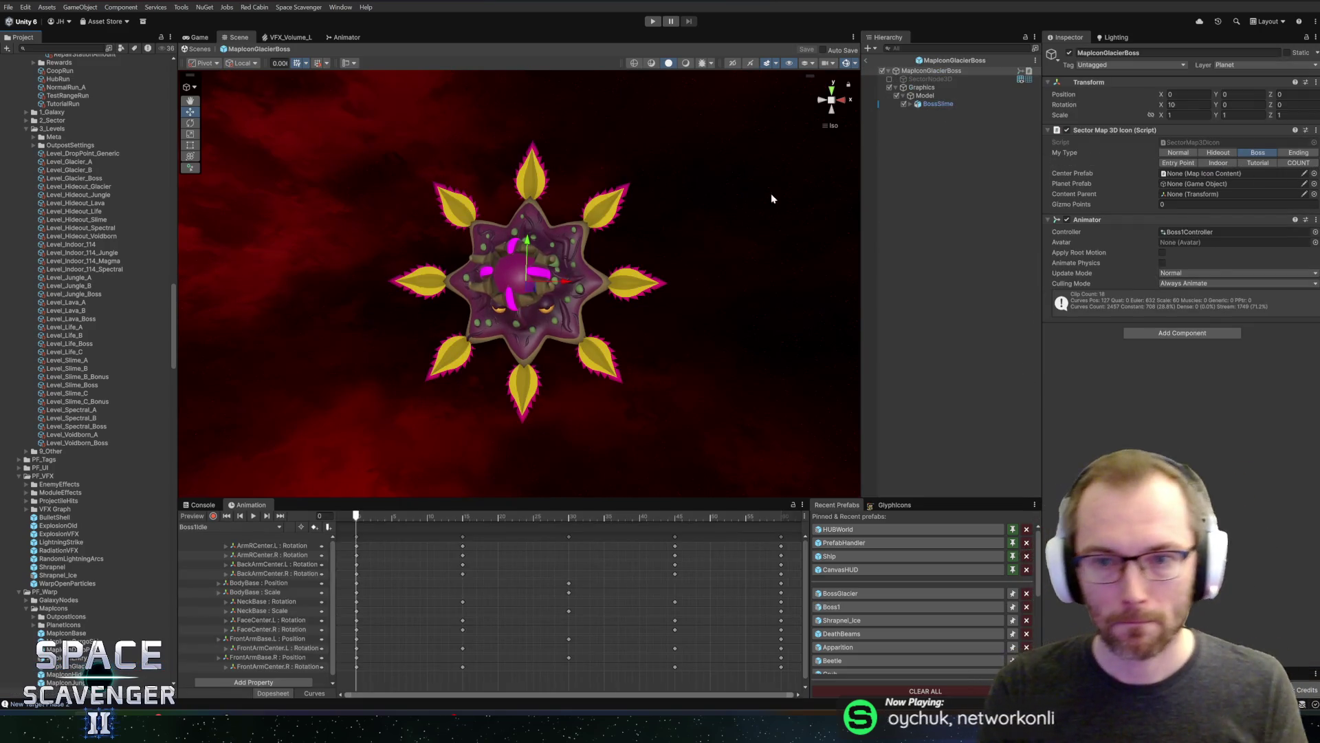
drag(653, 216, 622, 229)
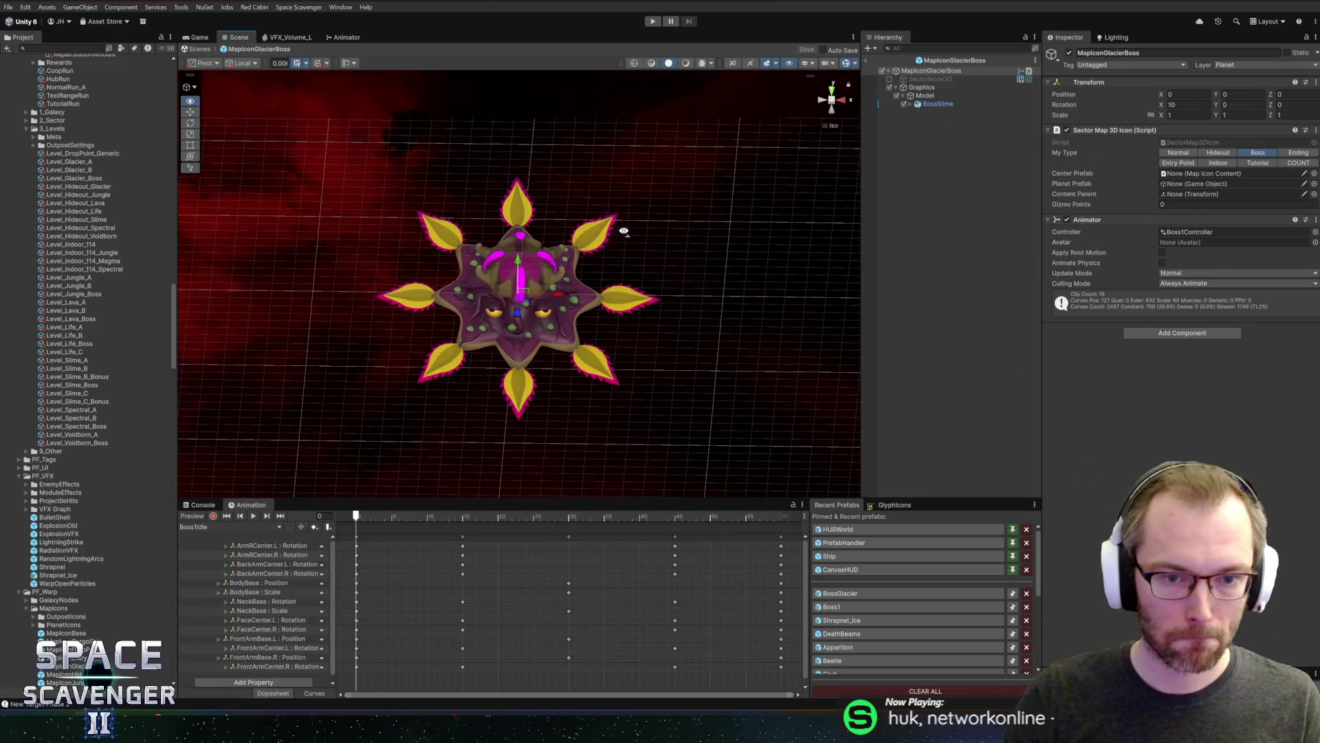
Place a BossGlacier model instance under the MapIconGlacierBoss prefab's Model object
click(859, 595)
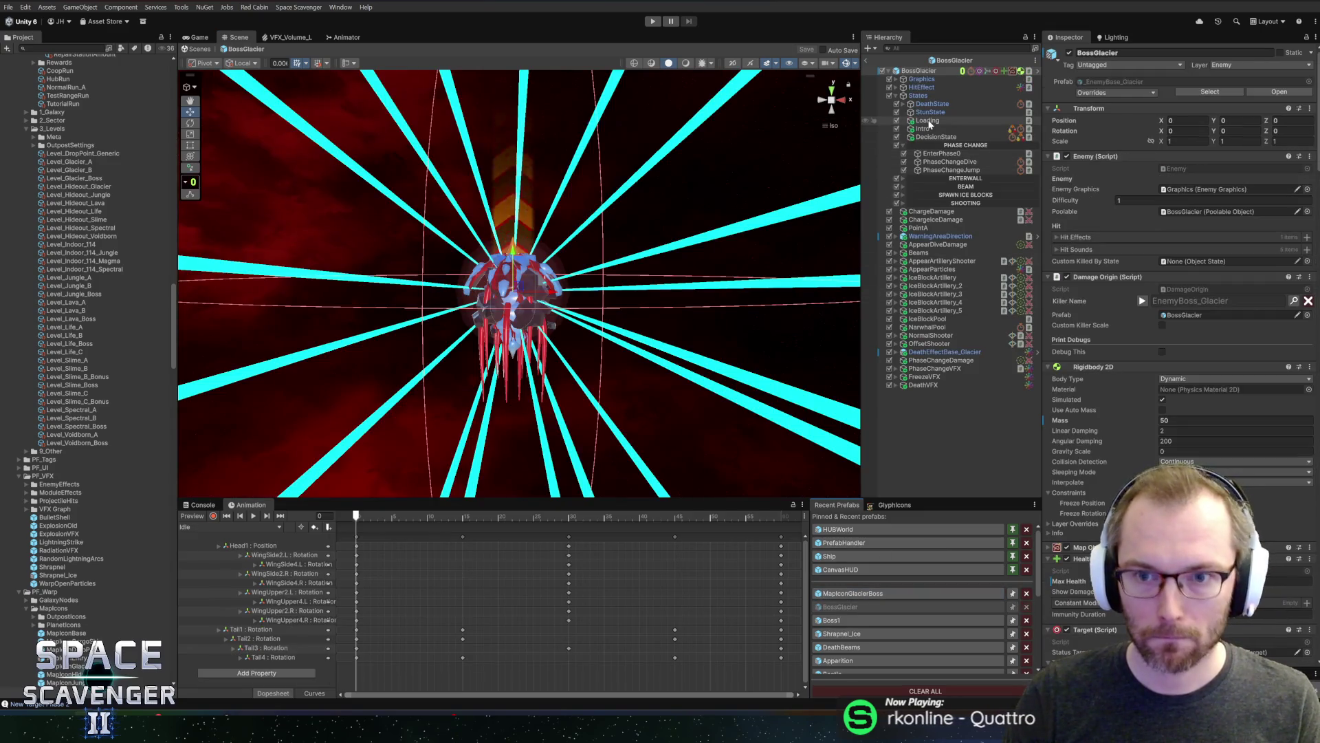
click(895, 78)
click(905, 96)
click(938, 104)
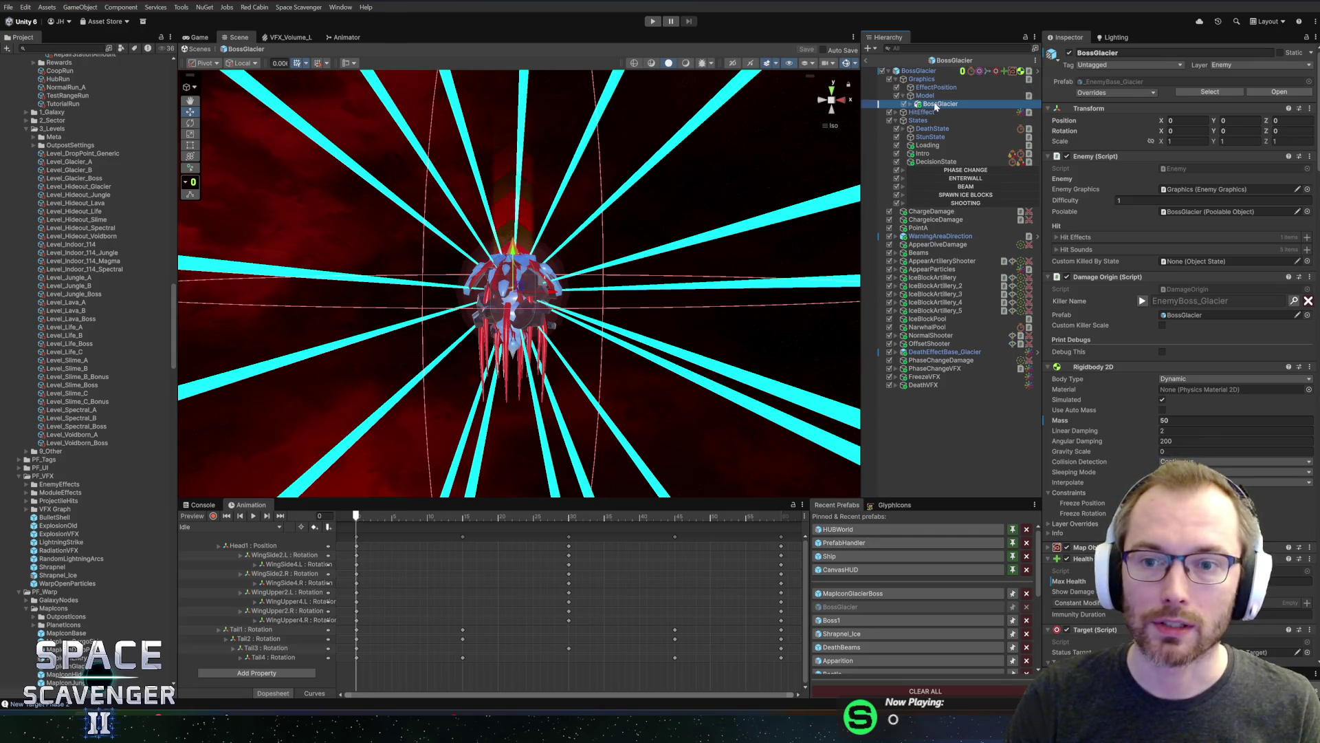
click(852, 593)
drag(926, 102, 930, 104)
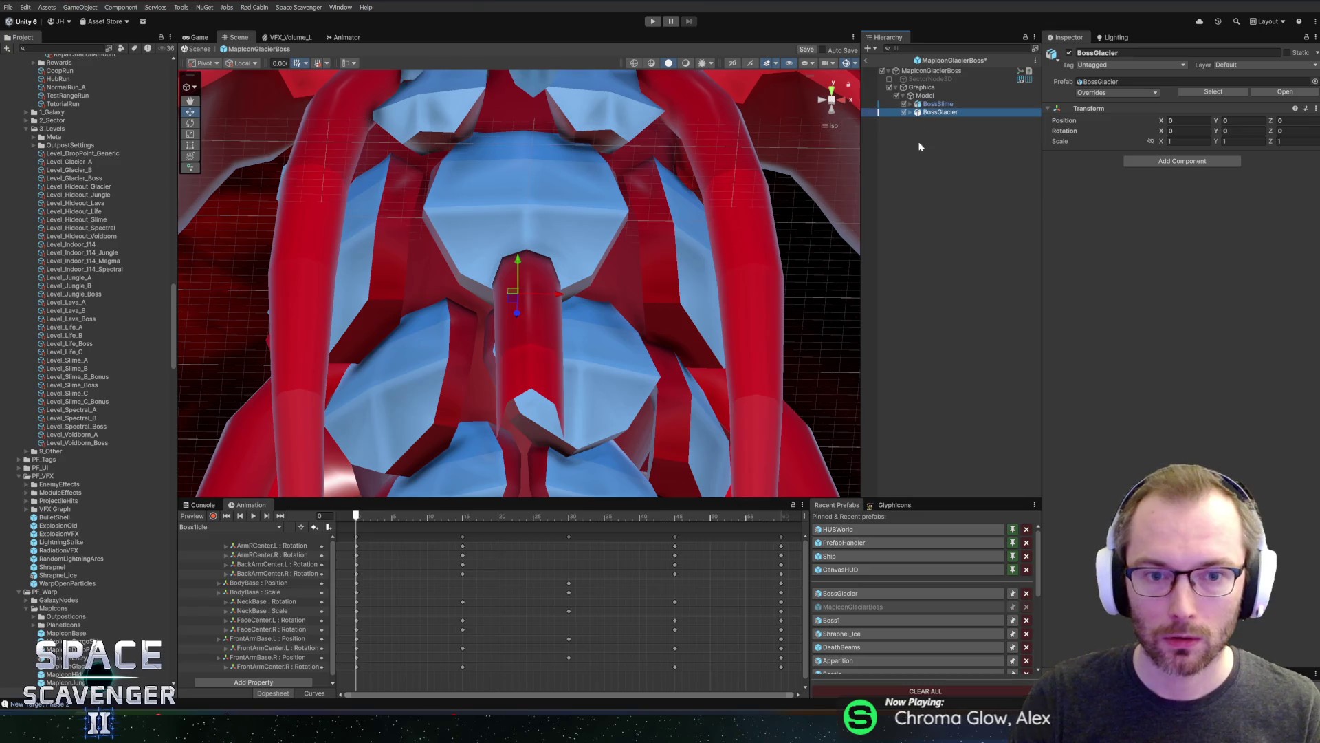
Scale the BossGlacier model to 0.16915, rotate it -180 on Z, and exit prefab mode
key(r)
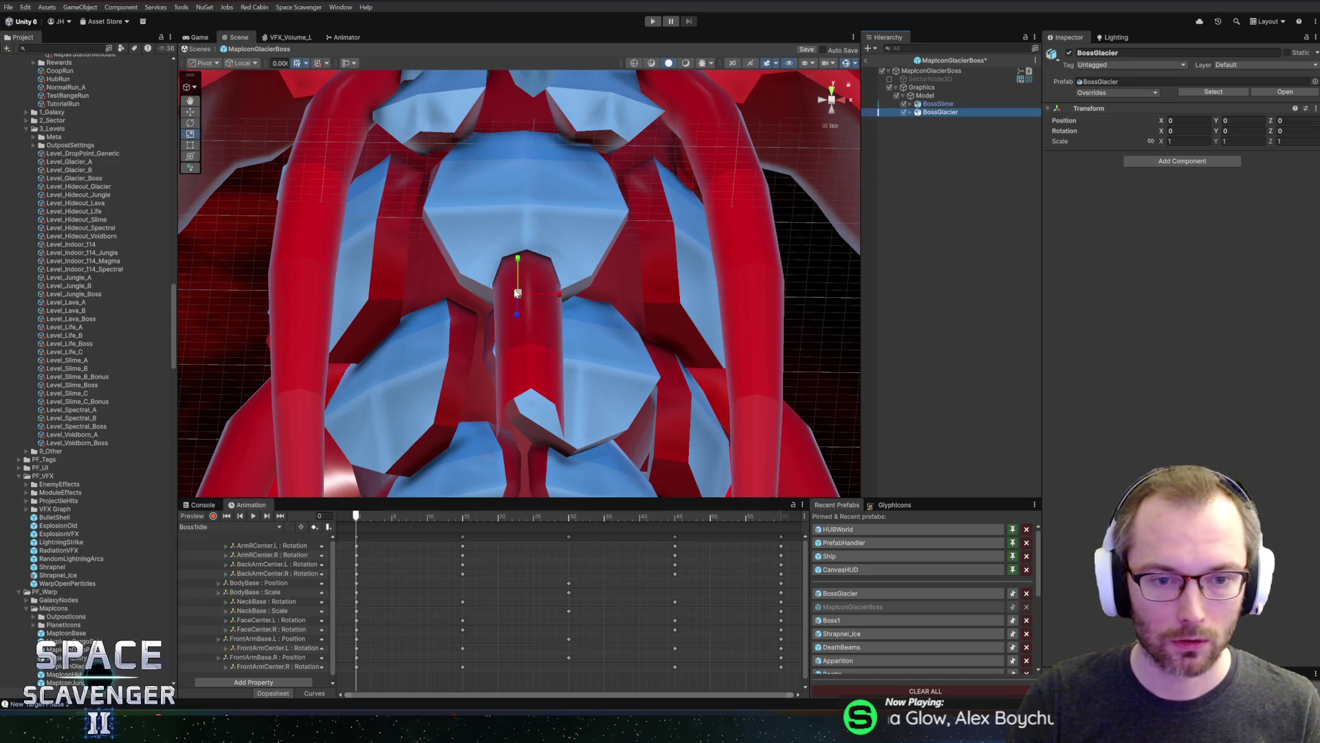
drag(519, 294, 486, 312)
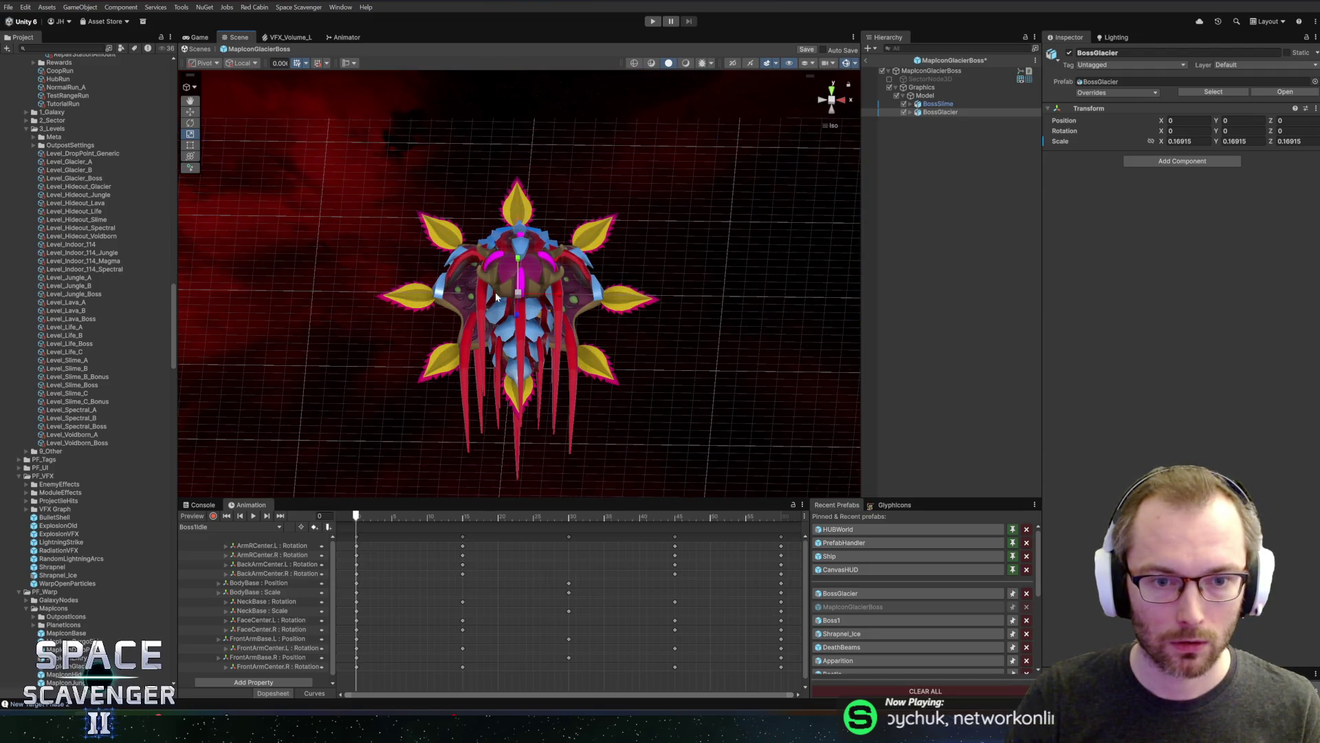
key(e)
mouse_move(486, 320)
mouse_down()
mouse_move(271, 206)
mouse_move(283, 218)
mouse_move(263, 225)
mouse_up()
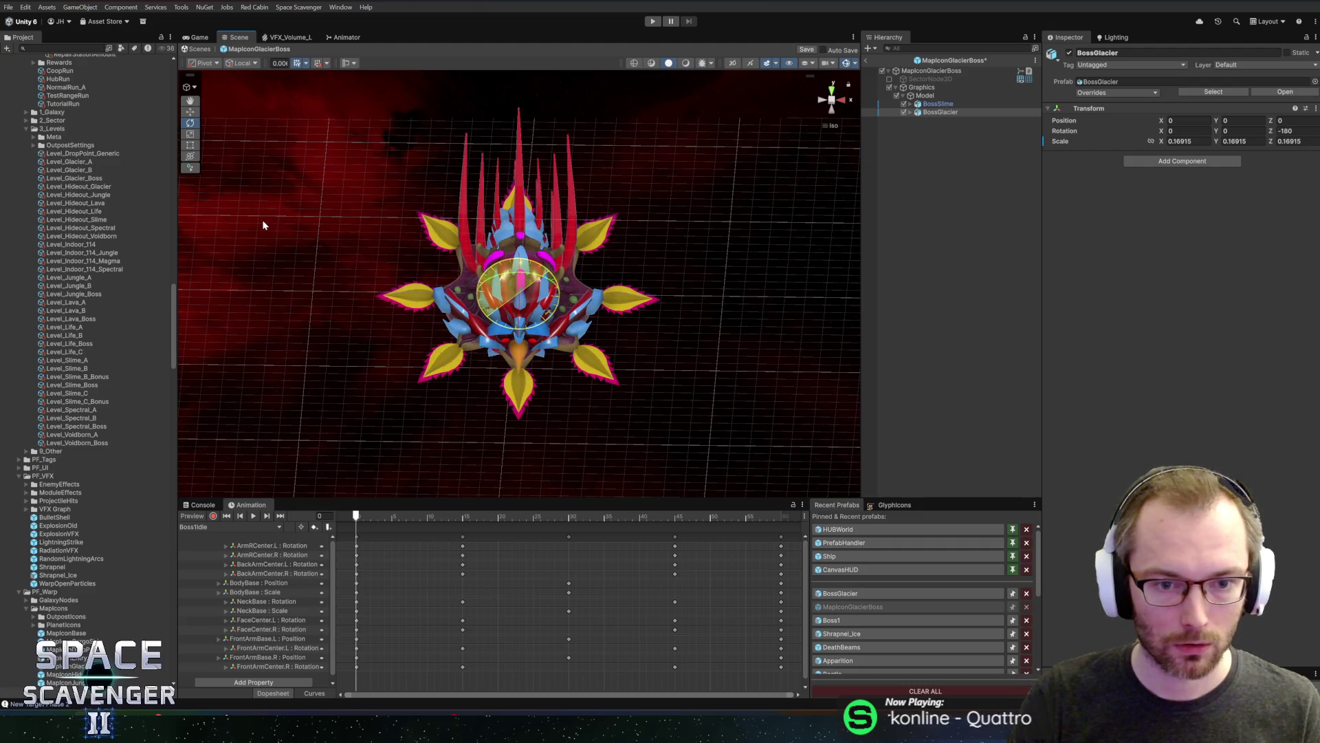
click(865, 60)
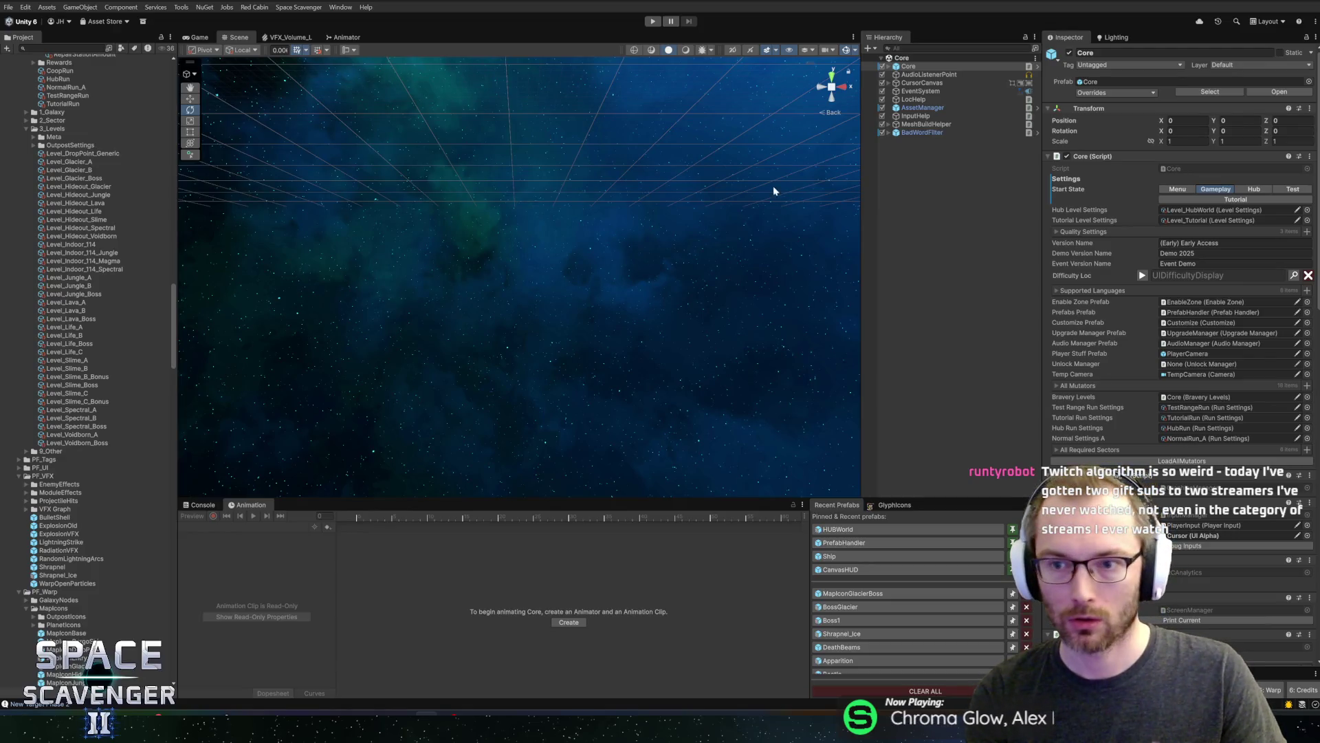
Enter Play mode, run 'level clear' in the console, and warp to the sector map
click(653, 22)
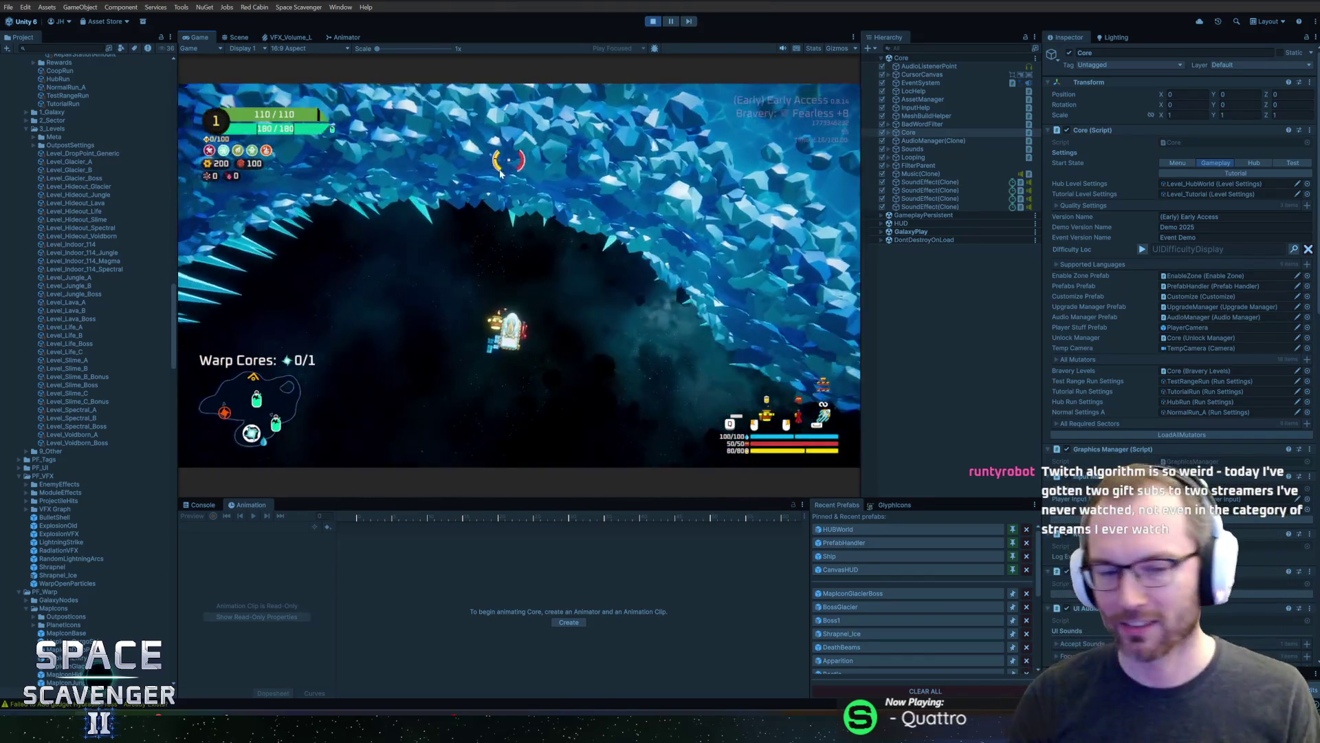
key(grave)
text(level cl)
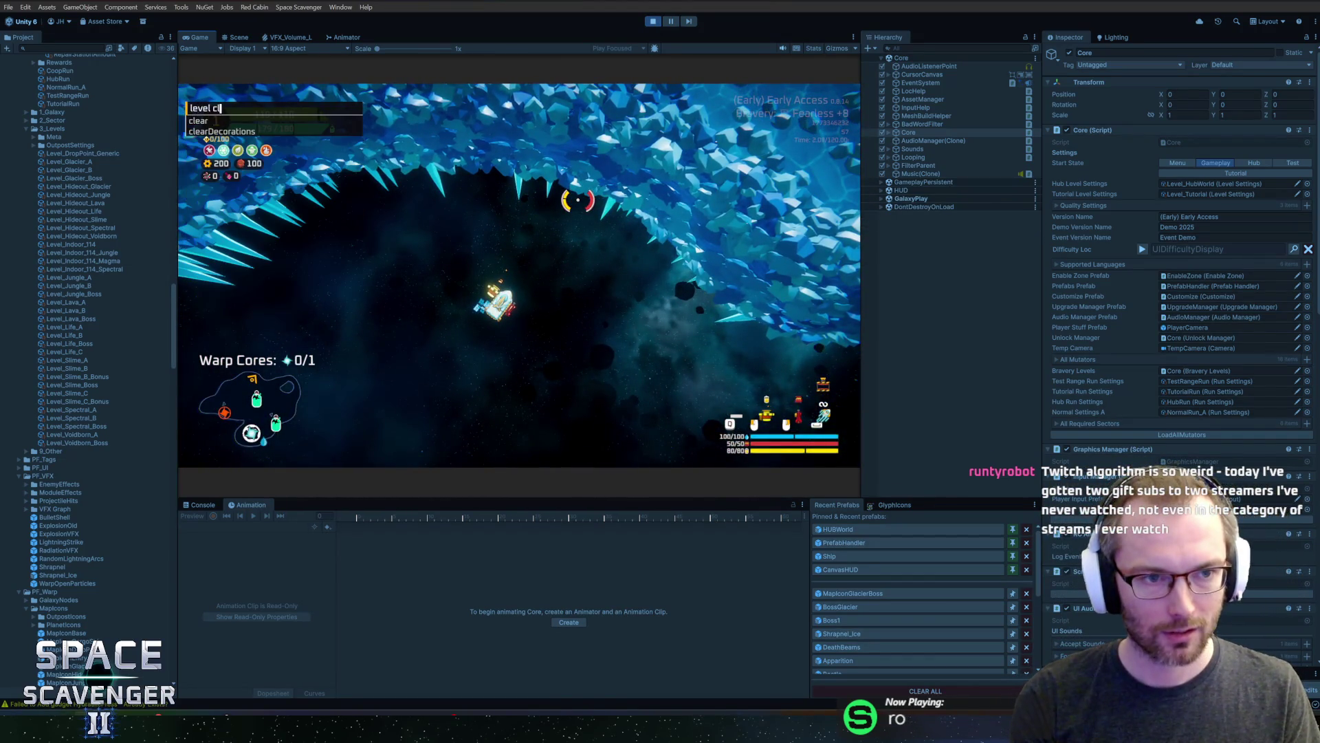
text(ear)
key(Return)
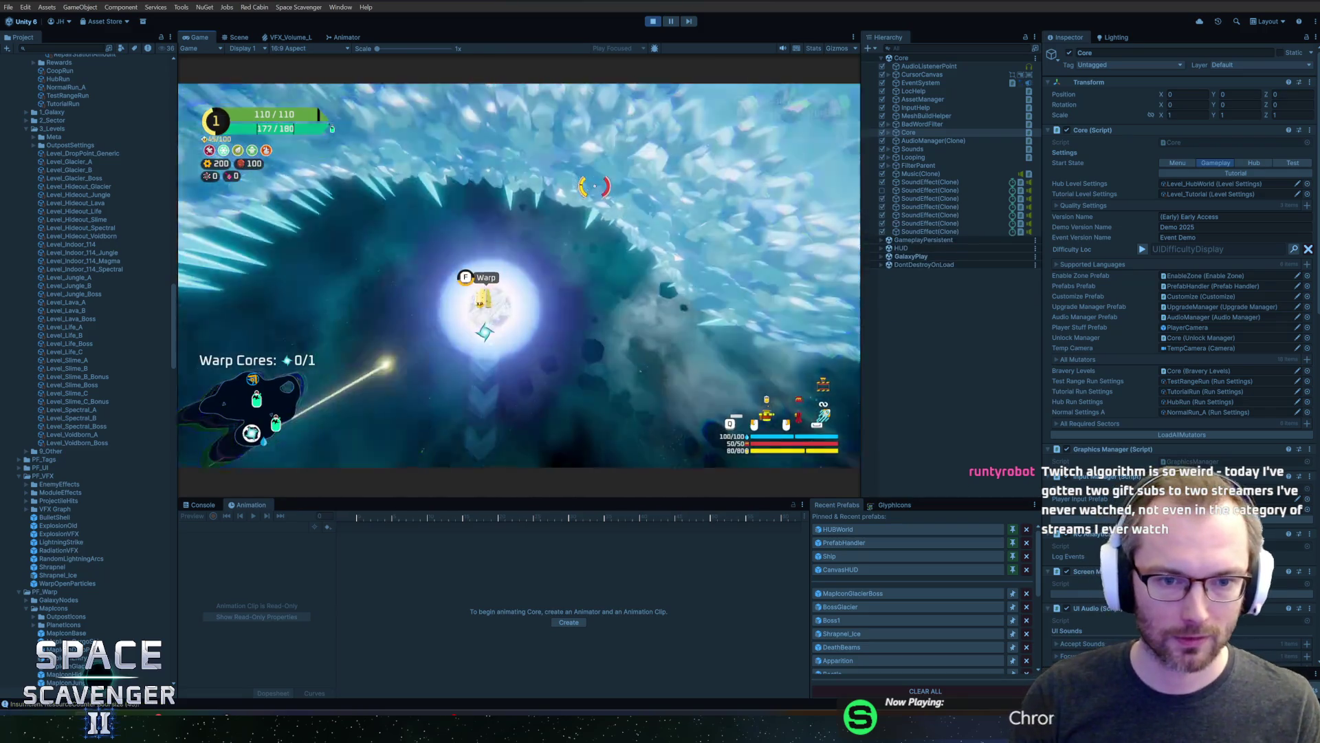
key(f)
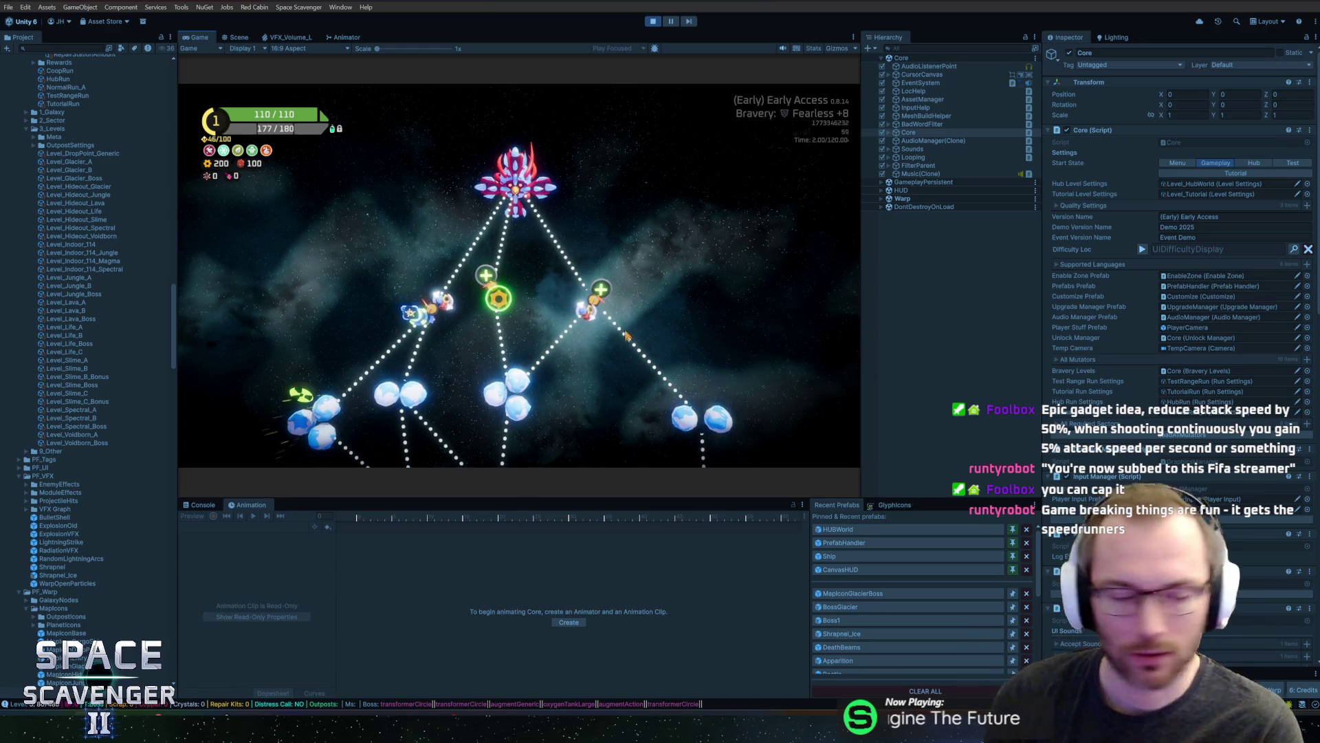
Glance at the HacknPlan task board, then return to the game
mouse_move(224, 730)
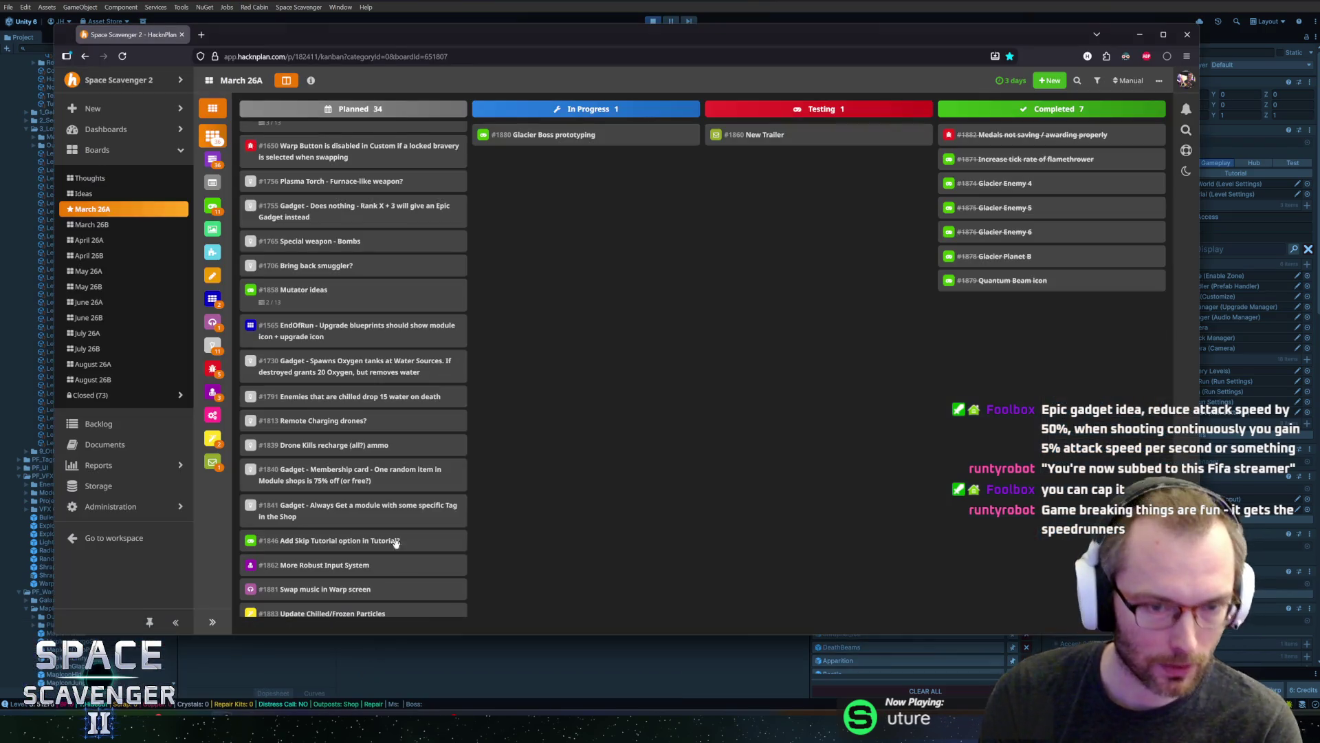
click(370, 684)
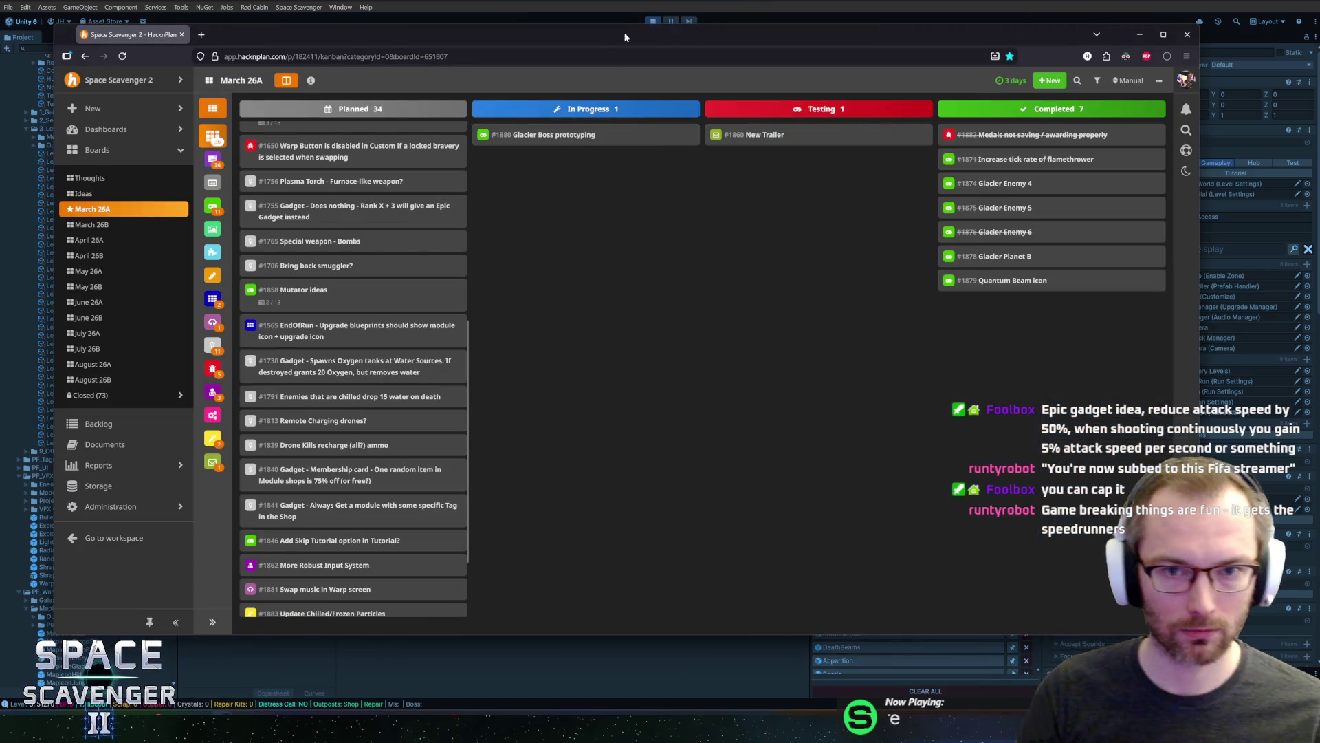
key(alt+Tab)
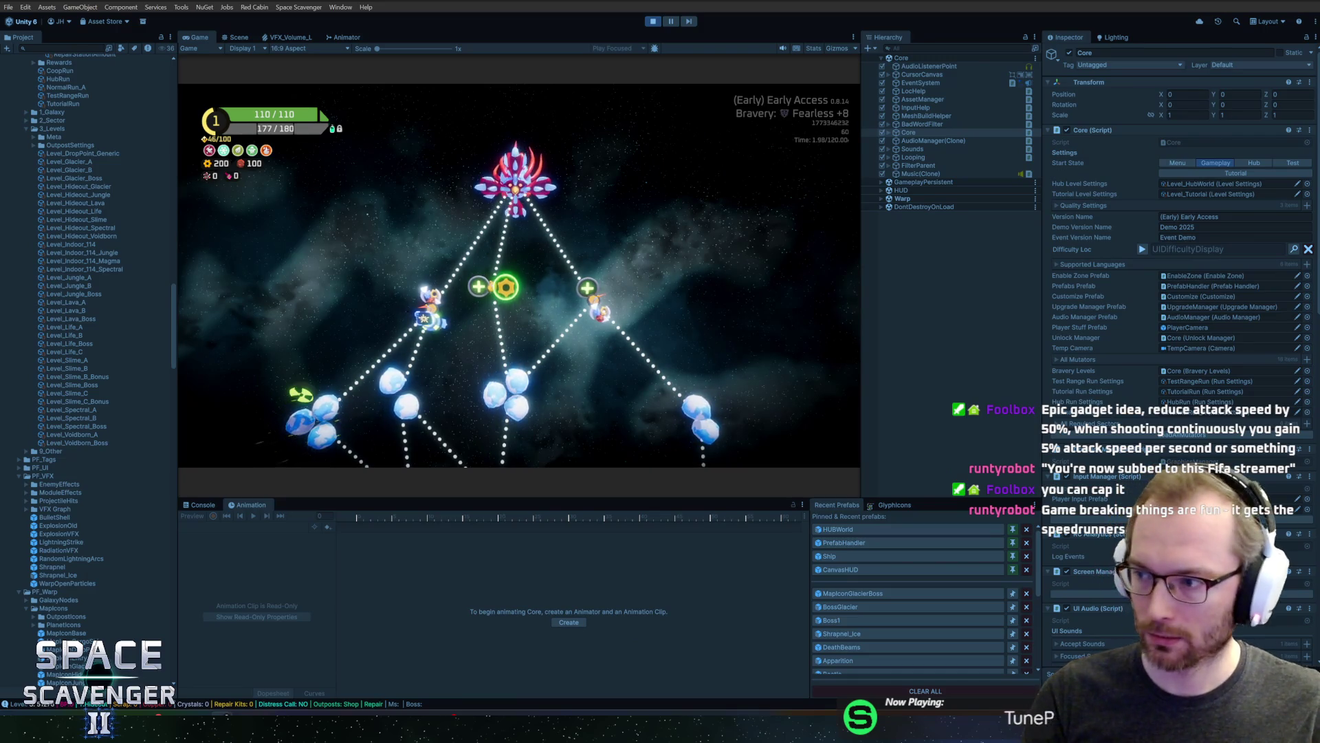
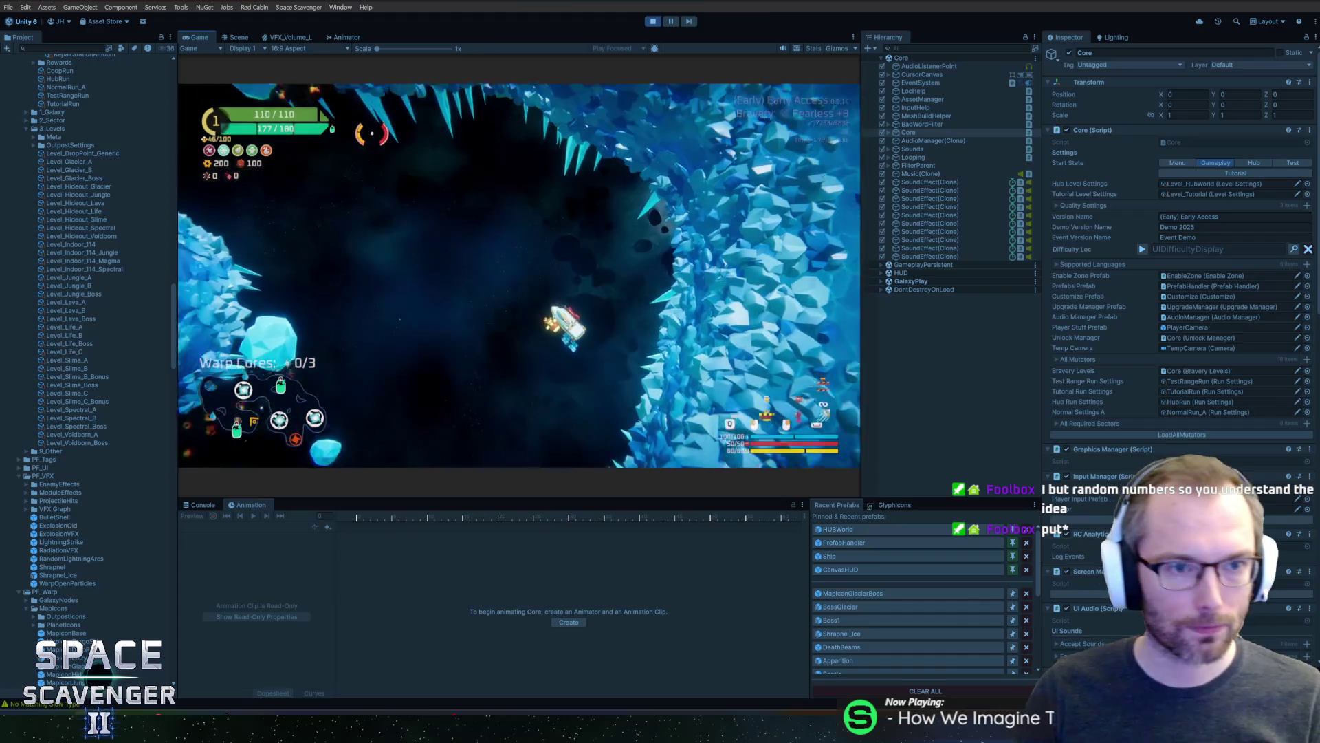
Resume the game, fly up, and toggle the free camera on and off with 'debug freeCam'
key(Escape)
key(Escape)
key(w)
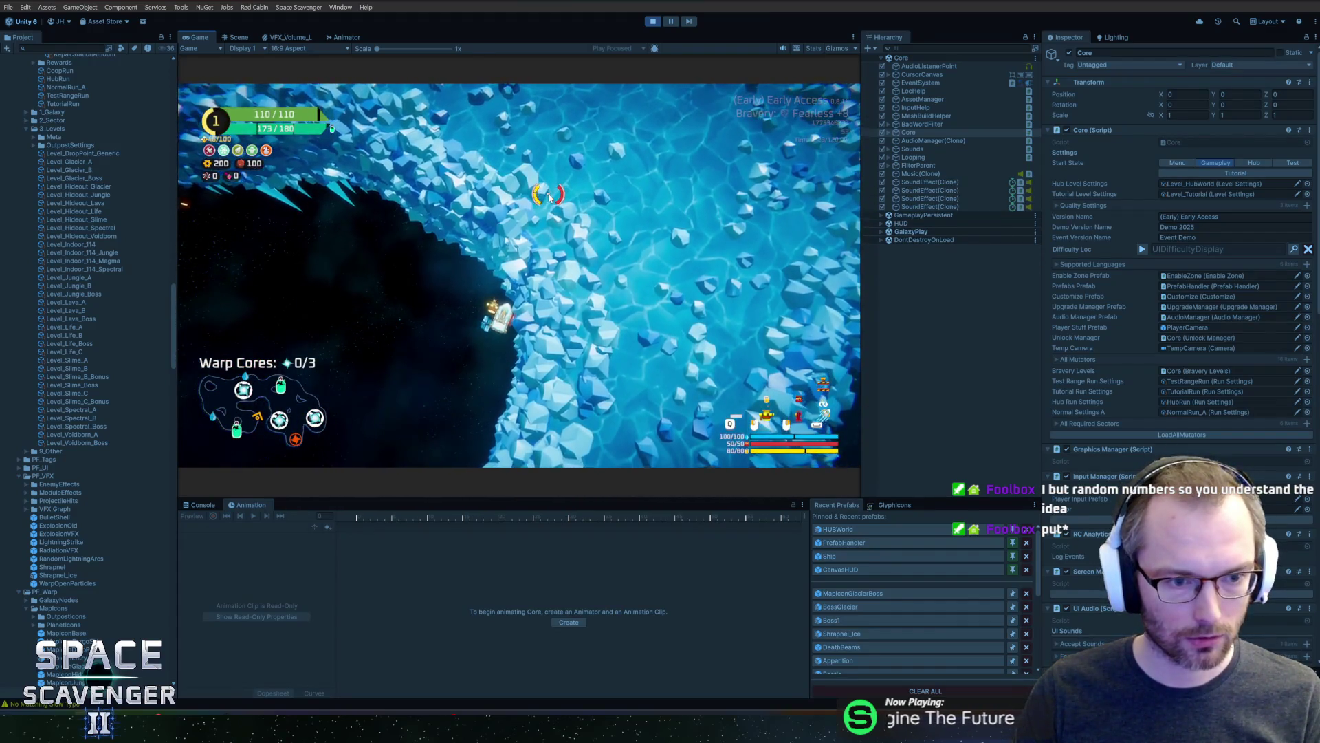
key(grave)
text(debug freeCam 1)
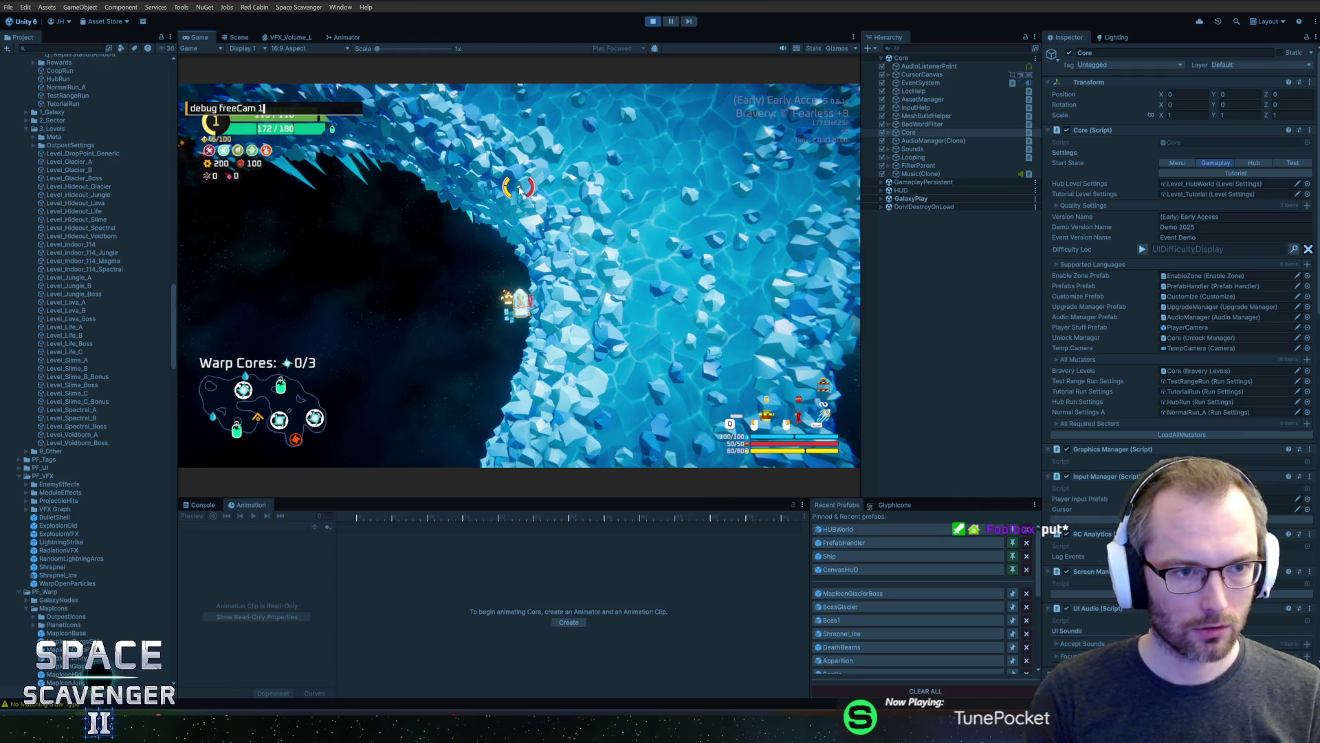
text(freeCam)
key(Return)
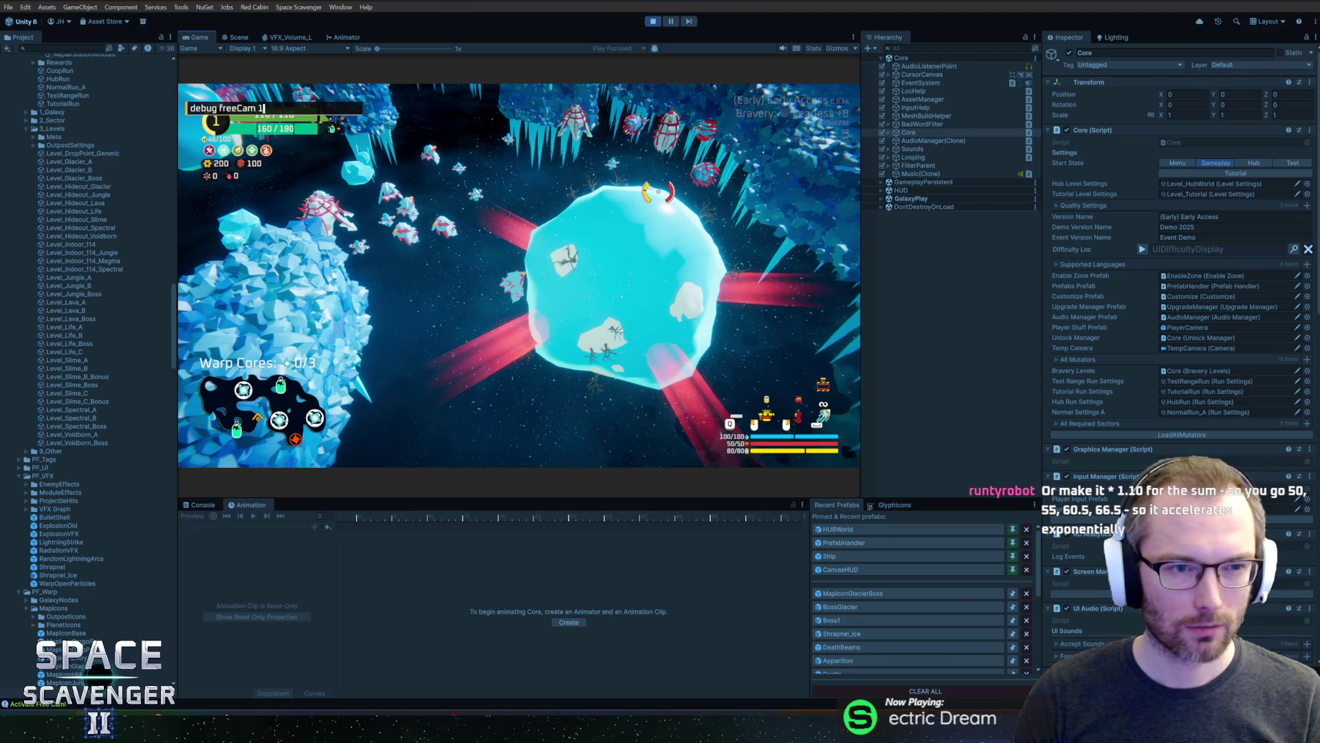
key(Return)
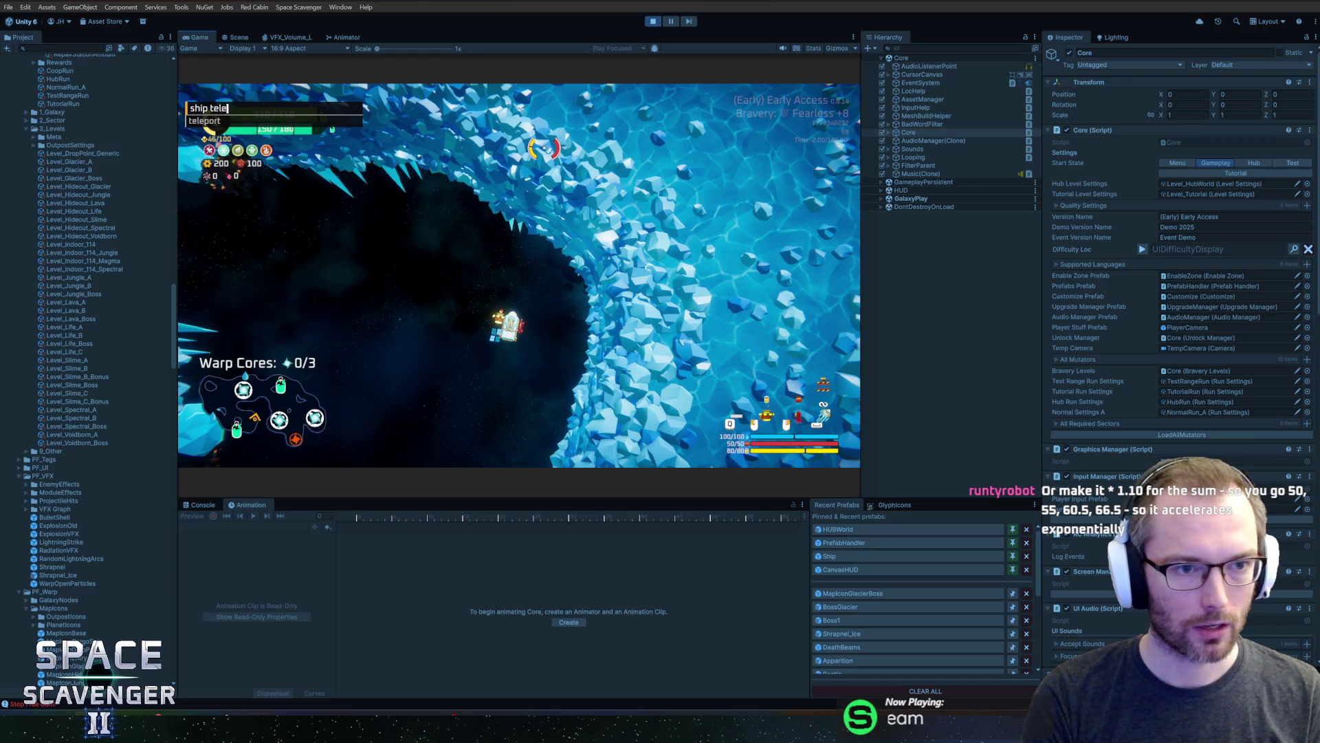
Use 'ship teleport' to jump near the ice planet, collect all 3 warp cores, and show the level map
text(port)
key(Return)
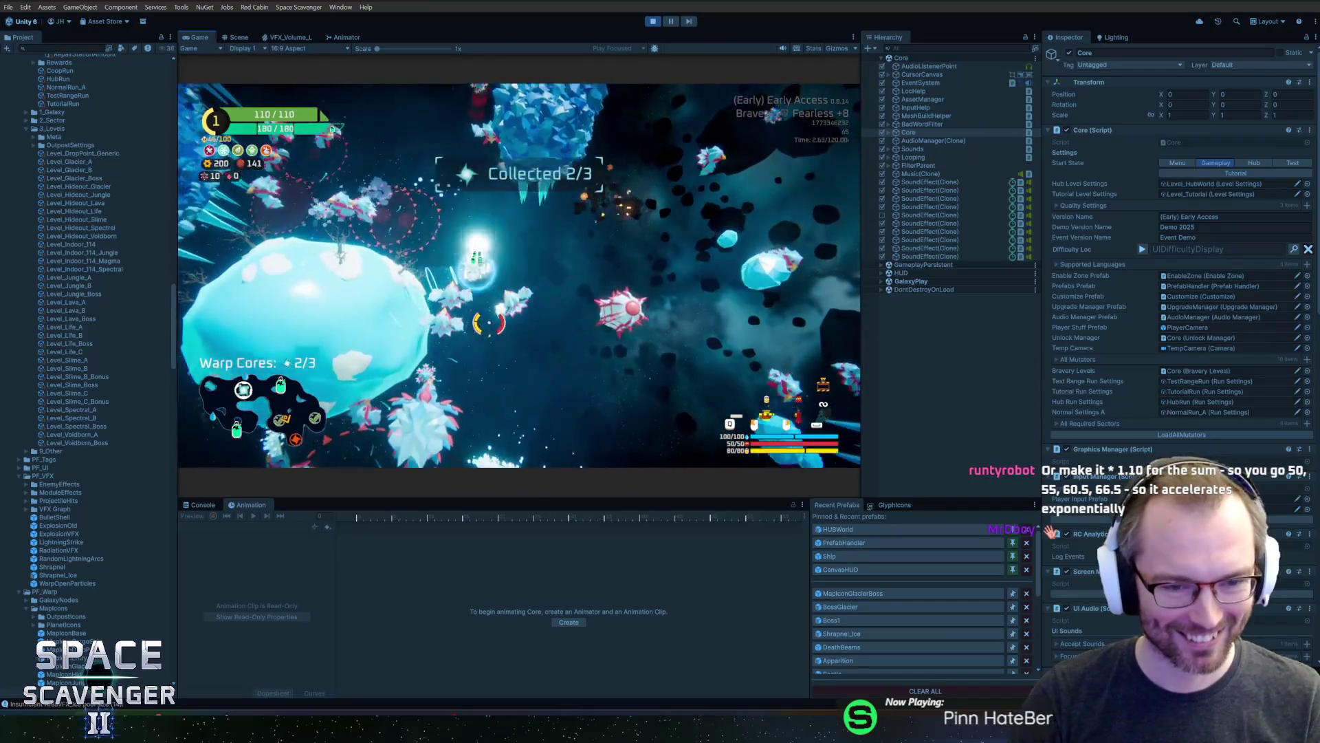
key(grave)
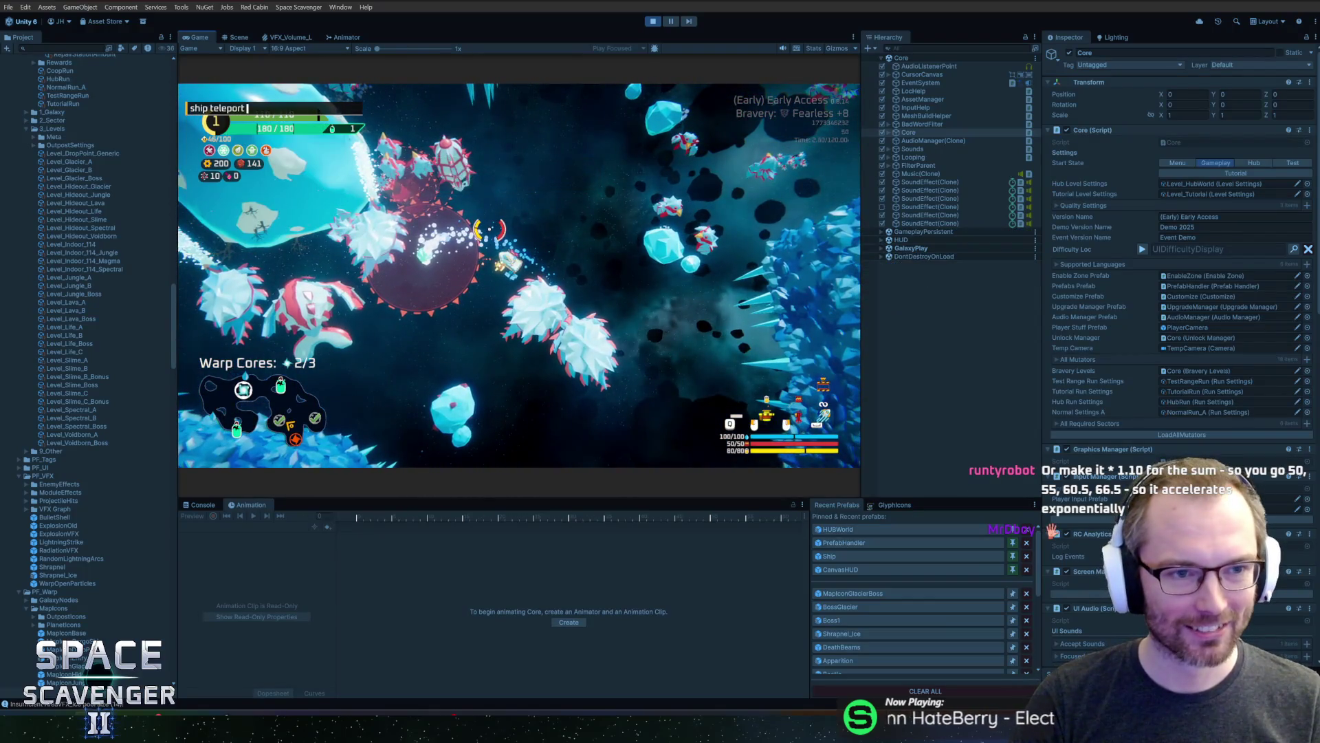
key(Return)
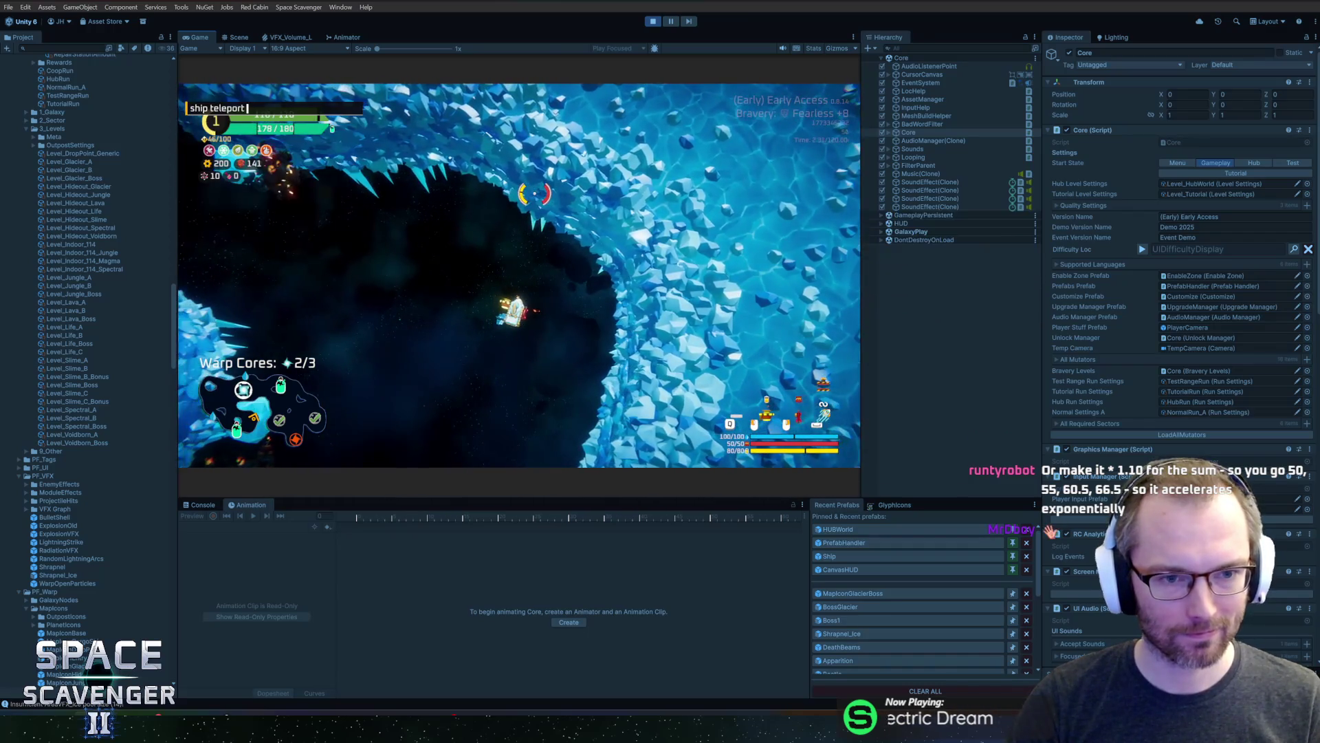
key(Return)
click(575, 251)
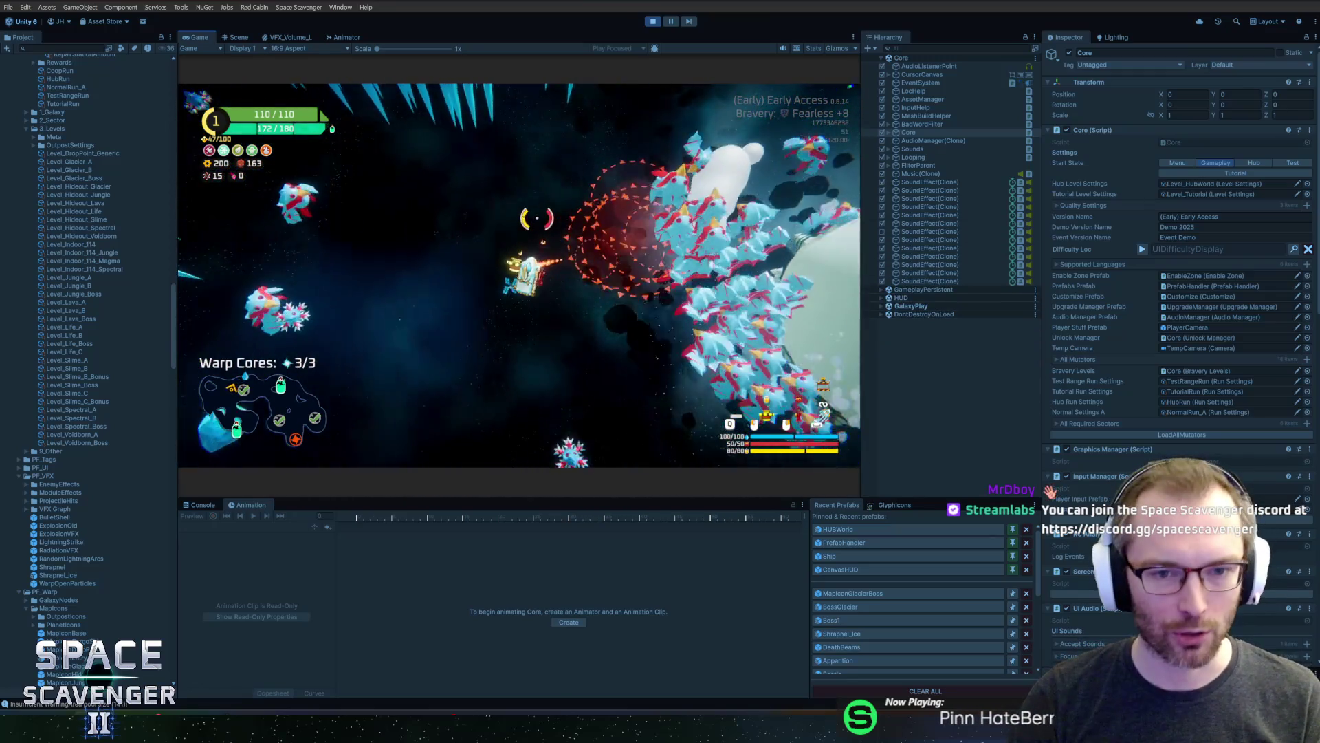
key(Tab)
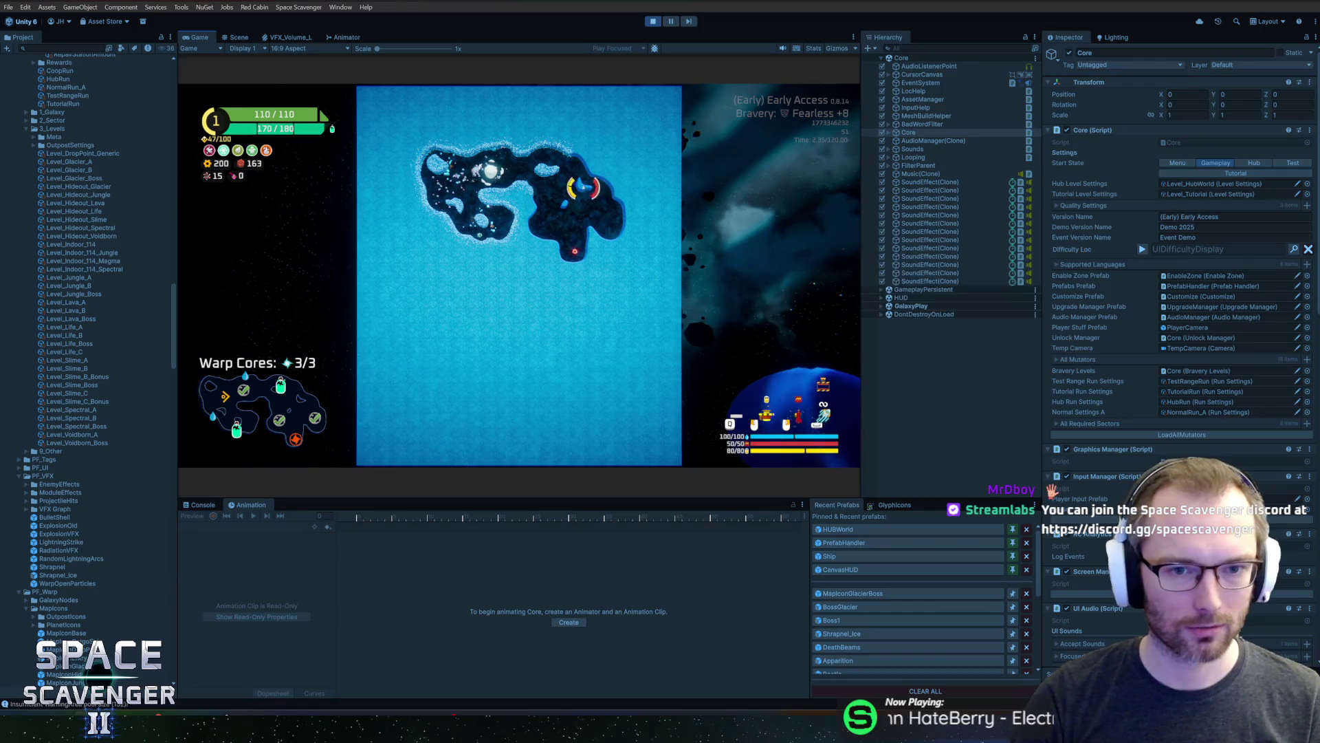
Close the map, then run 'debug freeCam 1' and 'debug hideUI all' in the console
key(Tab)
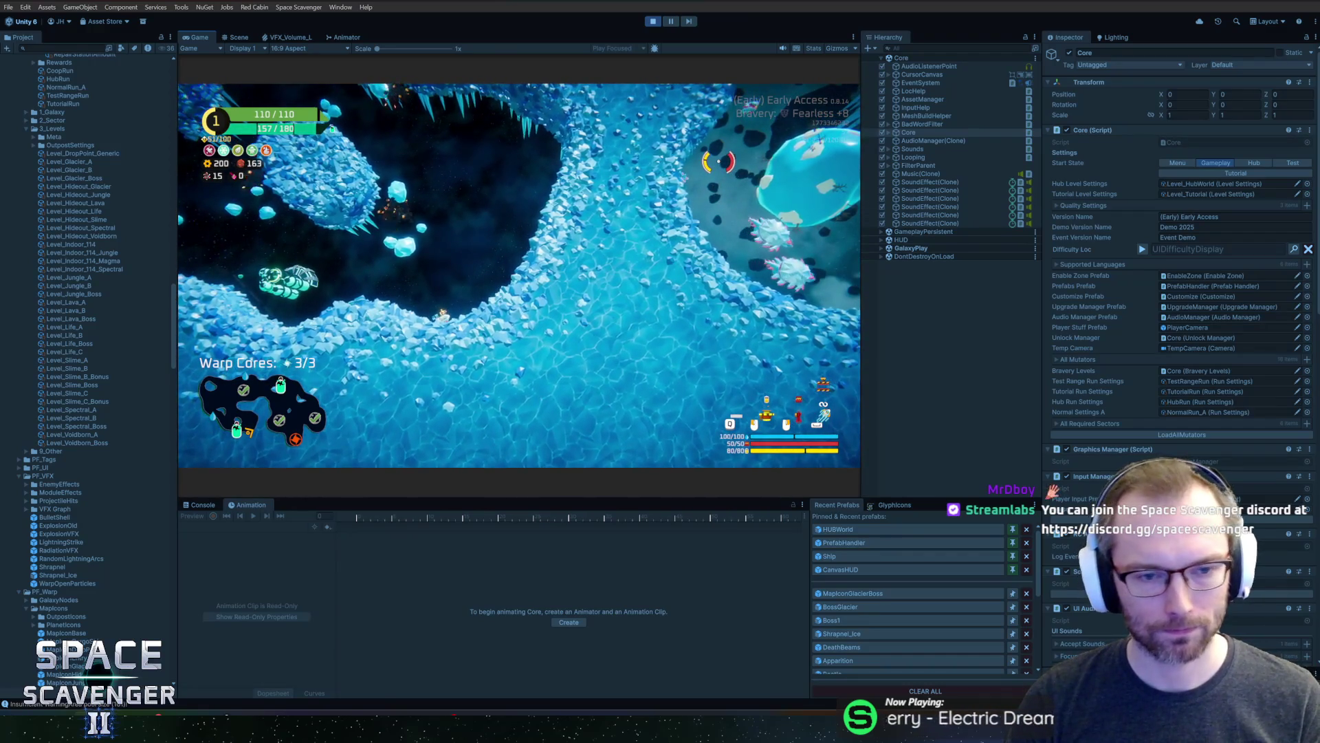
key(grave)
text(debug)
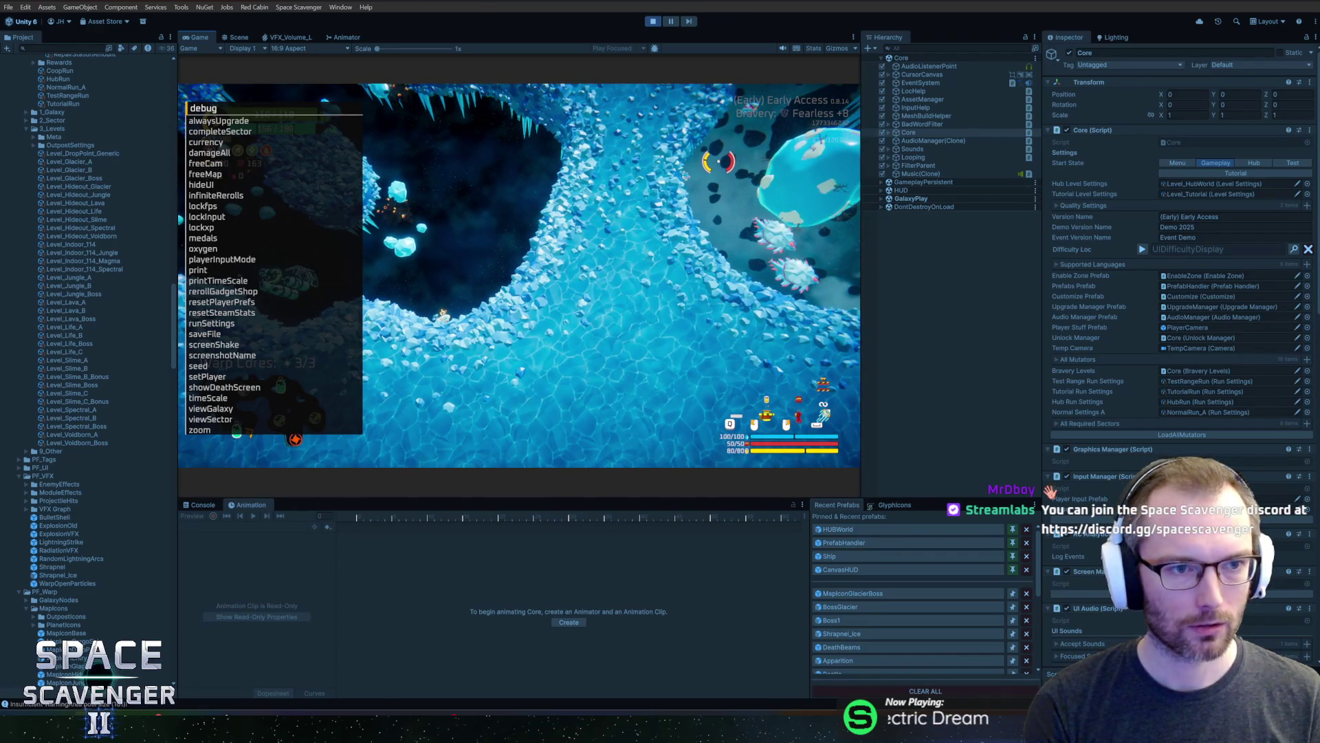
text( fgr)
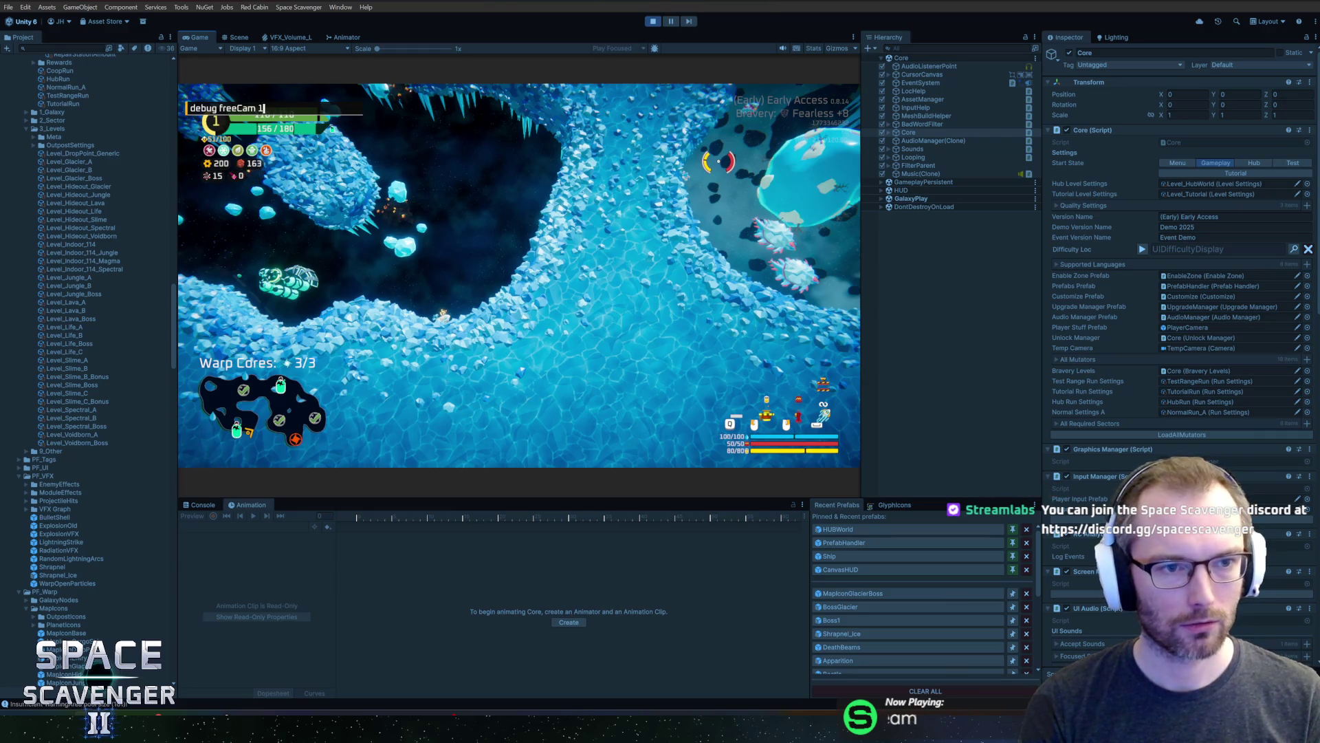
key(Return)
text(d)
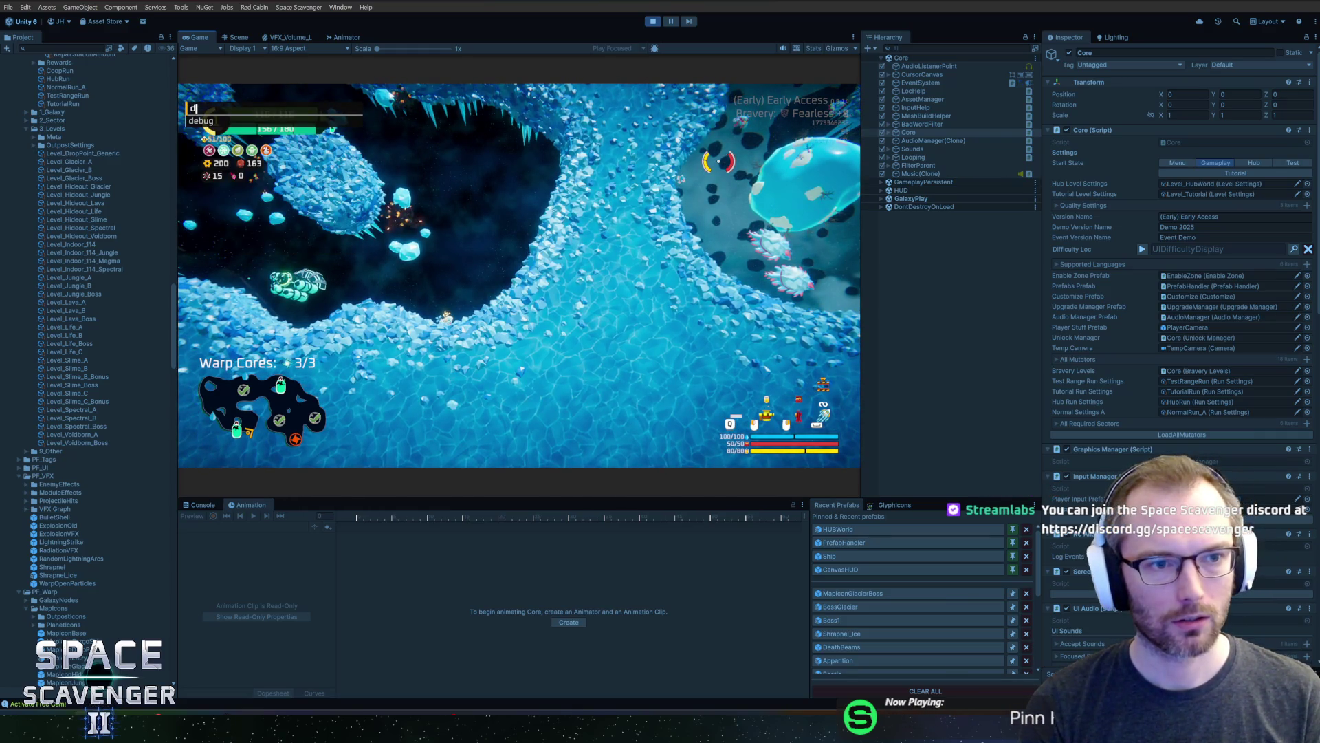
text(ebug hi)
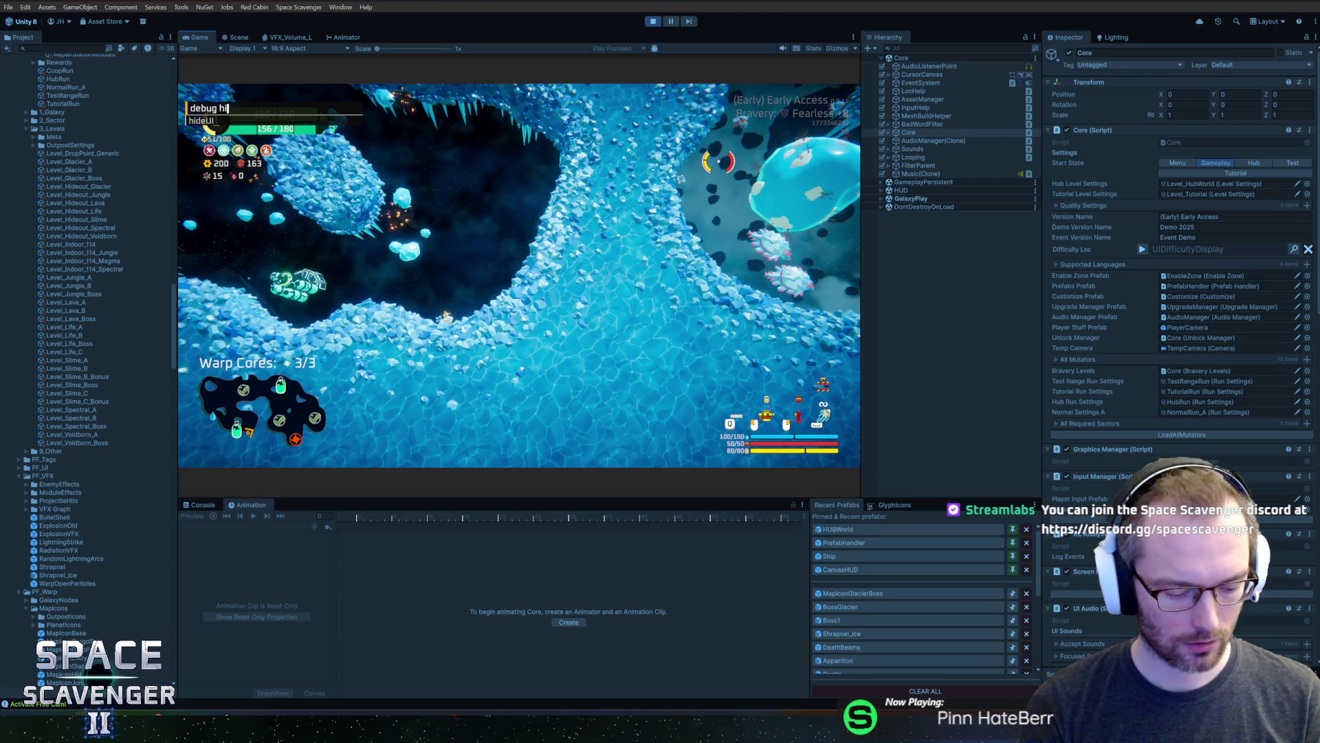
key(Return)
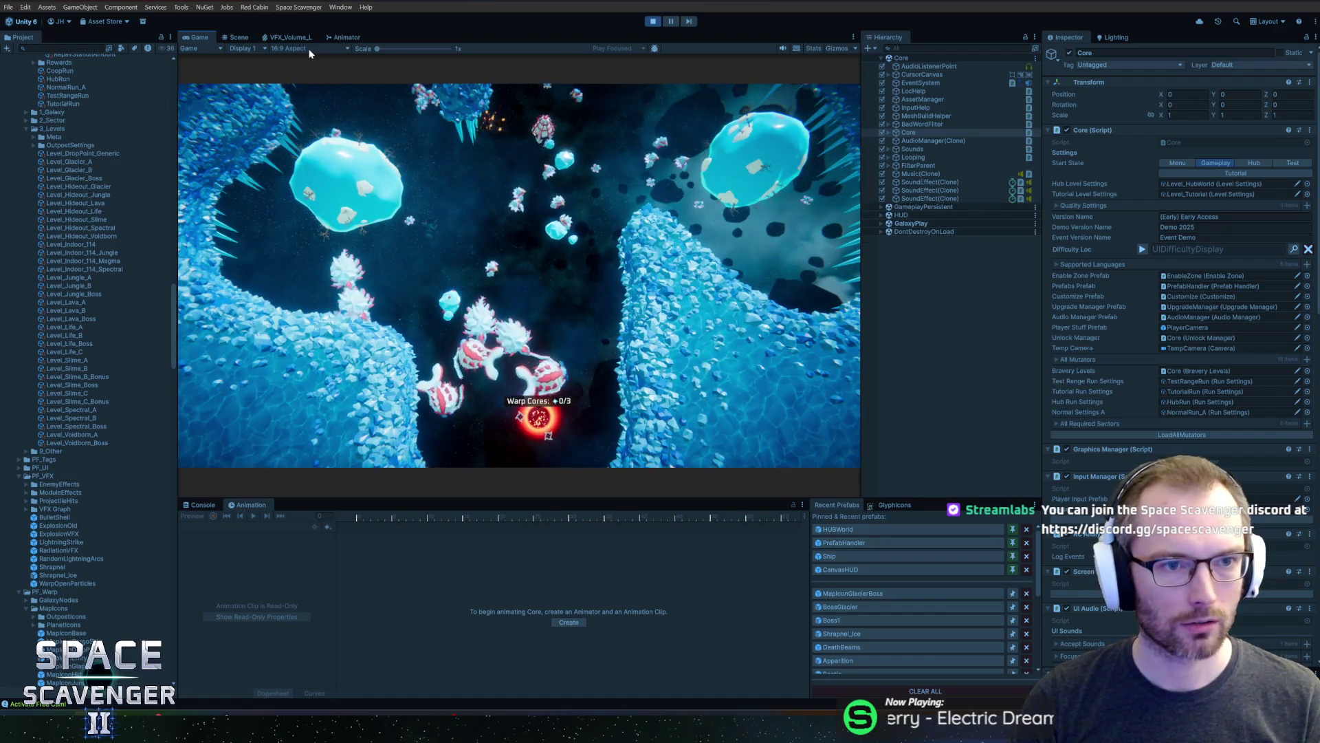
Set the Game view to 4K UHD (3840x2160) and open the Recorder window
click(308, 48)
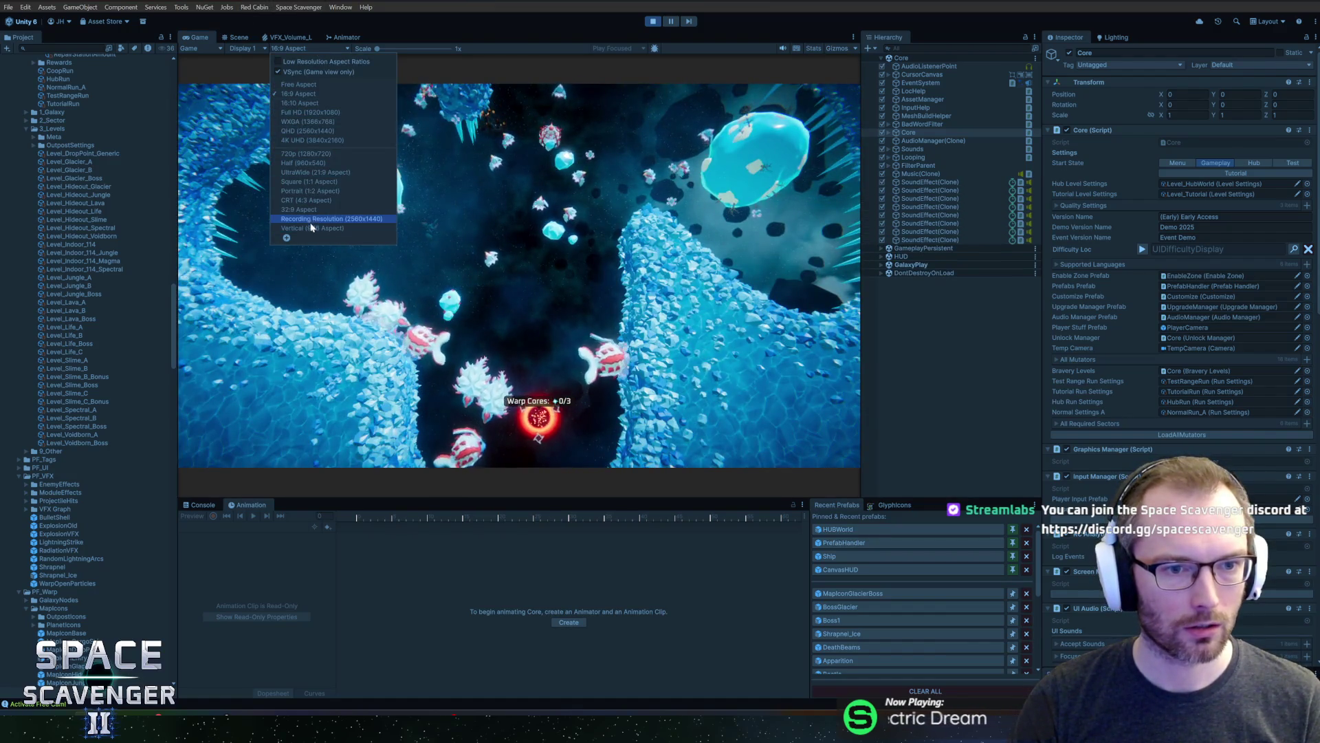
click(321, 143)
click(340, 7)
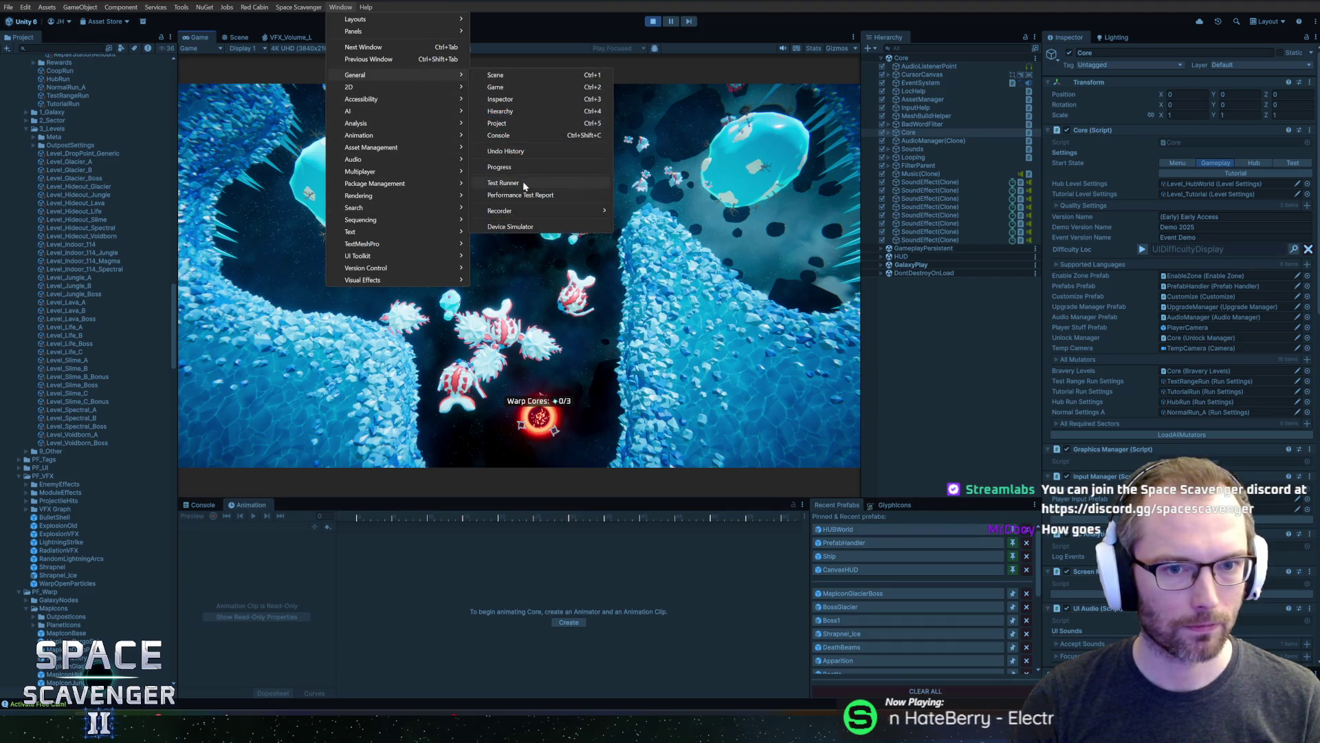
mouse_move(515, 212)
click(653, 212)
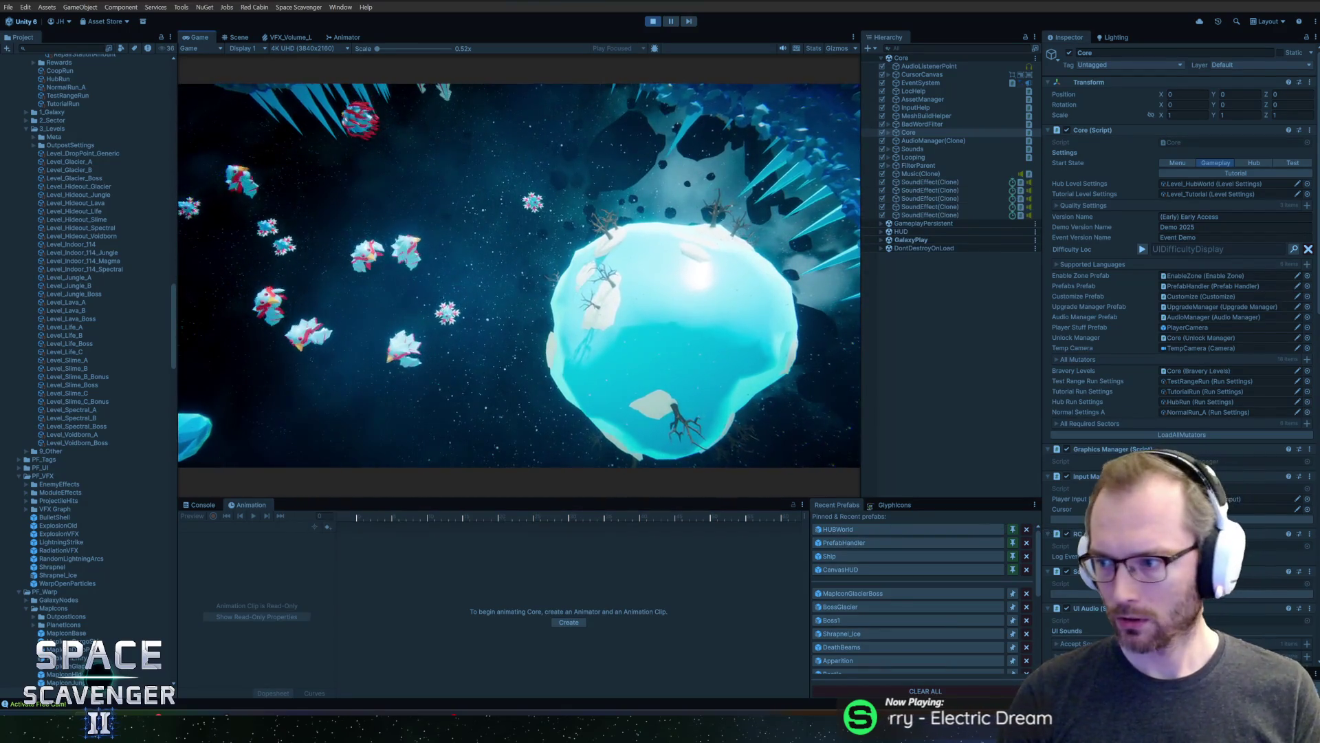
Re-enable the free camera with 'debug freeCam 1' and pause the game
key(grave)
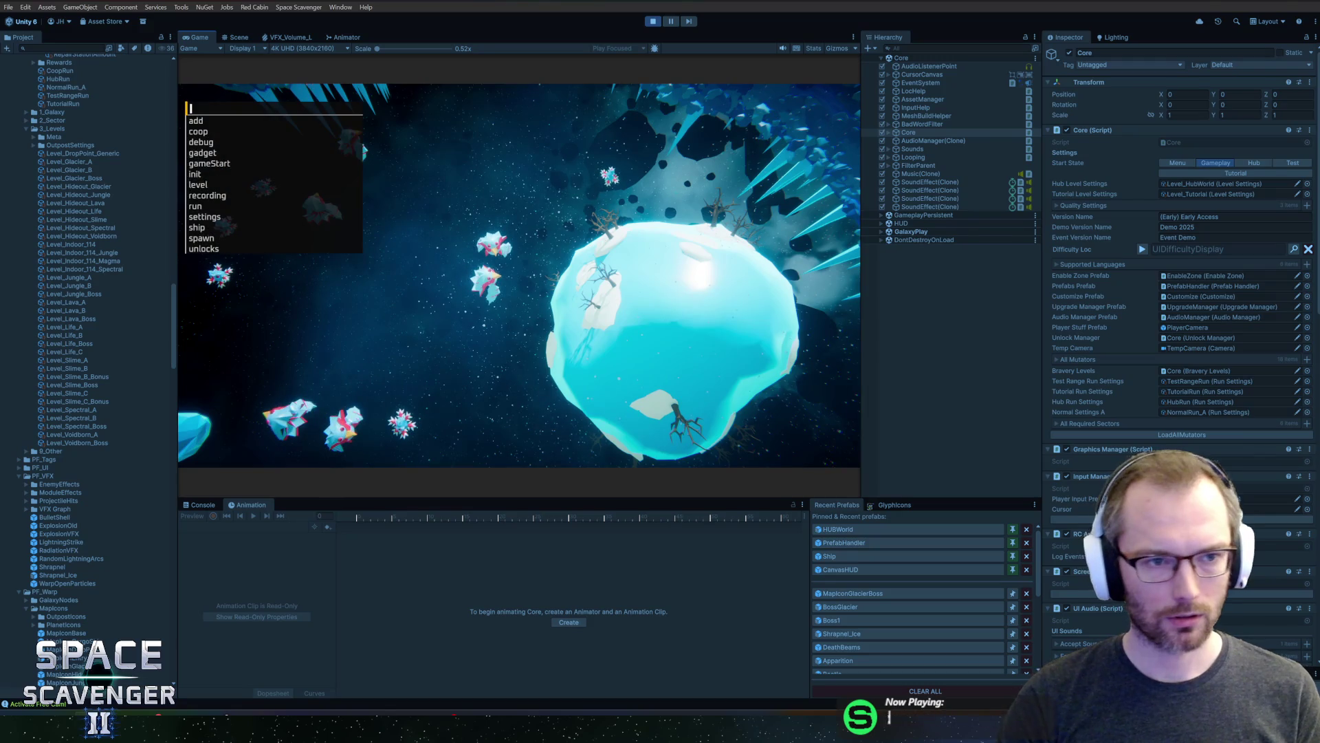
text(debug freeCam 1)
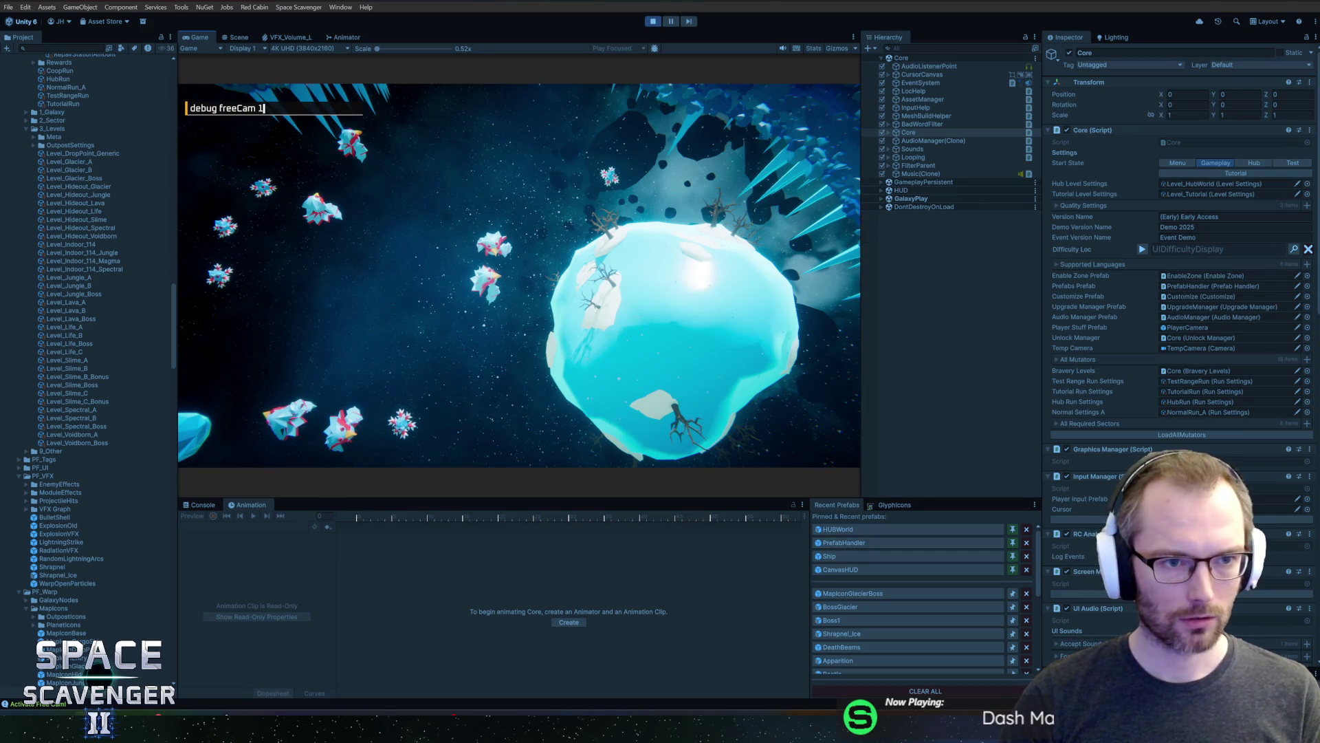
key(Return)
key(Escape)
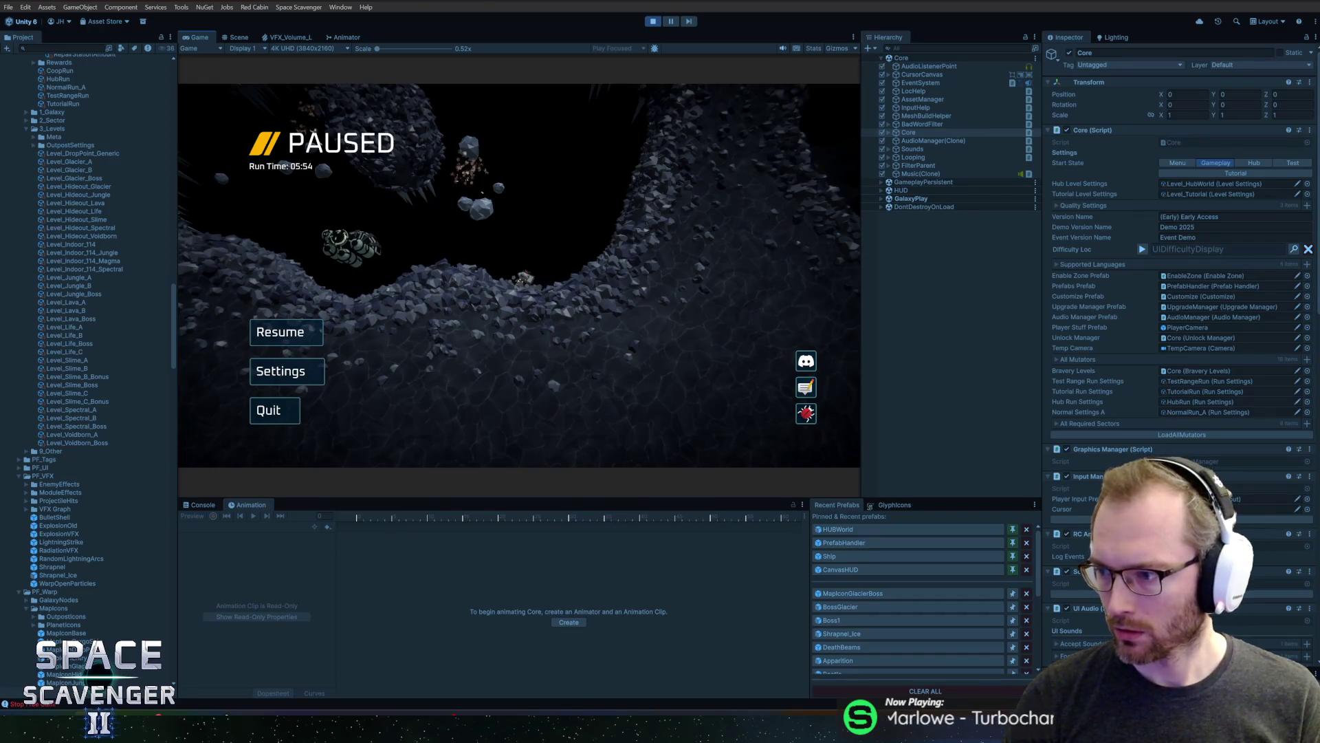
Open the Recordings folder in Explorer, move it aside, and switch to Figma
key(super+e)
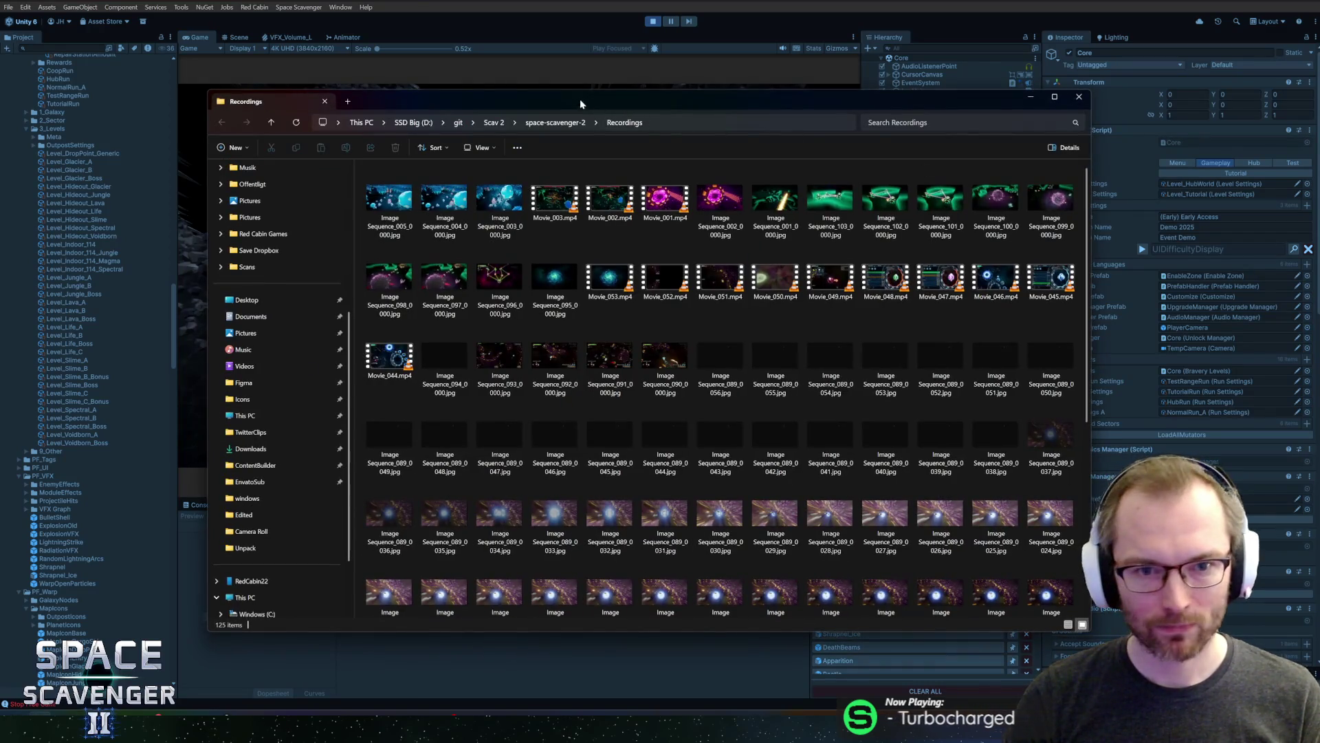
drag(558, 105, 1231, 111)
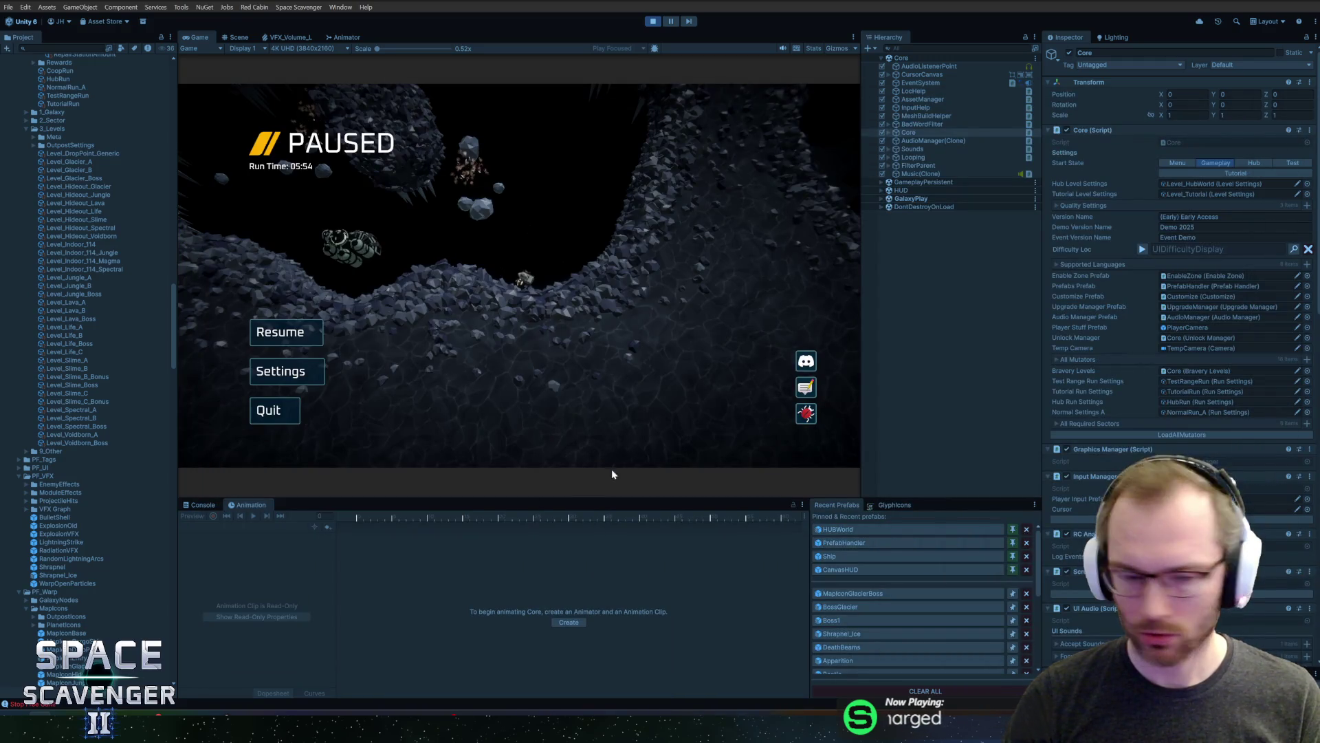
click(287, 712)
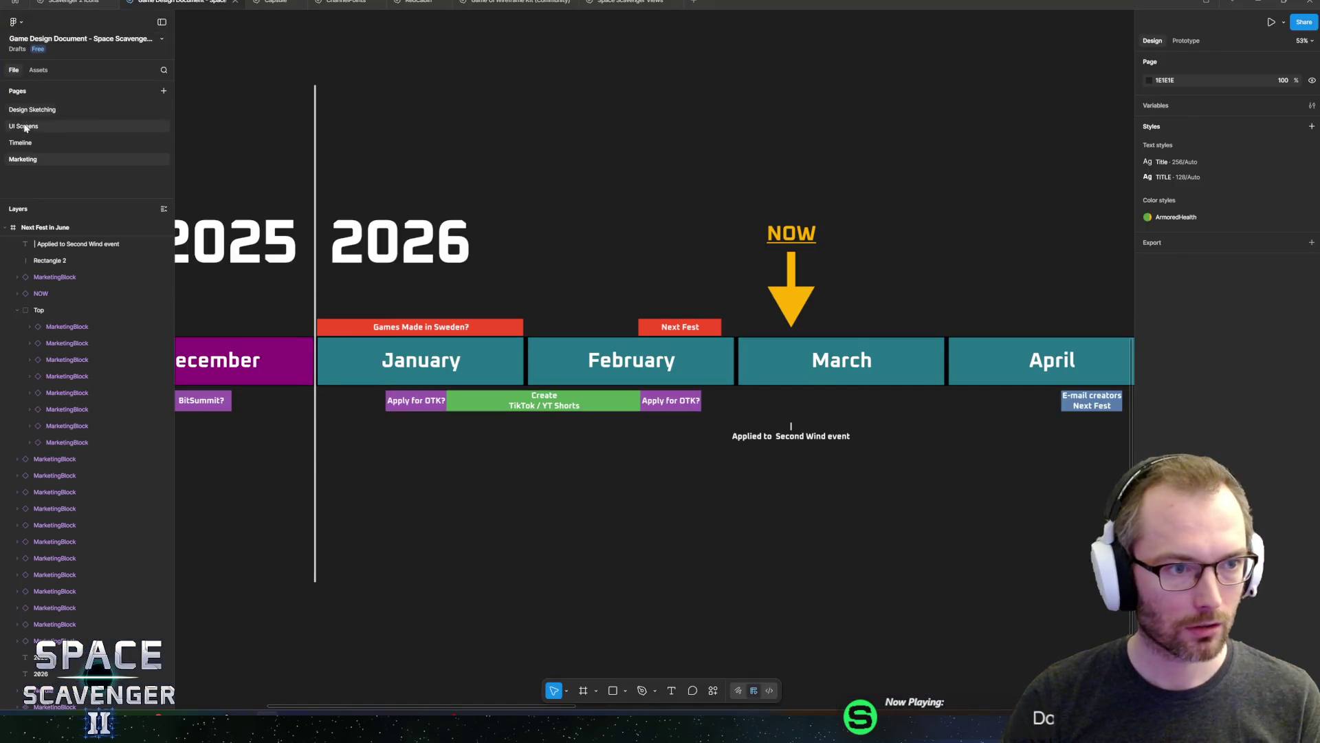
Switch to the Scavenger 2 Icons file, scroll its MainIcons canvas, and go to the Textures page
click(64, 5)
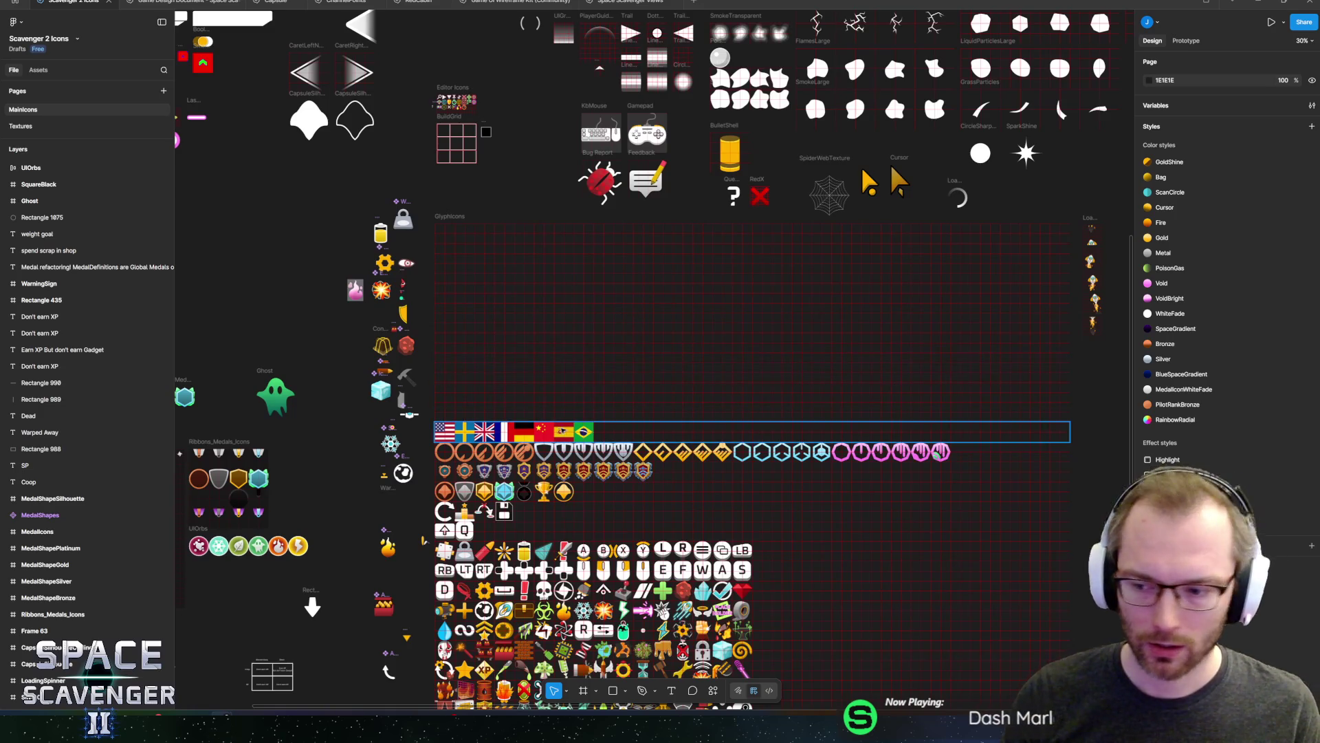
scroll(667, 426, down, 2)
scroll(665, 366, down, 3)
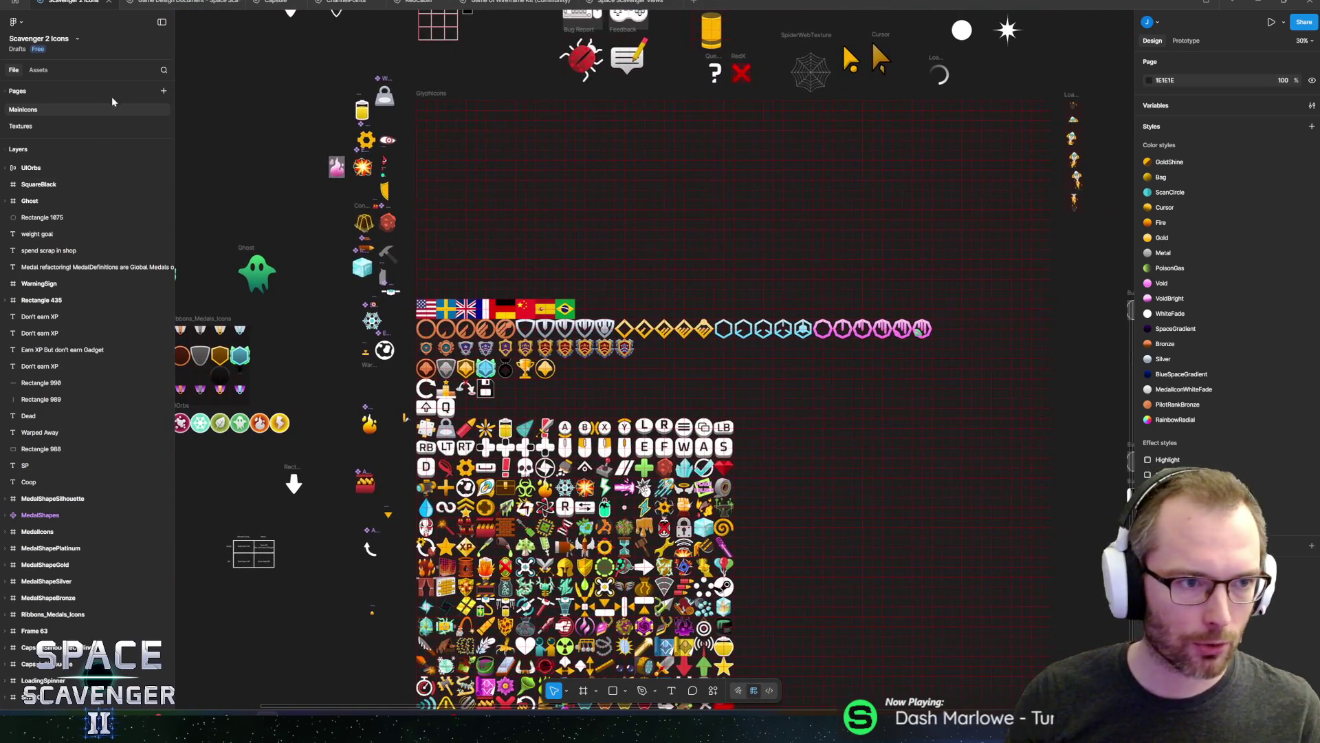
click(43, 126)
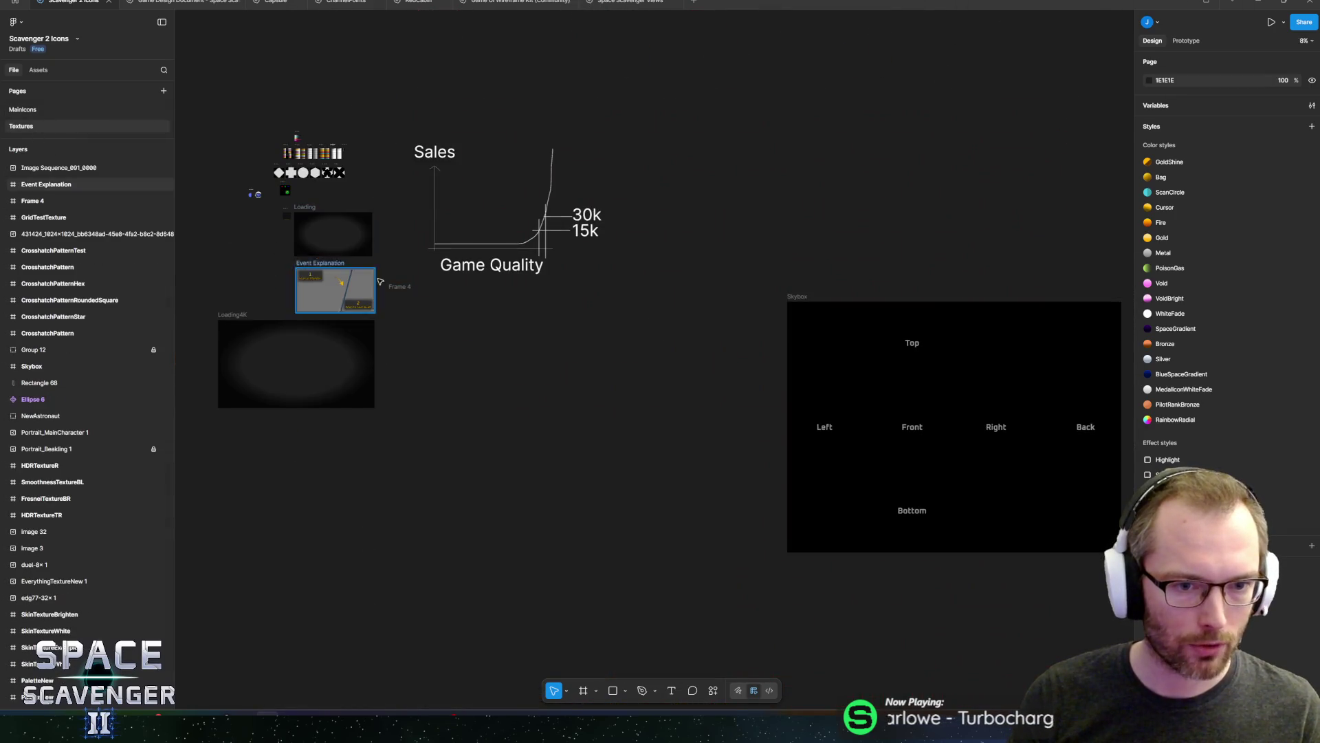
Drop the two new 4K screenshots onto the canvas below the loading frames
scroll(348, 316, up, 8)
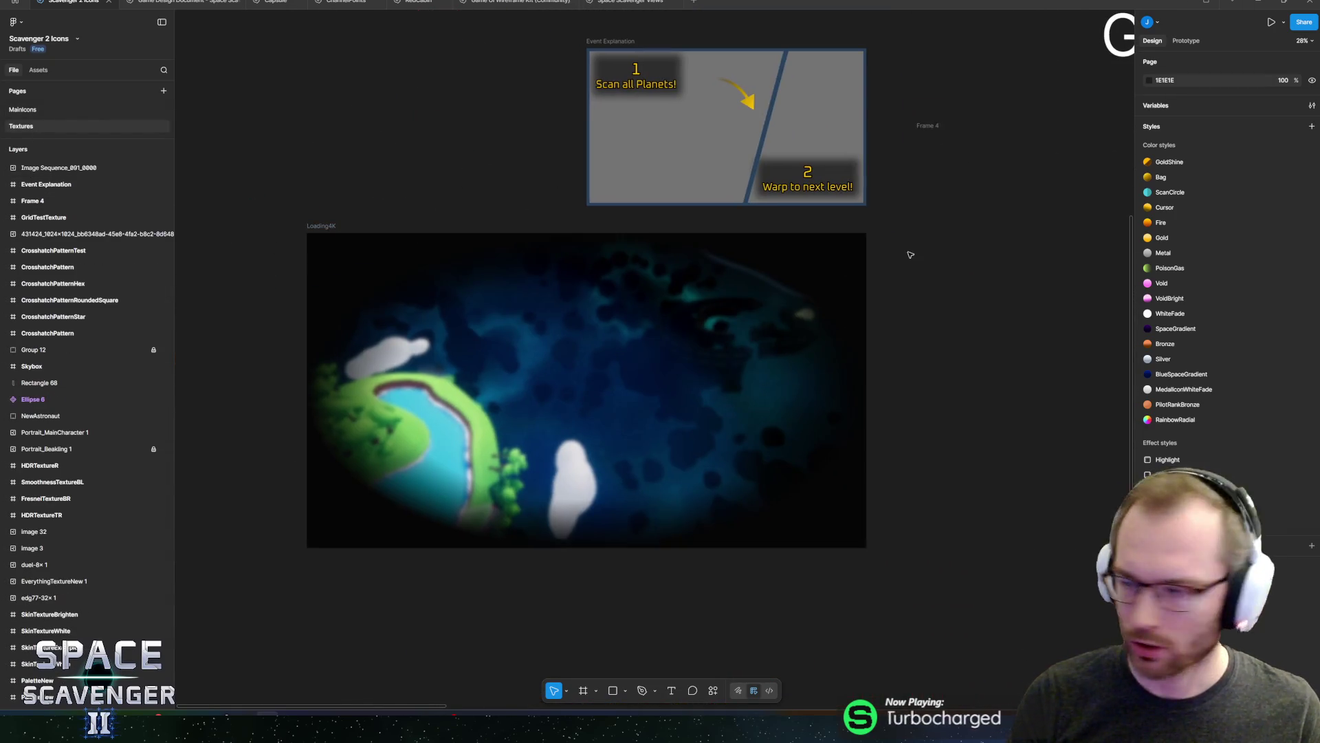
key(alt+Tab)
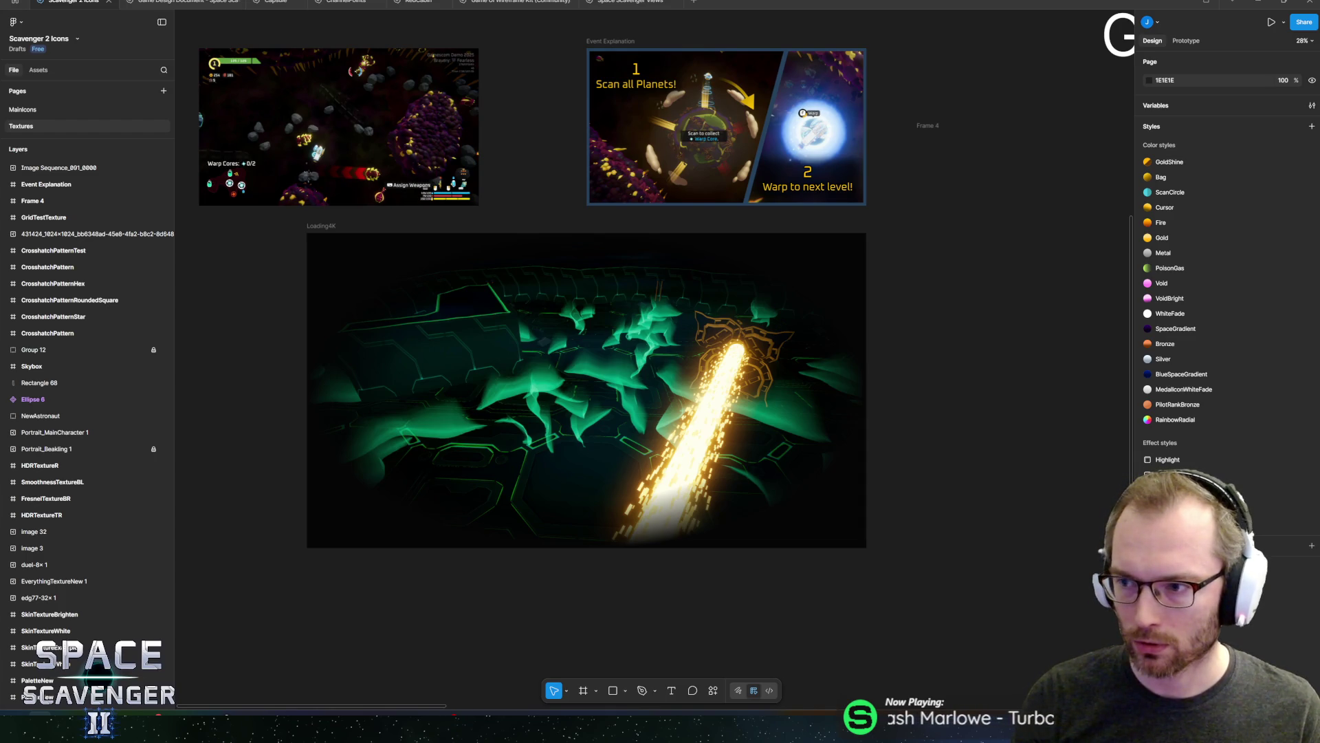
drag(207, 359, 207, 368)
mouse_move(526, 271)
mouse_down()
mouse_move(804, 202)
mouse_move(703, 288)
mouse_move(809, 641)
mouse_move(668, 303)
mouse_move(821, 332)
mouse_up()
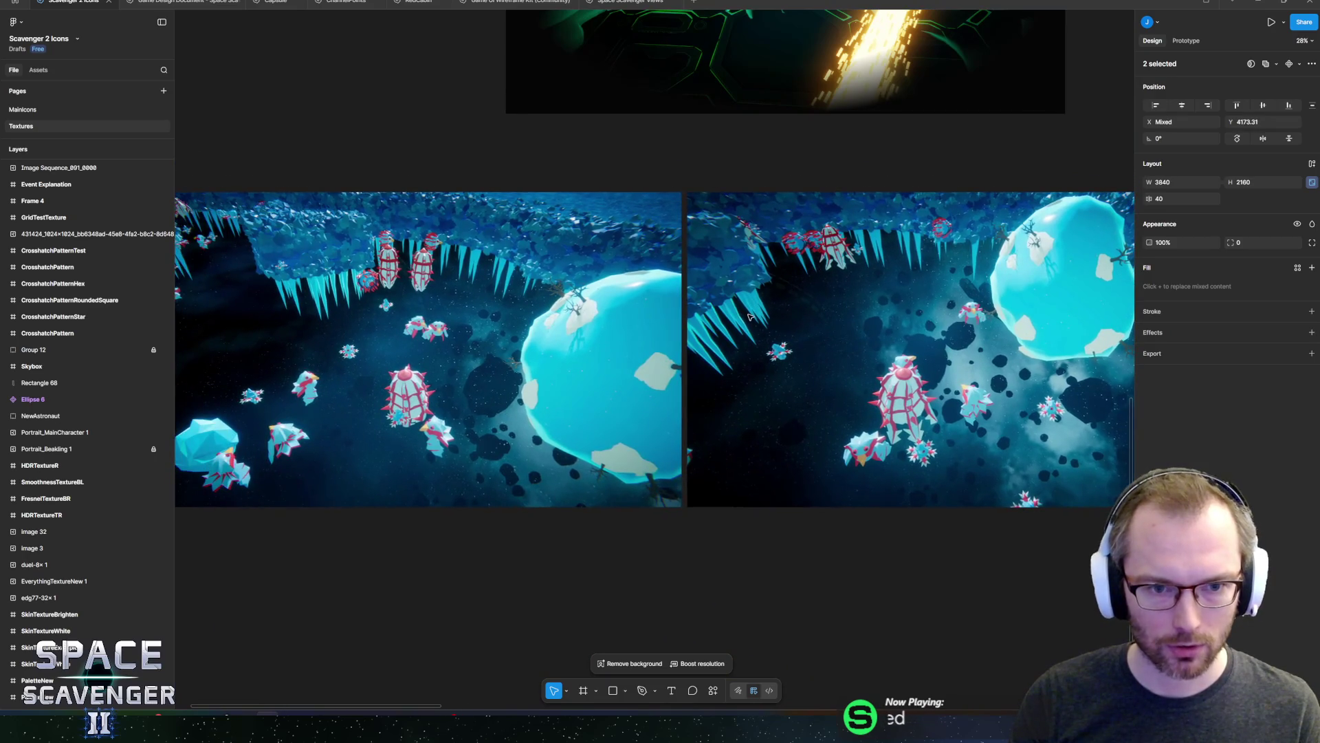
Move the left glacier screenshot into the Loading4K frame and snap it to fill
scroll(750, 304, down, 3)
scroll(757, 313, down, 2)
click(653, 186)
click(523, 227)
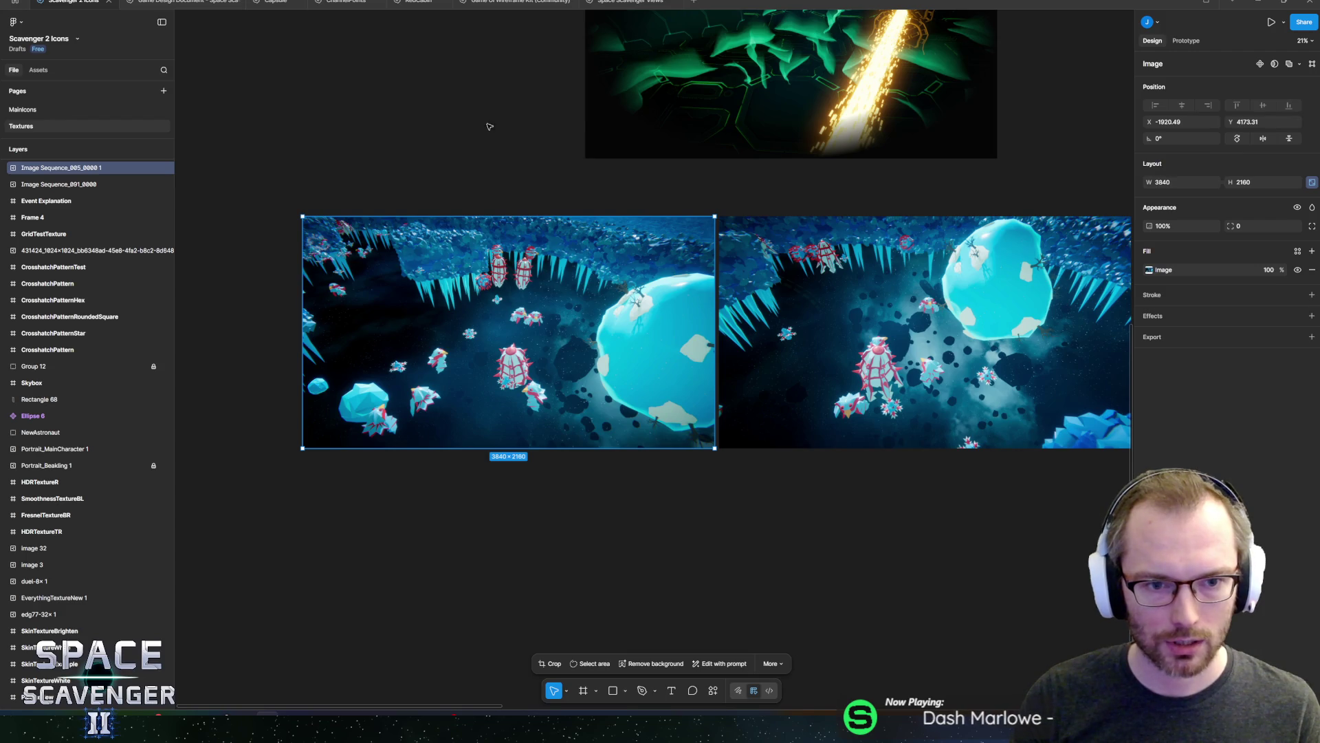
scroll(448, 288, up, 5)
mouse_move(450, 466)
mouse_down()
mouse_move(729, 183)
mouse_move(720, 214)
mouse_up()
scroll(619, 245, up, 5)
scroll(521, 316, down, 5)
drag(521, 316, 521, 312)
Move the screenshot layer below Bottom in Loading4K and rename it Glacier
mouse_move(53, 185)
mouse_down()
mouse_move(71, 304)
mouse_move(50, 393)
mouse_move(76, 390)
mouse_up()
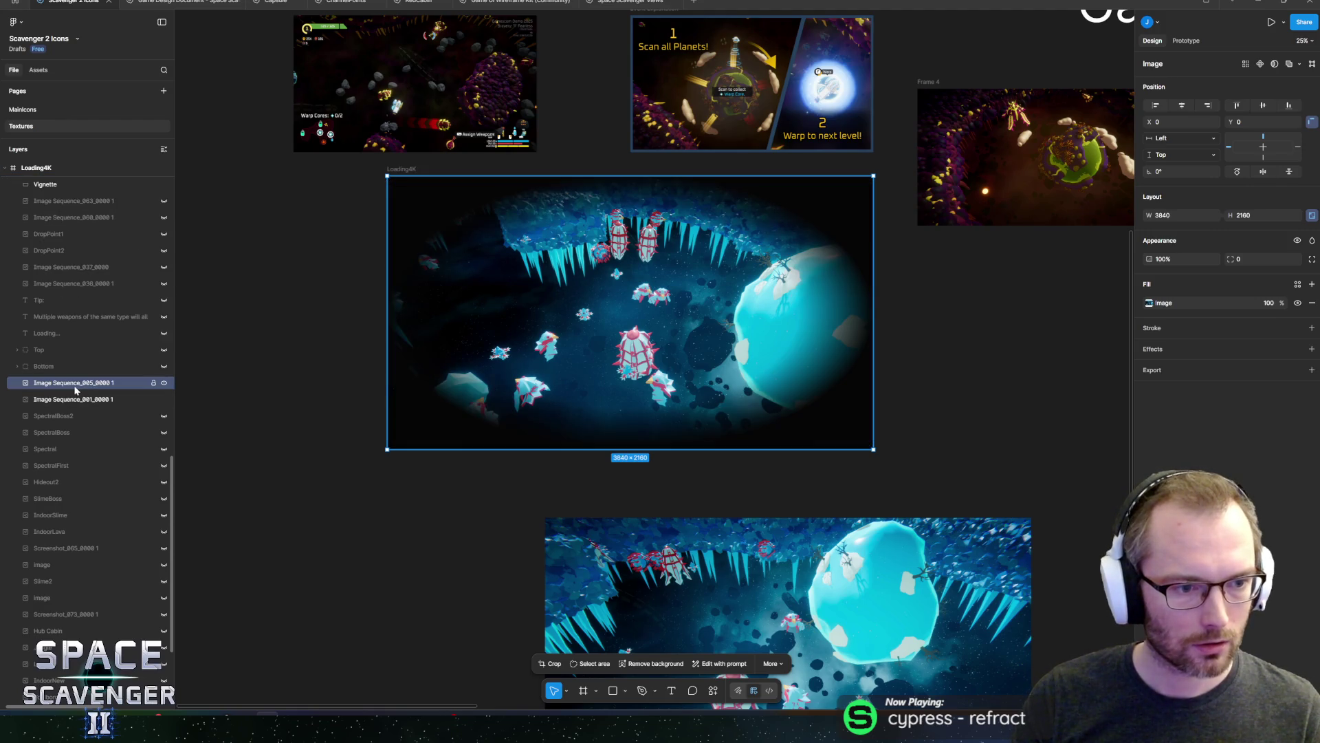
double_click(74, 385)
text(Glacier)
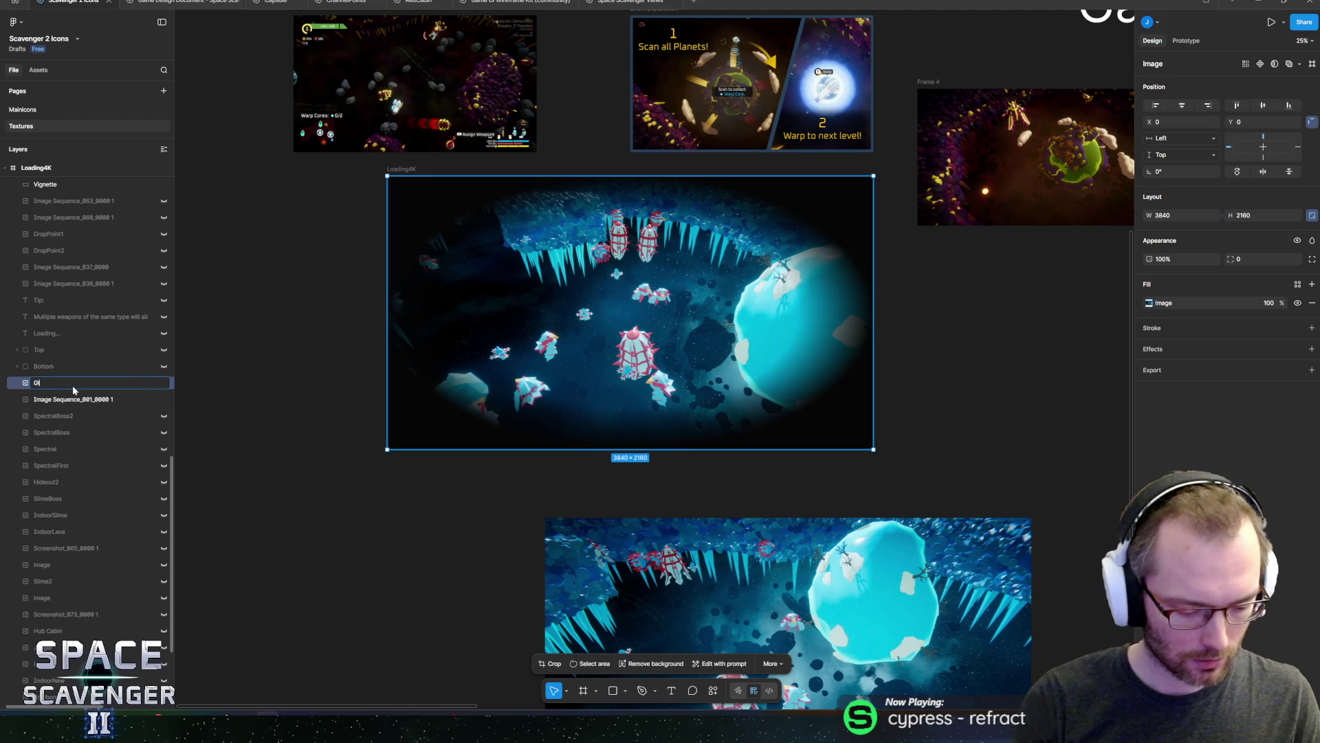
key(Return)
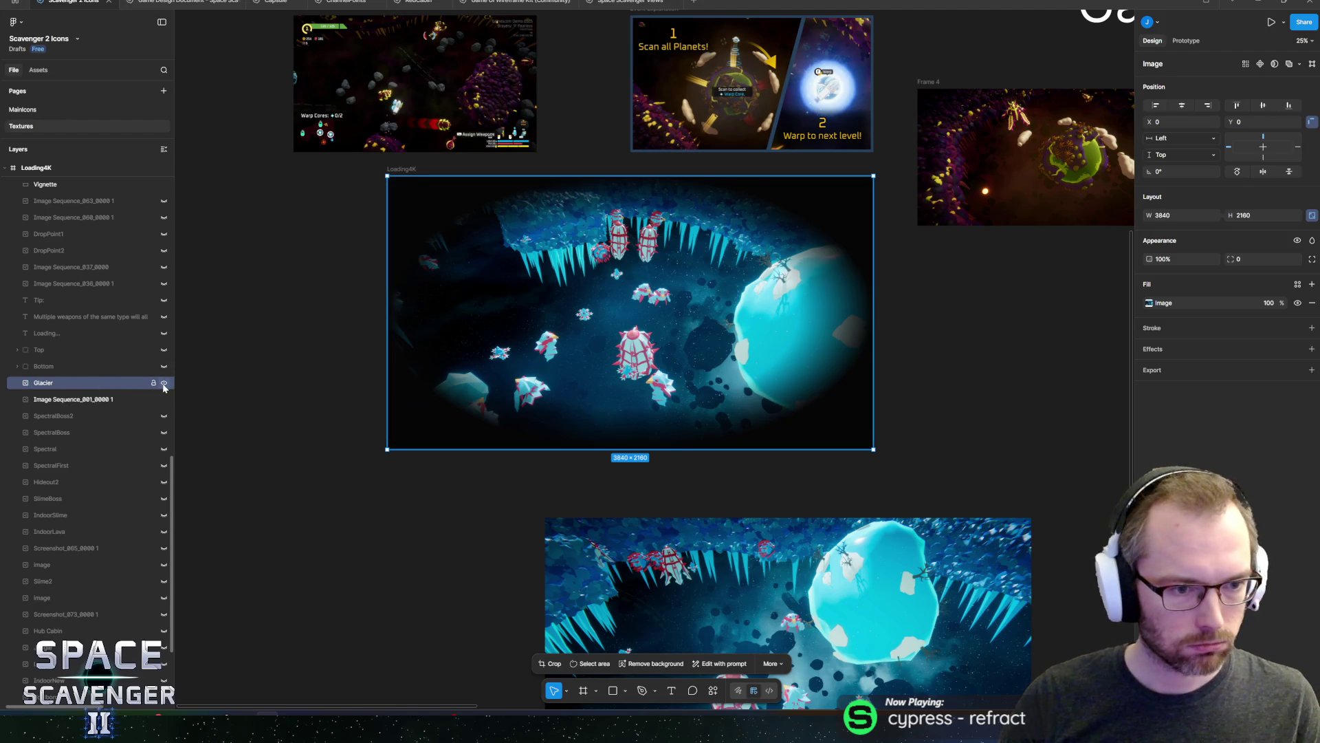
Rename the lower image layer IndoorSpectral, hide it, and export the Loading4K frame
click(164, 386)
double_click(83, 401)
text(IndoorSpectral)
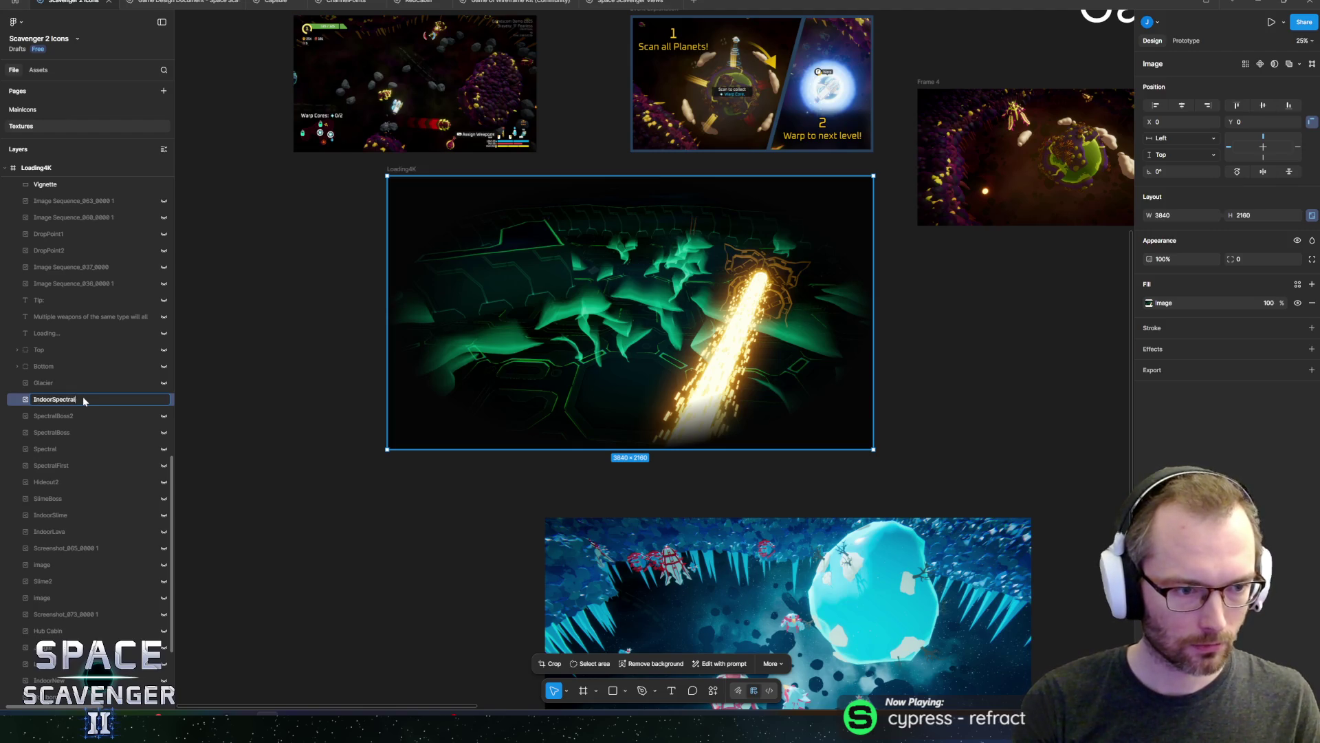
key(Return)
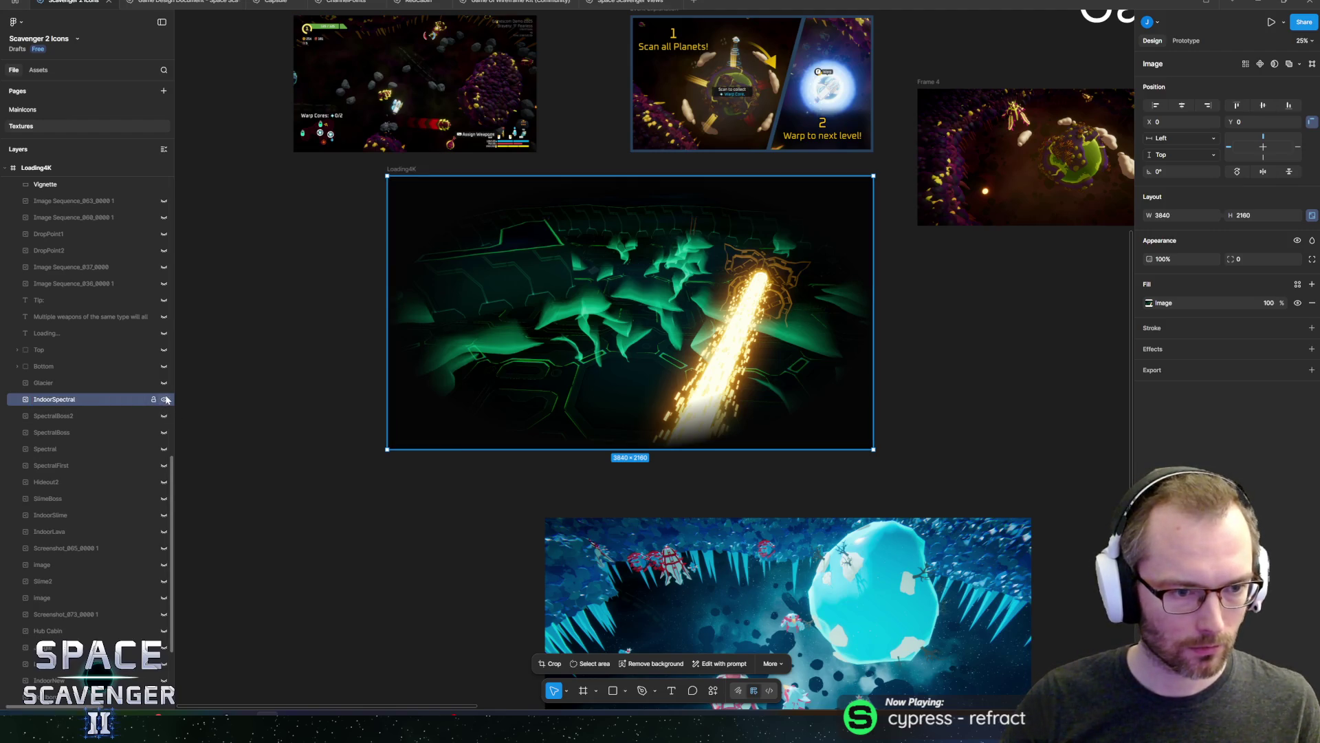
click(165, 399)
click(163, 383)
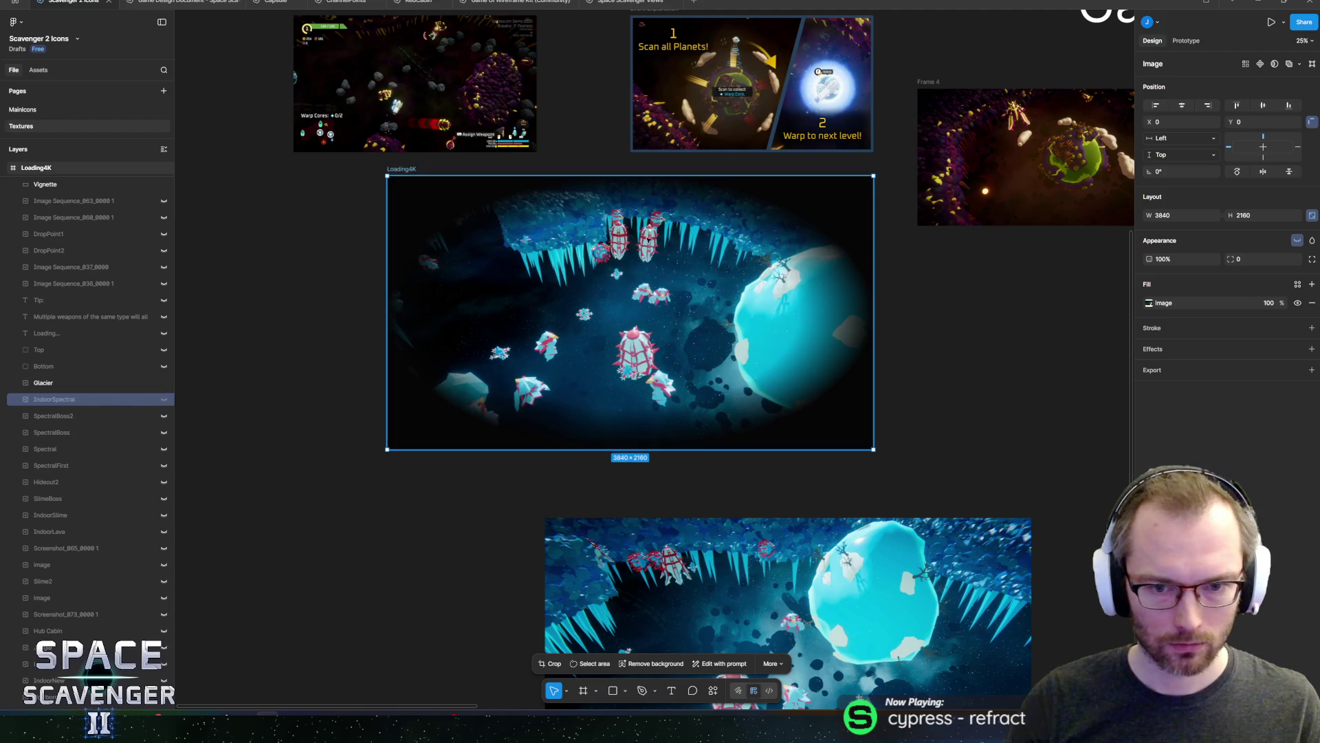
click(165, 383)
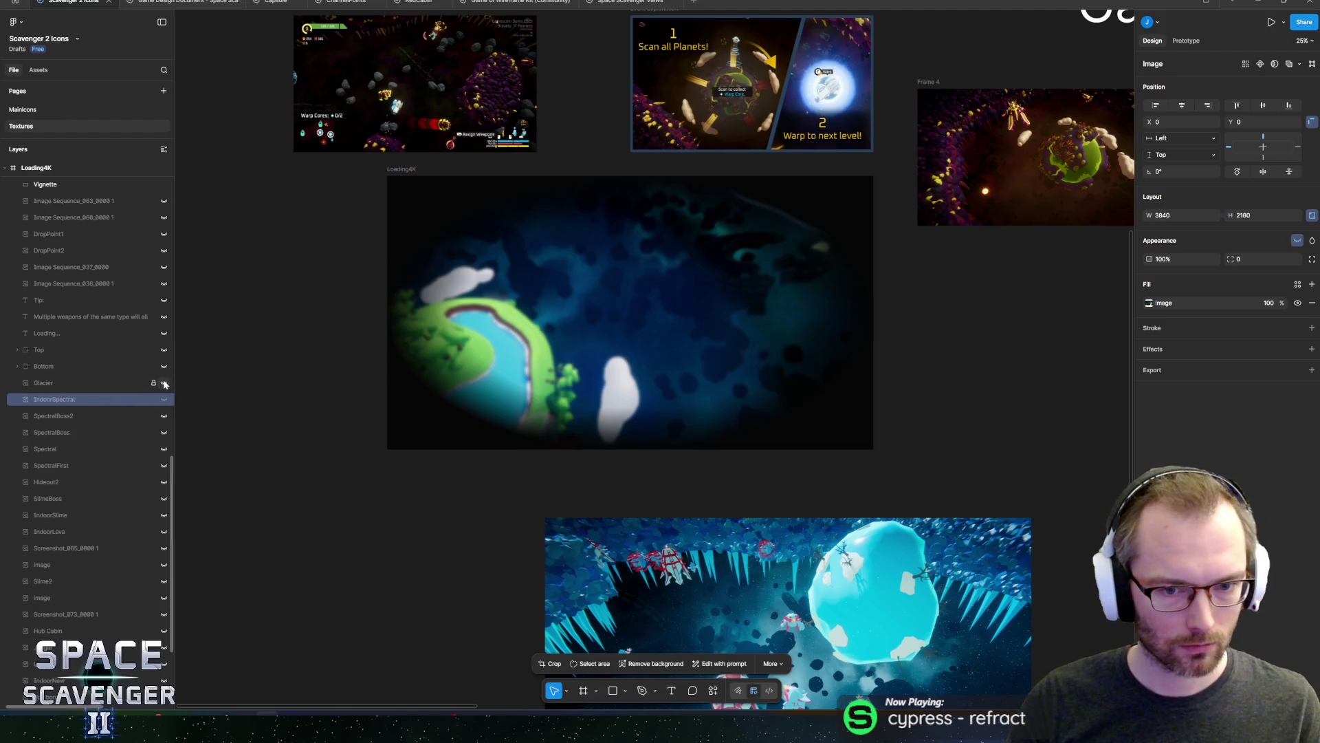
click(164, 383)
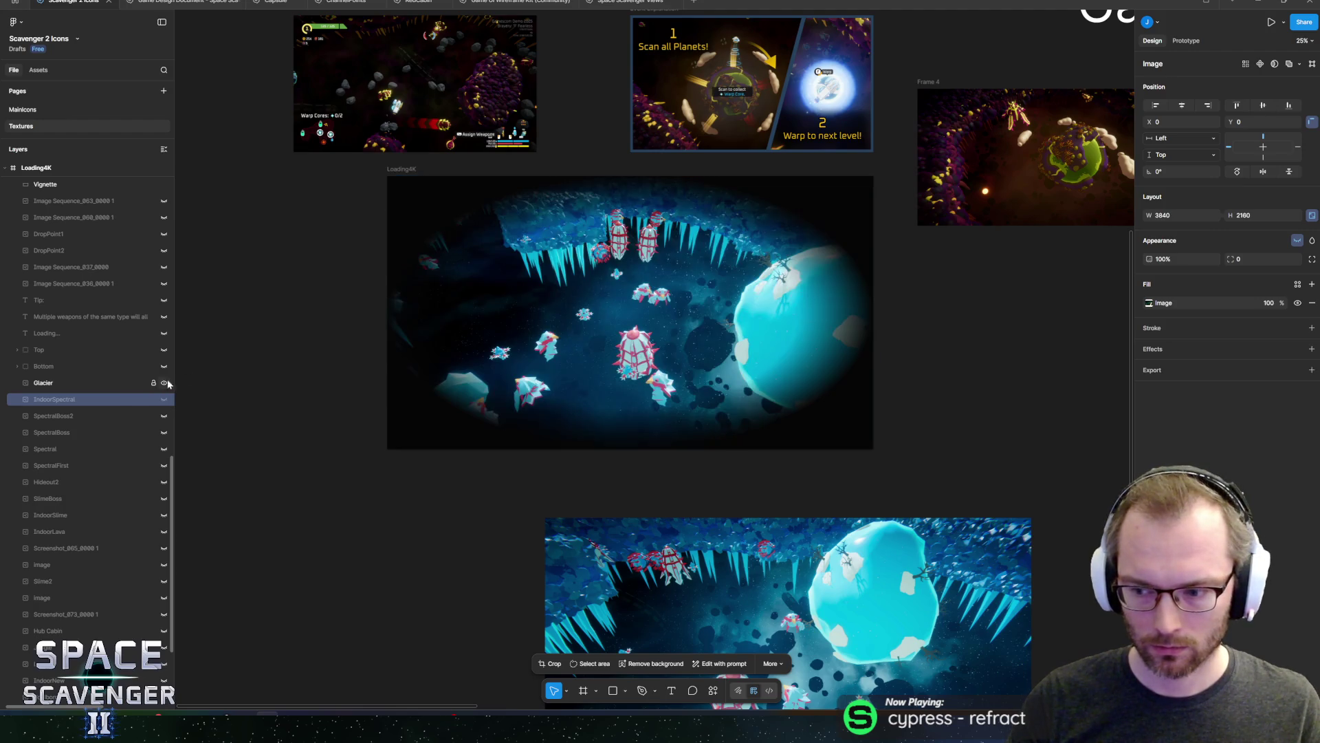
click(406, 170)
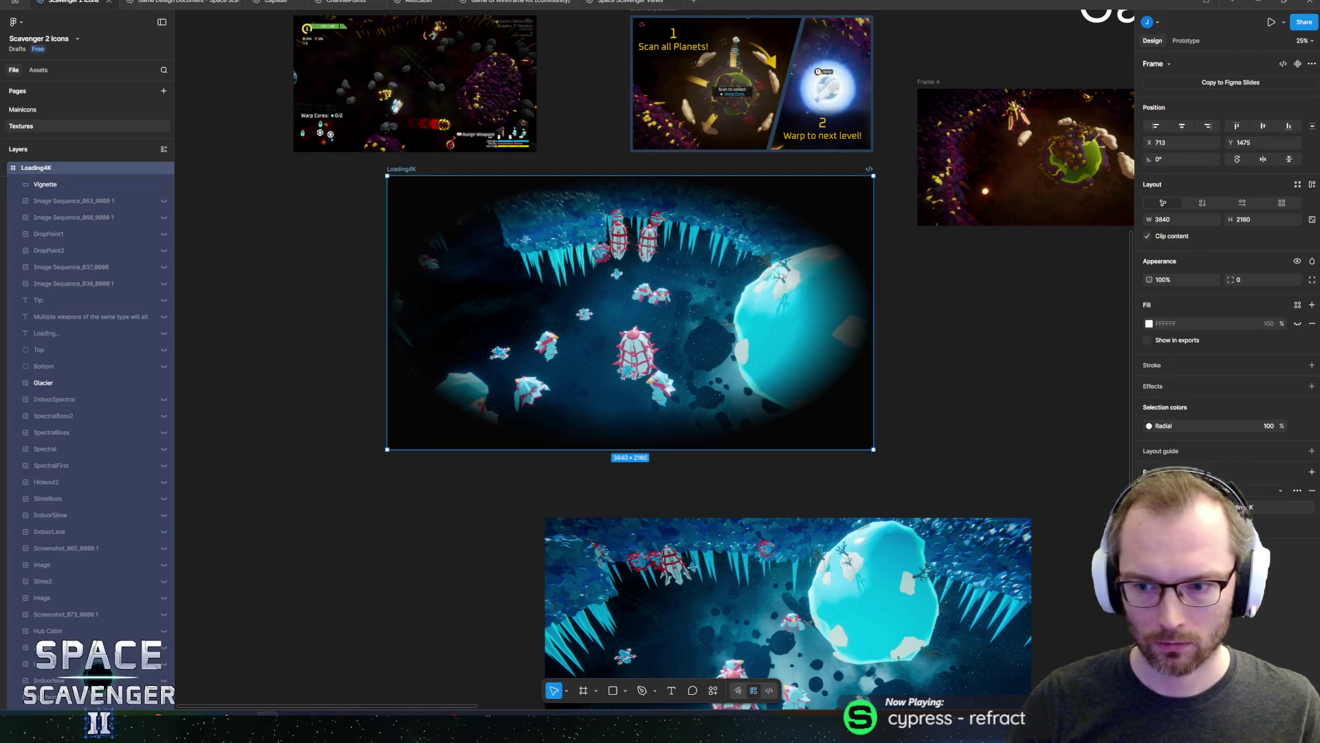
key(ctrl+shift+c)
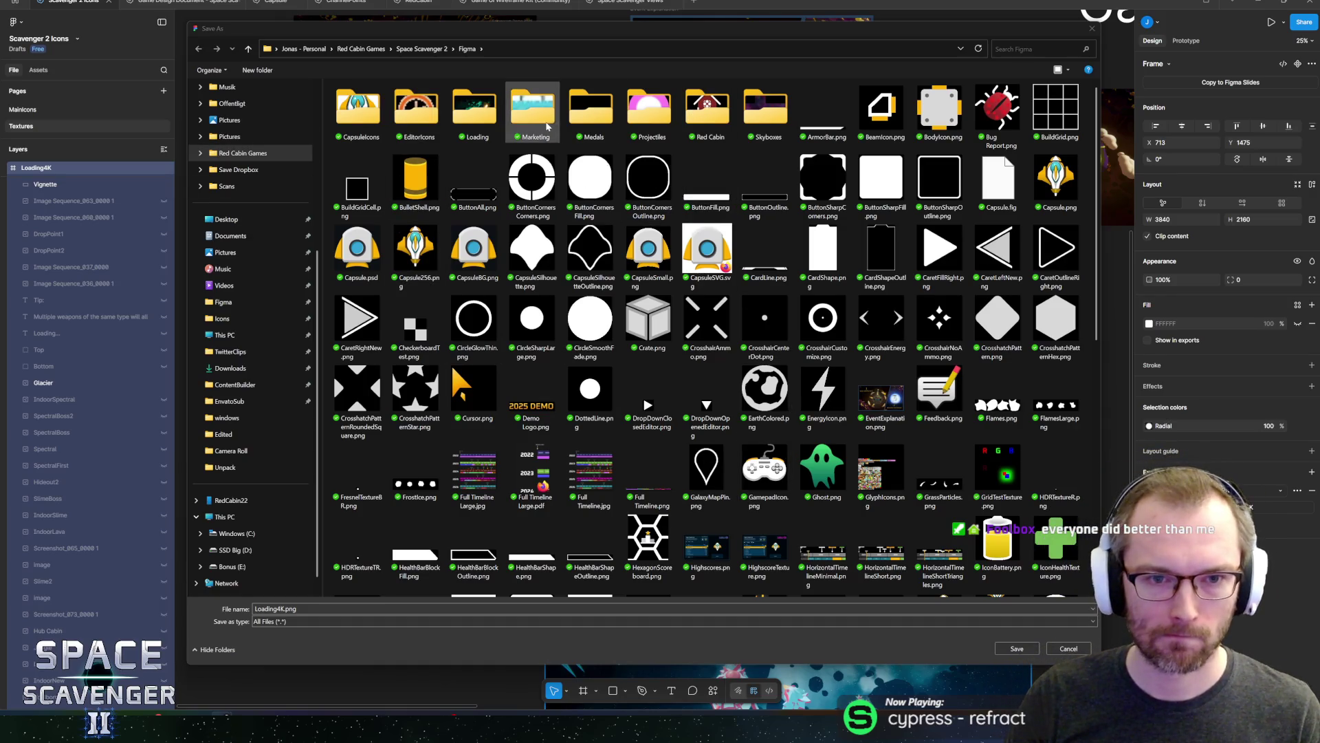
Save the export into the Loading folder under the name GlacierLoading
click(465, 122)
double_click(465, 122)
double_click(313, 606)
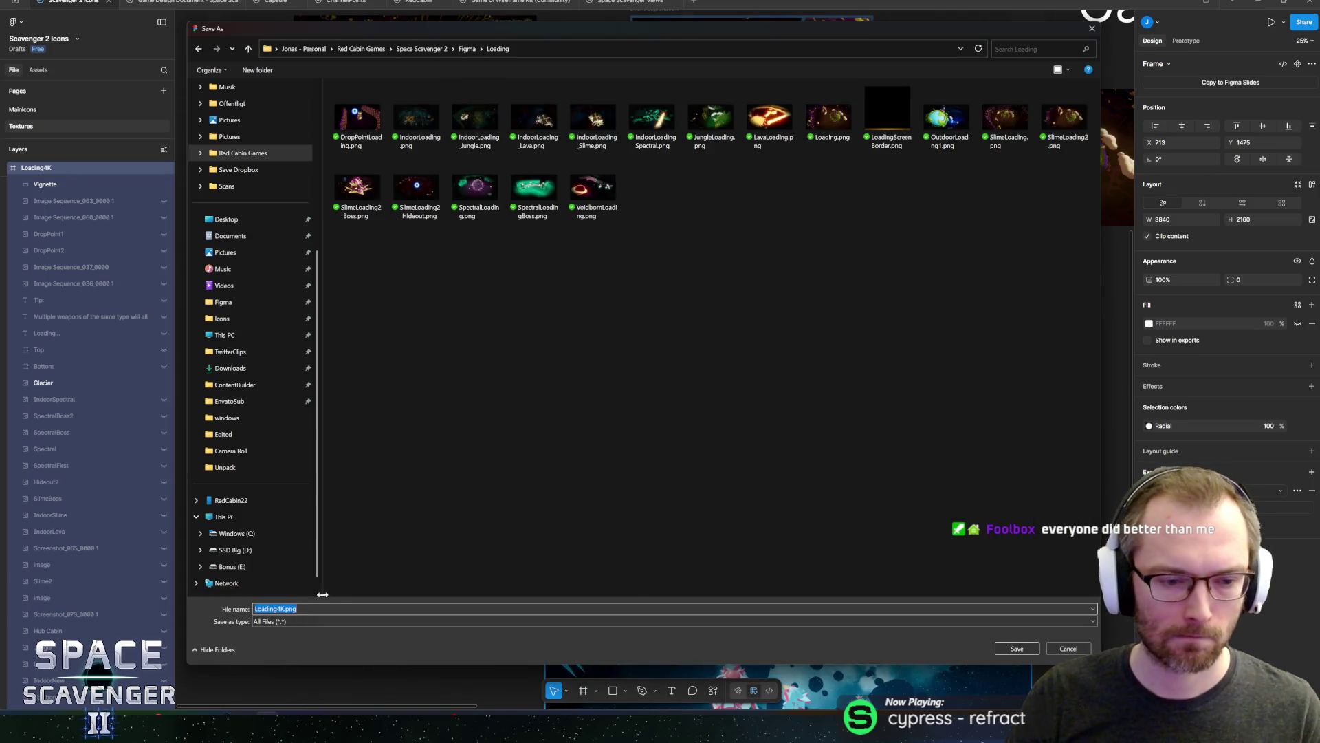
text(Gl)
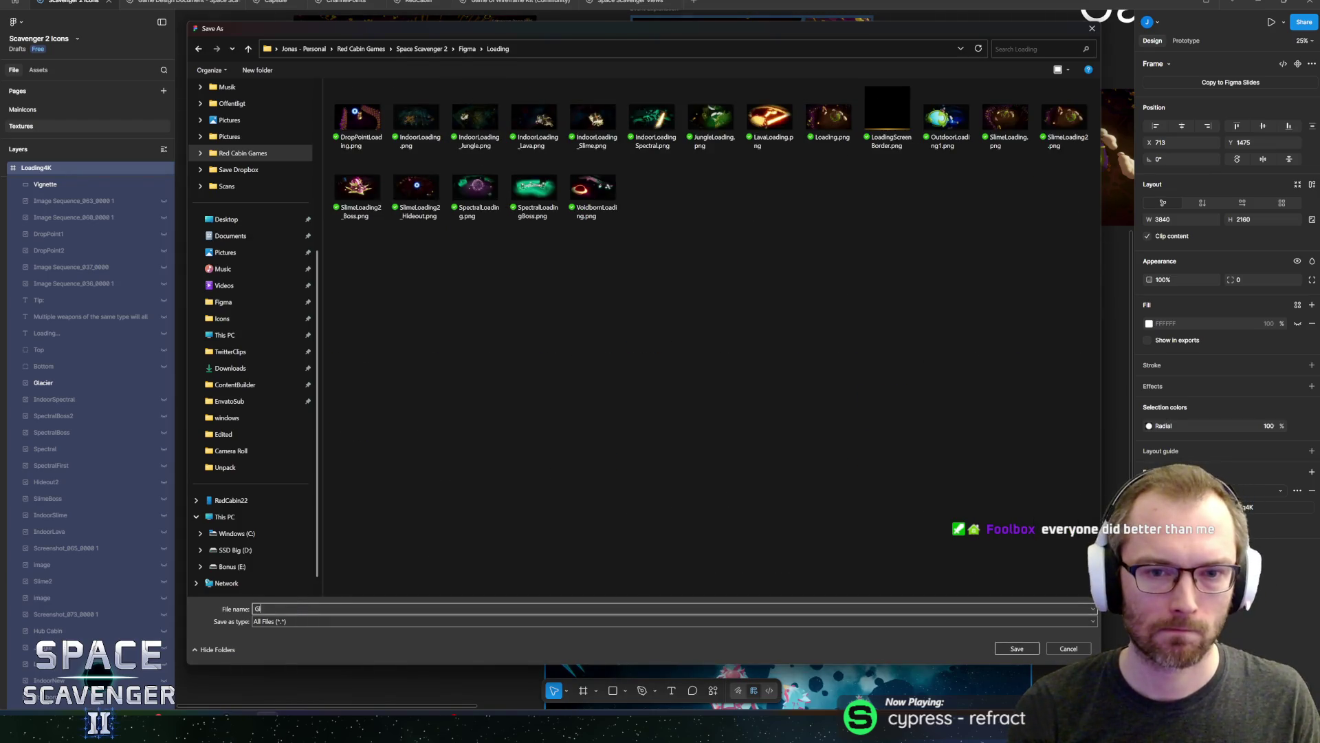
text(acierLoading)
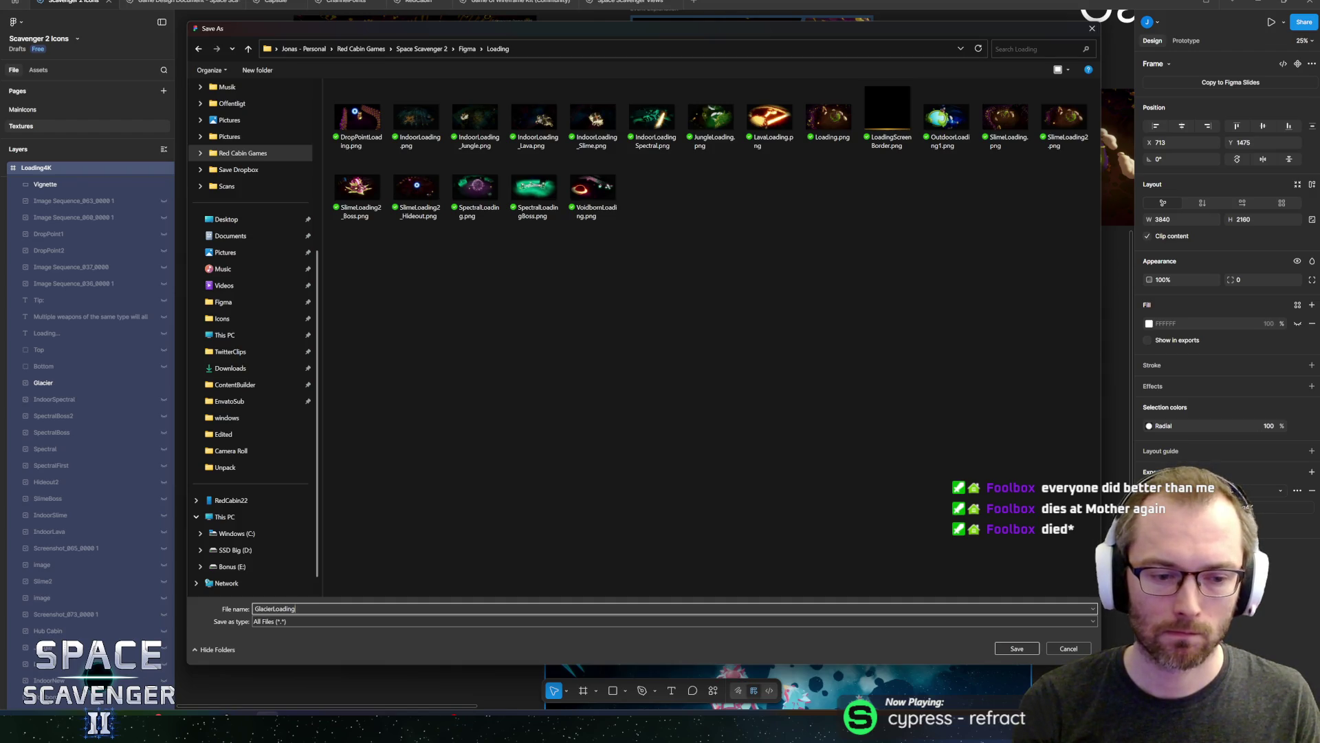
key(Return)
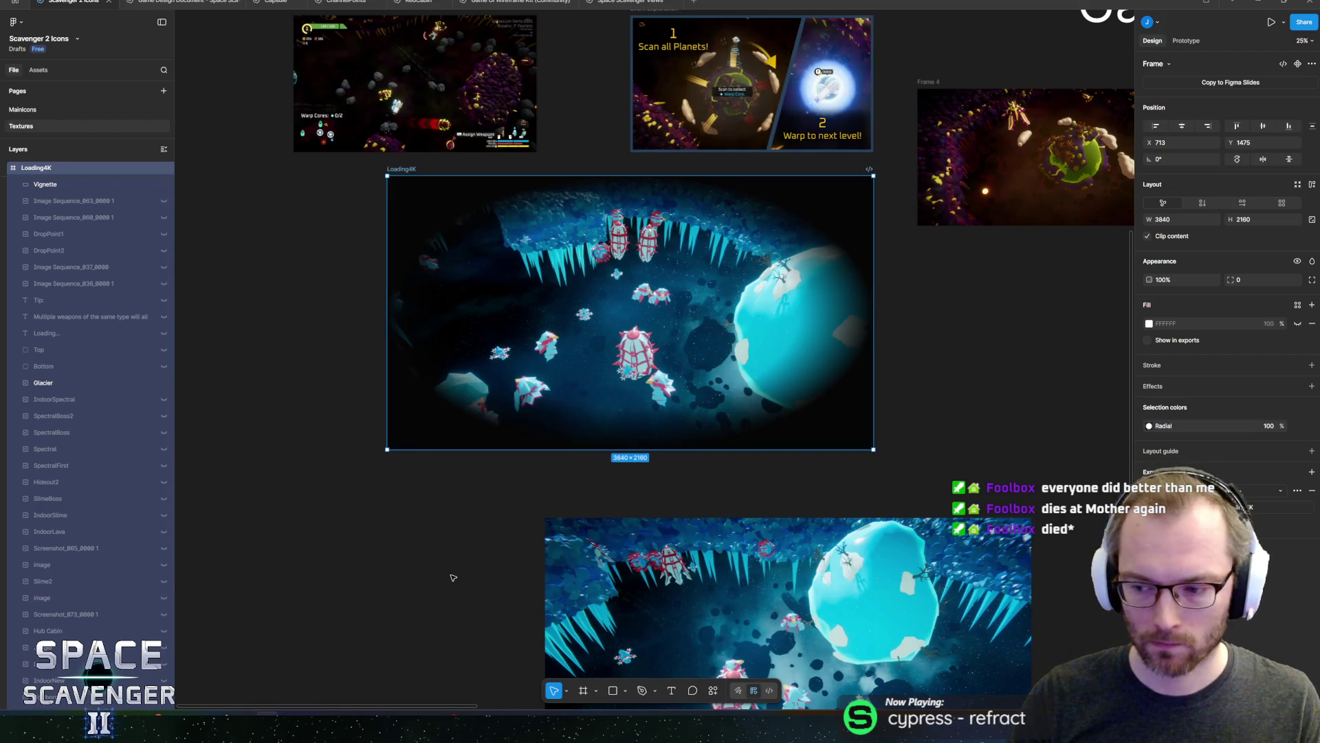
Back in Unity, run 'debug oxygen lock' in the in-game debug console
key(alt+Tab)
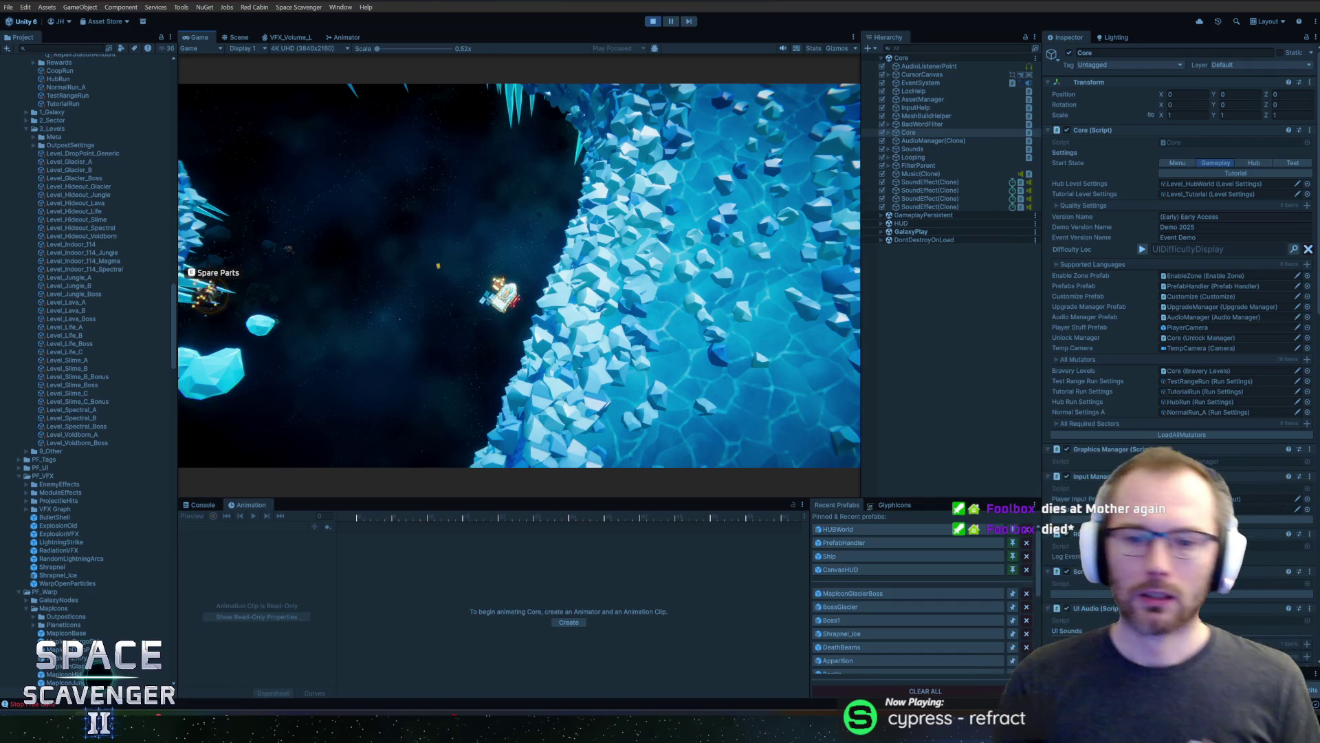
key(grave)
text(debug oxygen lock)
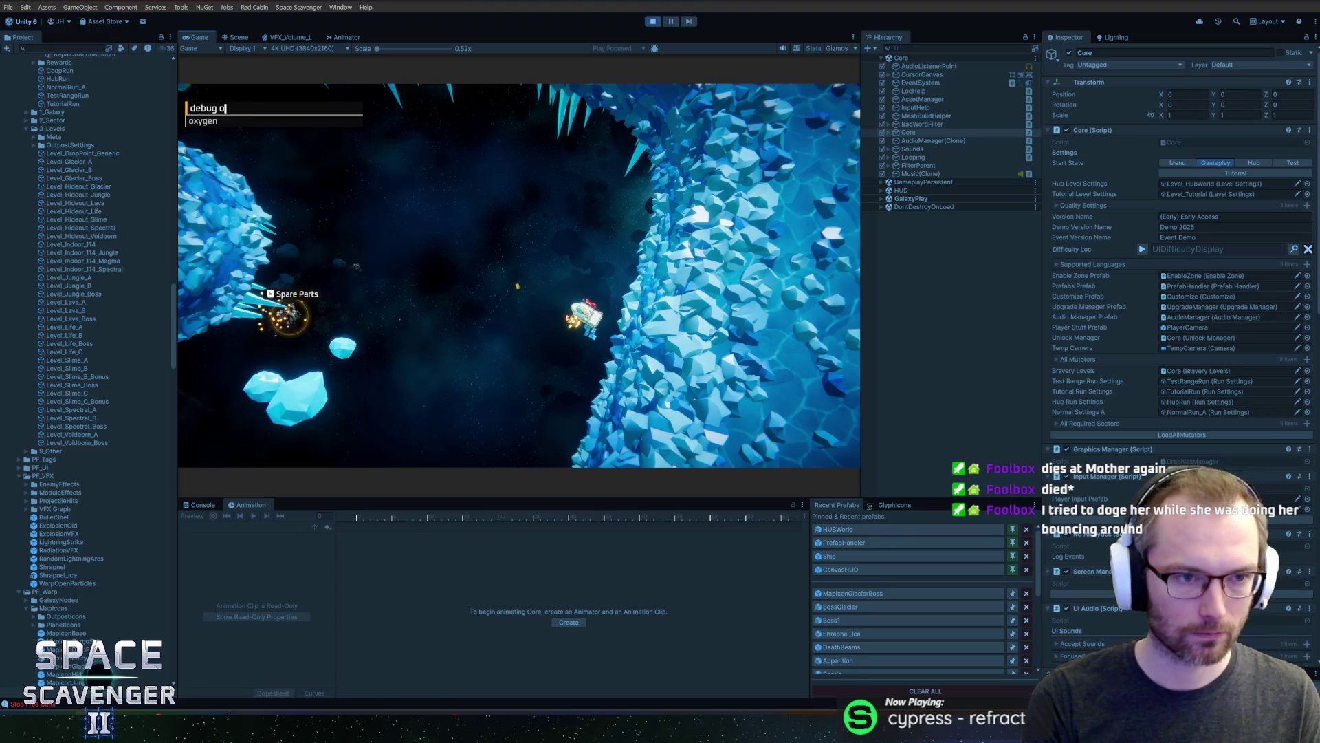
key(Return)
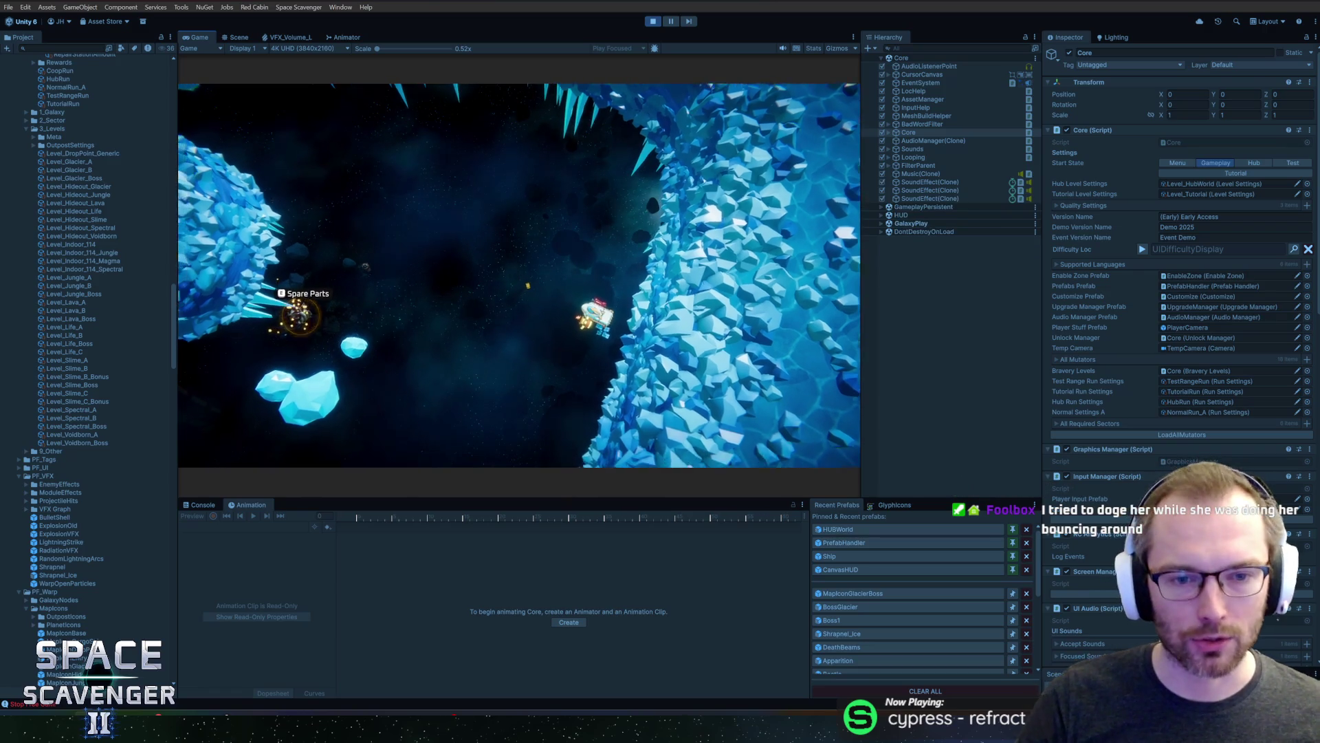
Pause the game and clear the Console log
key(Escape)
key(Escape)
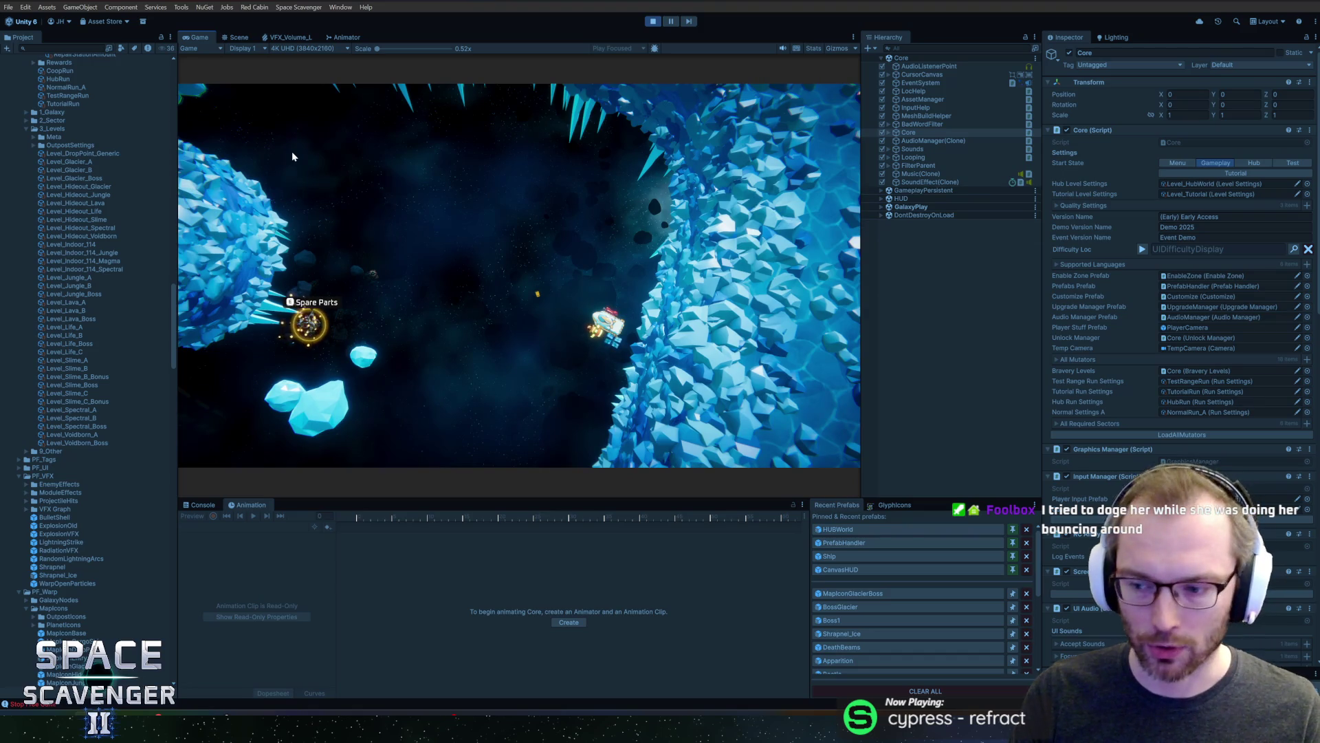
key(Escape)
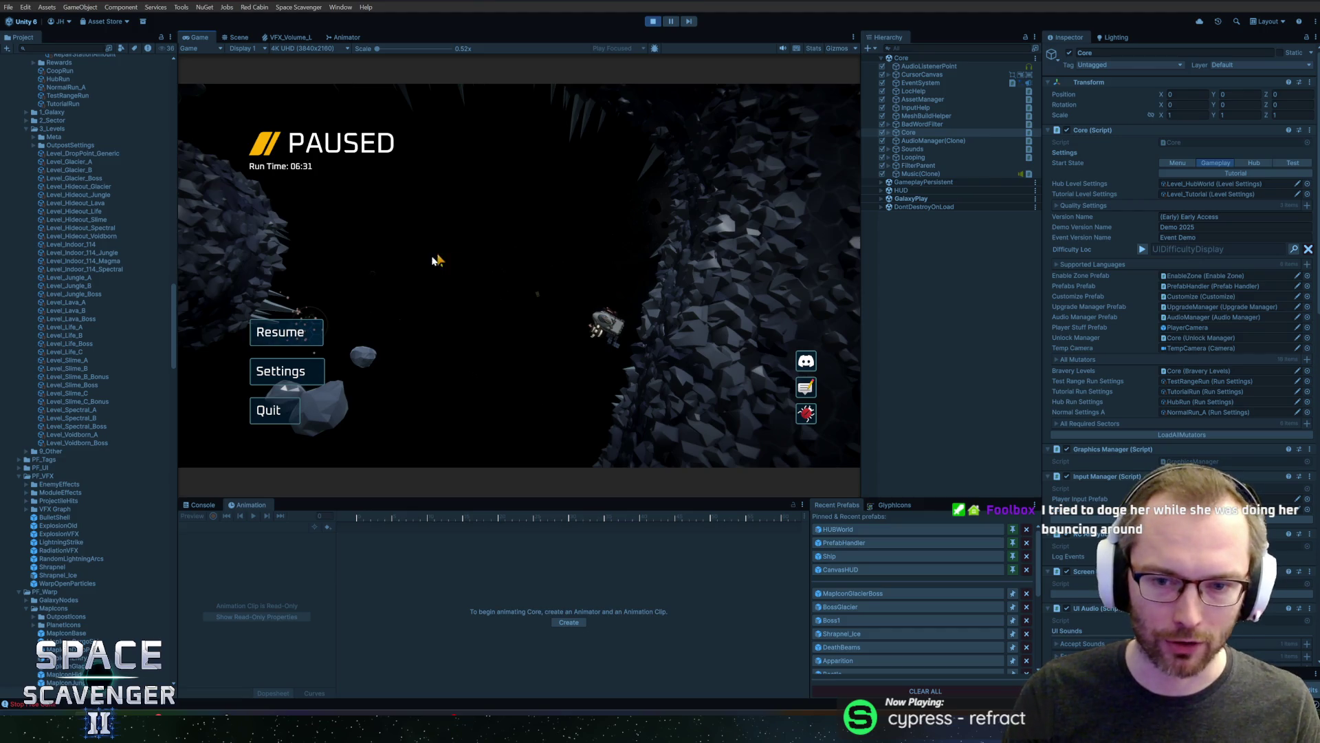
click(202, 505)
click(189, 516)
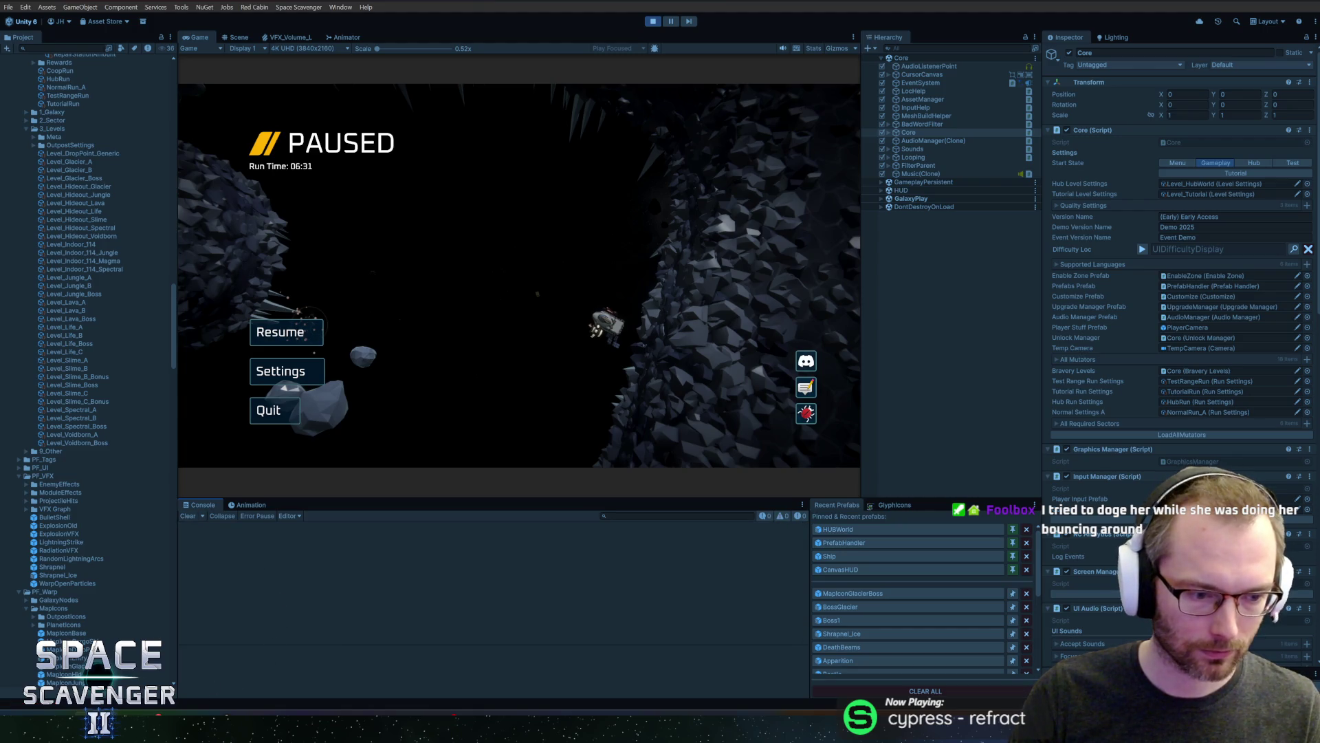
Glance at GitHub Desktop and the code editor, then stop play mode in Unity
key(alt+Tab)
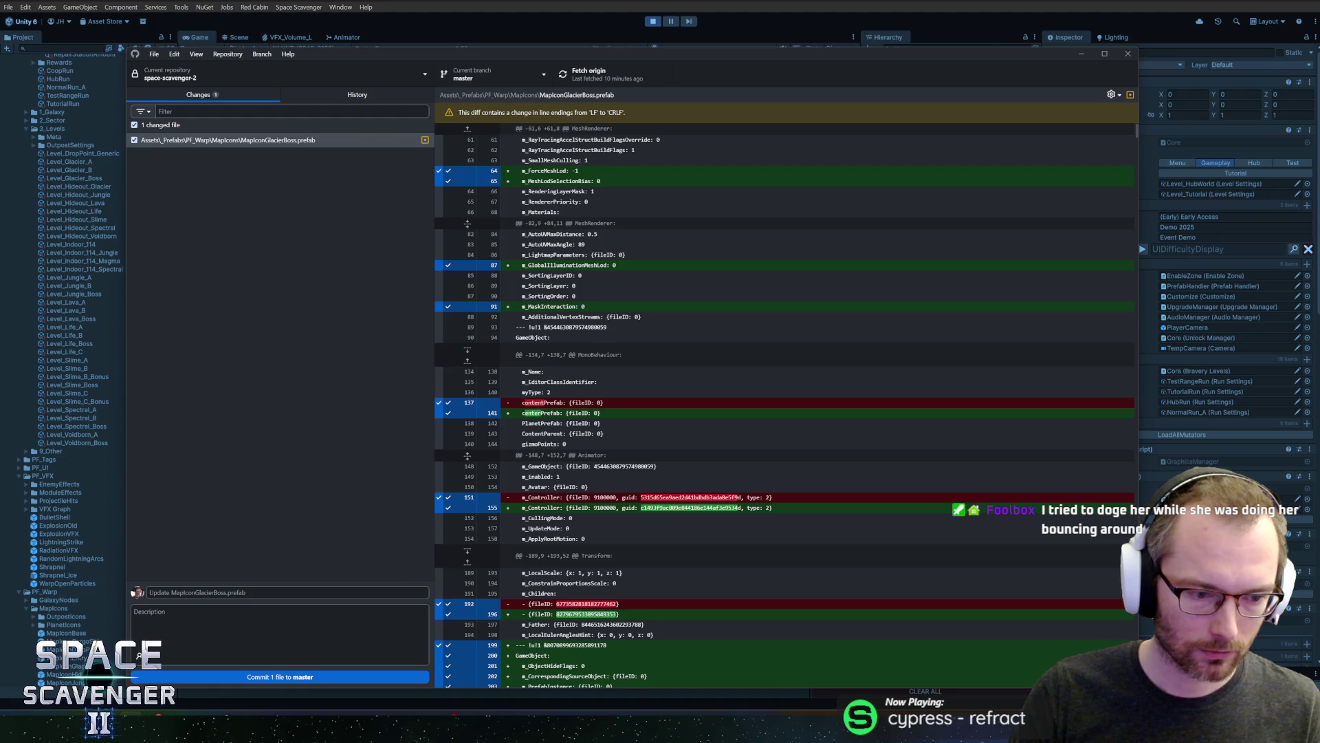
key(alt+Tab)
key(alt+Tab)
key(alt+Tab)
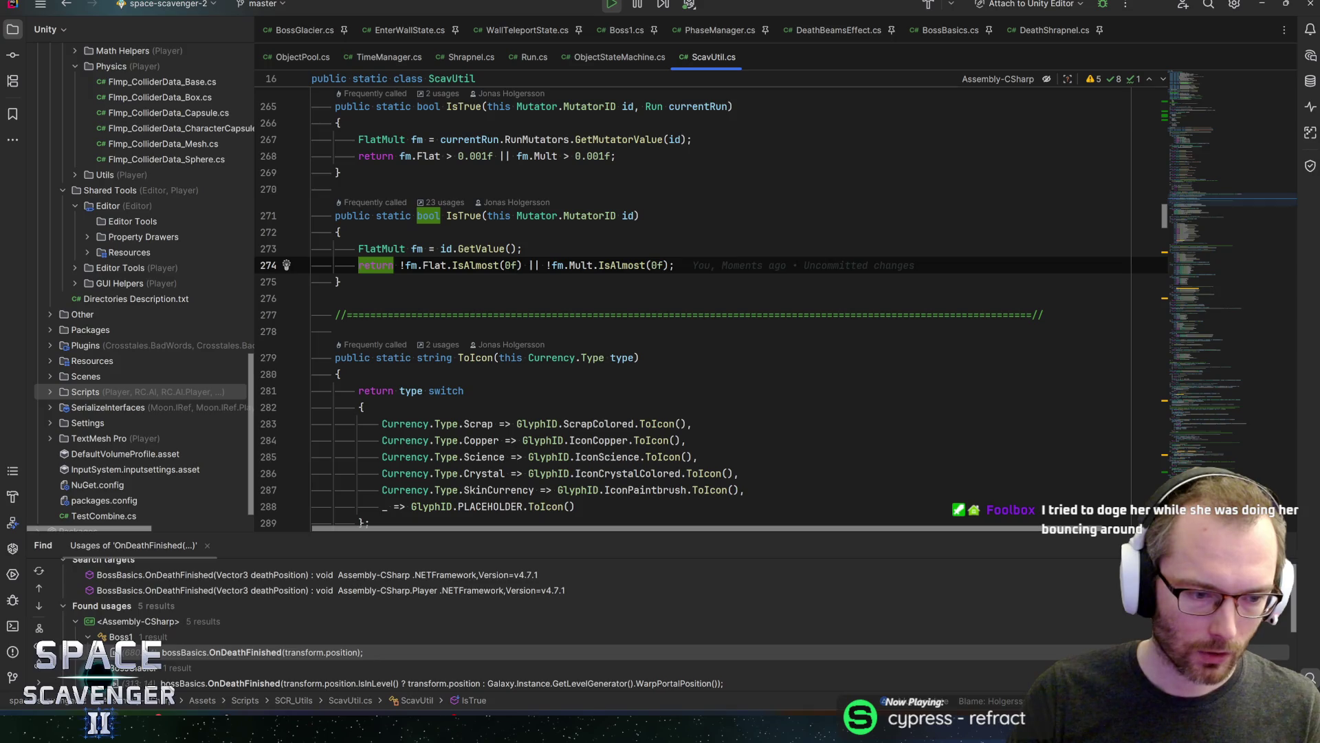
key(alt+Tab)
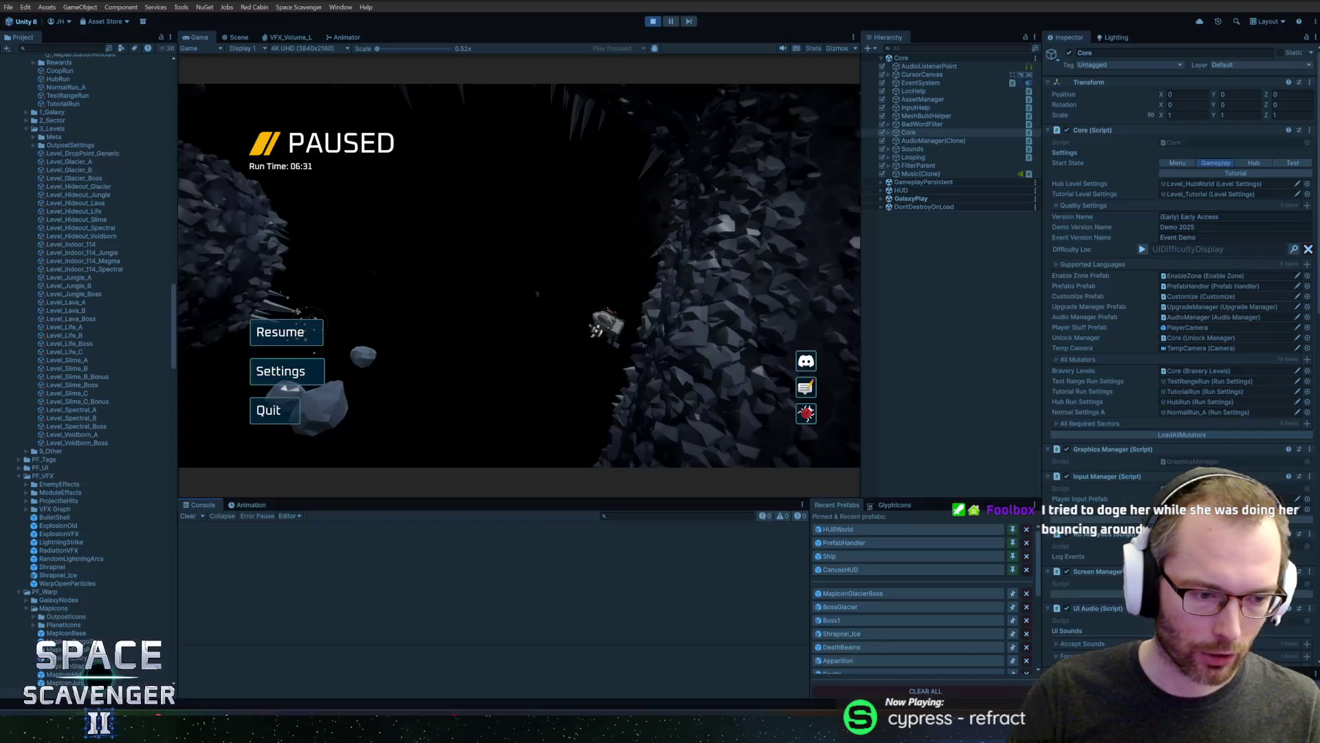
key(ctrl+p)
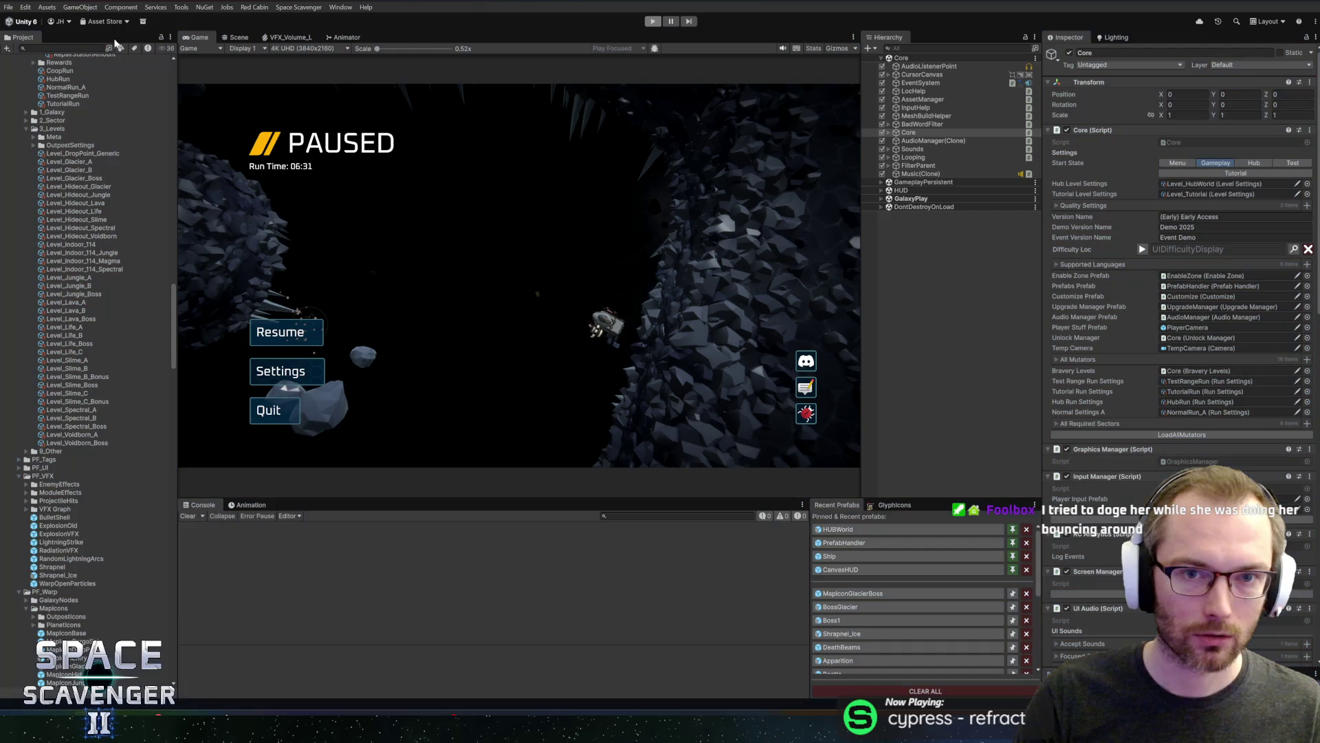
Search the Project window for 'loading' and reveal SlimeLoading in its LoadingScreens folder
click(46, 49)
text(loadin)
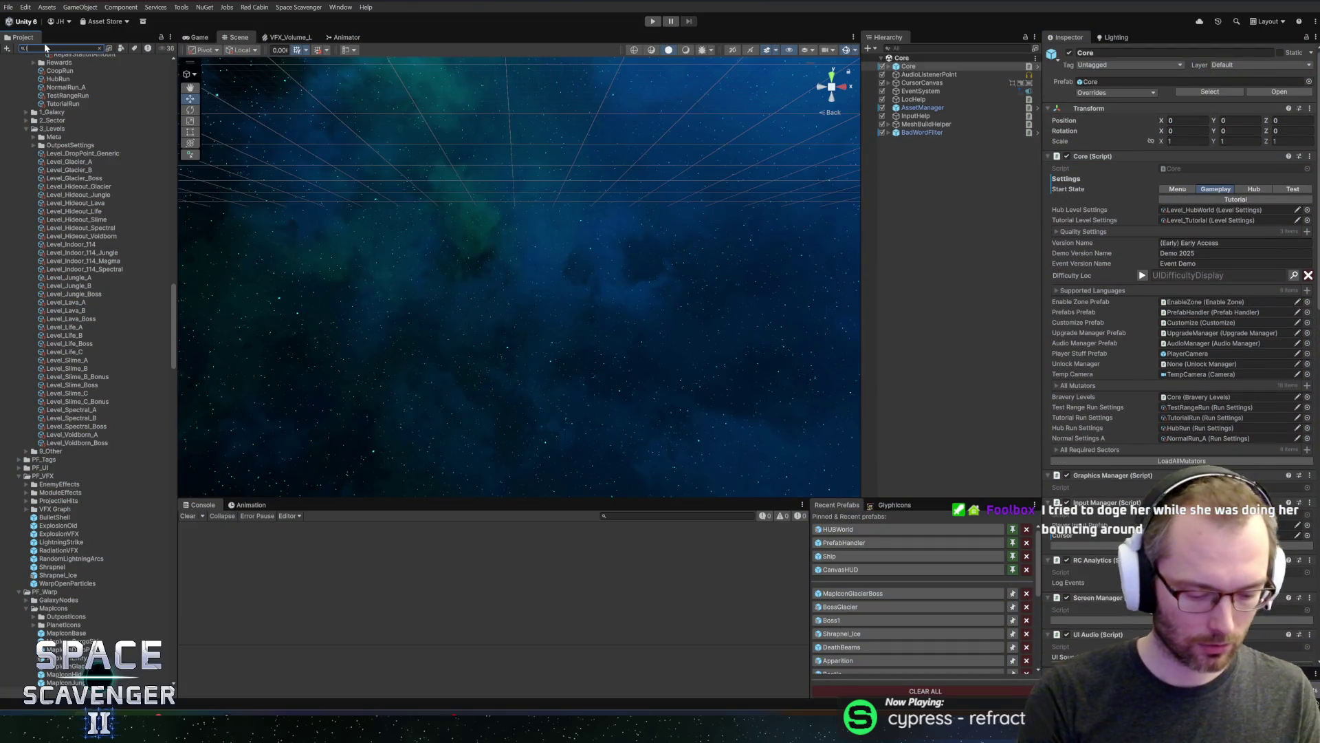
text(g)
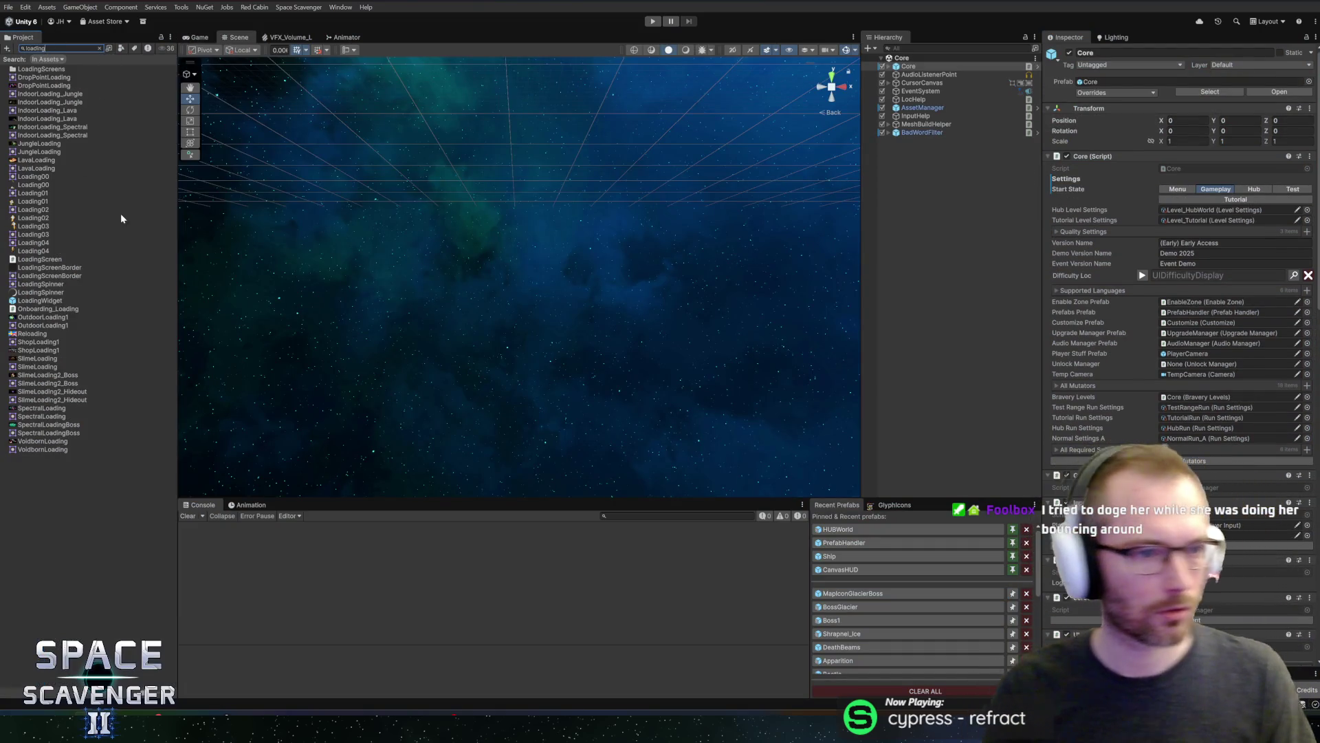
click(29, 368)
click(99, 48)
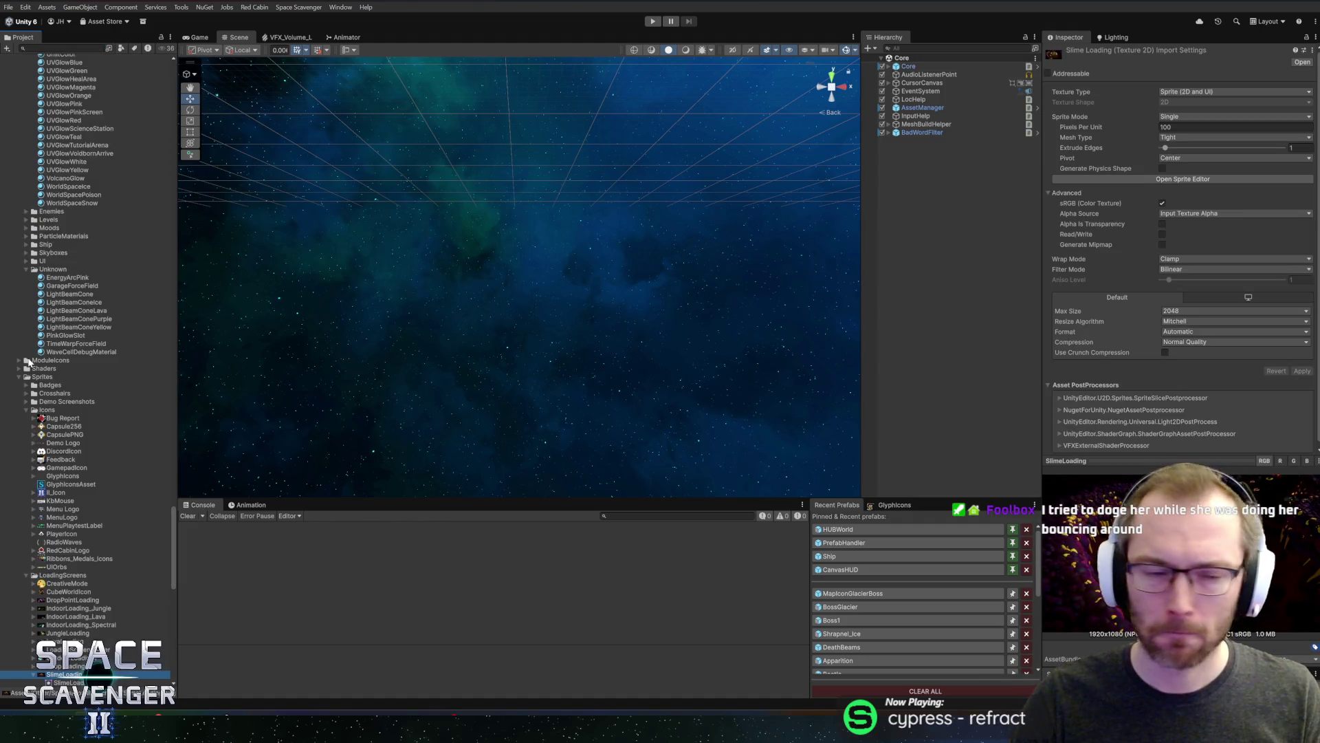
scroll(65, 373, down, 5)
Open and dismiss the selected asset's context options, staying in the Unity editor
key(alt+Tab)
key(alt+Tab)
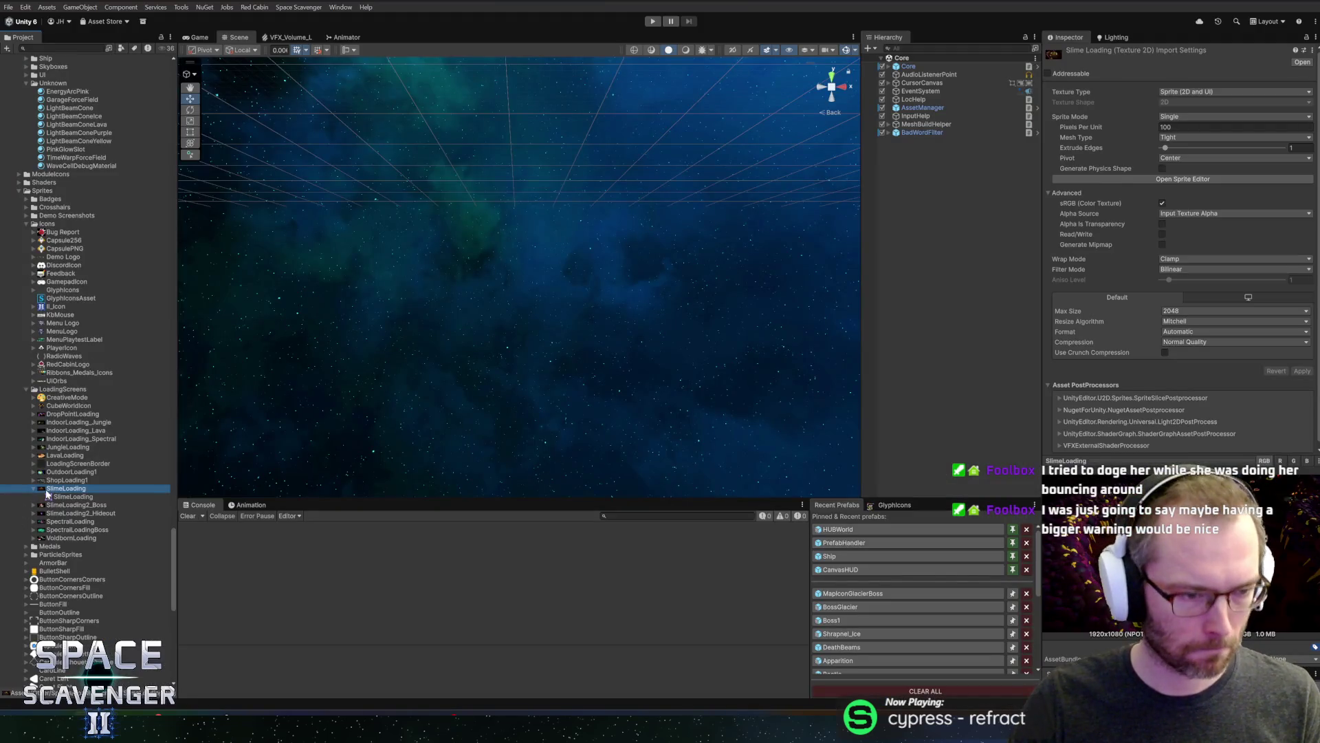
right_click(47, 493)
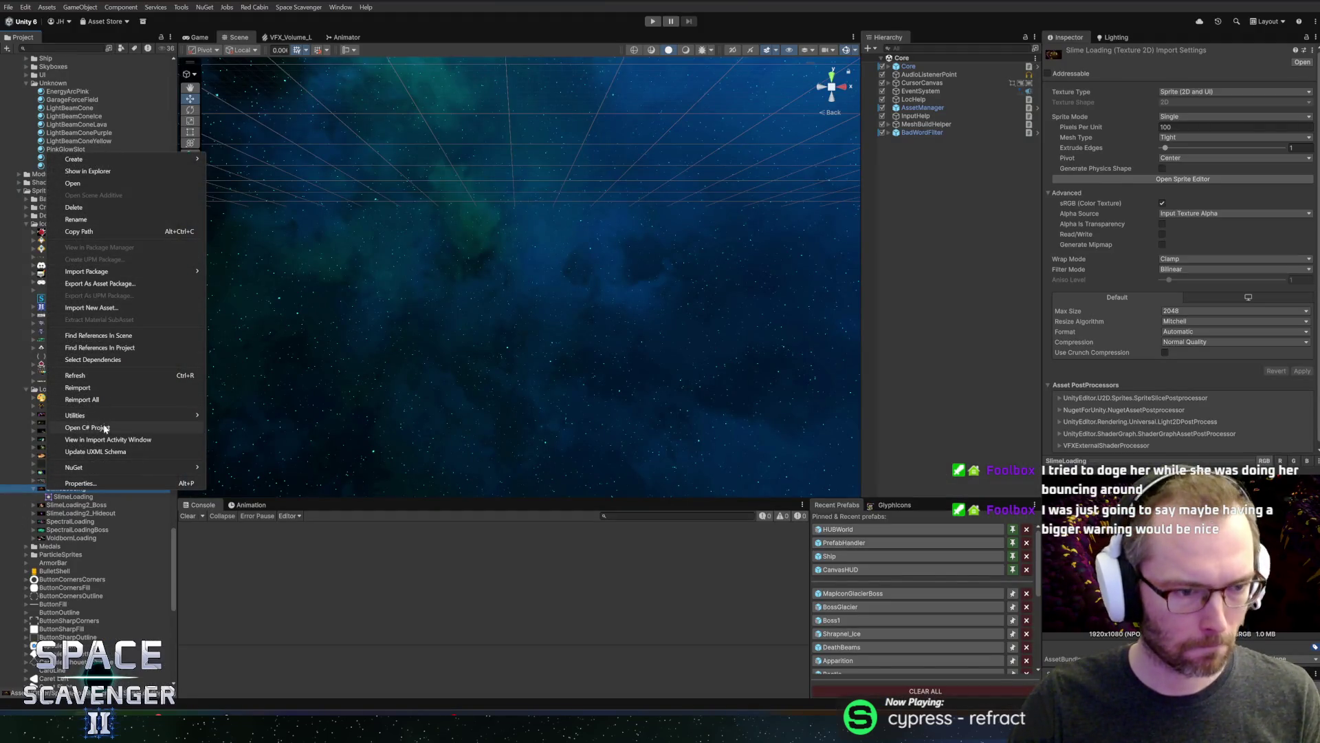
click(395, 77)
key(alt+Tab)
key(alt+Tab)
key(alt+Tab)
key(alt+shift+Tab)
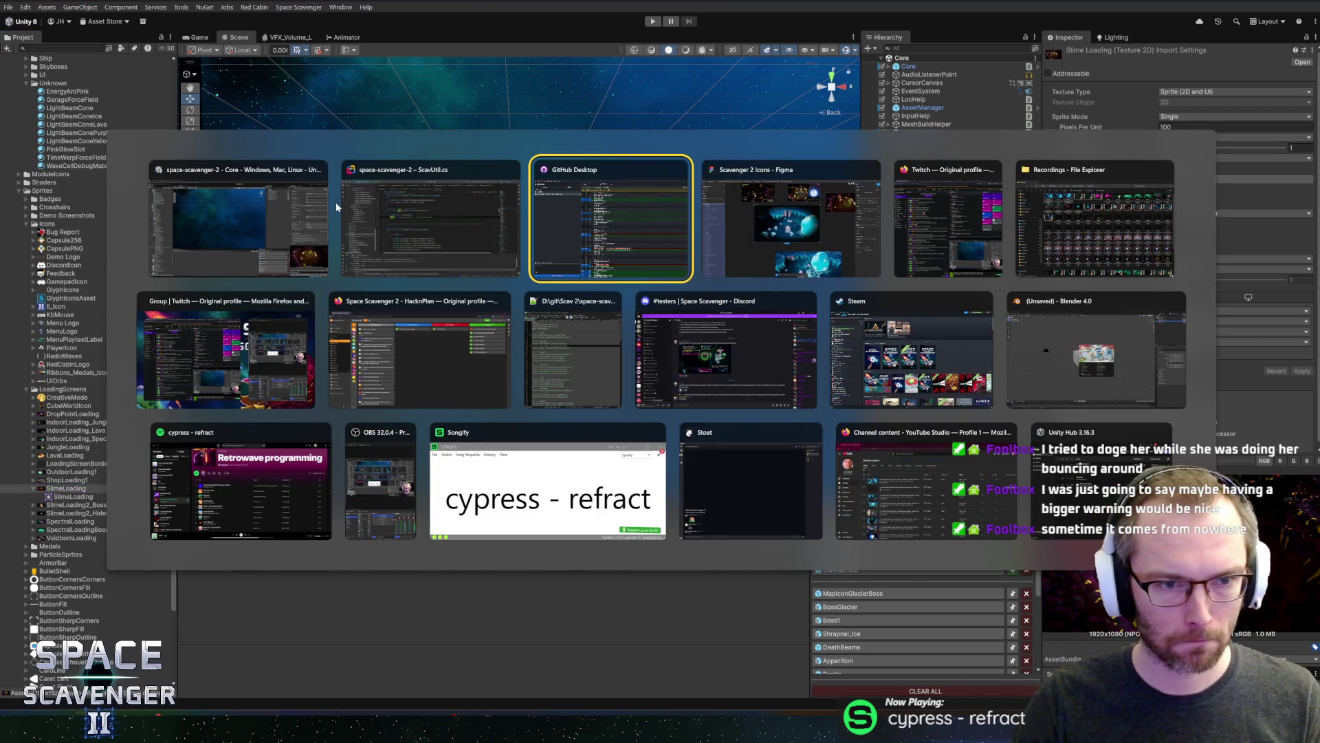
key(Escape)
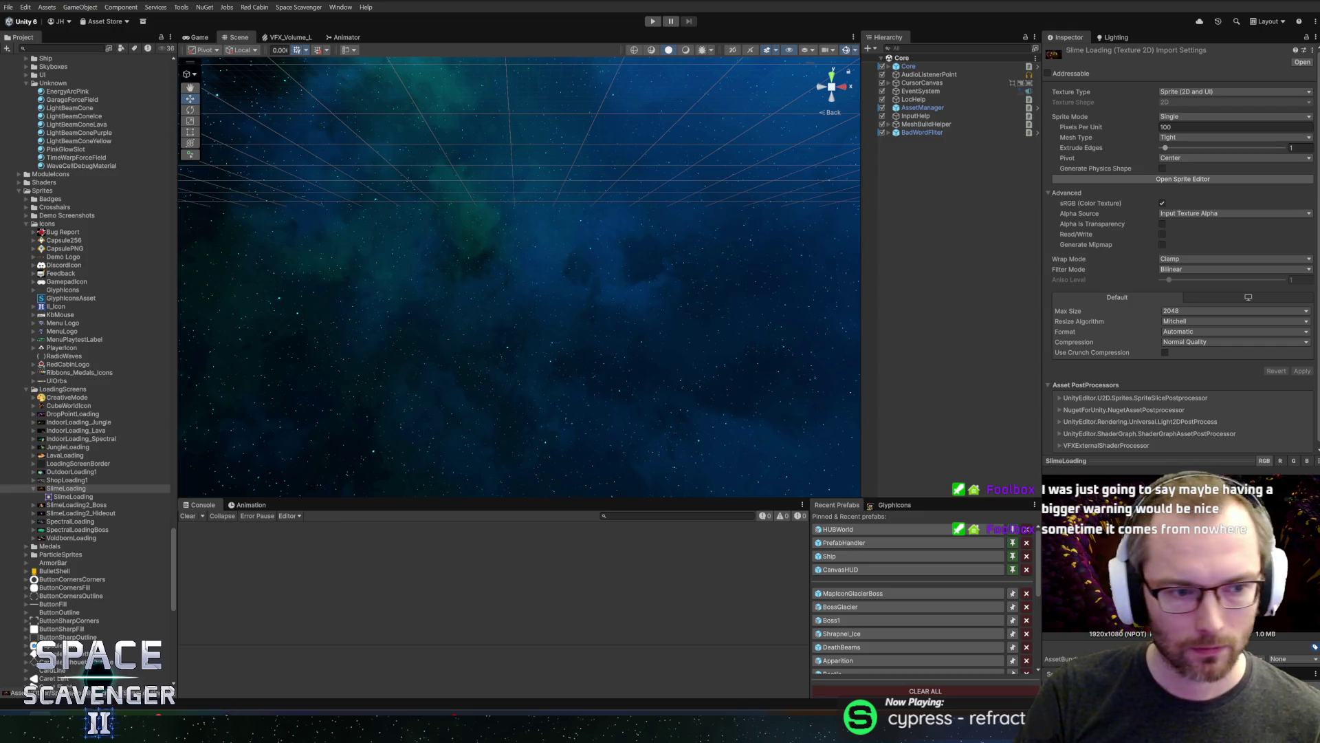
Select the imported GlacierLoading texture beside SlimeLoading and open its Texture Type choices
click(60, 488)
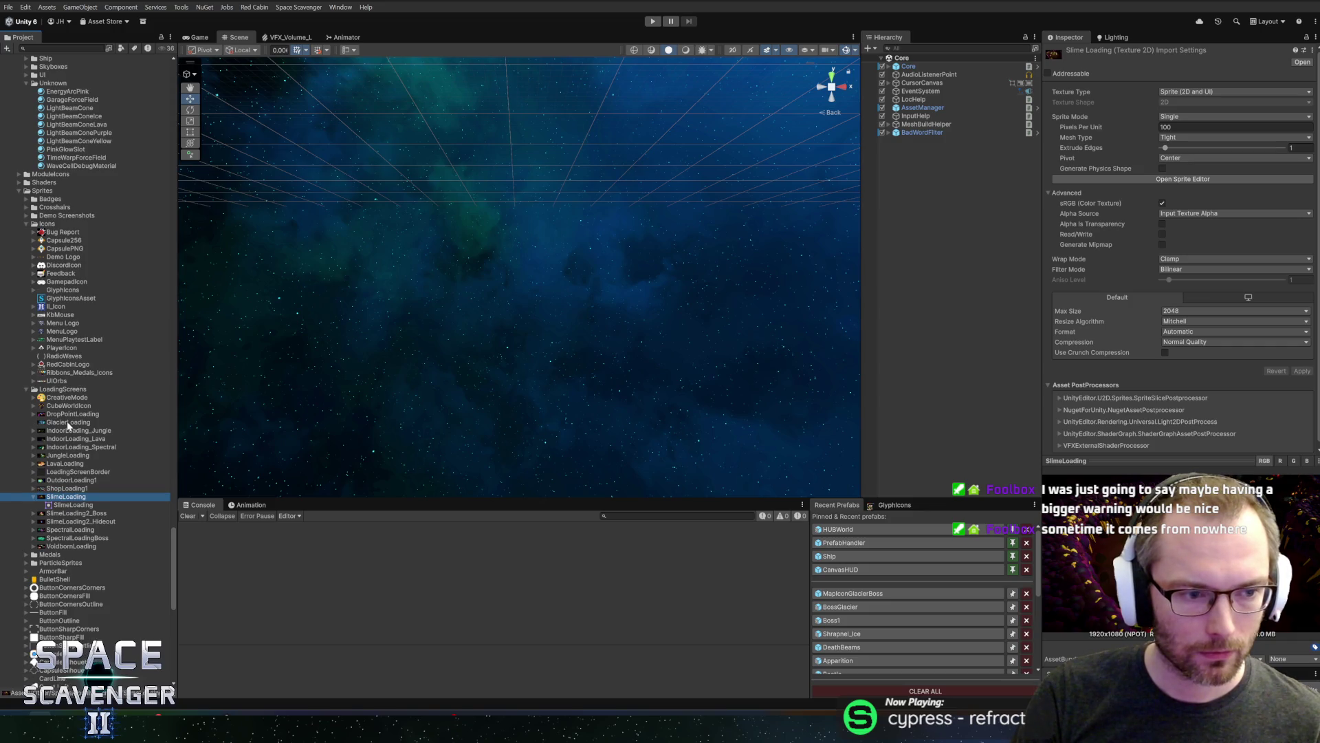
click(67, 422)
click(1186, 92)
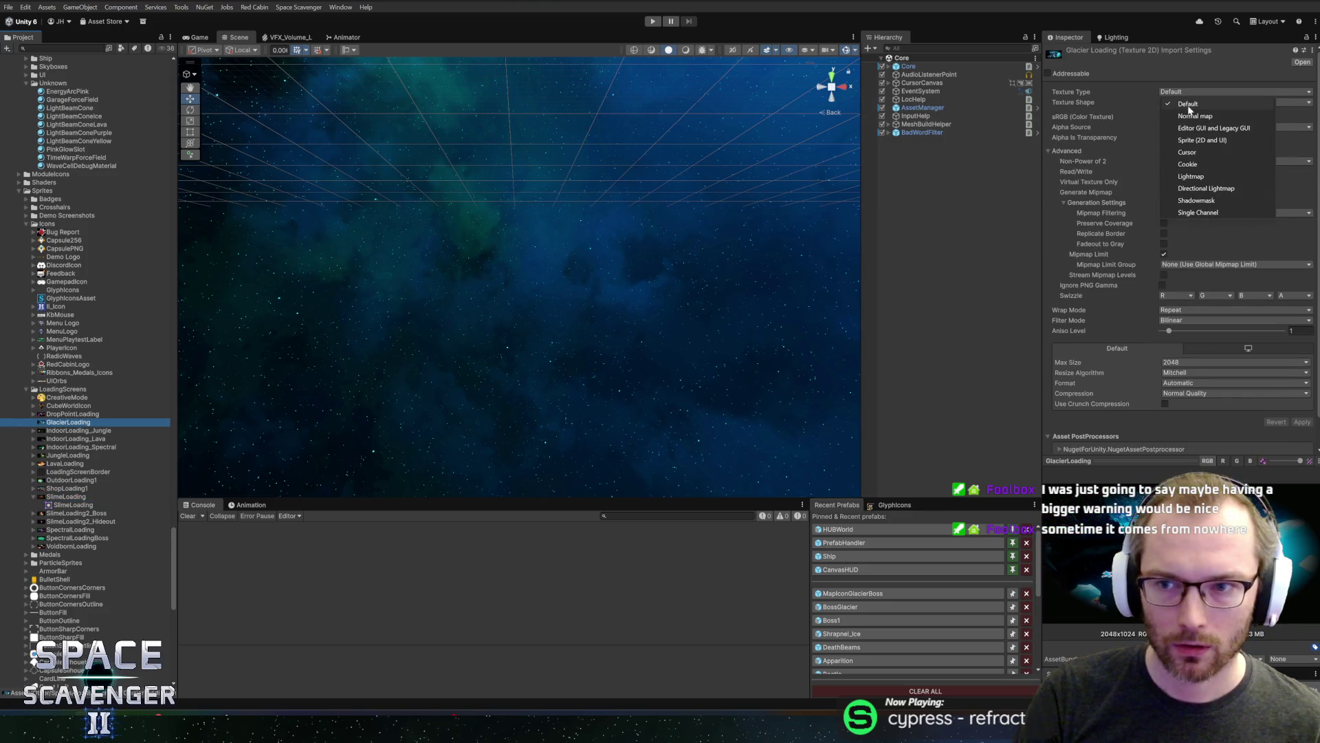
Import GlacierLoading as a Single Sprite (2D and UI) with Max Size 4096 and apply
click(1186, 141)
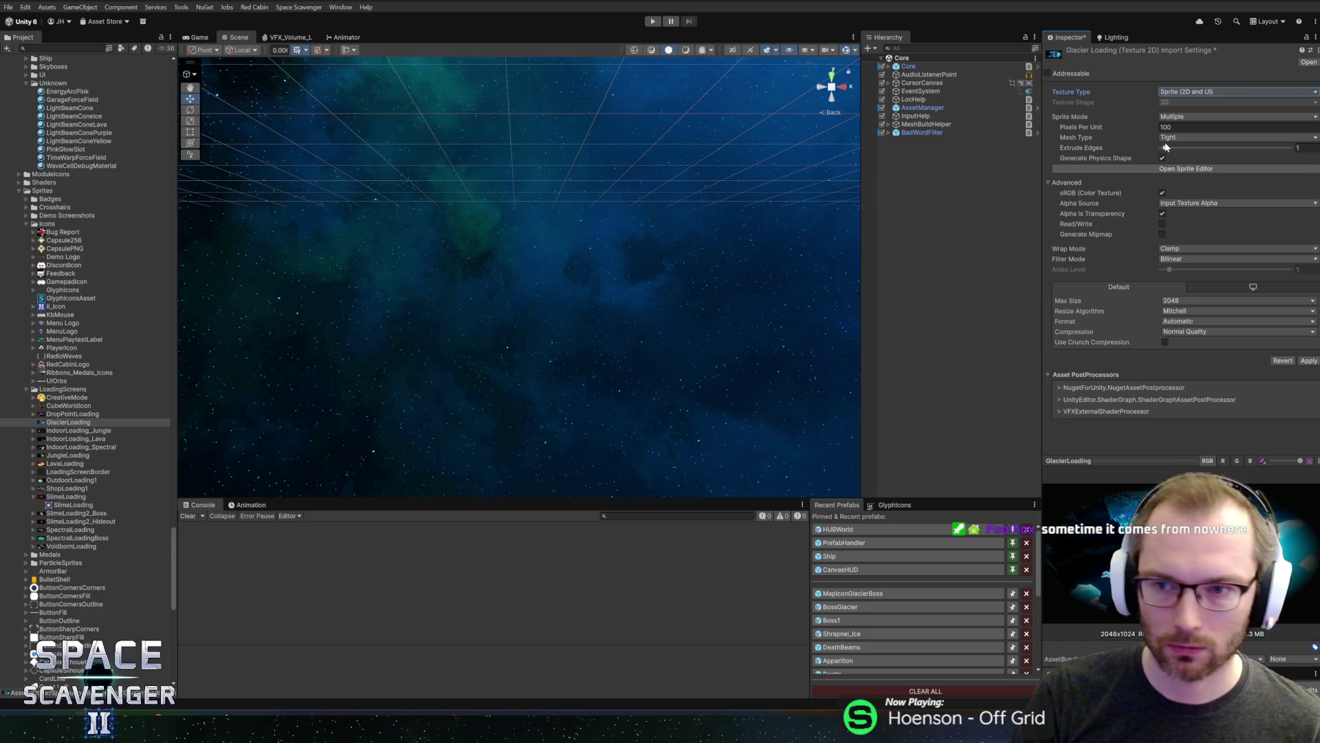
click(1182, 118)
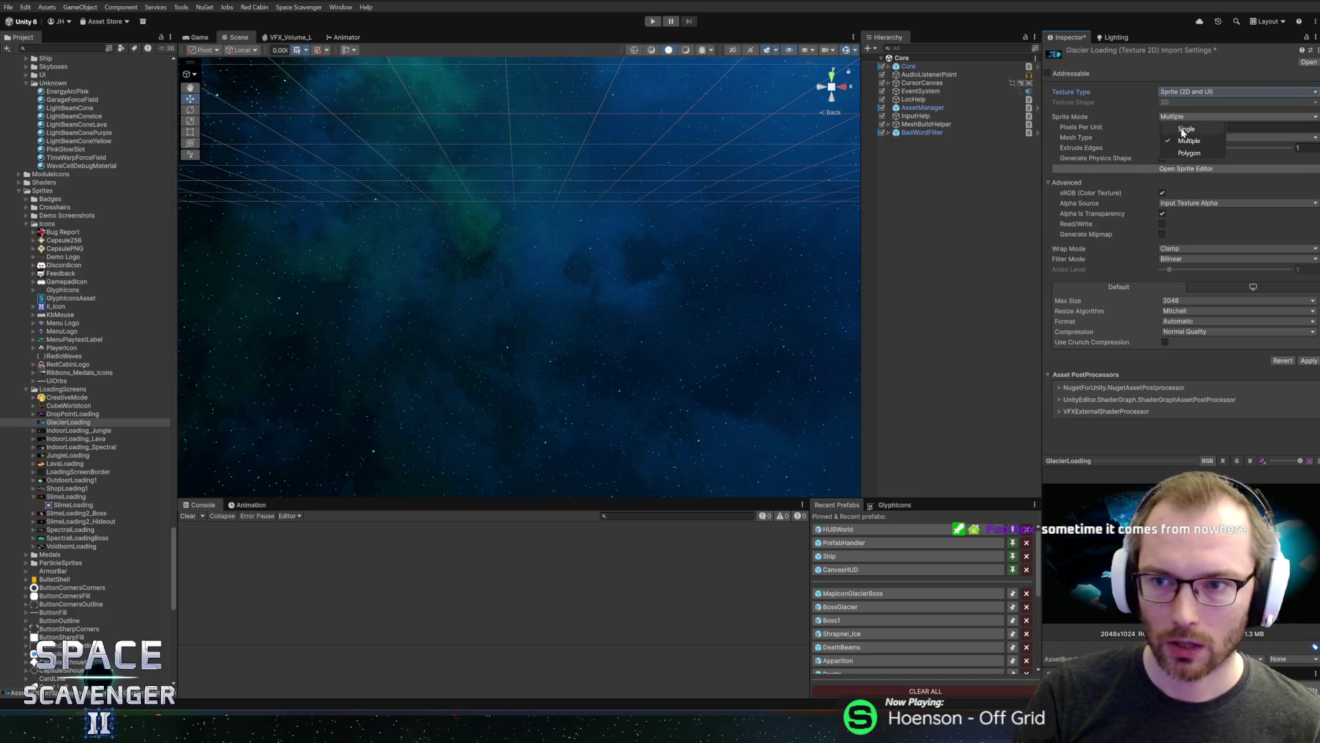
click(1179, 128)
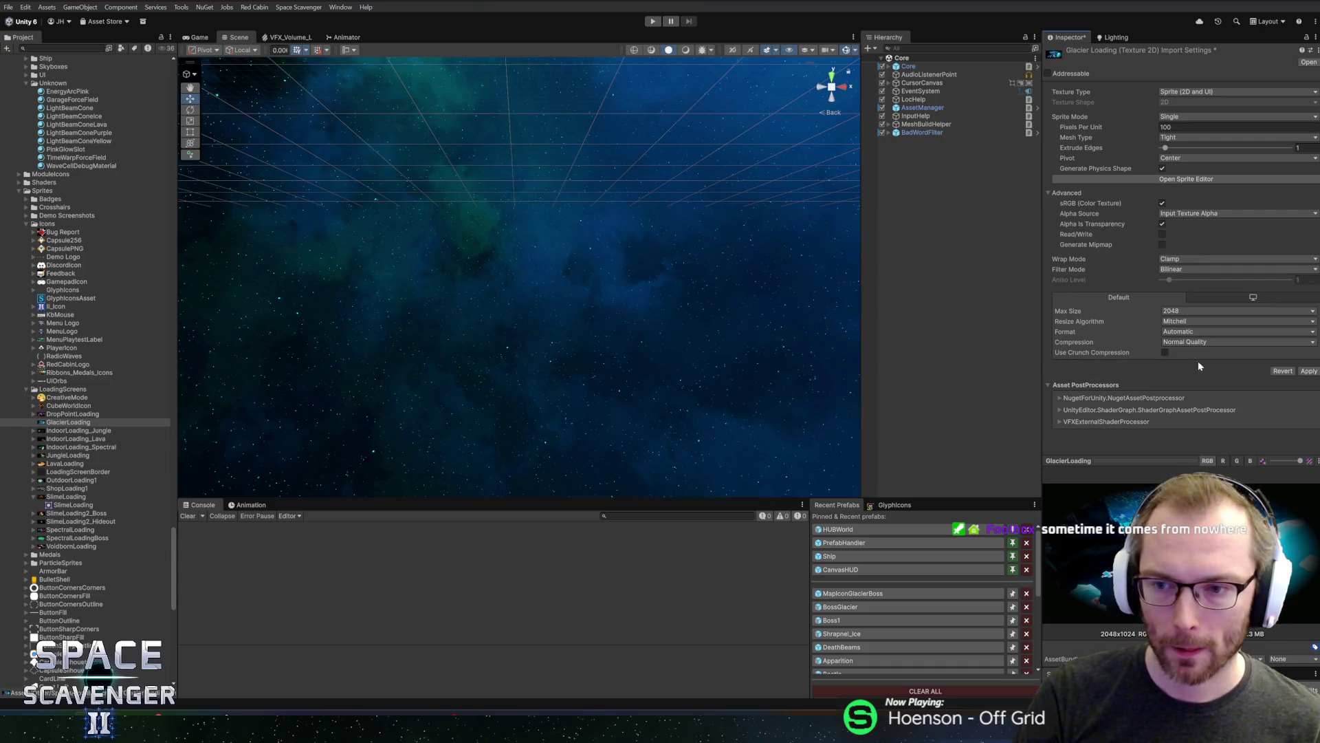
click(1194, 311)
click(1189, 406)
click(1308, 371)
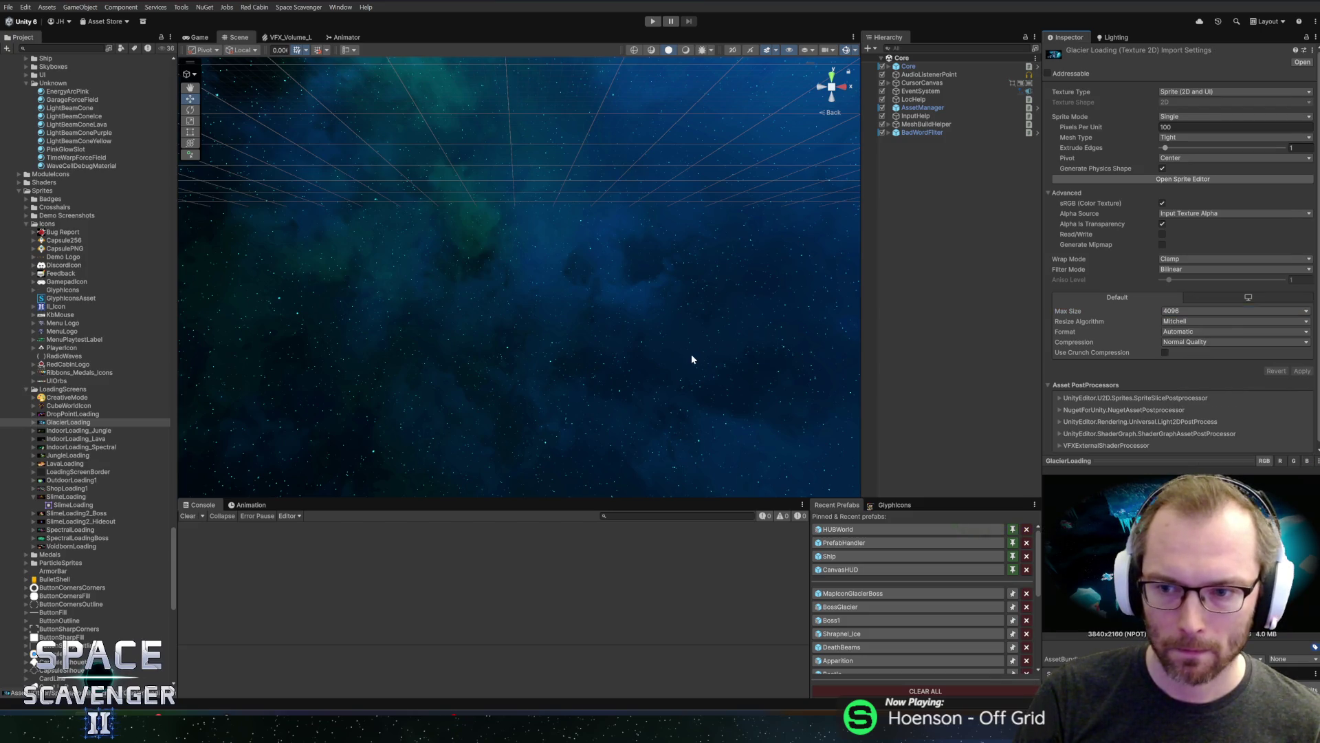
Compare against the IndoorLoading_Jungle, Lava and Spectral import settings, then return to GlacierLoading
click(67, 431)
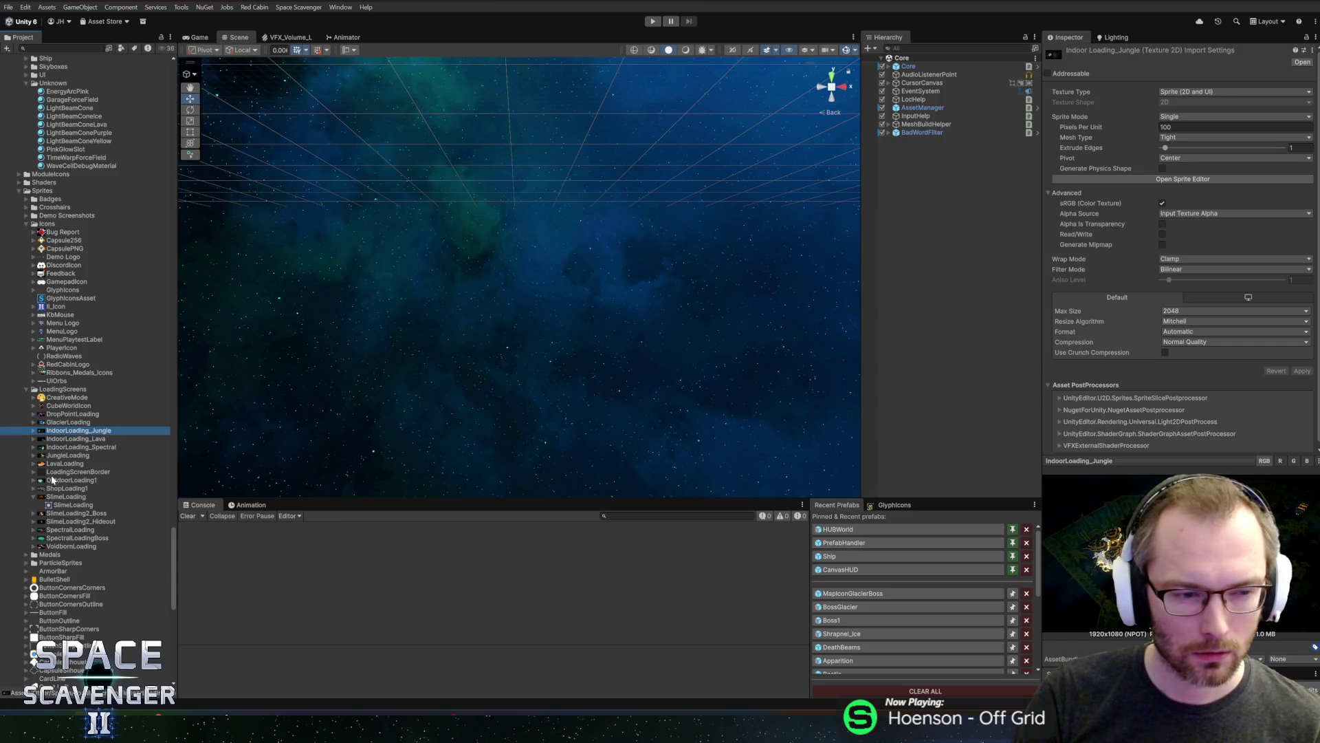
click(60, 440)
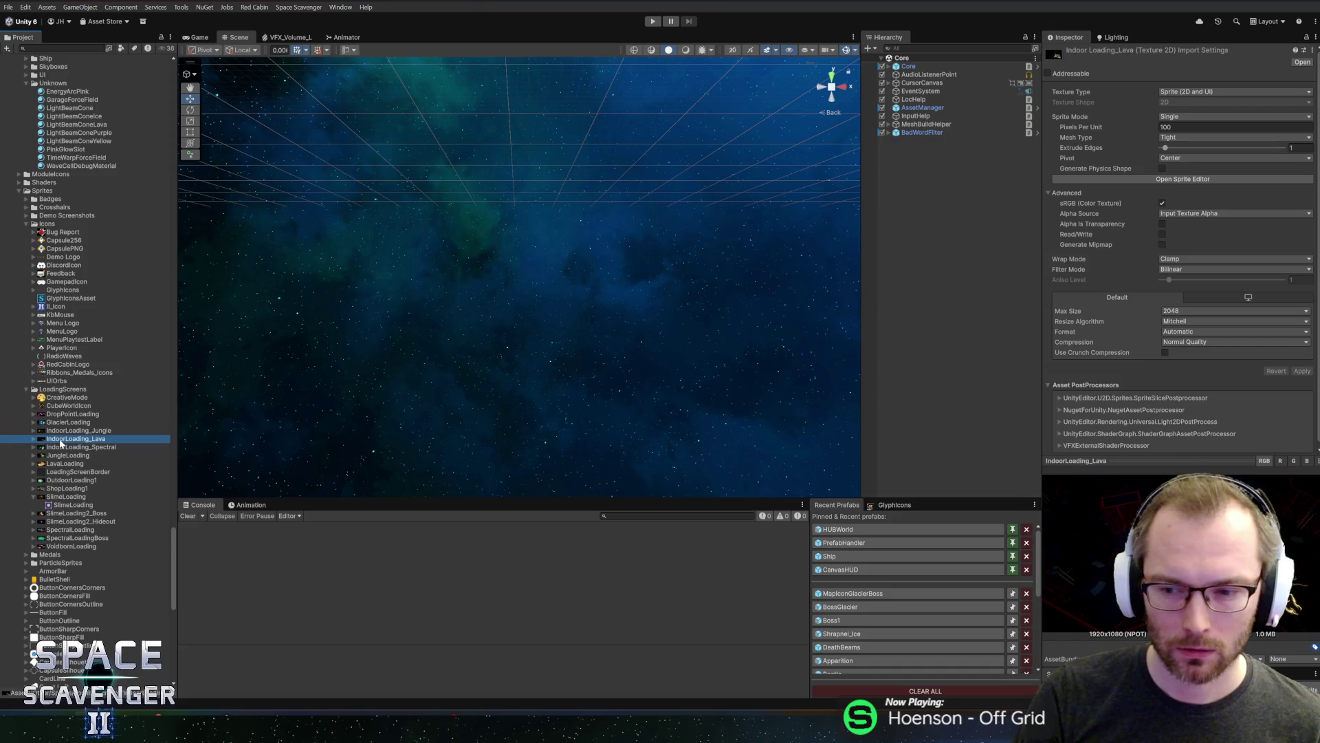
click(60, 448)
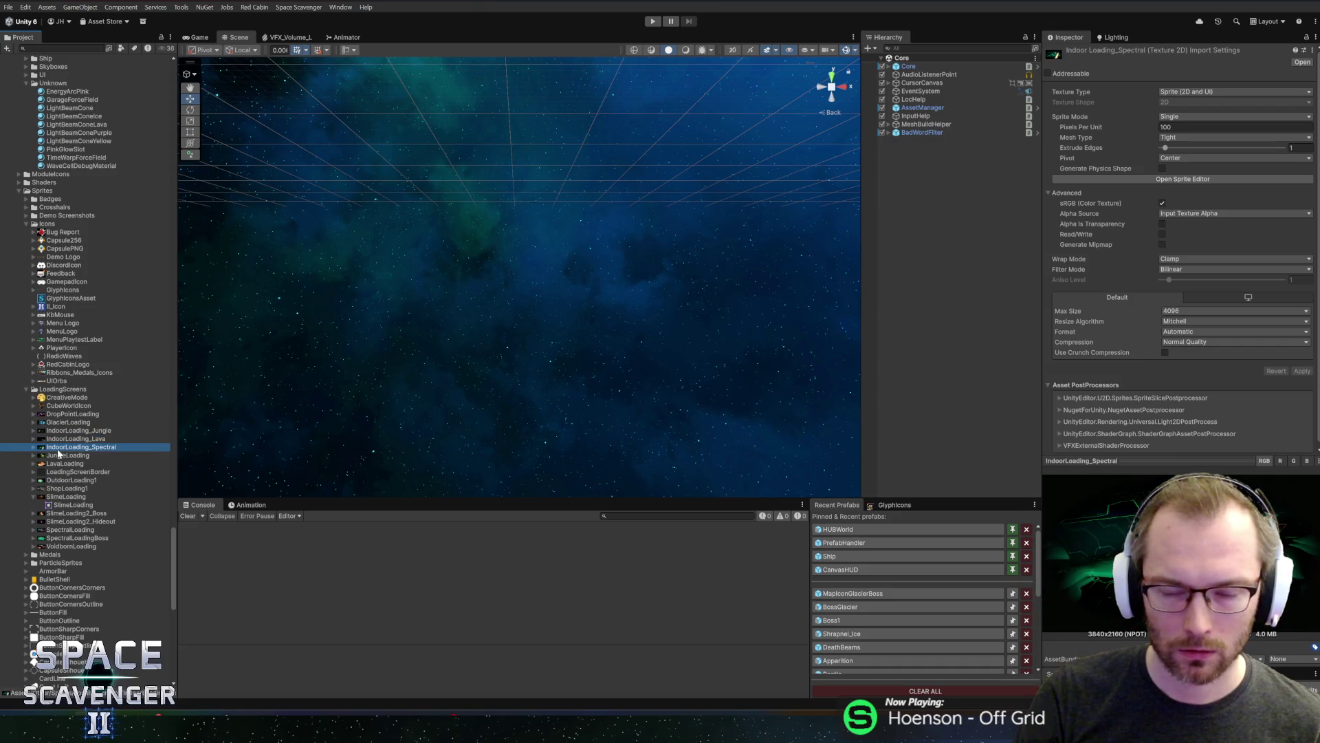
click(59, 425)
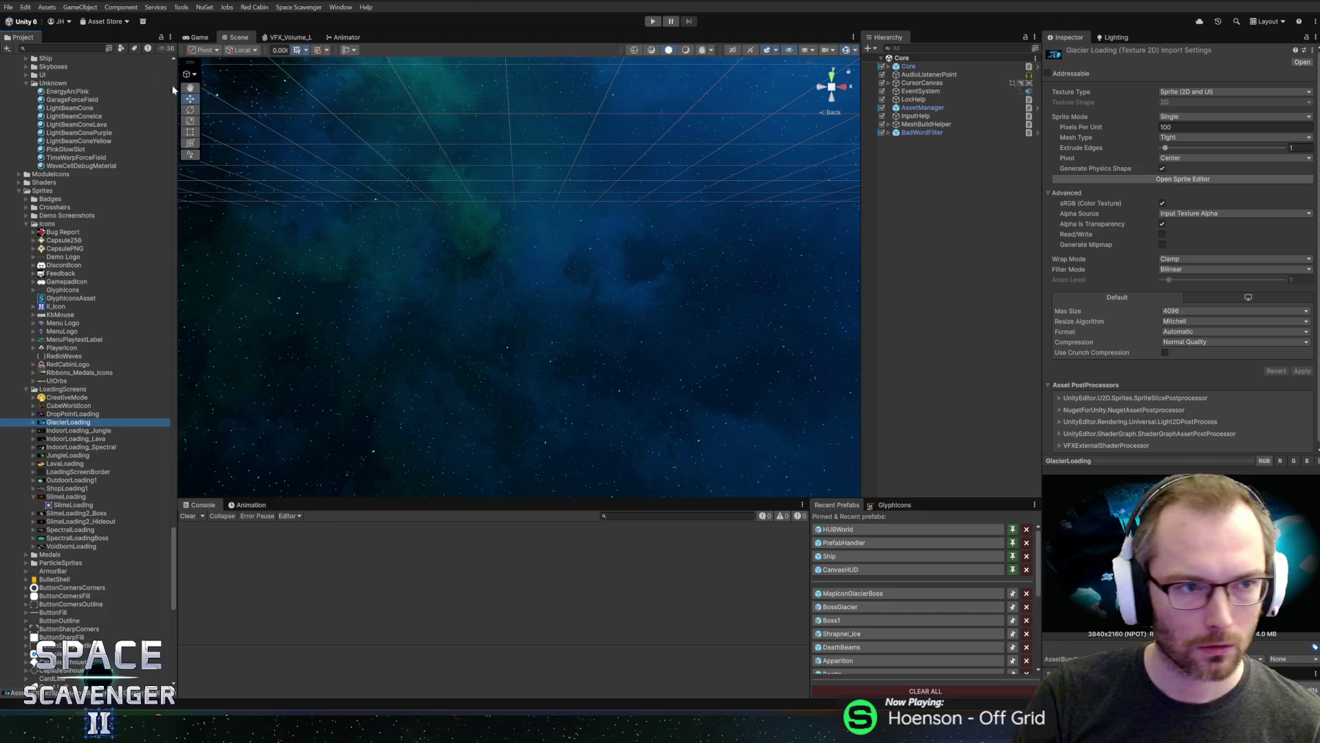
scroll(160, 536, up, 15)
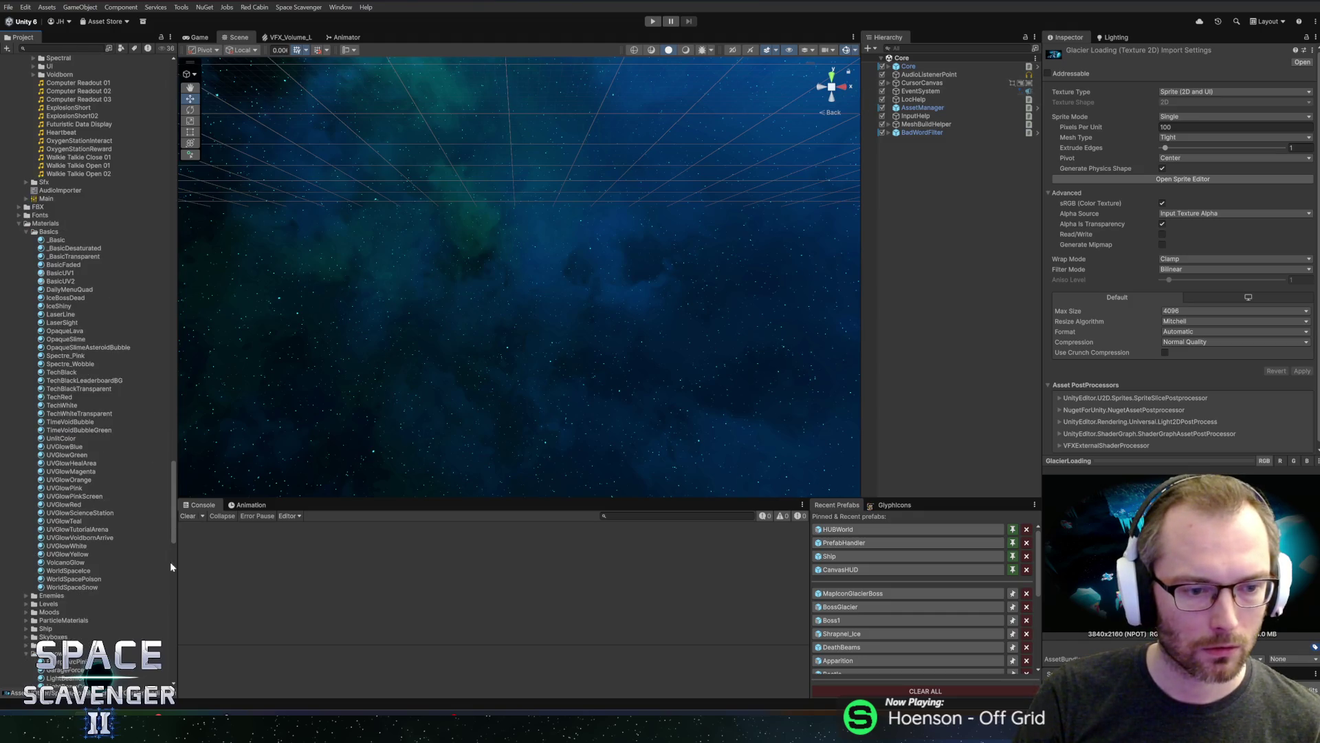
Select both glacier level settings and jump to the SectorSettings_Glacier asset
mouse_move(175, 496)
mouse_down()
mouse_move(176, 245)
mouse_move(173, 333)
mouse_move(171, 292)
mouse_move(173, 307)
mouse_up()
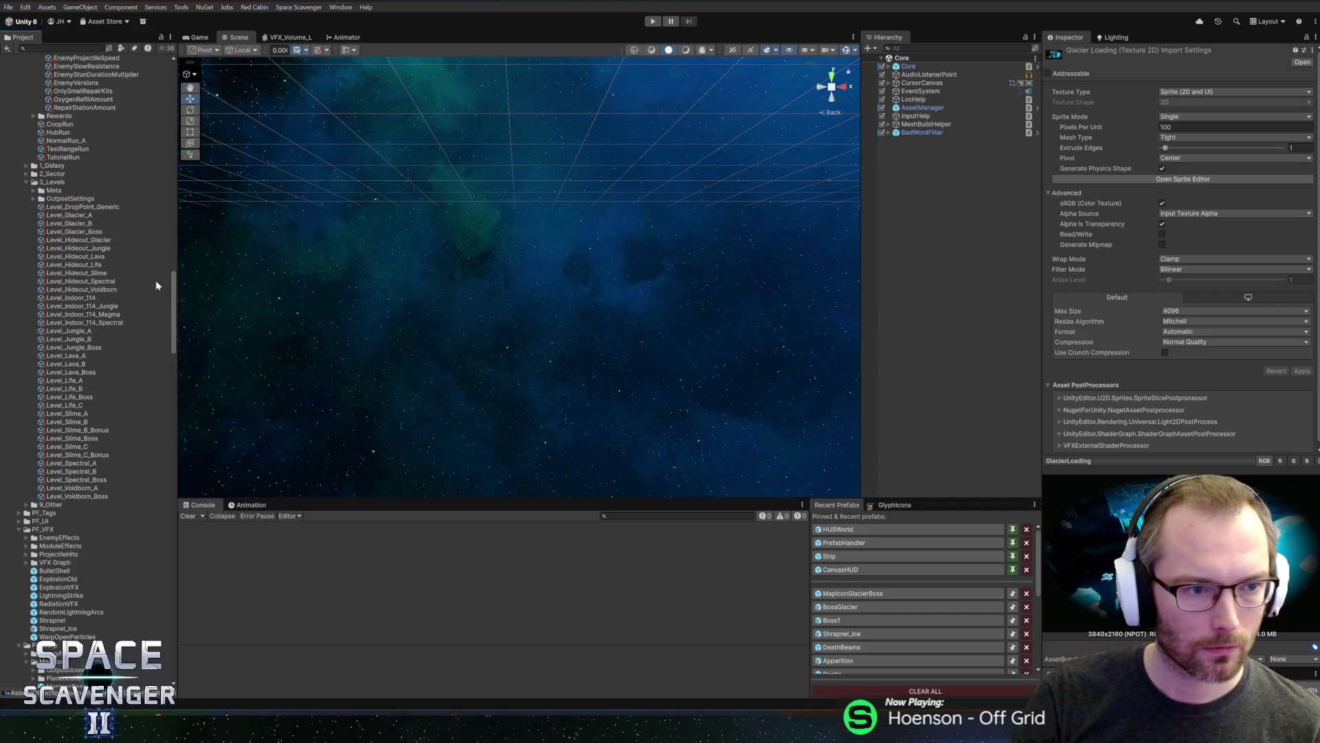
click(71, 298)
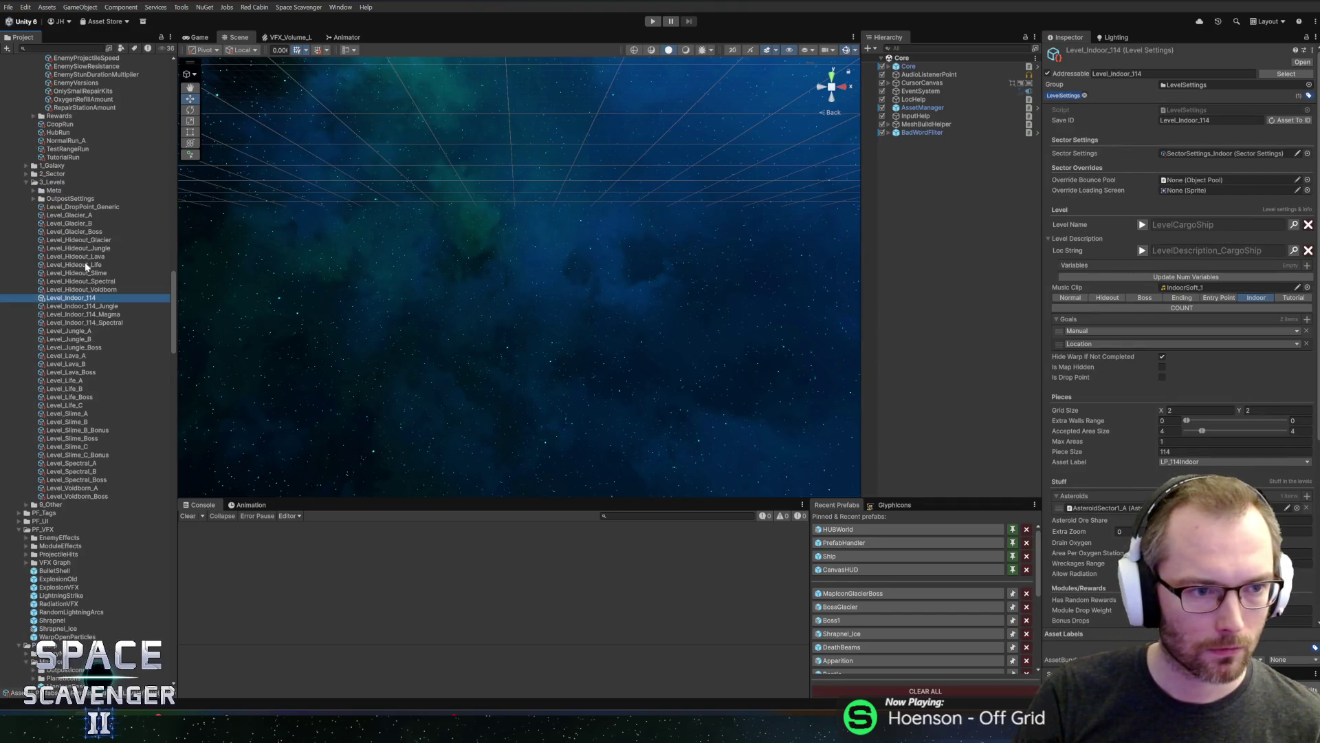
click(74, 223)
shift+click(69, 215)
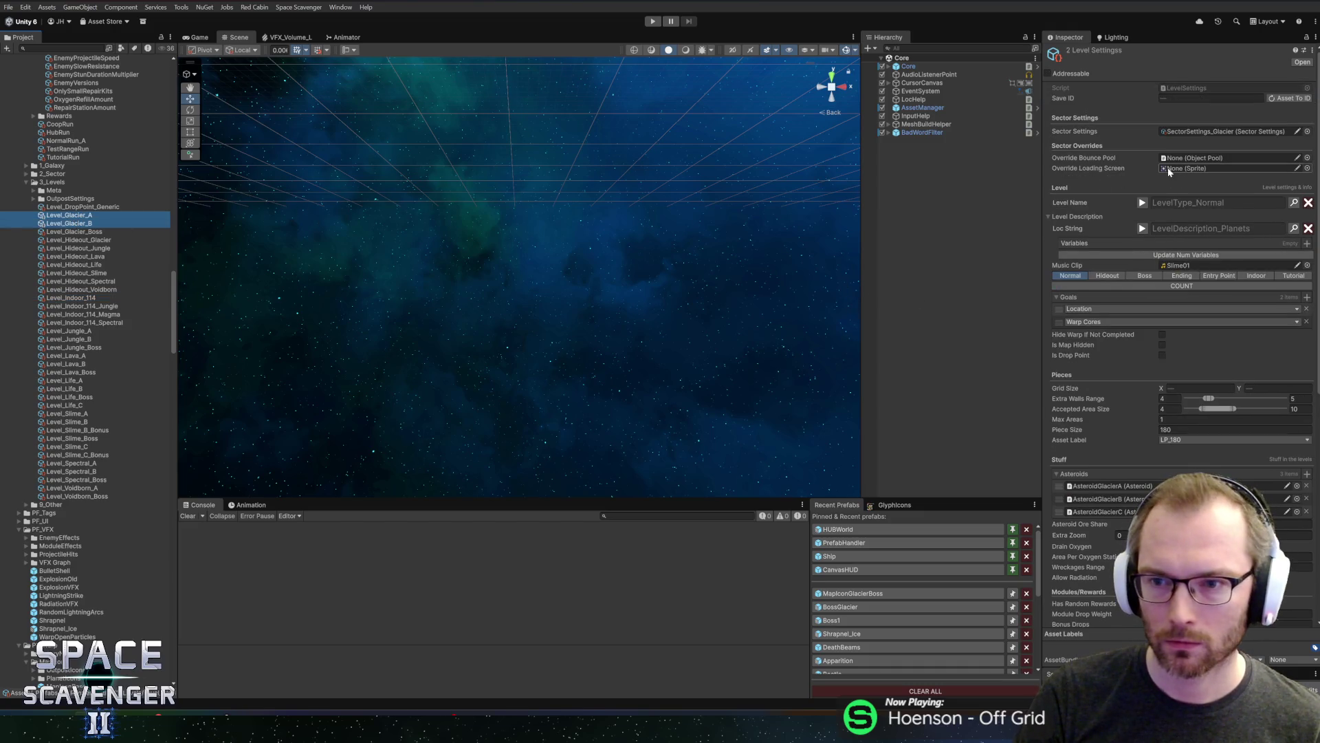
double_click(1227, 131)
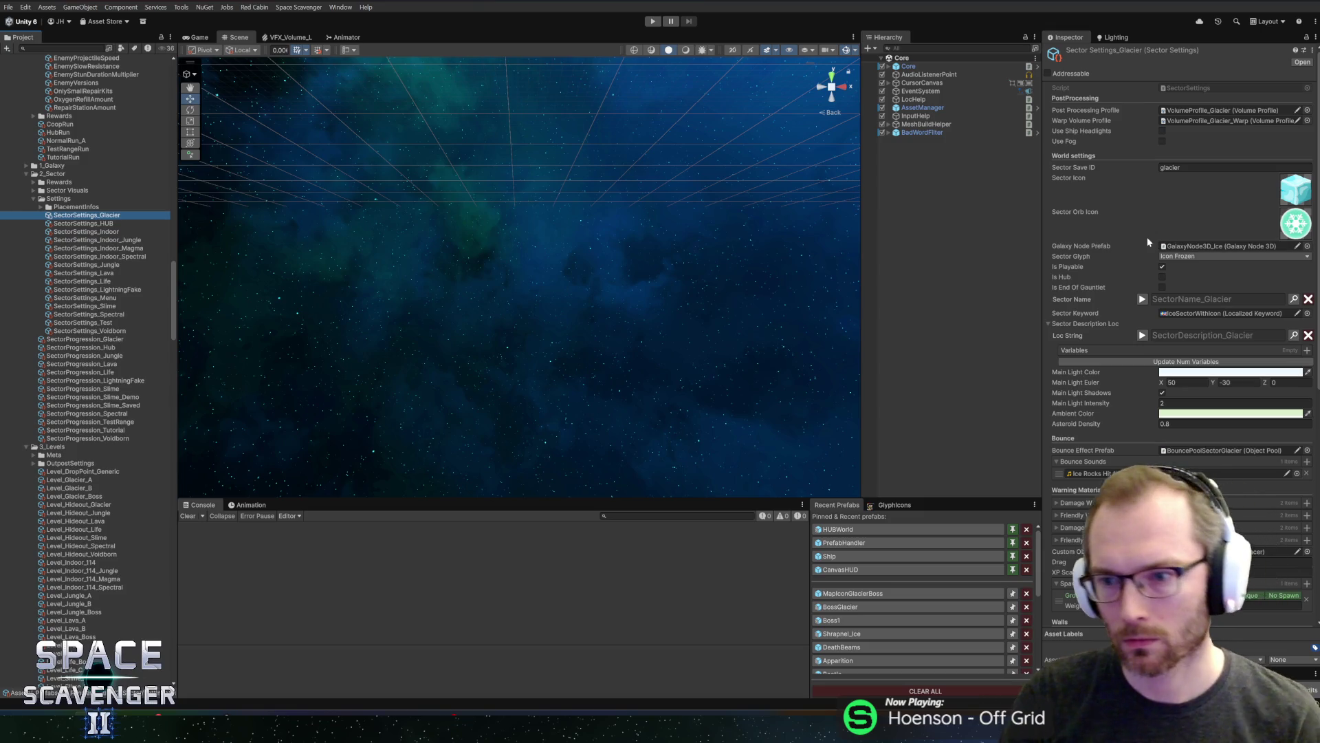
Pick GlacierLoading as the sector's UI loading image via Select Sprite, then enter Play mode
scroll(1120, 291, down, 3)
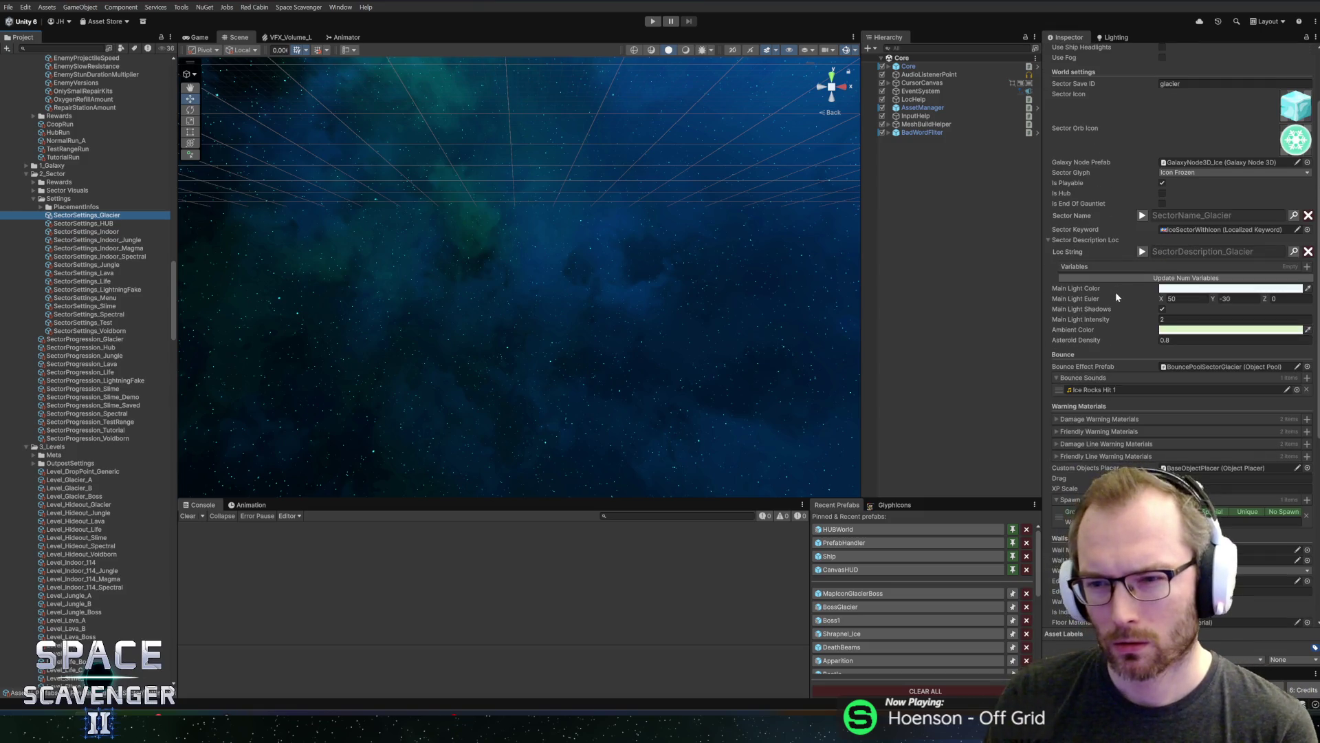
scroll(1120, 291, down, 8)
scroll(1109, 303, down, 3)
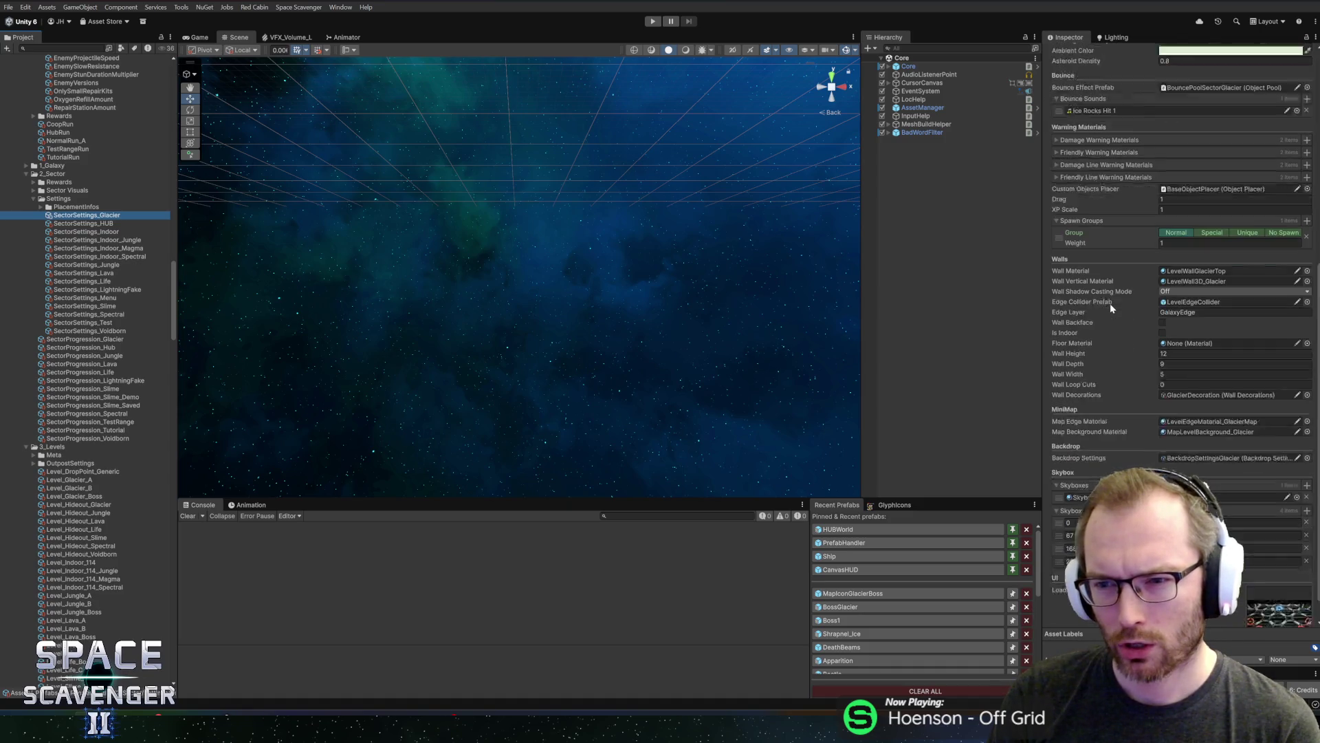
click(1273, 616)
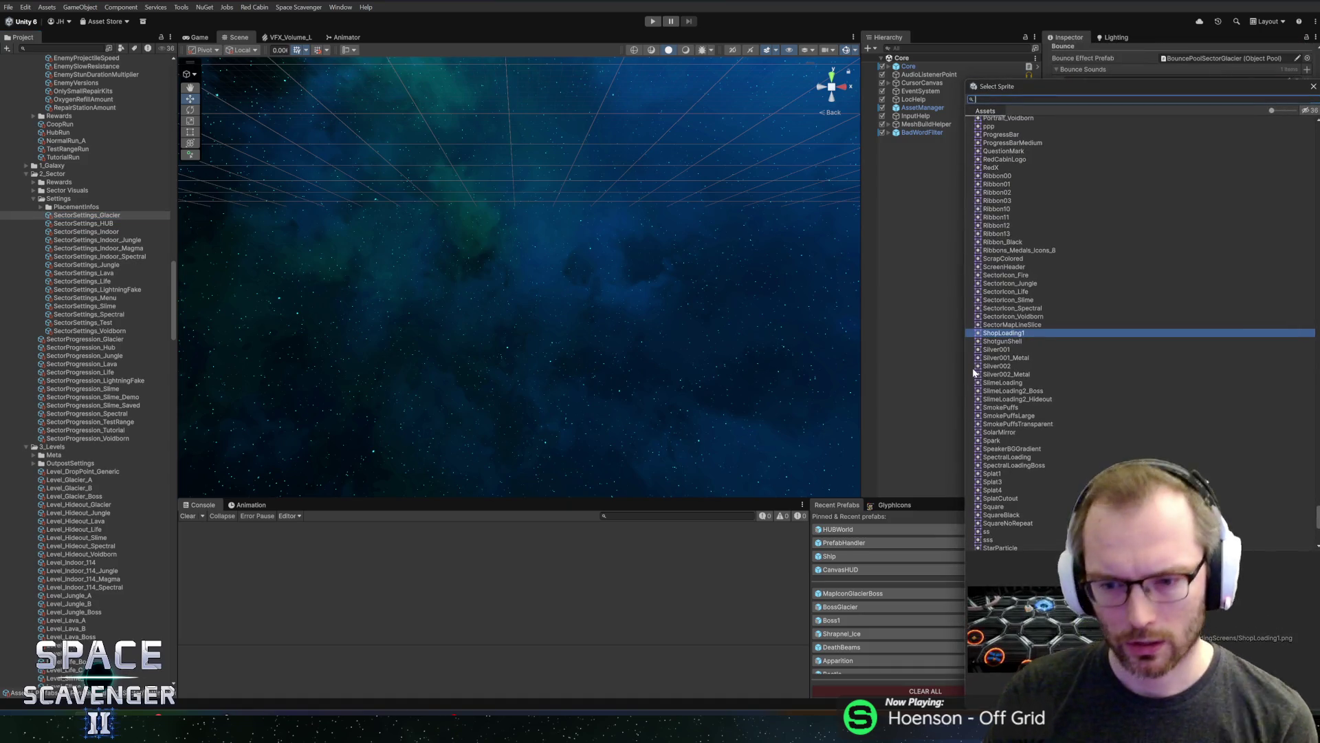
text(glaci)
double_click(1021, 129)
click(654, 22)
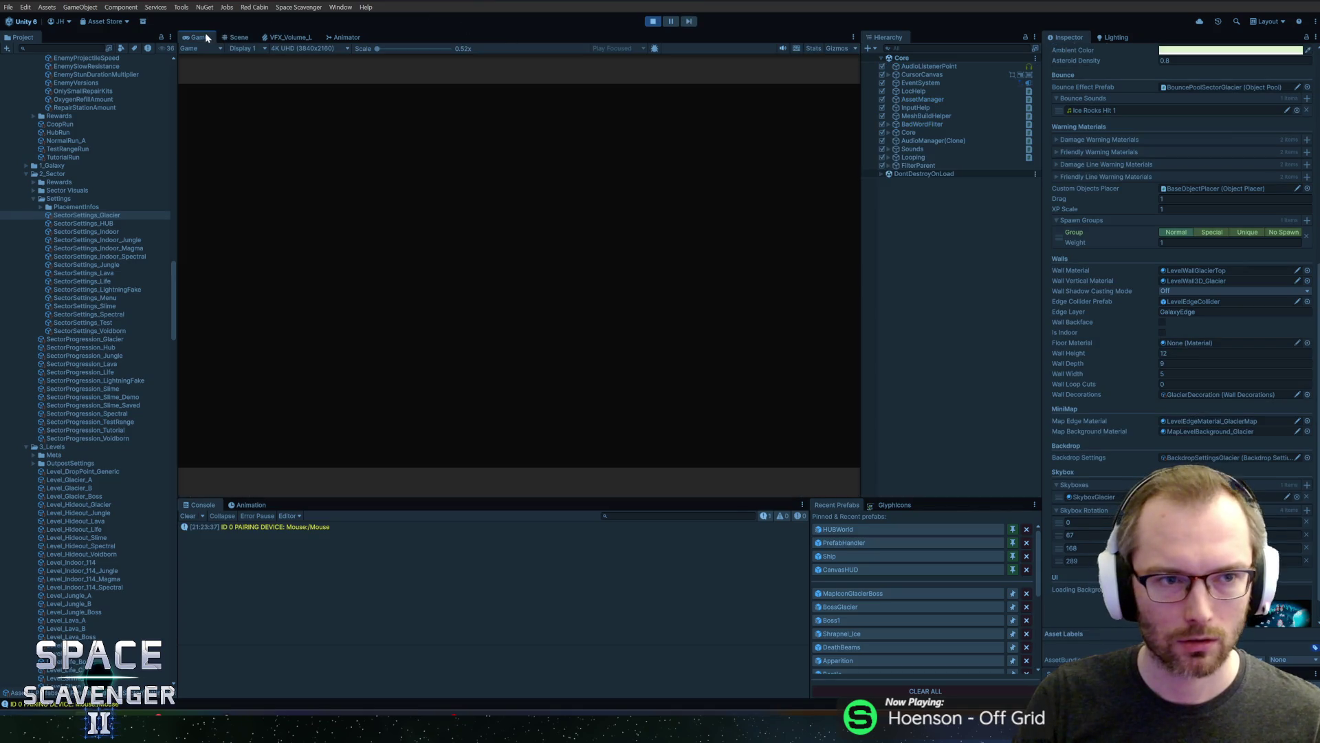
Maximize the Game view, fly through the ice cave, and craft and attach a module
double_click(205, 34)
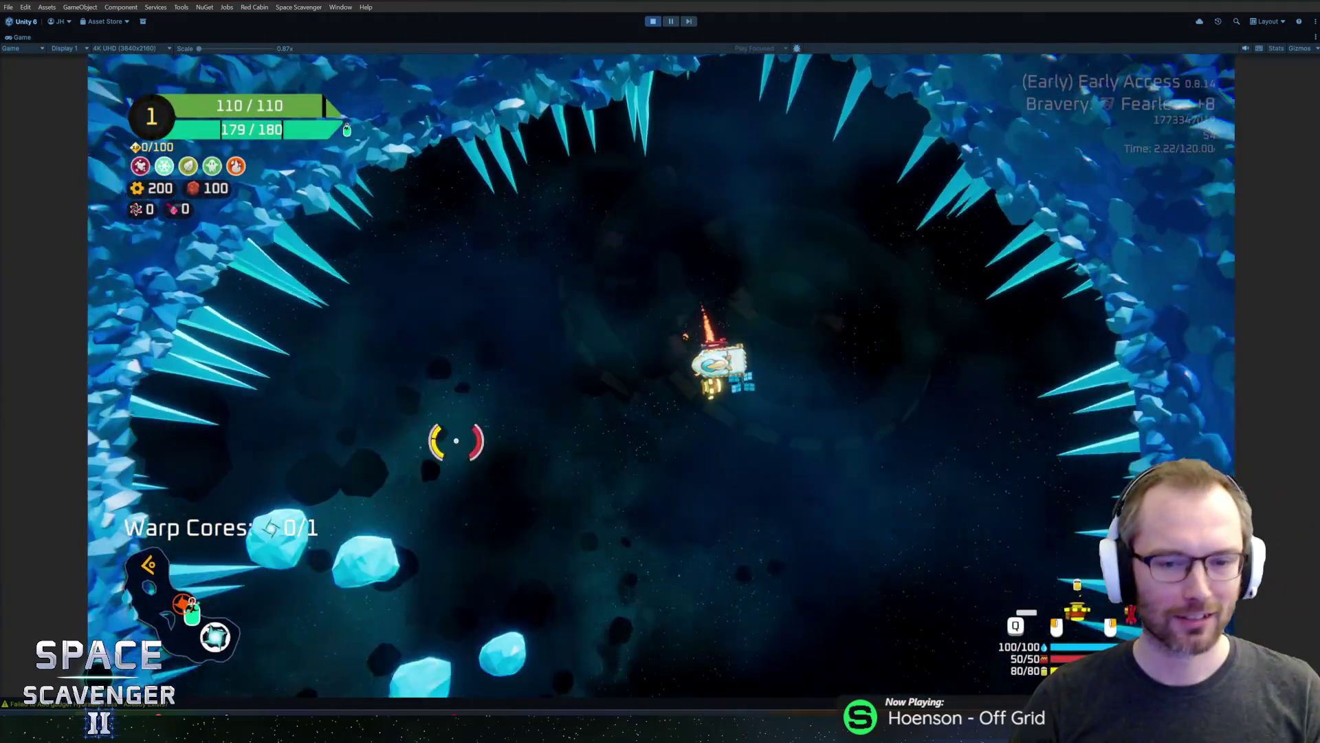
key(w)
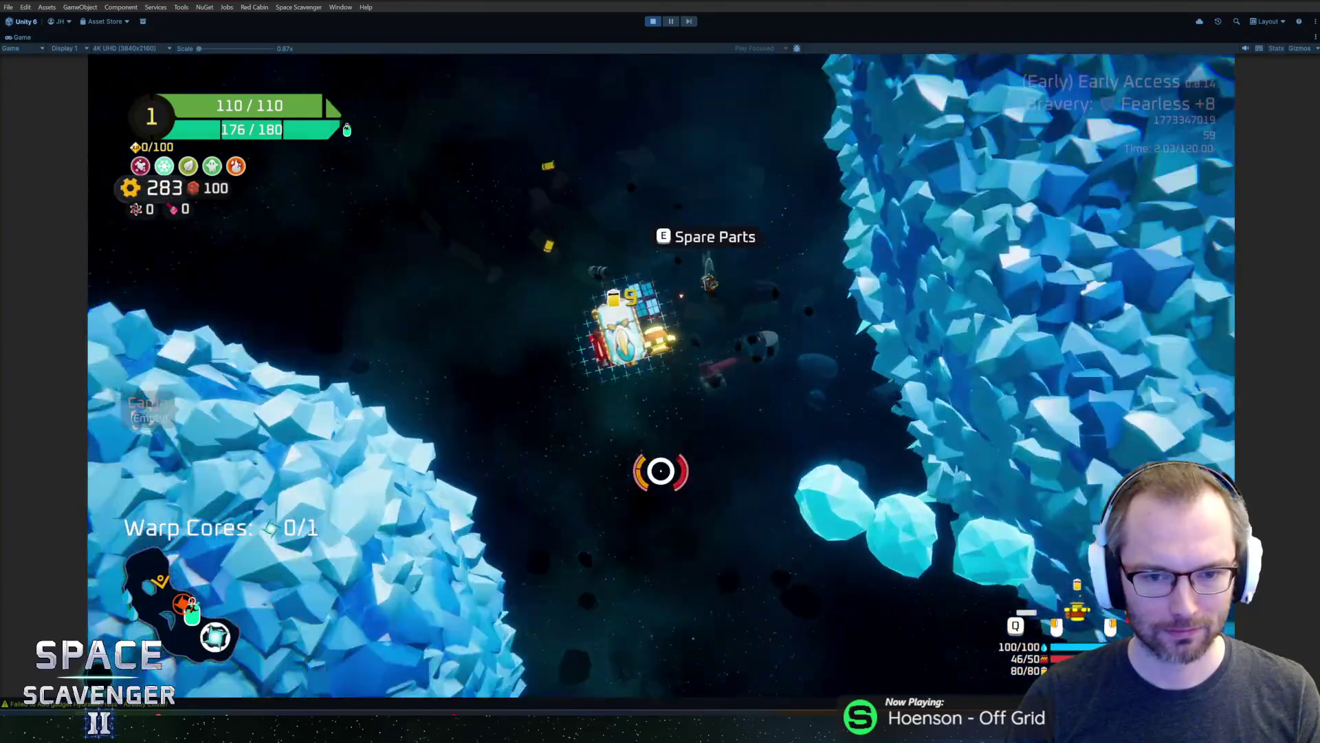
key(Tab)
click(374, 378)
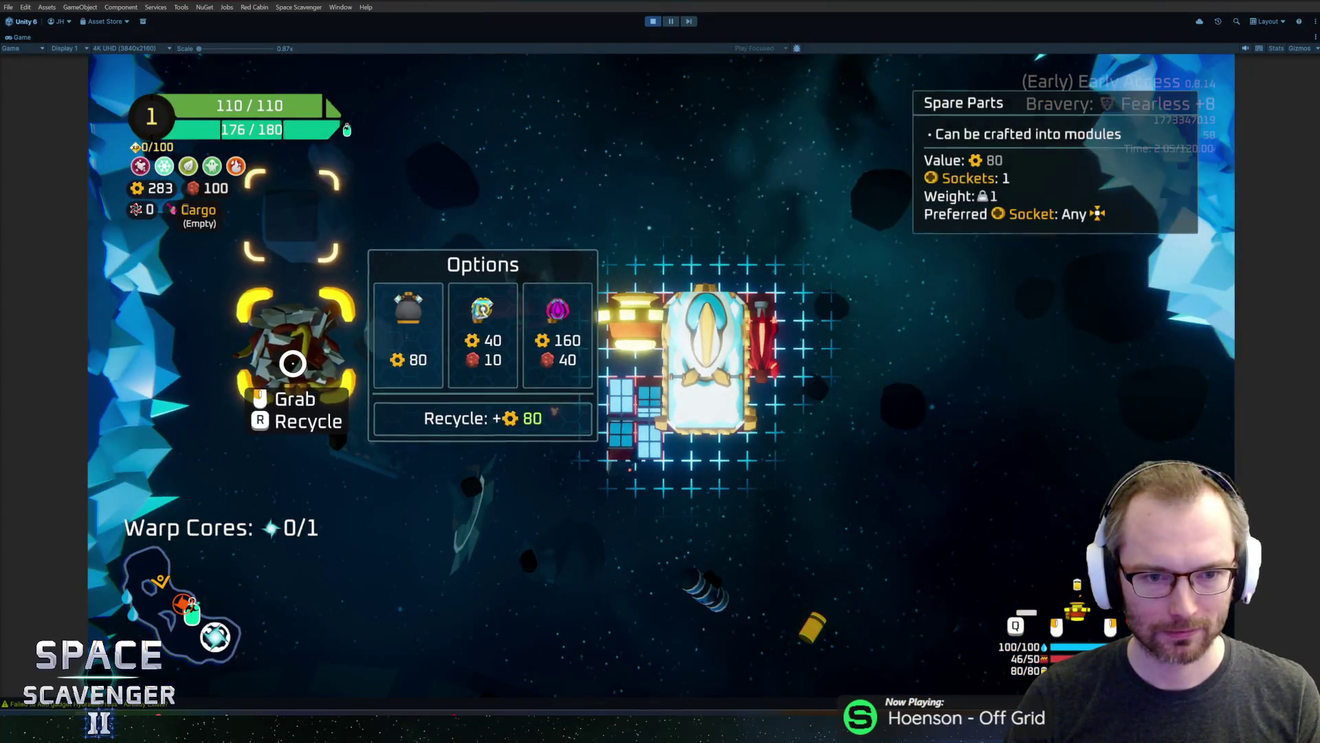
click(556, 356)
click(771, 406)
key(Tab)
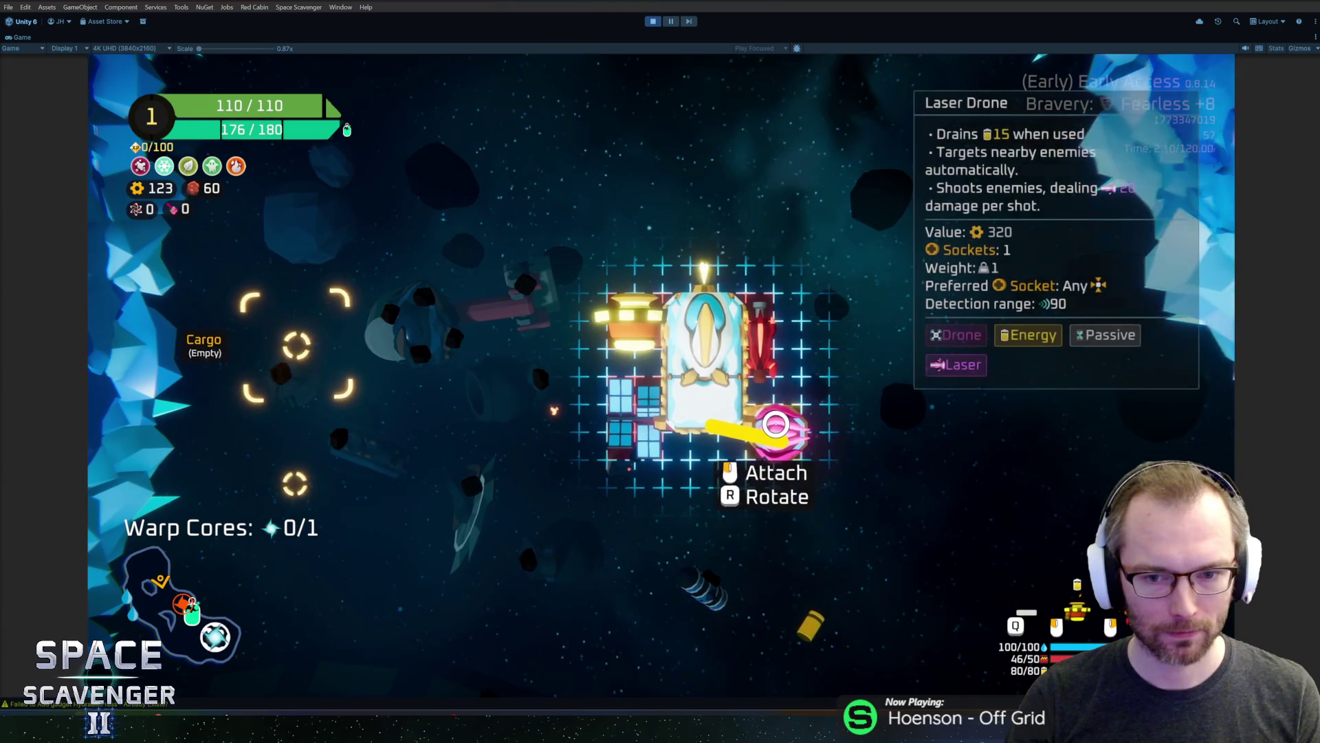
Fly the ship past asteroids and the ice wall fighting enemies, toward the ice planet
key(s)
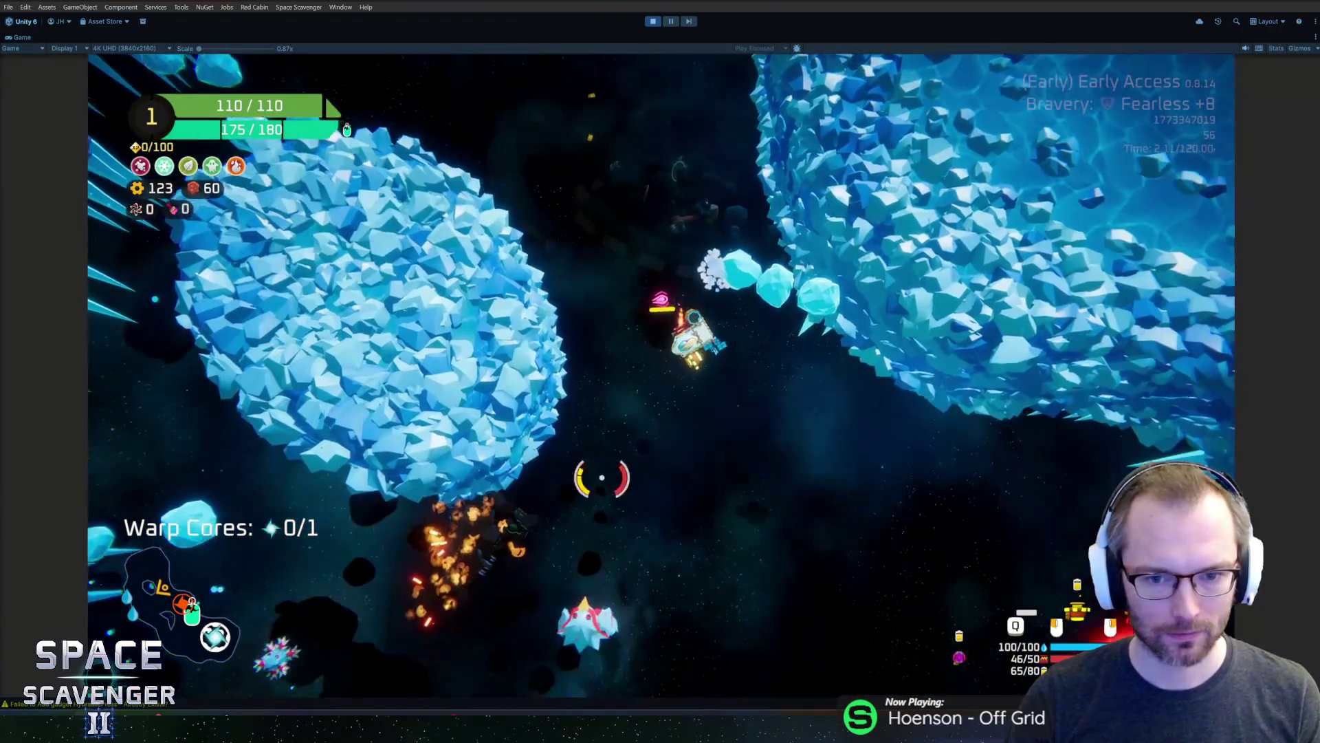
key(a)
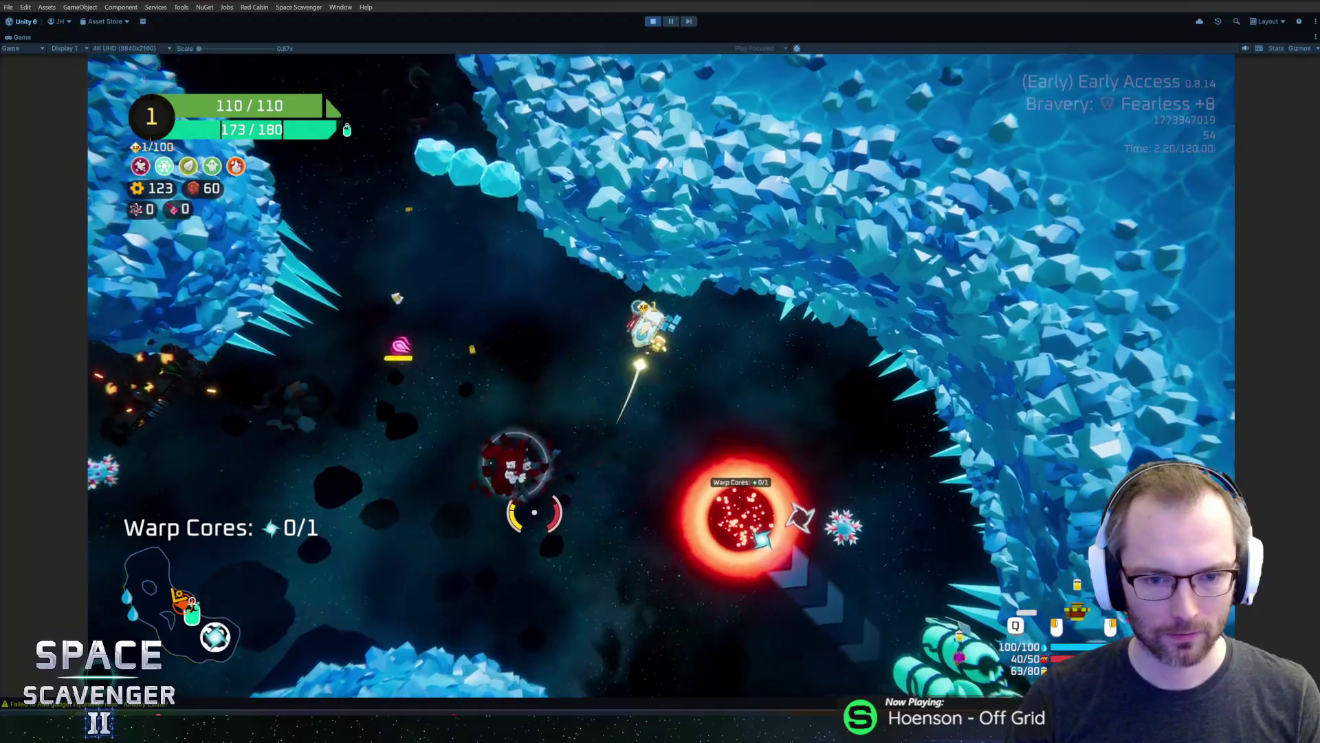
key(a)
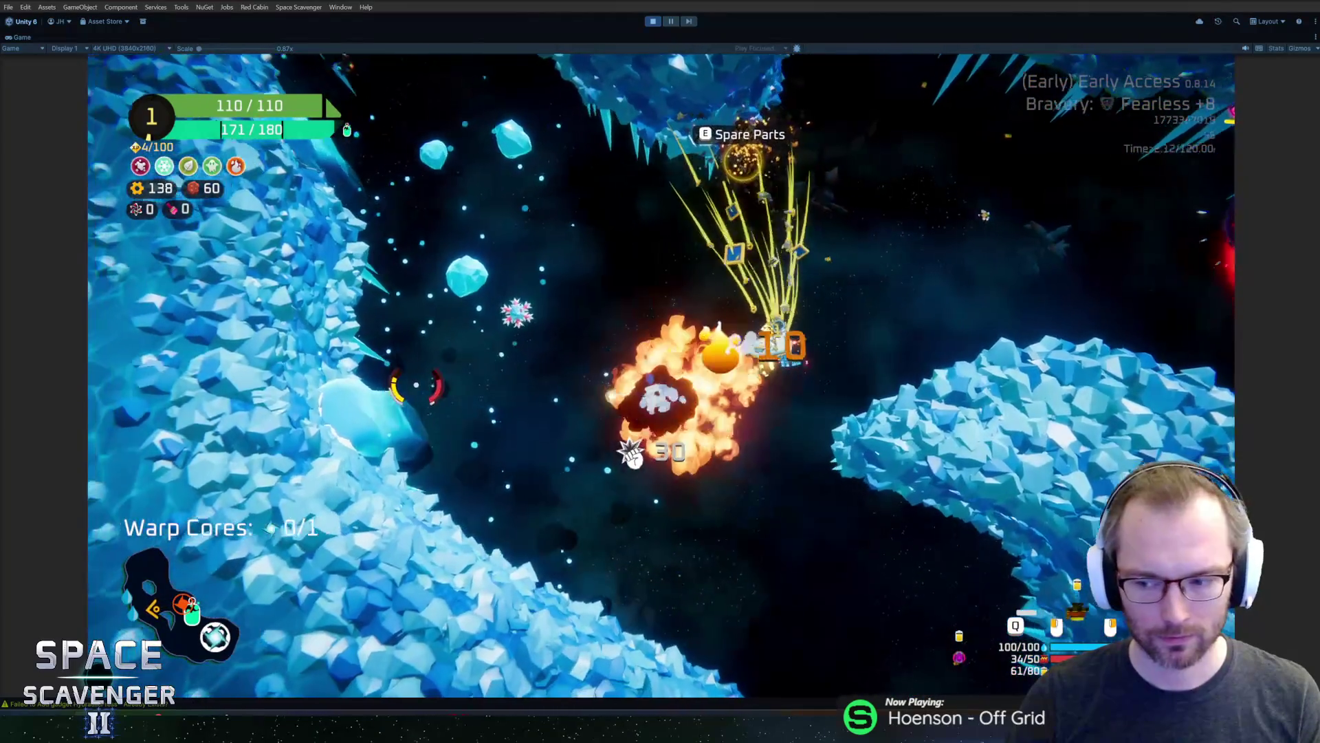
key(d)
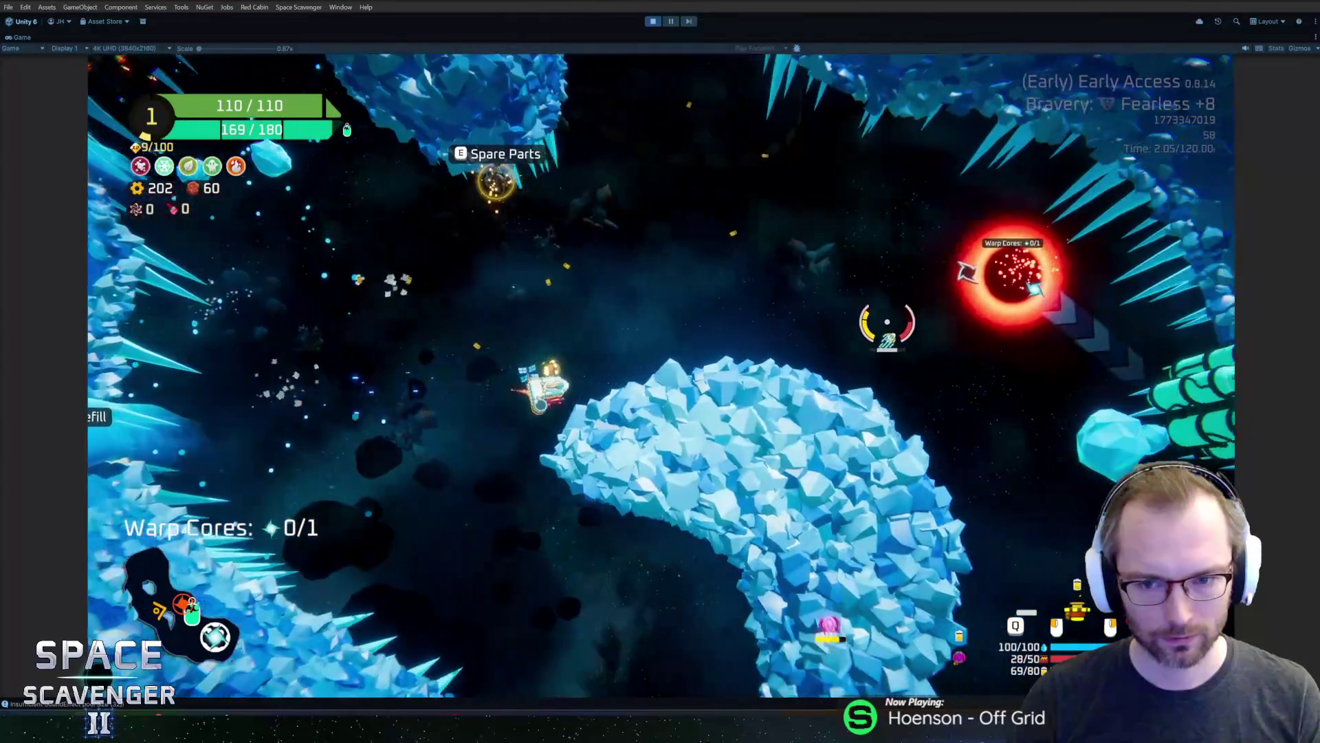
key(Tab)
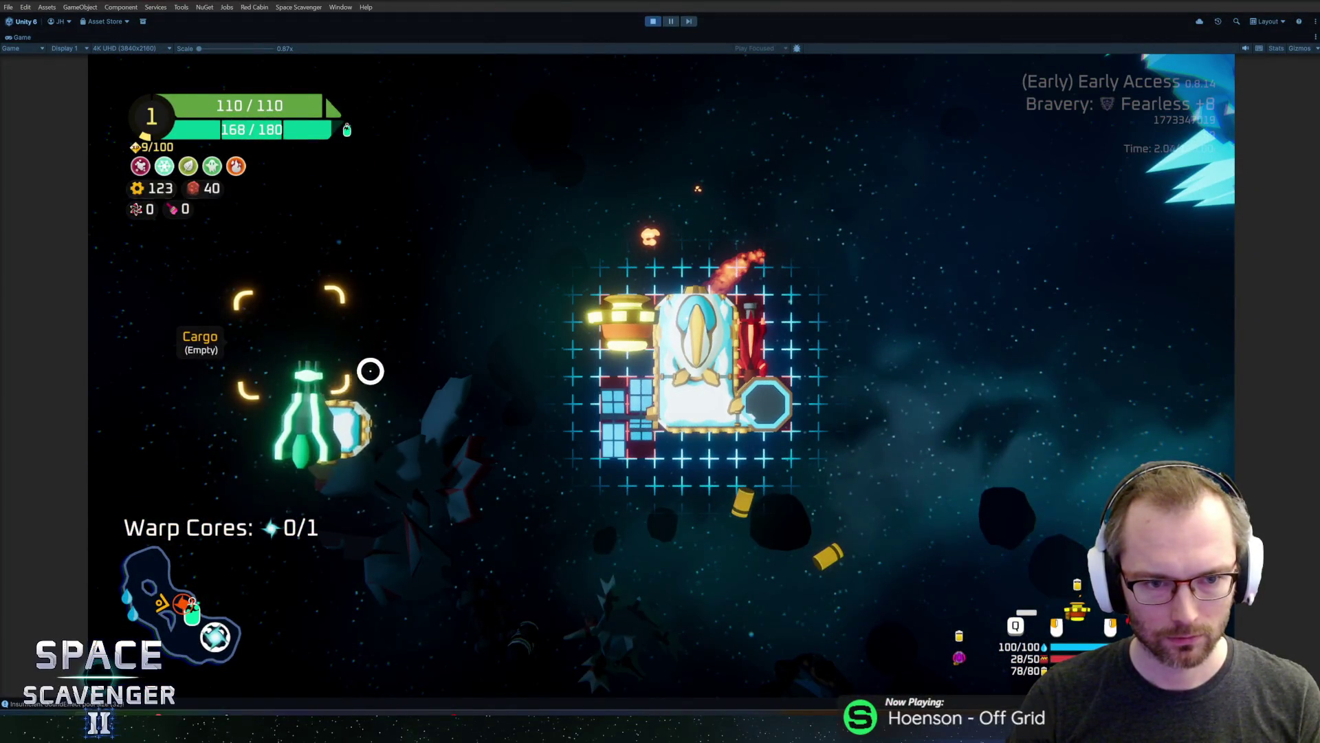
key(Tab)
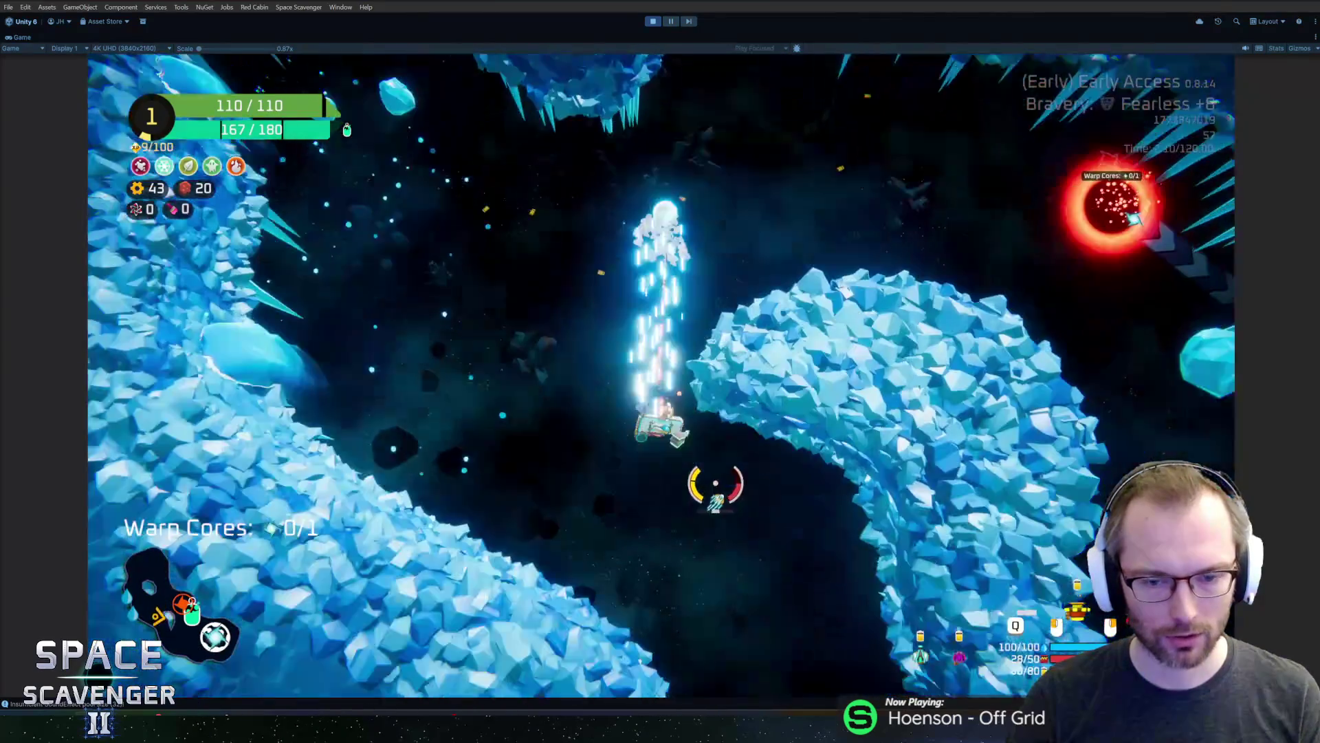
key(d)
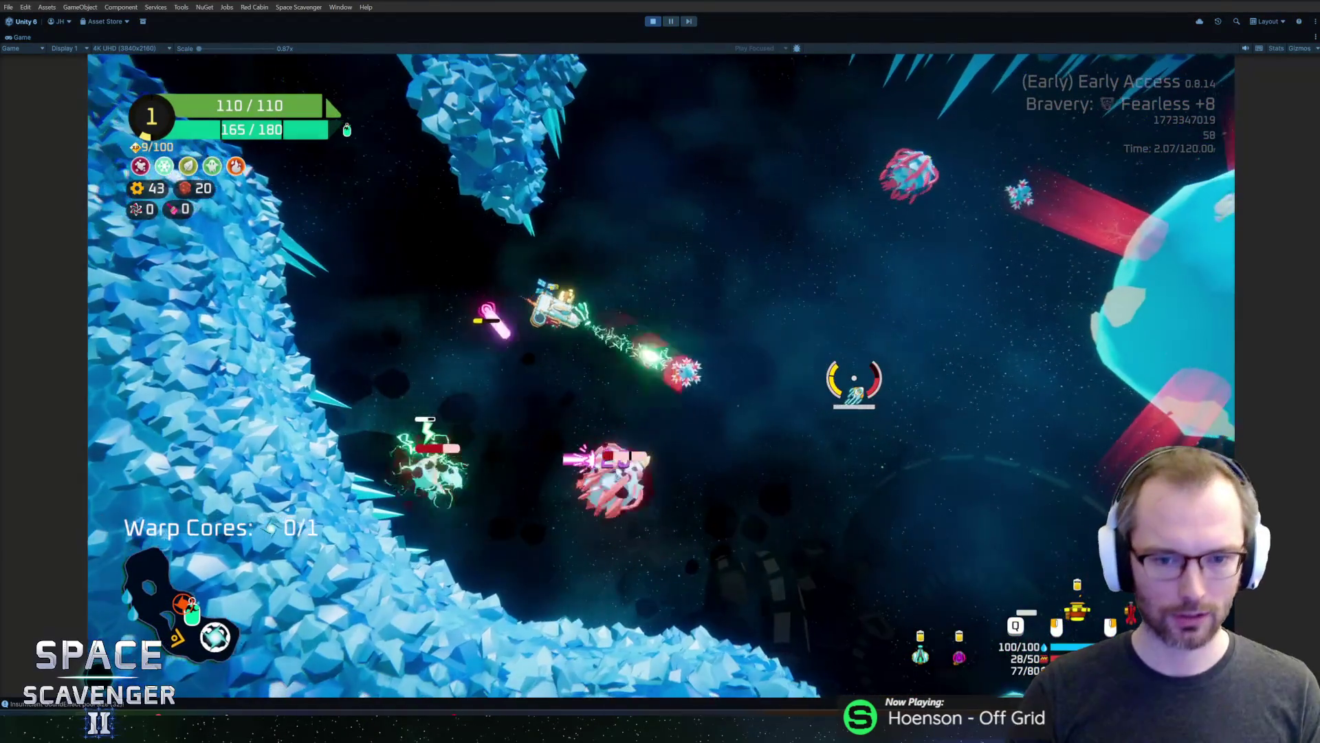
key(d)
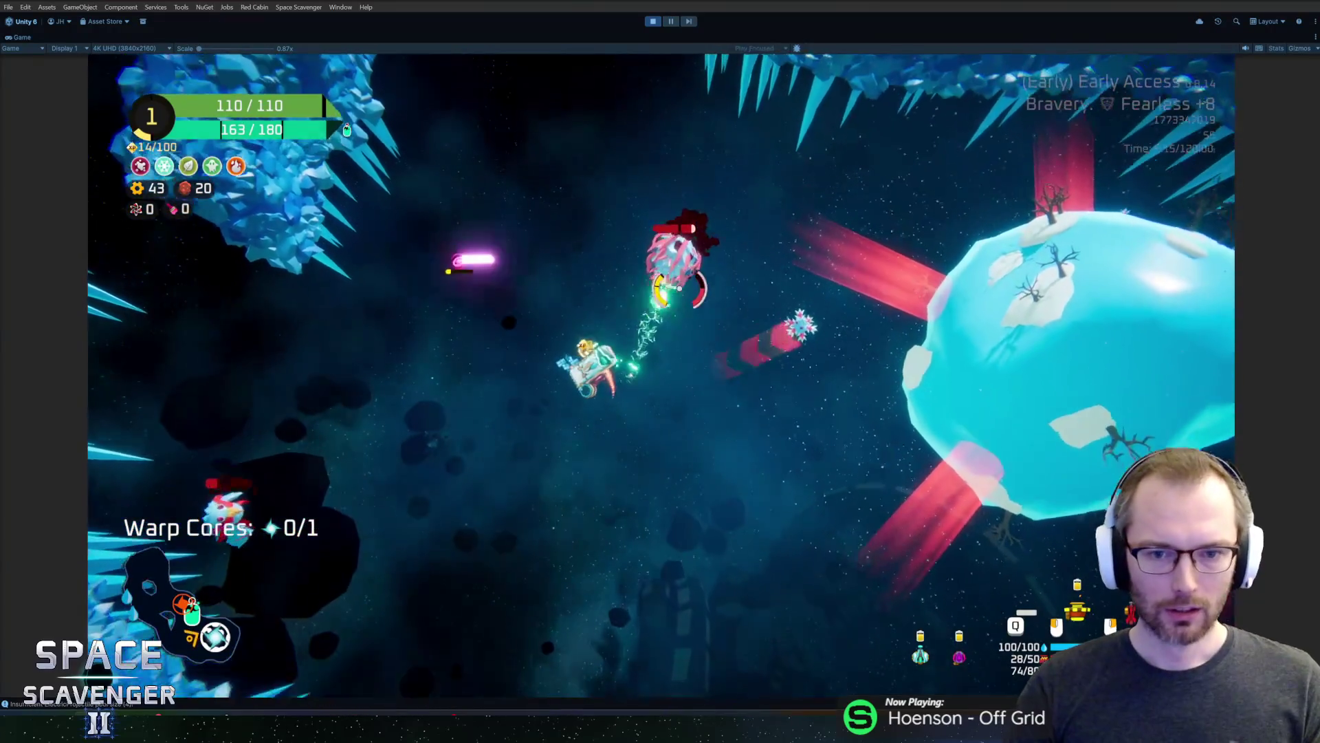
key(grave)
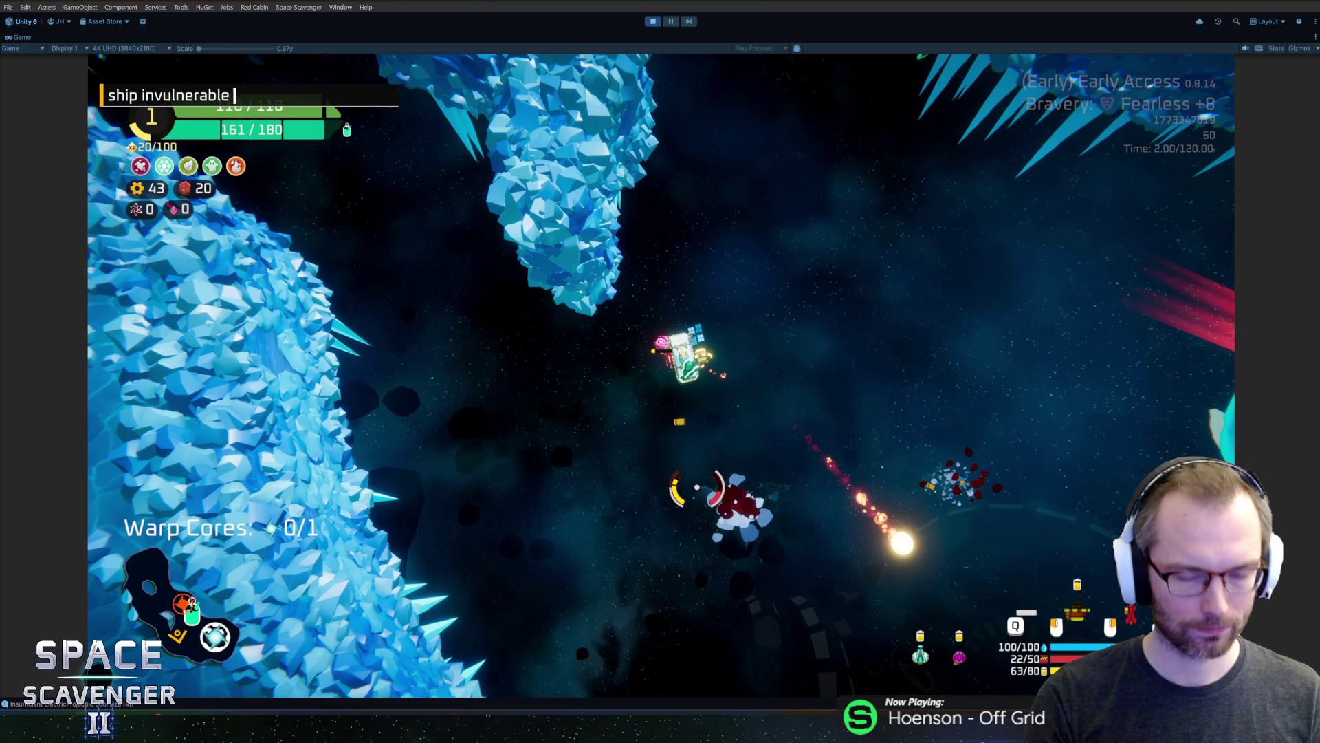
key(d)
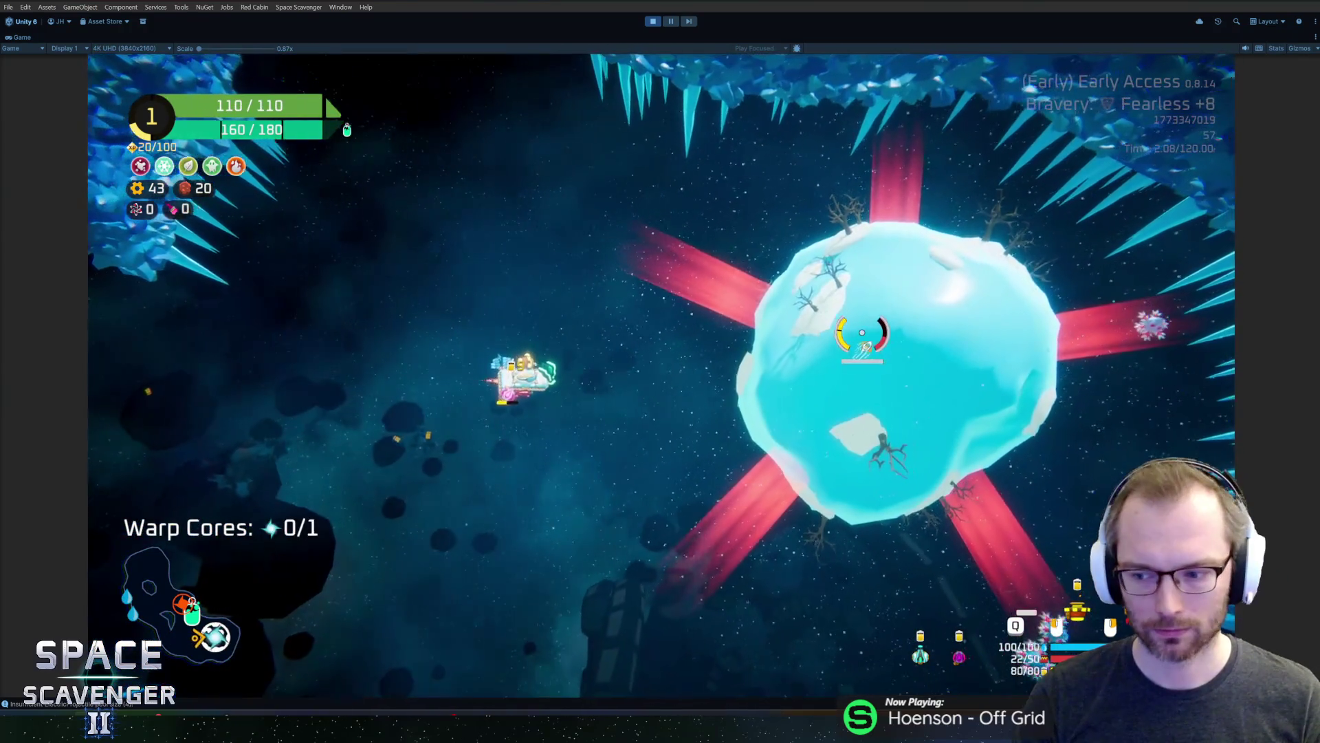